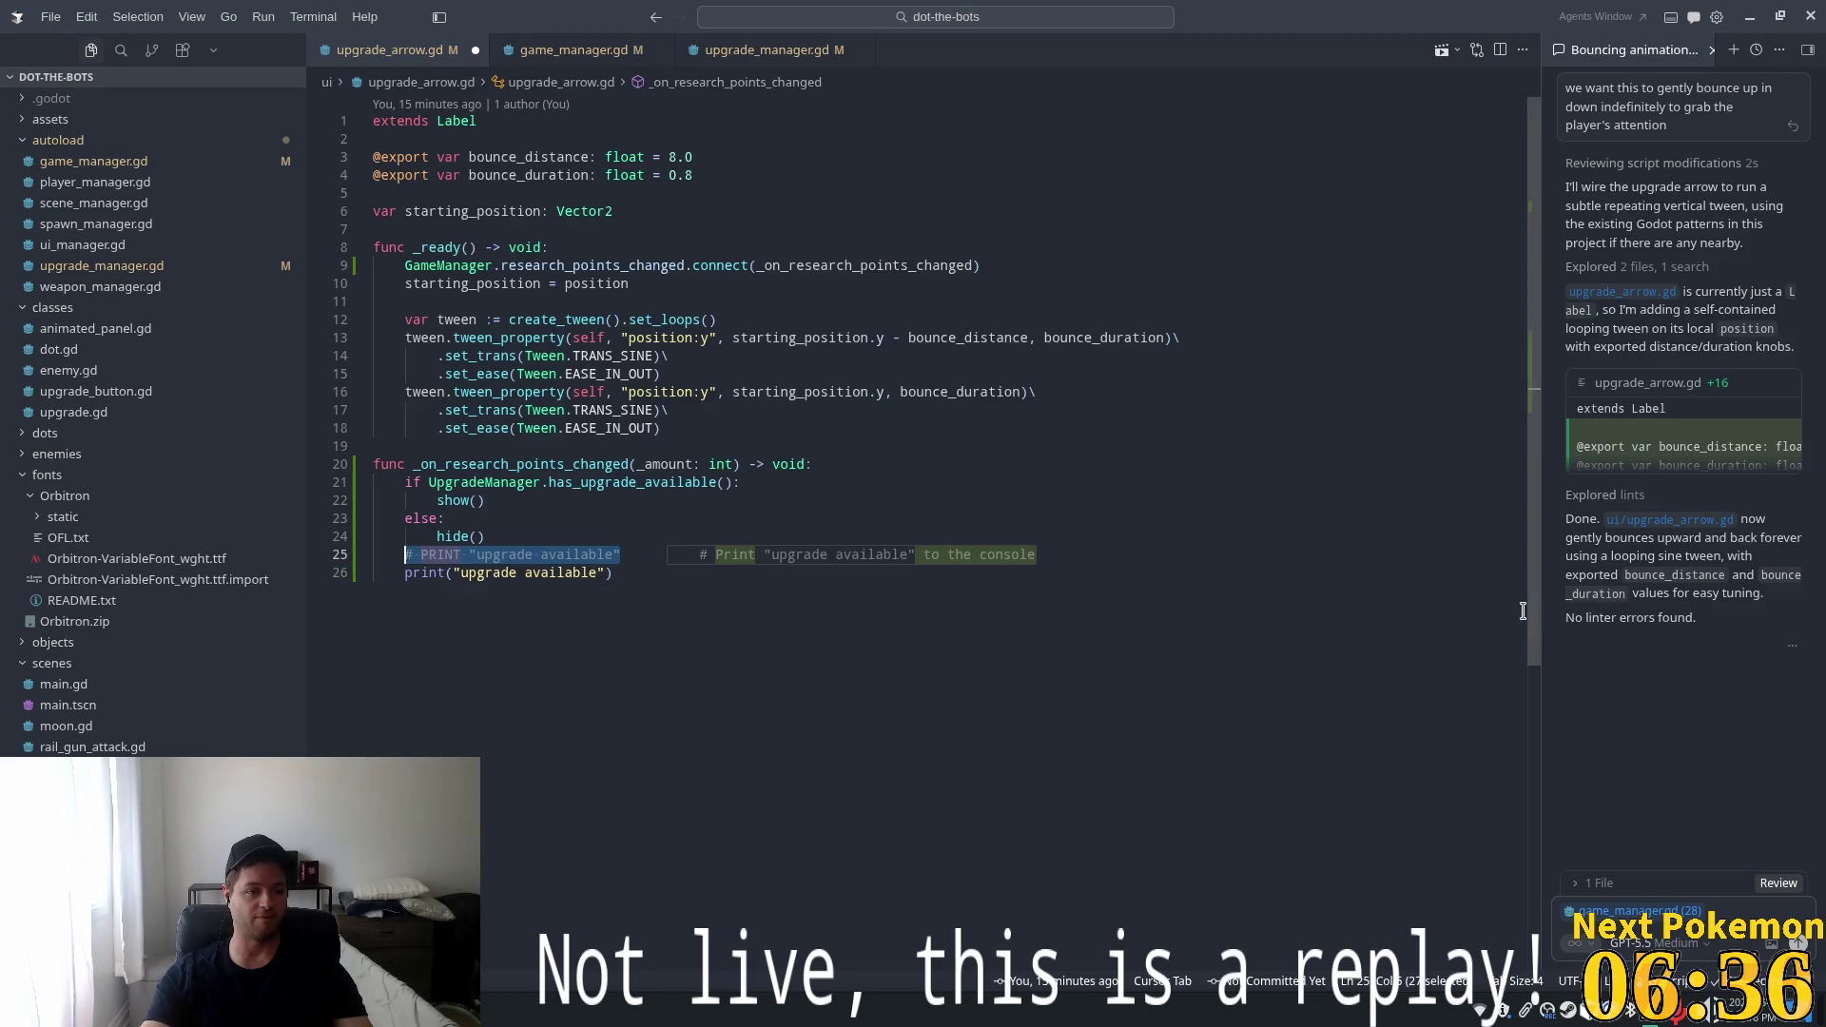
Delete the two leftover debug print lines (25–26) so the research-points handler ends with hide()
left_click(401, 517)
key("Tab")
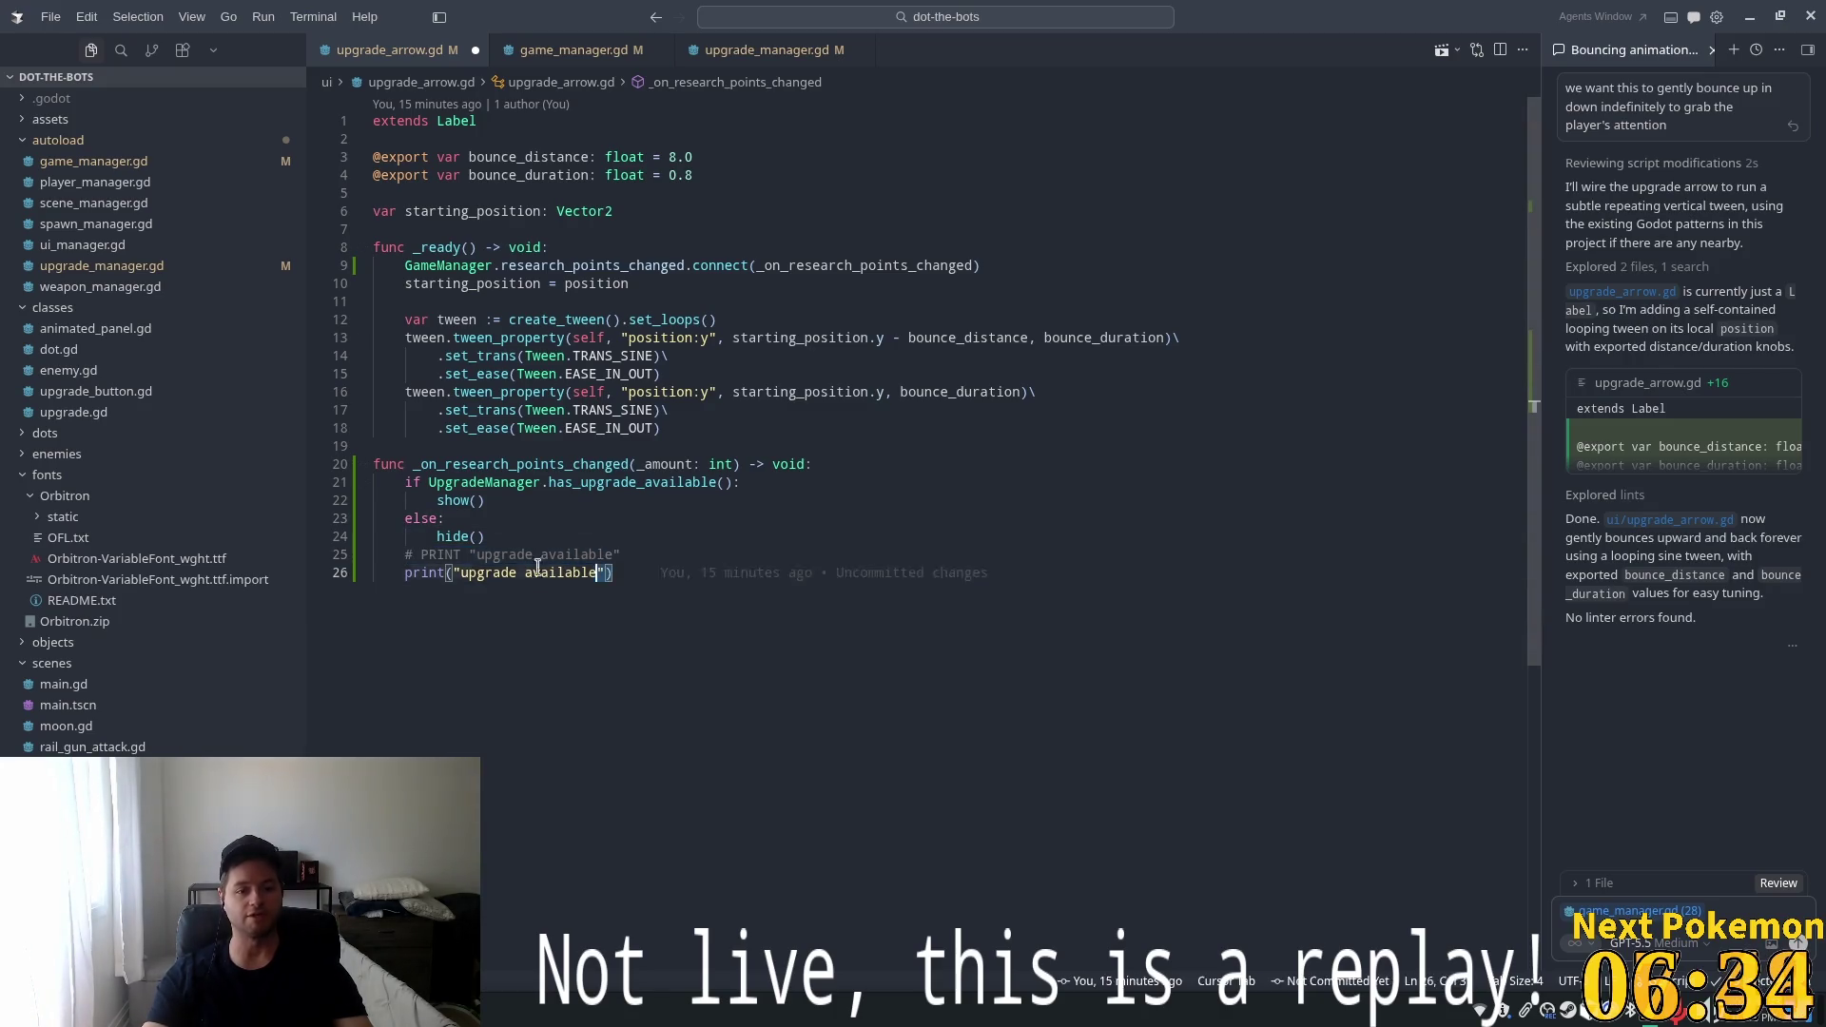
type("not")
key("BackSpace")
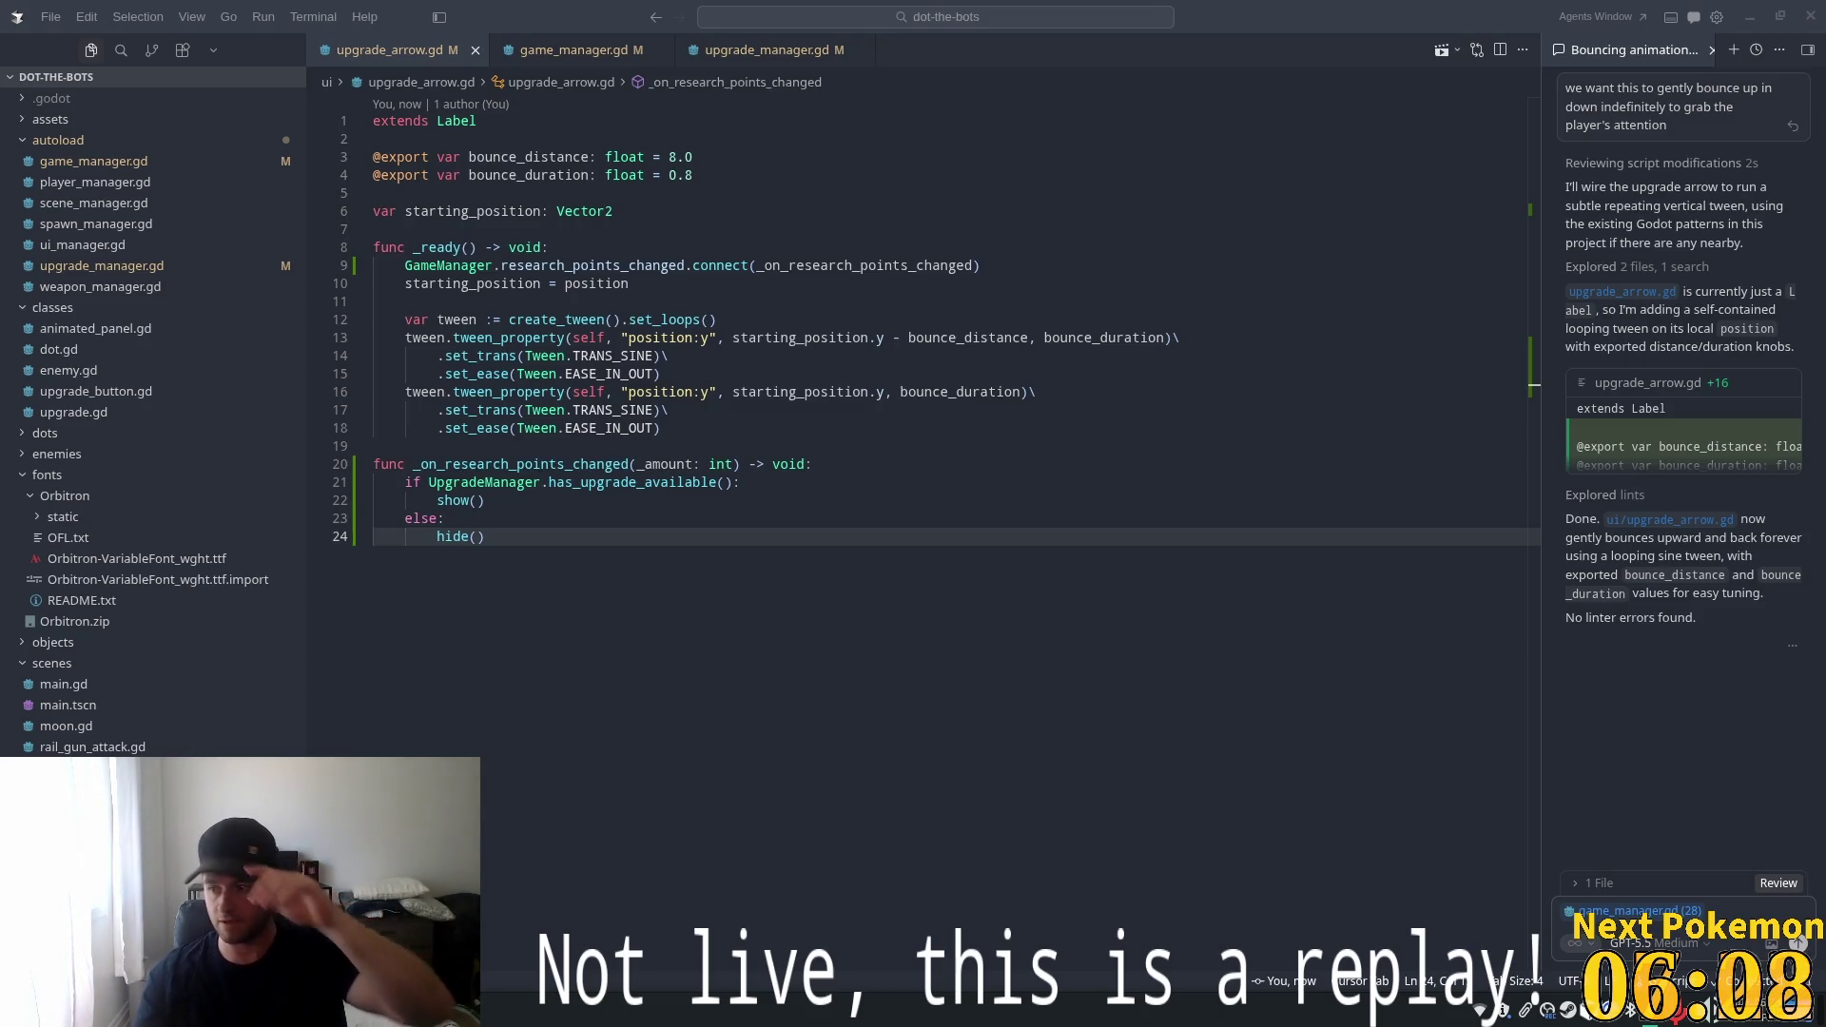
key("super")
type("1pas")
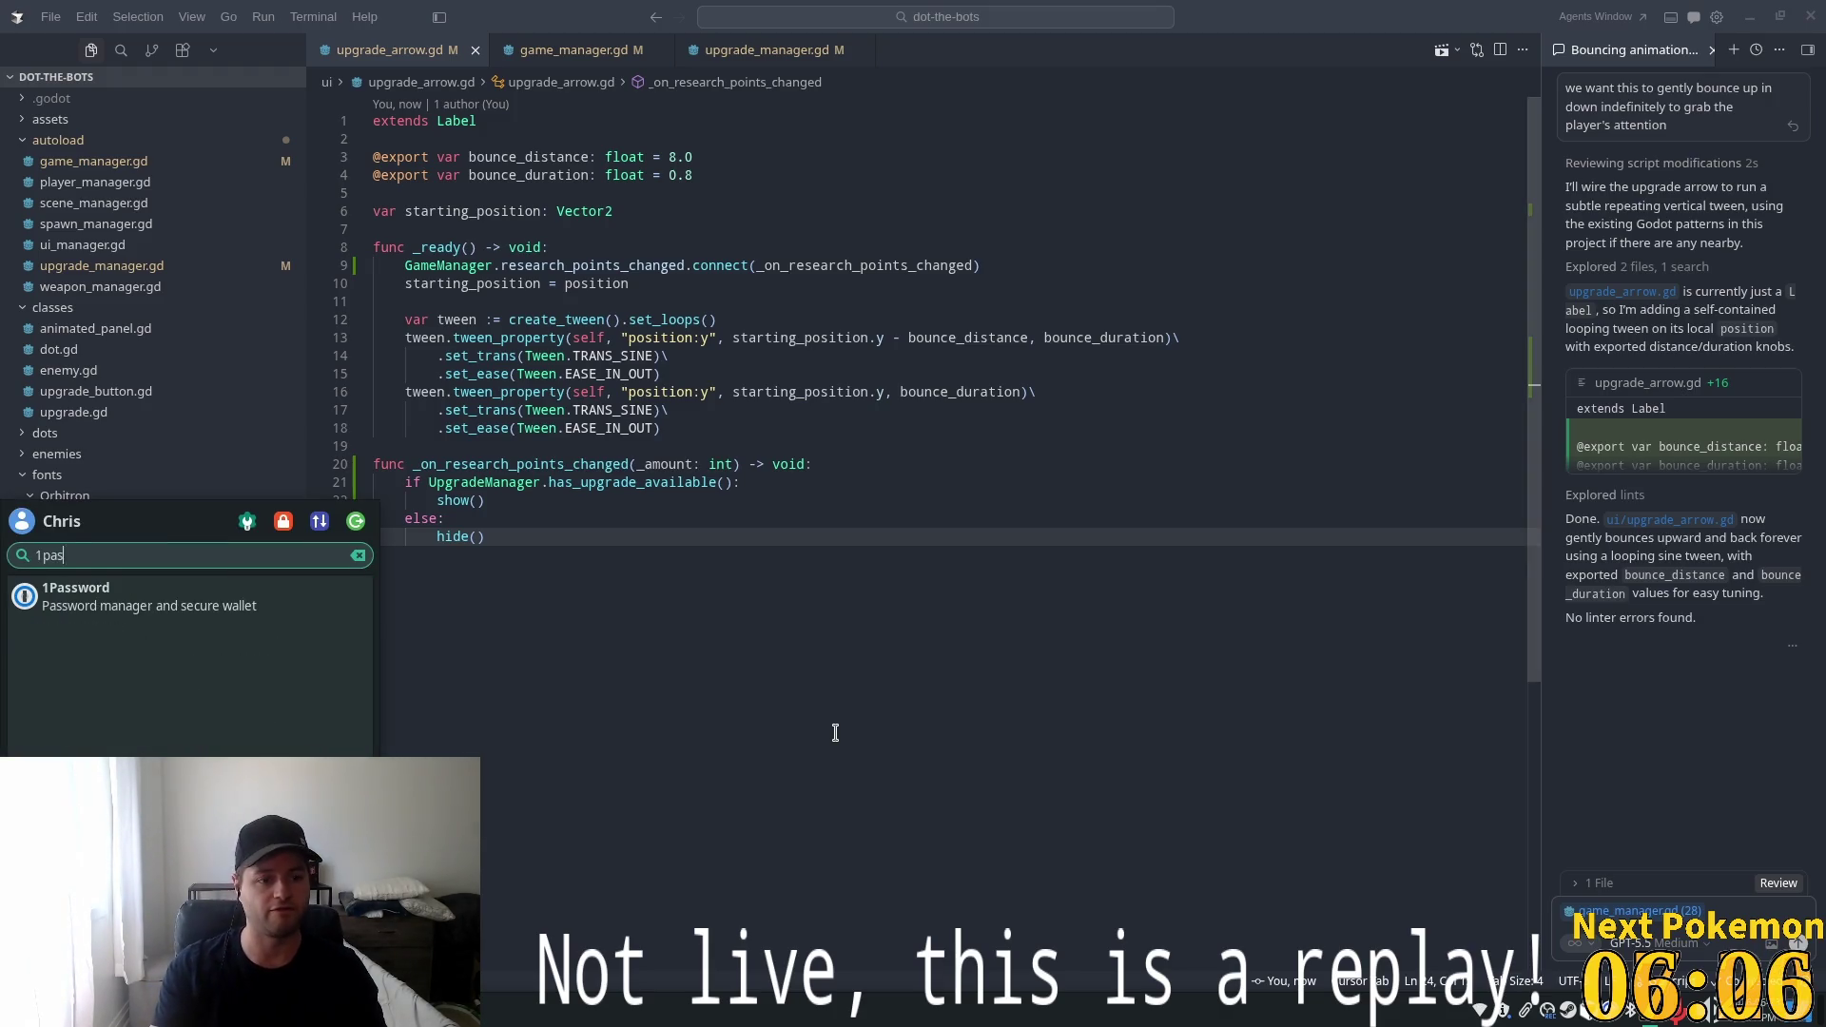
key("Return")
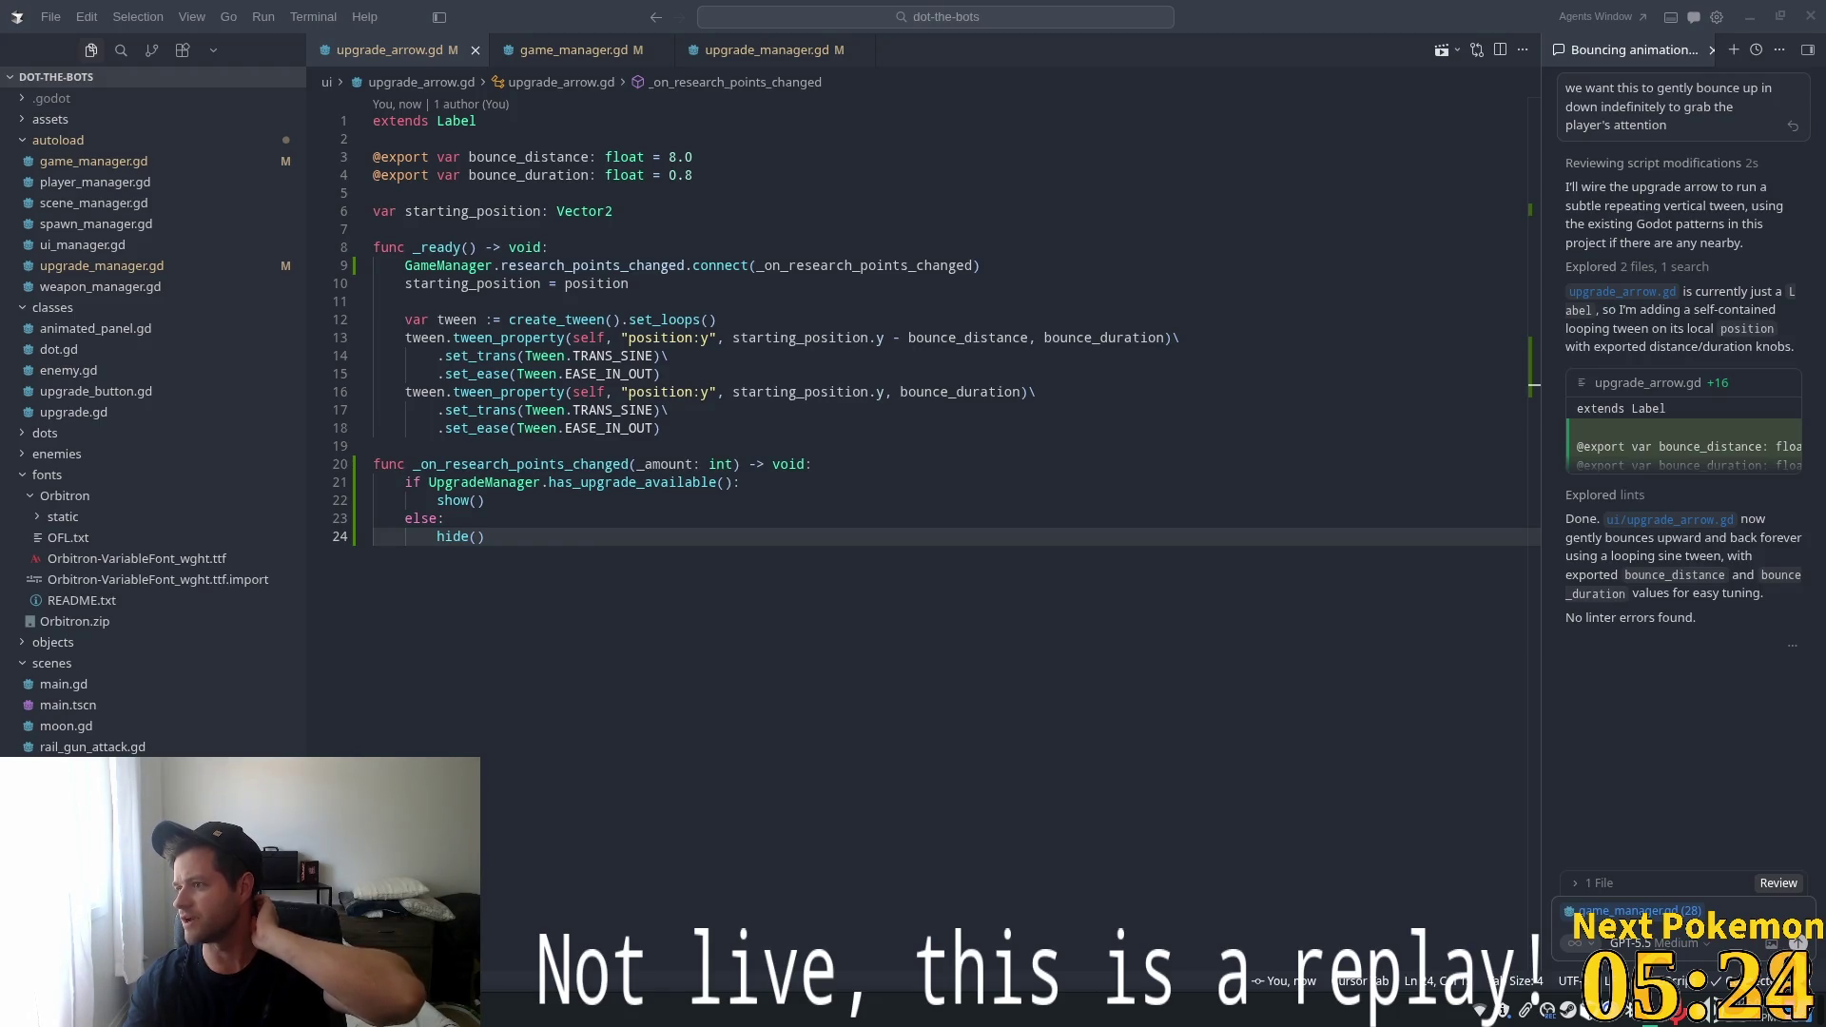
left_click(1798, 942)
Review the $16/mo. plan, 8.2M API tokens and 192.00 USD invoice, then view Spending
left_click(1637, 923)
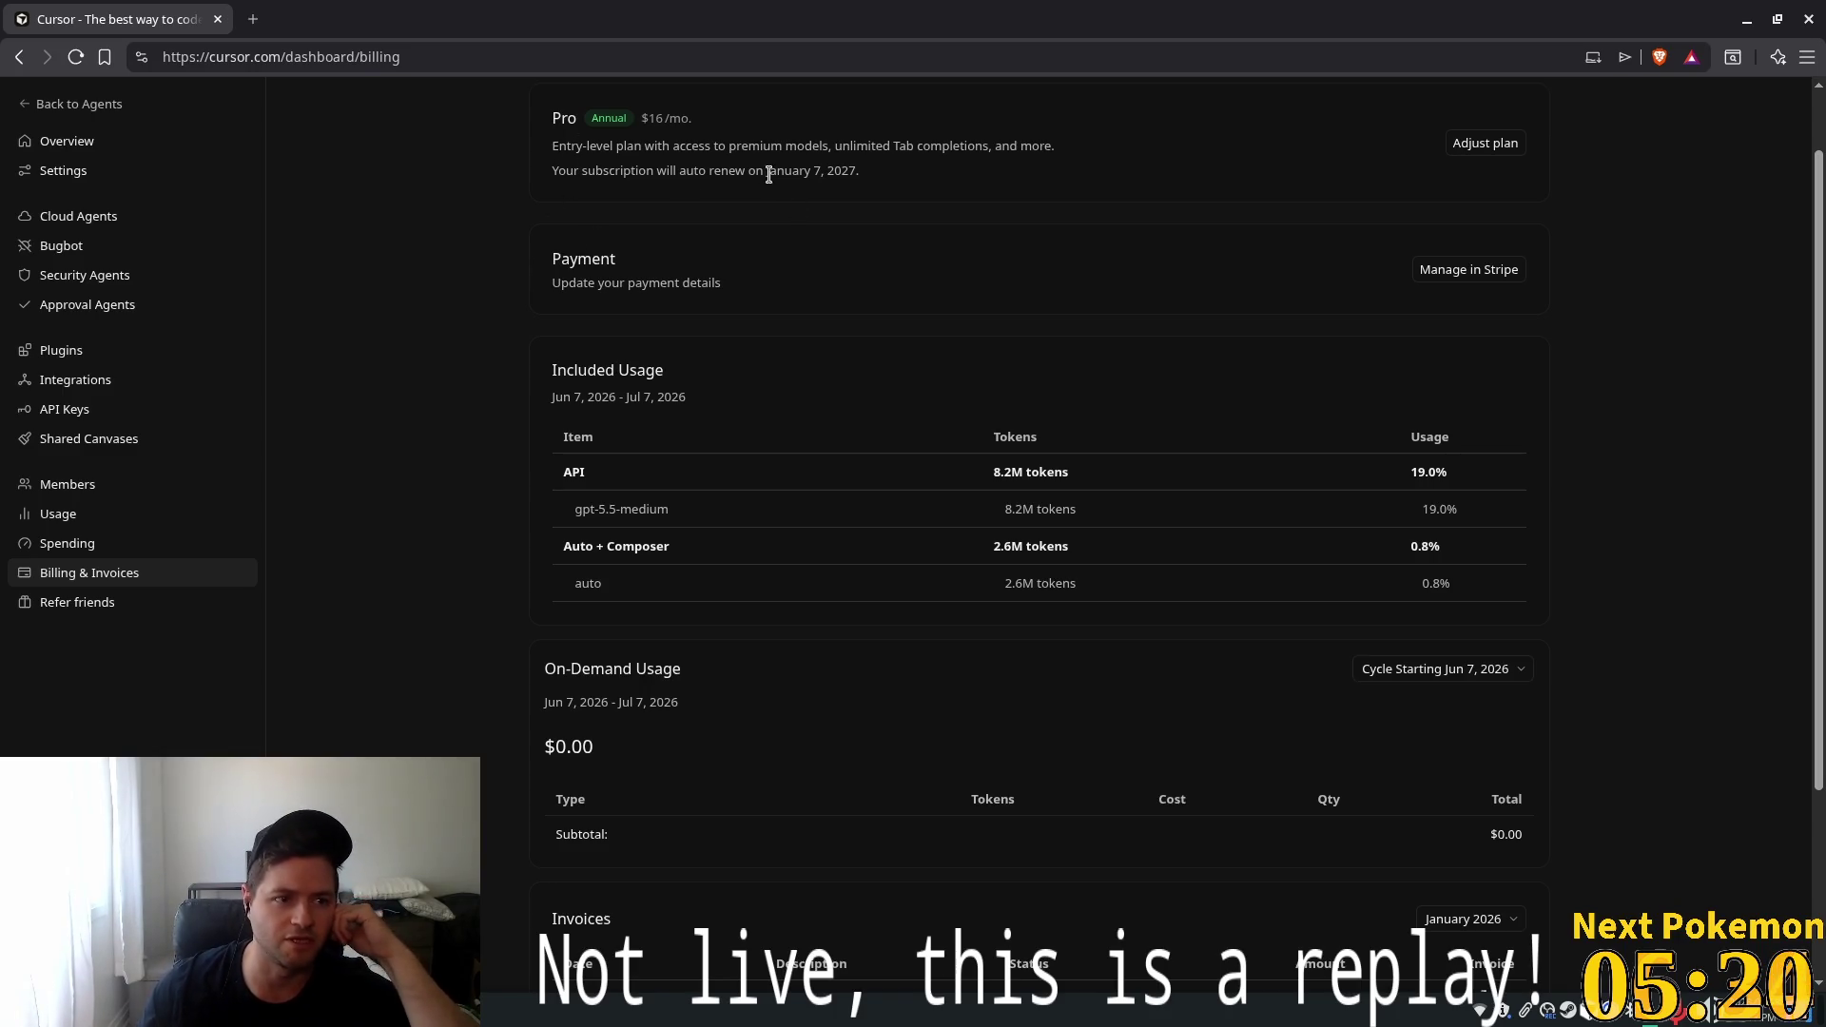
left_click_drag(643, 118, 766, 131)
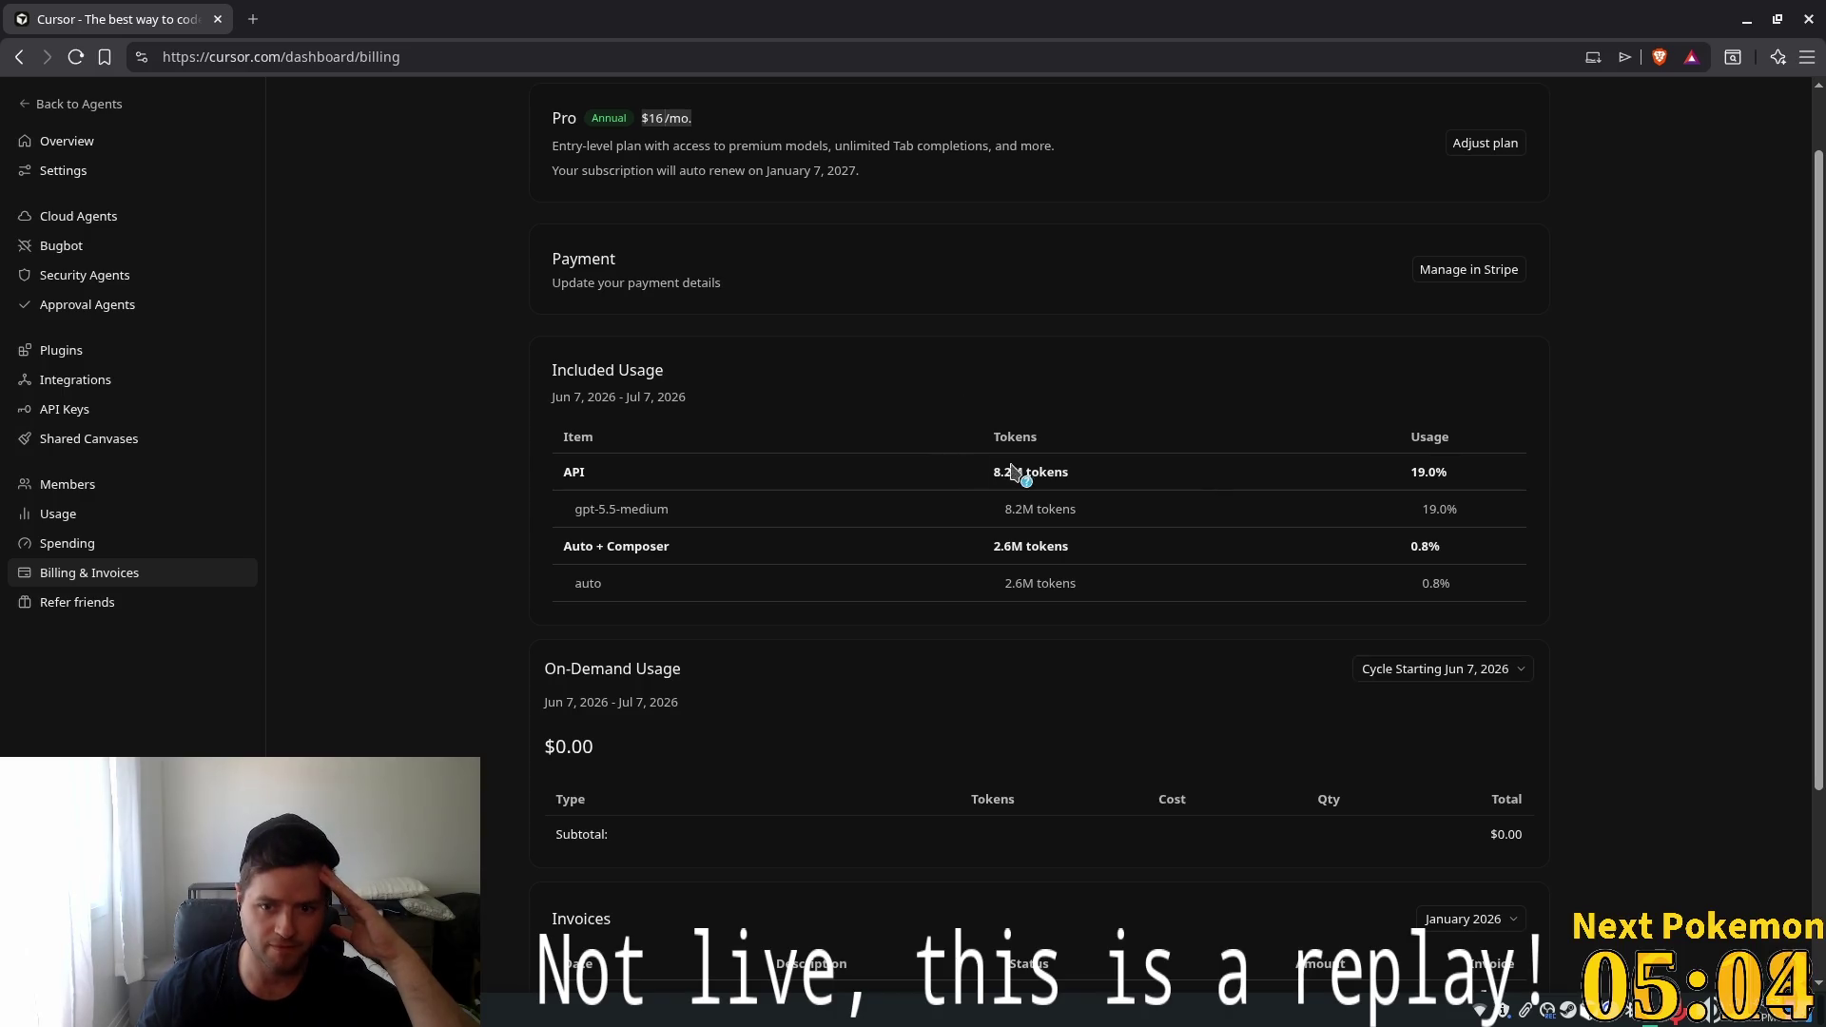
left_click_drag(987, 475, 1165, 488)
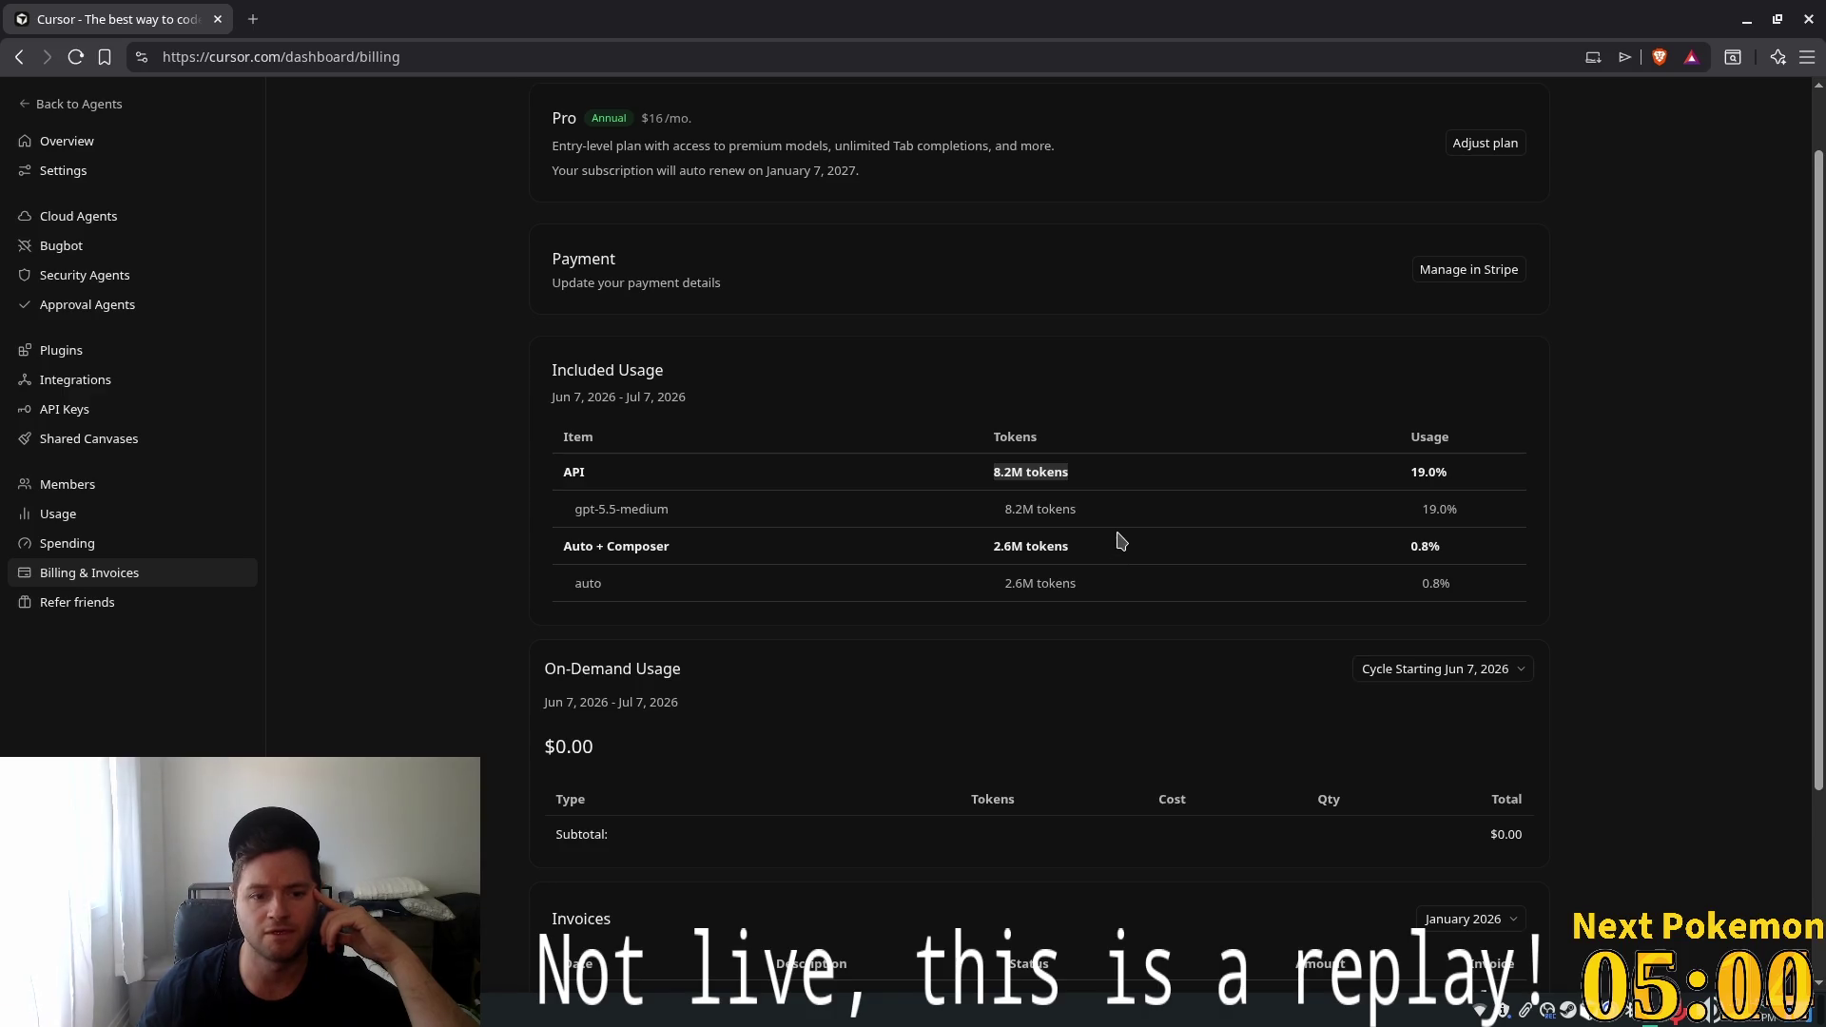
scroll(1121, 540, "down", 3)
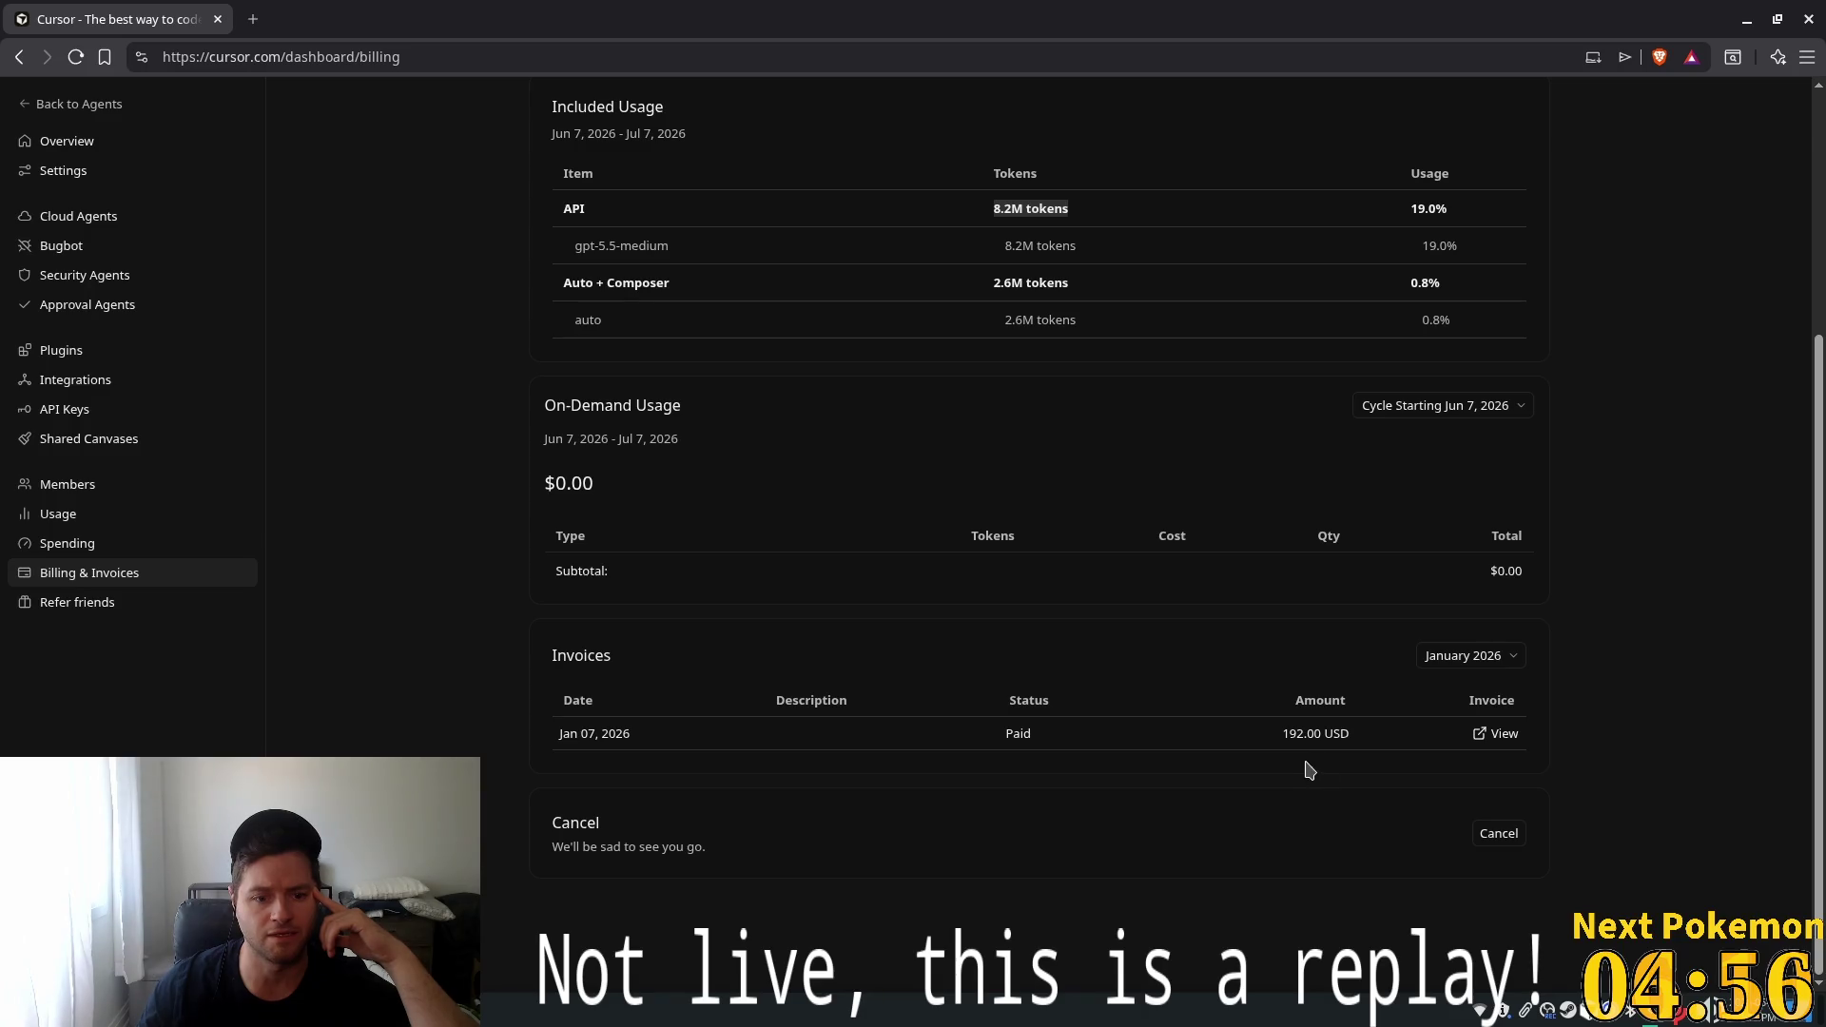
left_click_drag(1280, 746, 1353, 746)
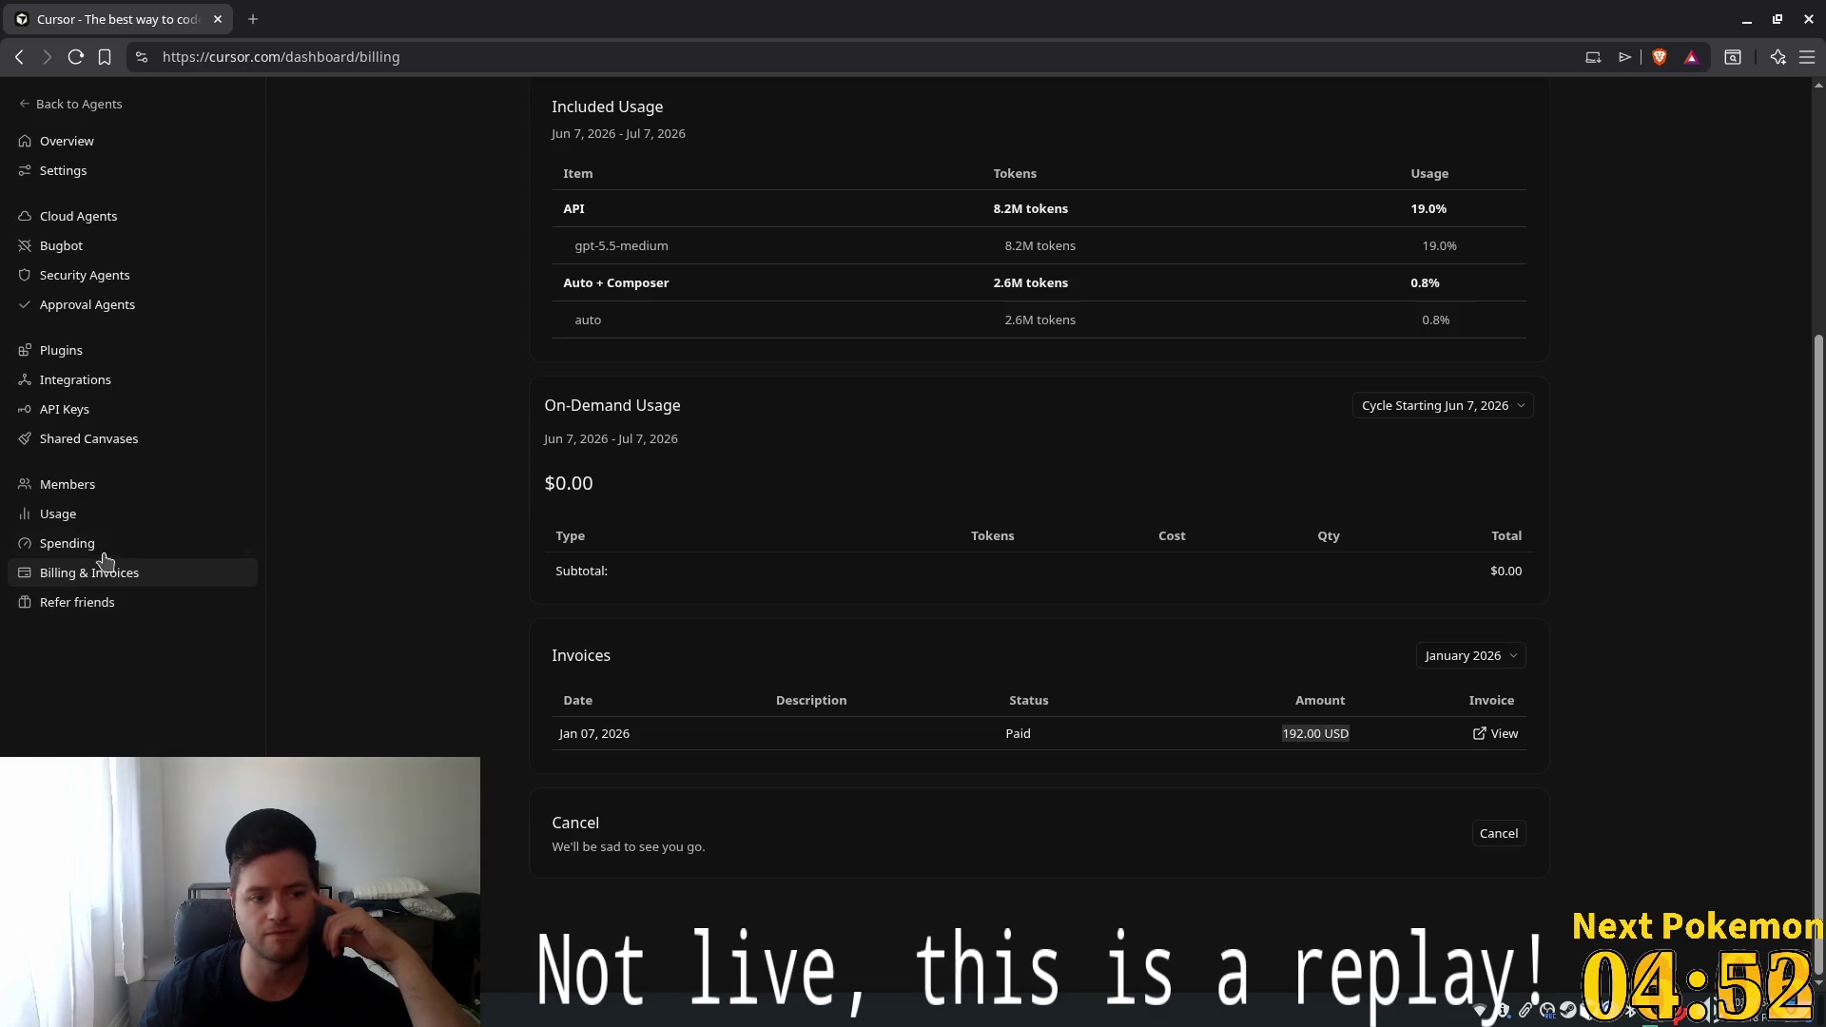
left_click(66, 544)
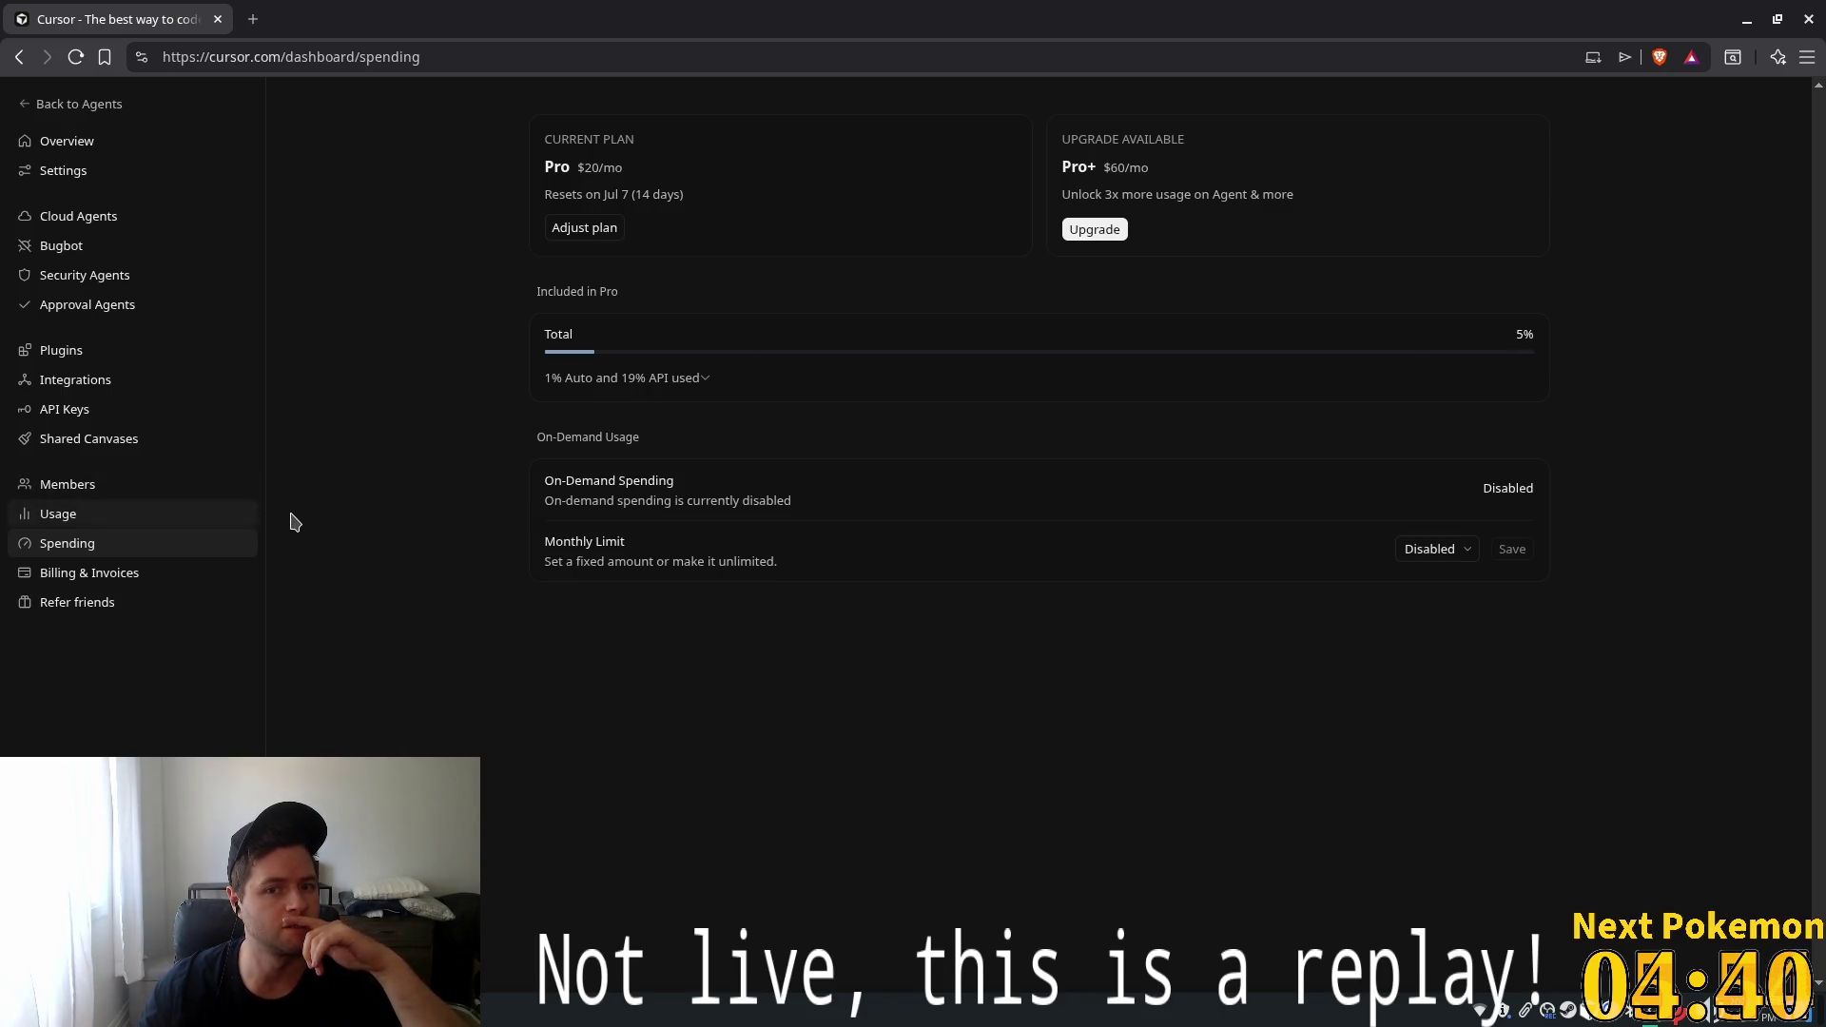
On the Usage page, note the $8.41 total spend, then switch to the 30d range
left_click(63, 516)
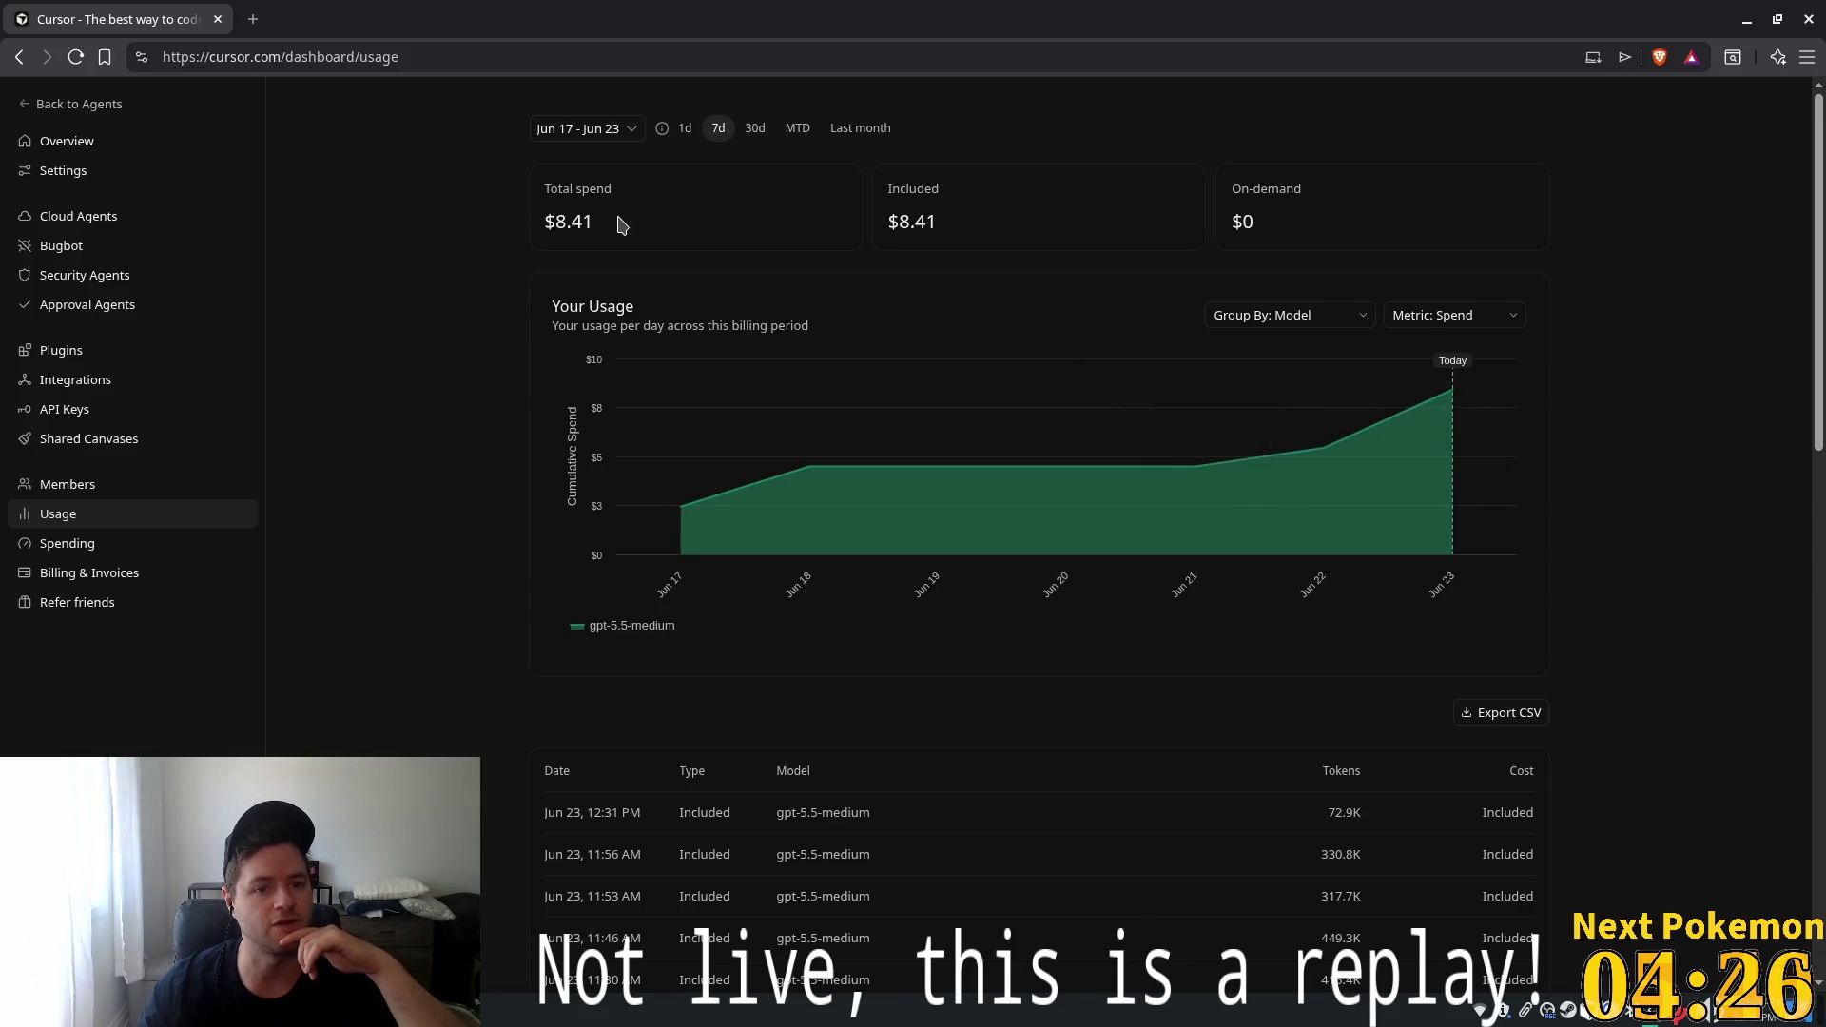
left_click_drag(614, 224, 525, 224)
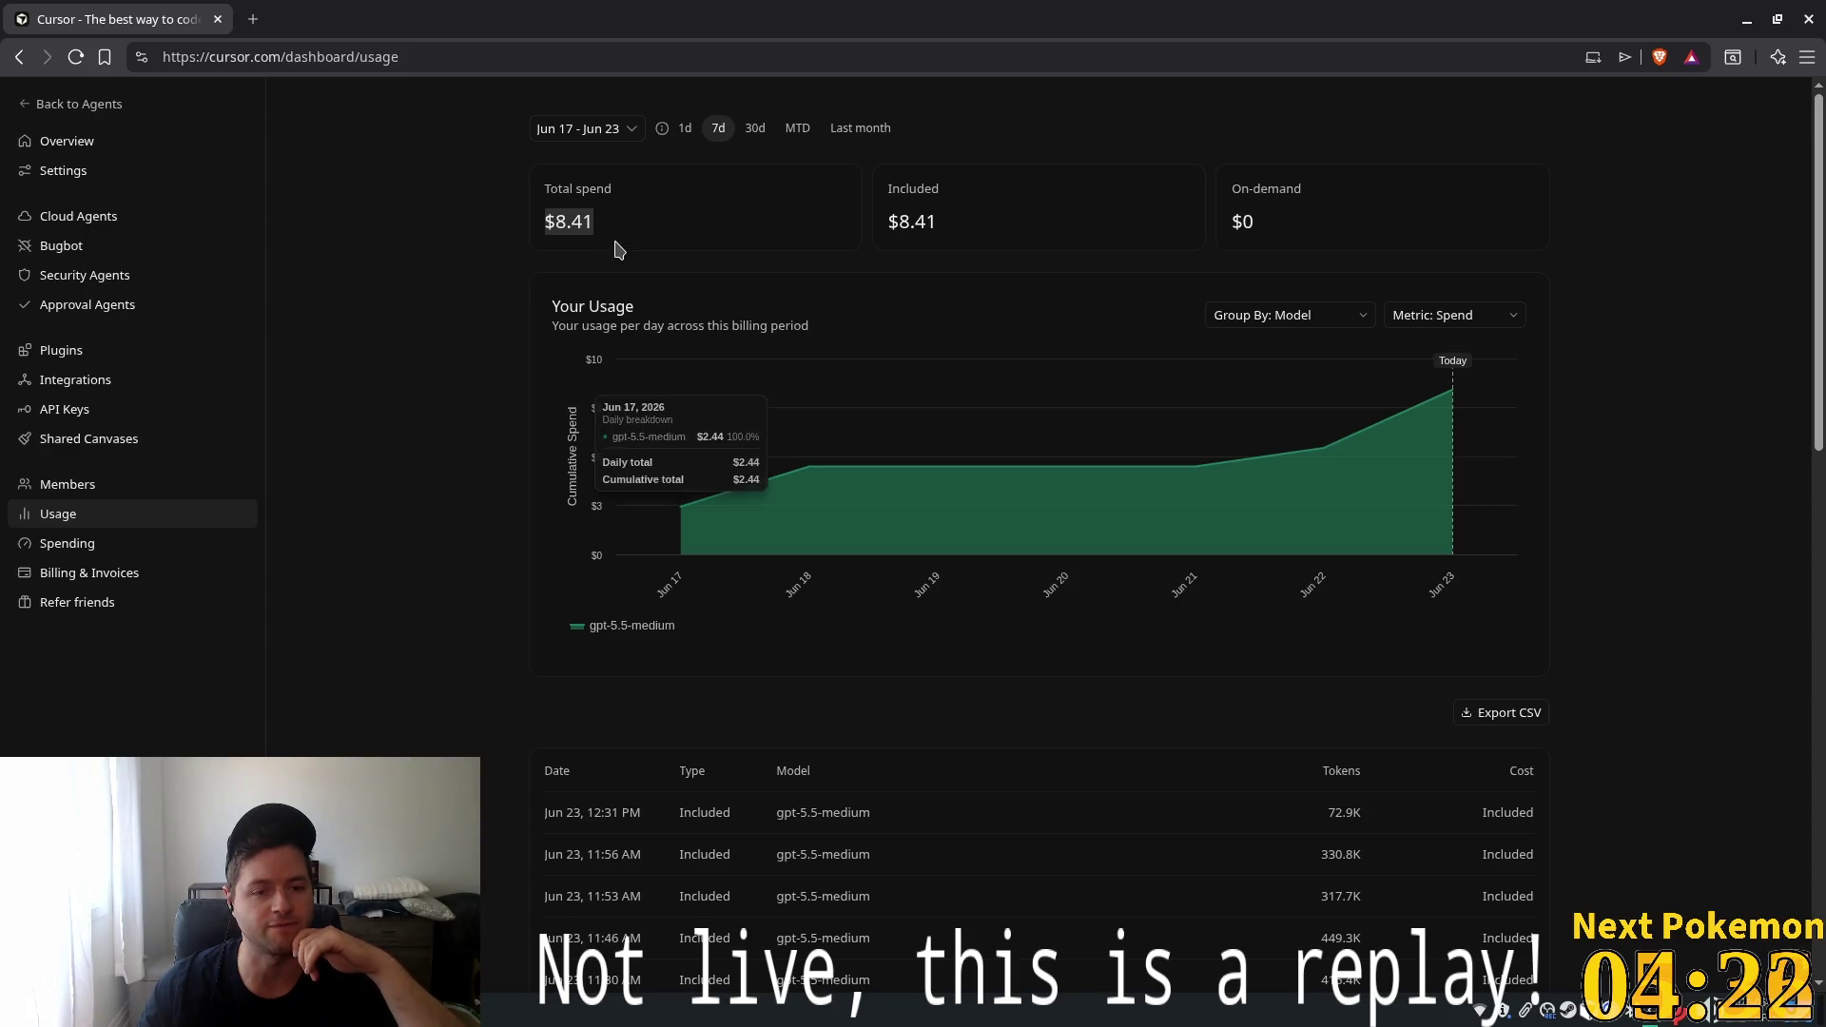
left_click_drag(942, 224, 756, 205)
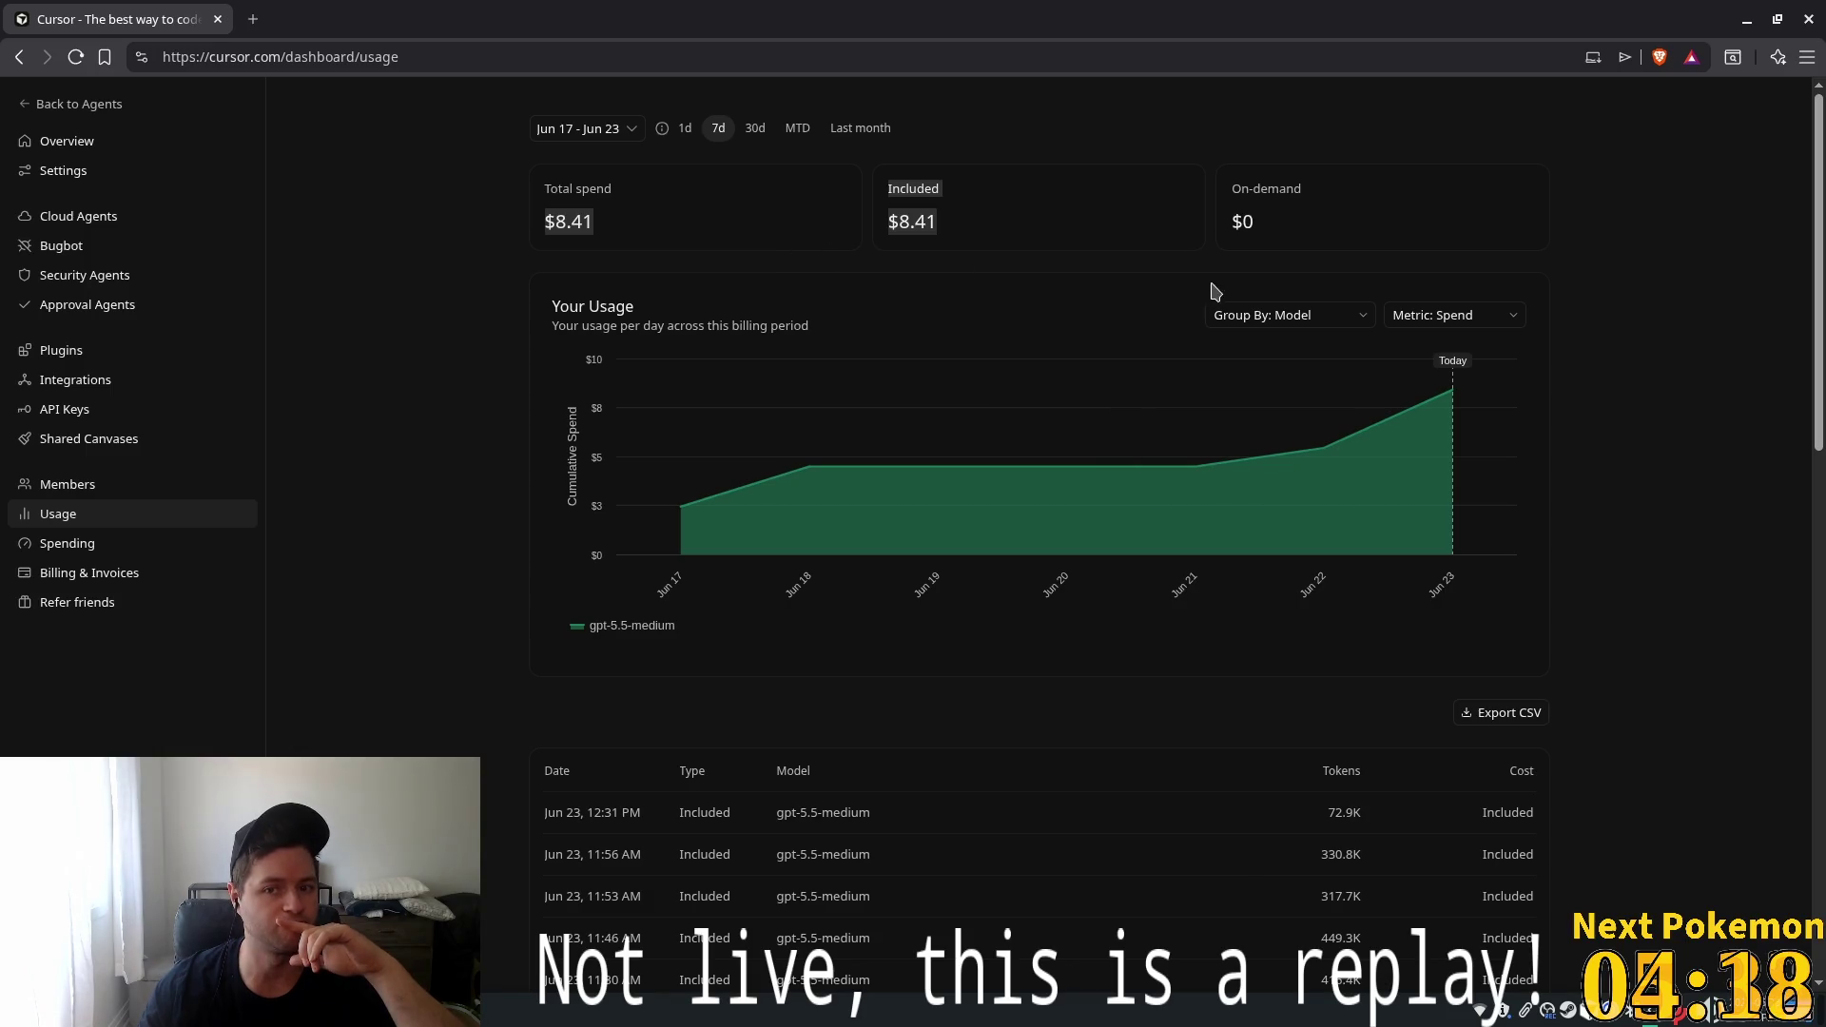
scroll(1012, 290, "down", 2)
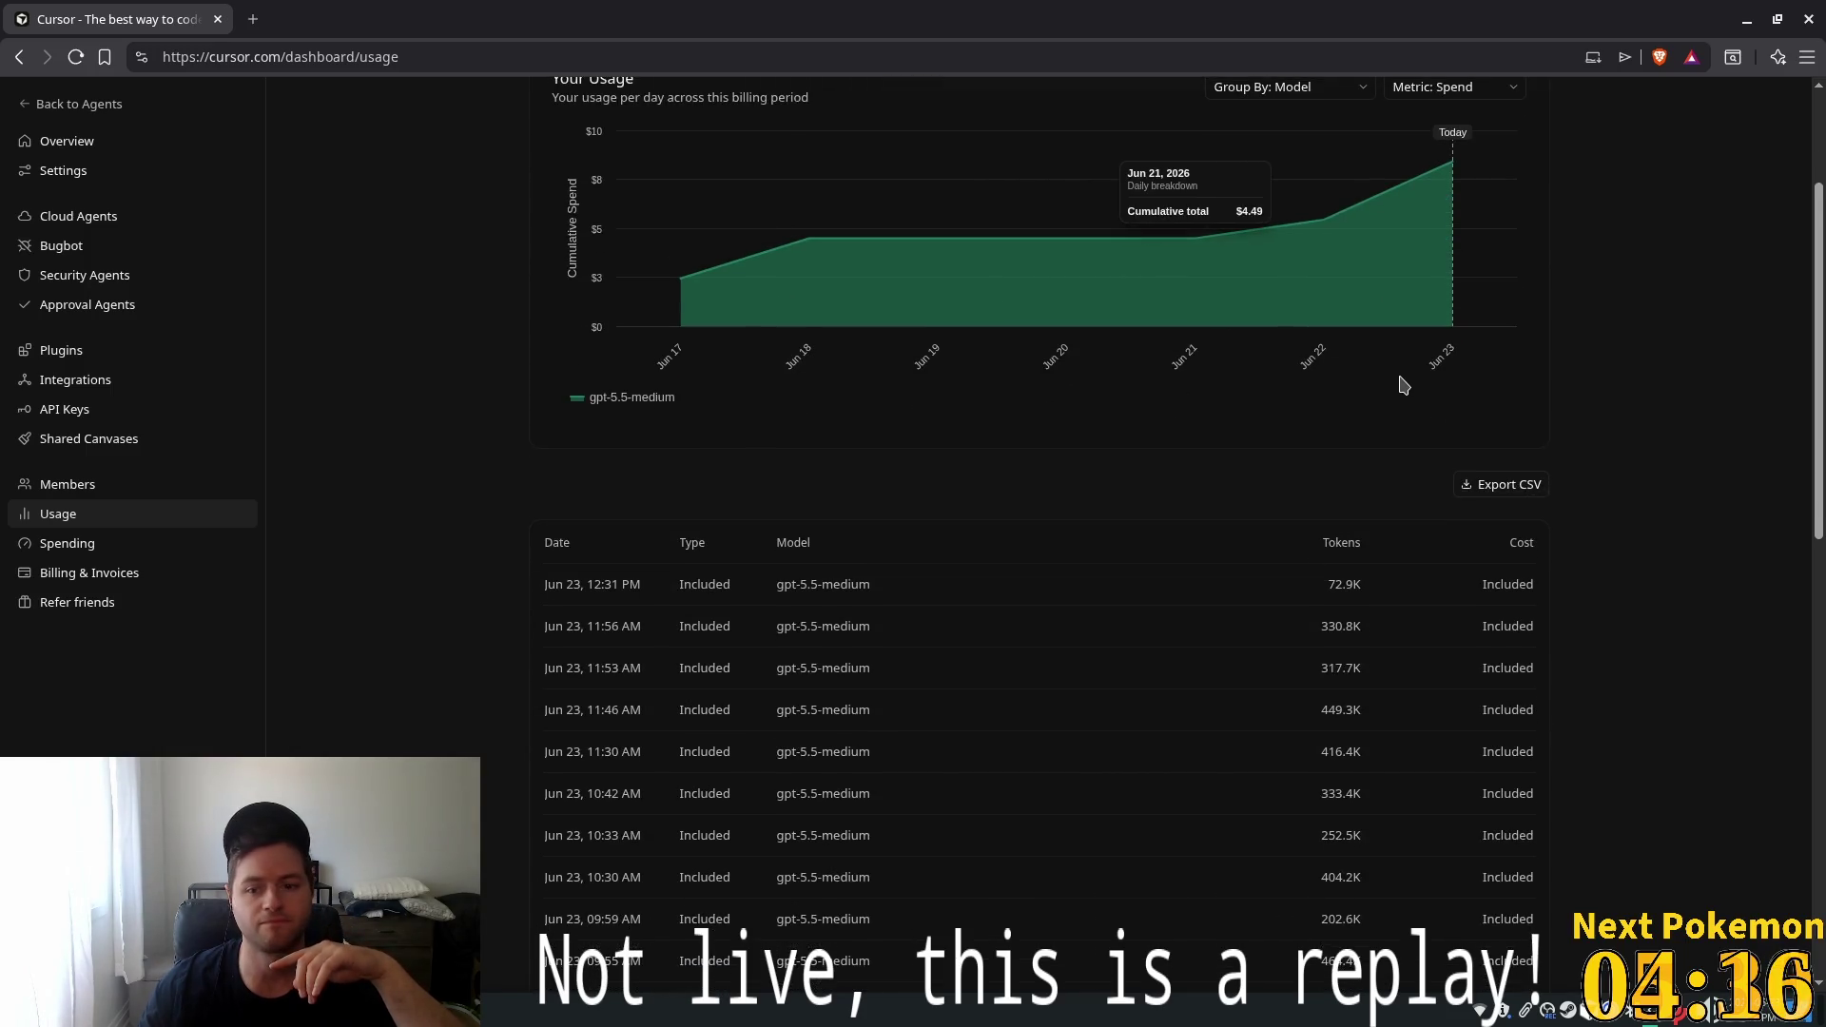
scroll(1399, 379, "down", 2)
scroll(1621, 430, "down", 6)
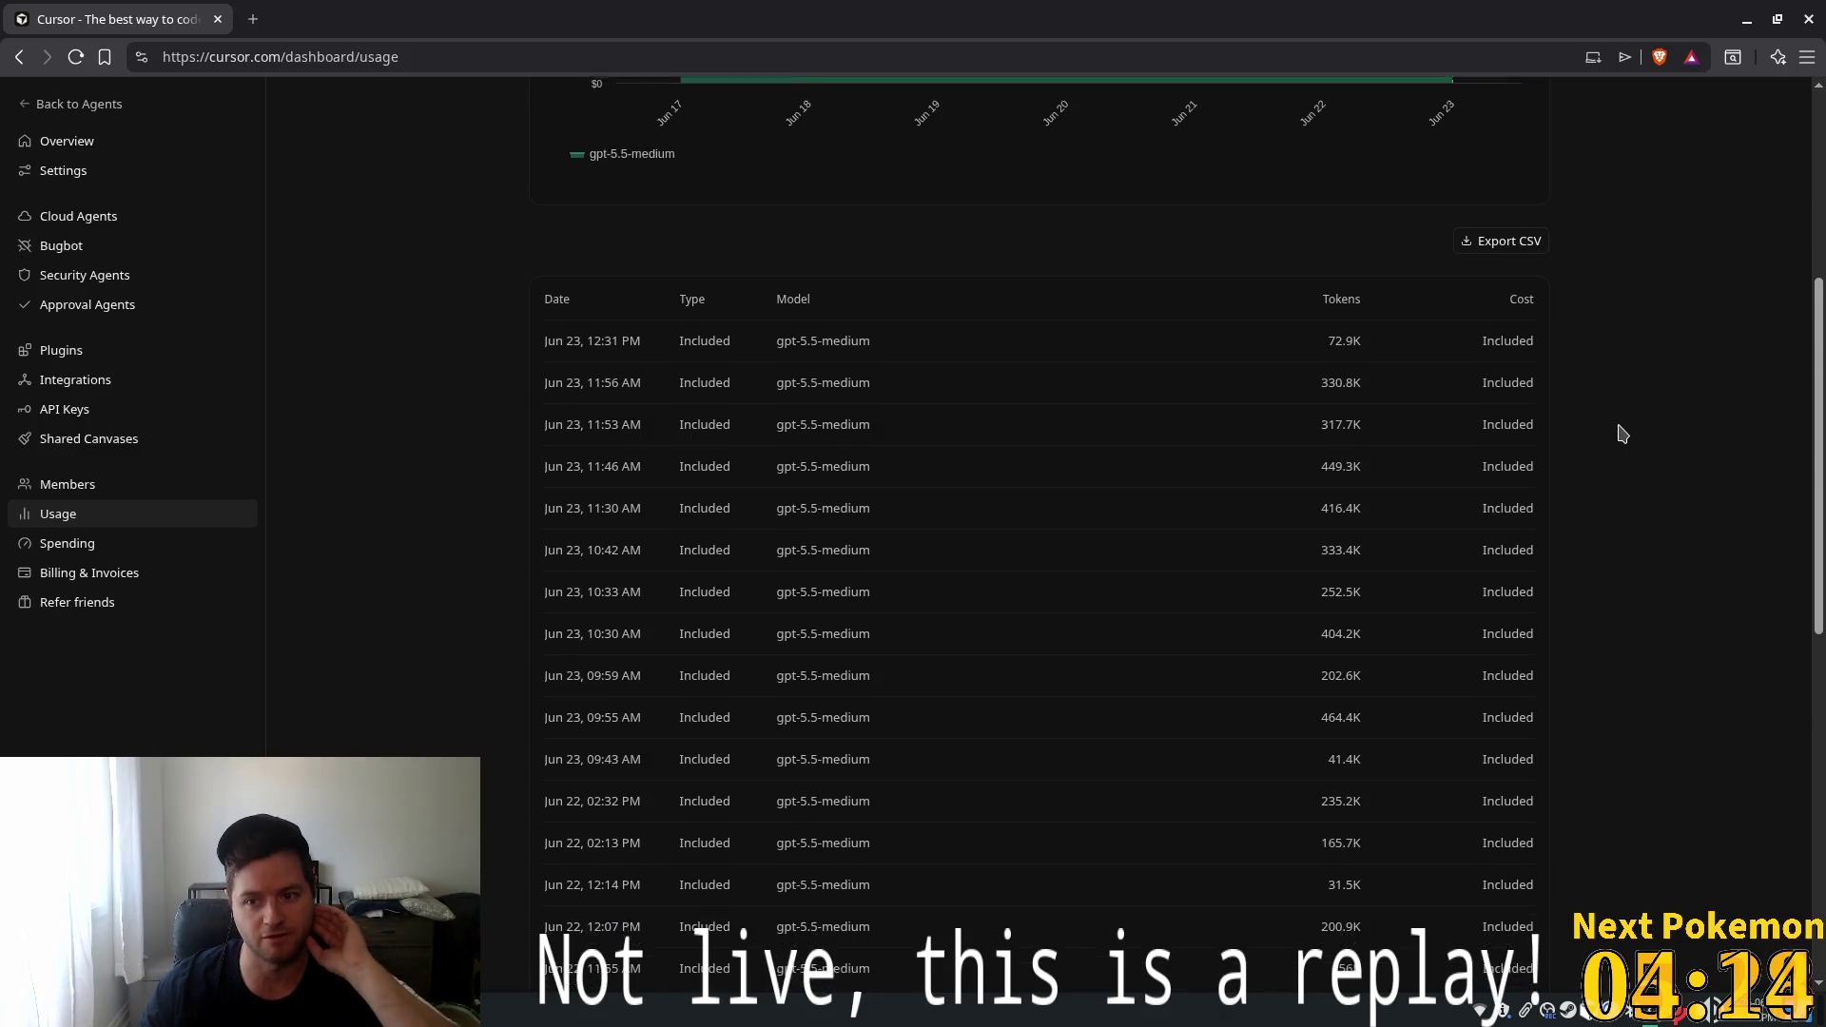
scroll(1622, 433, "down", 1)
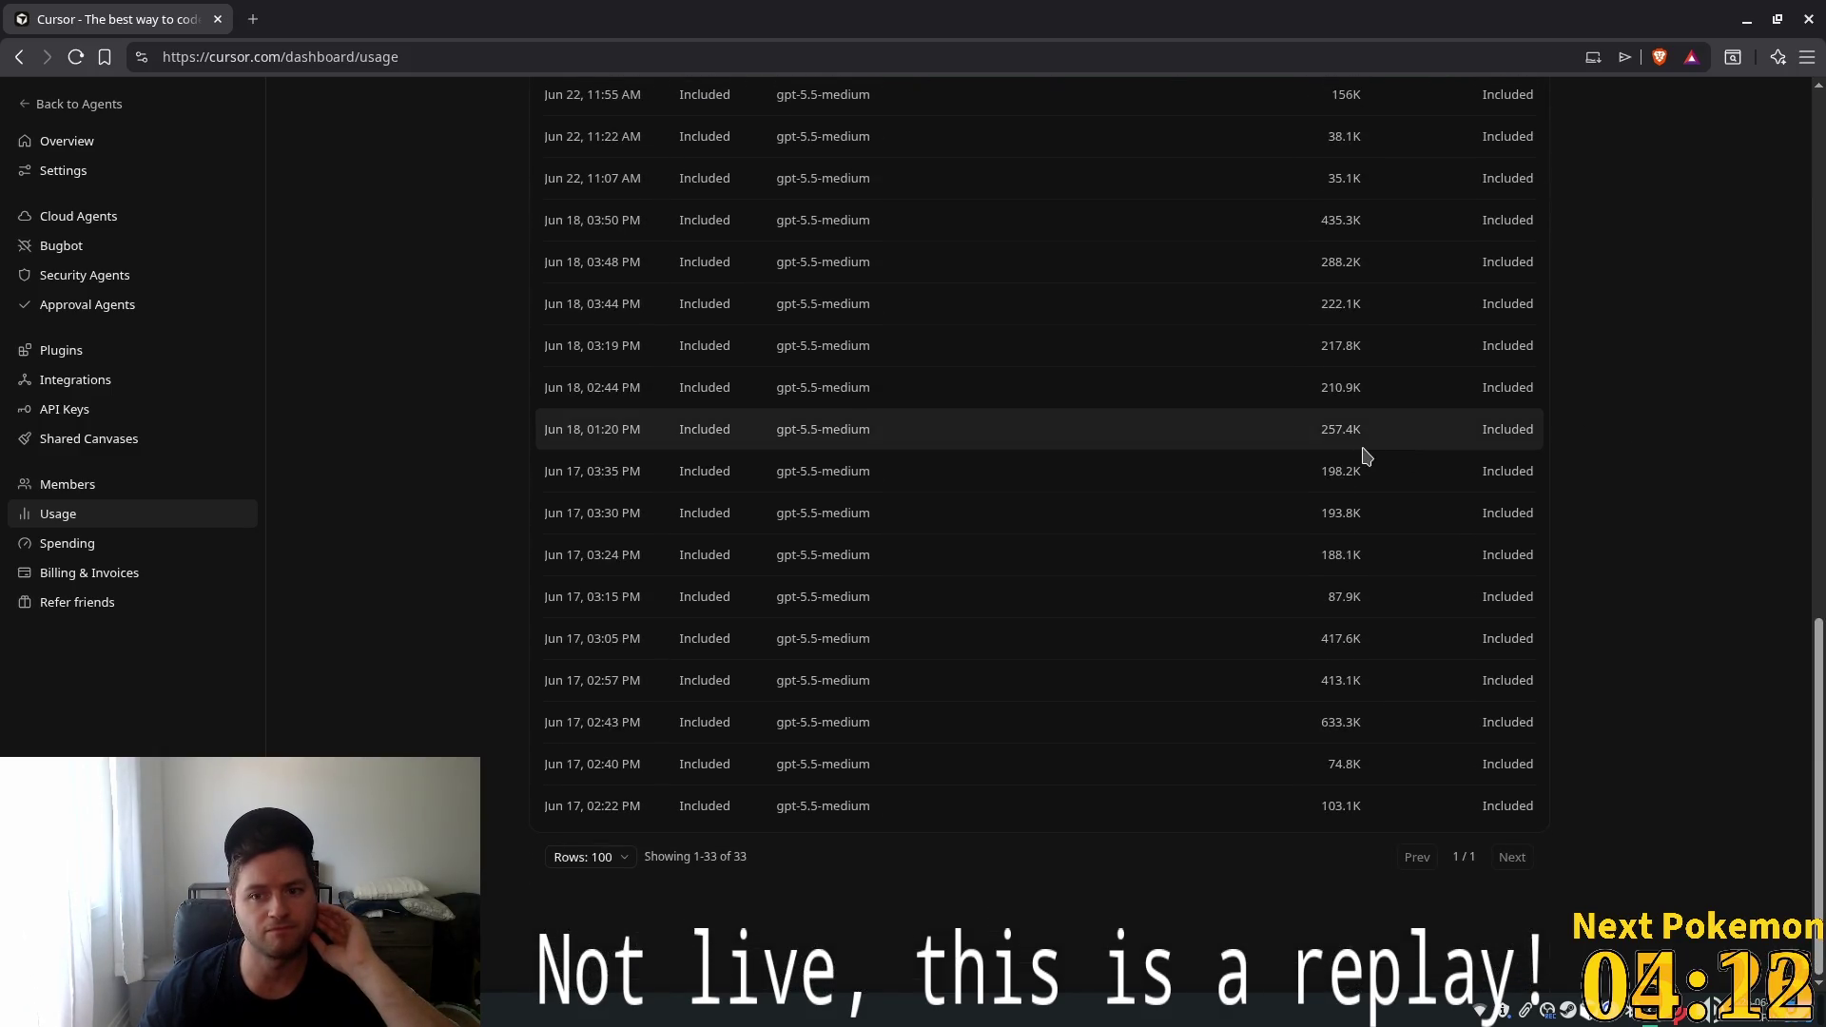
scroll(1362, 447, "up", 10)
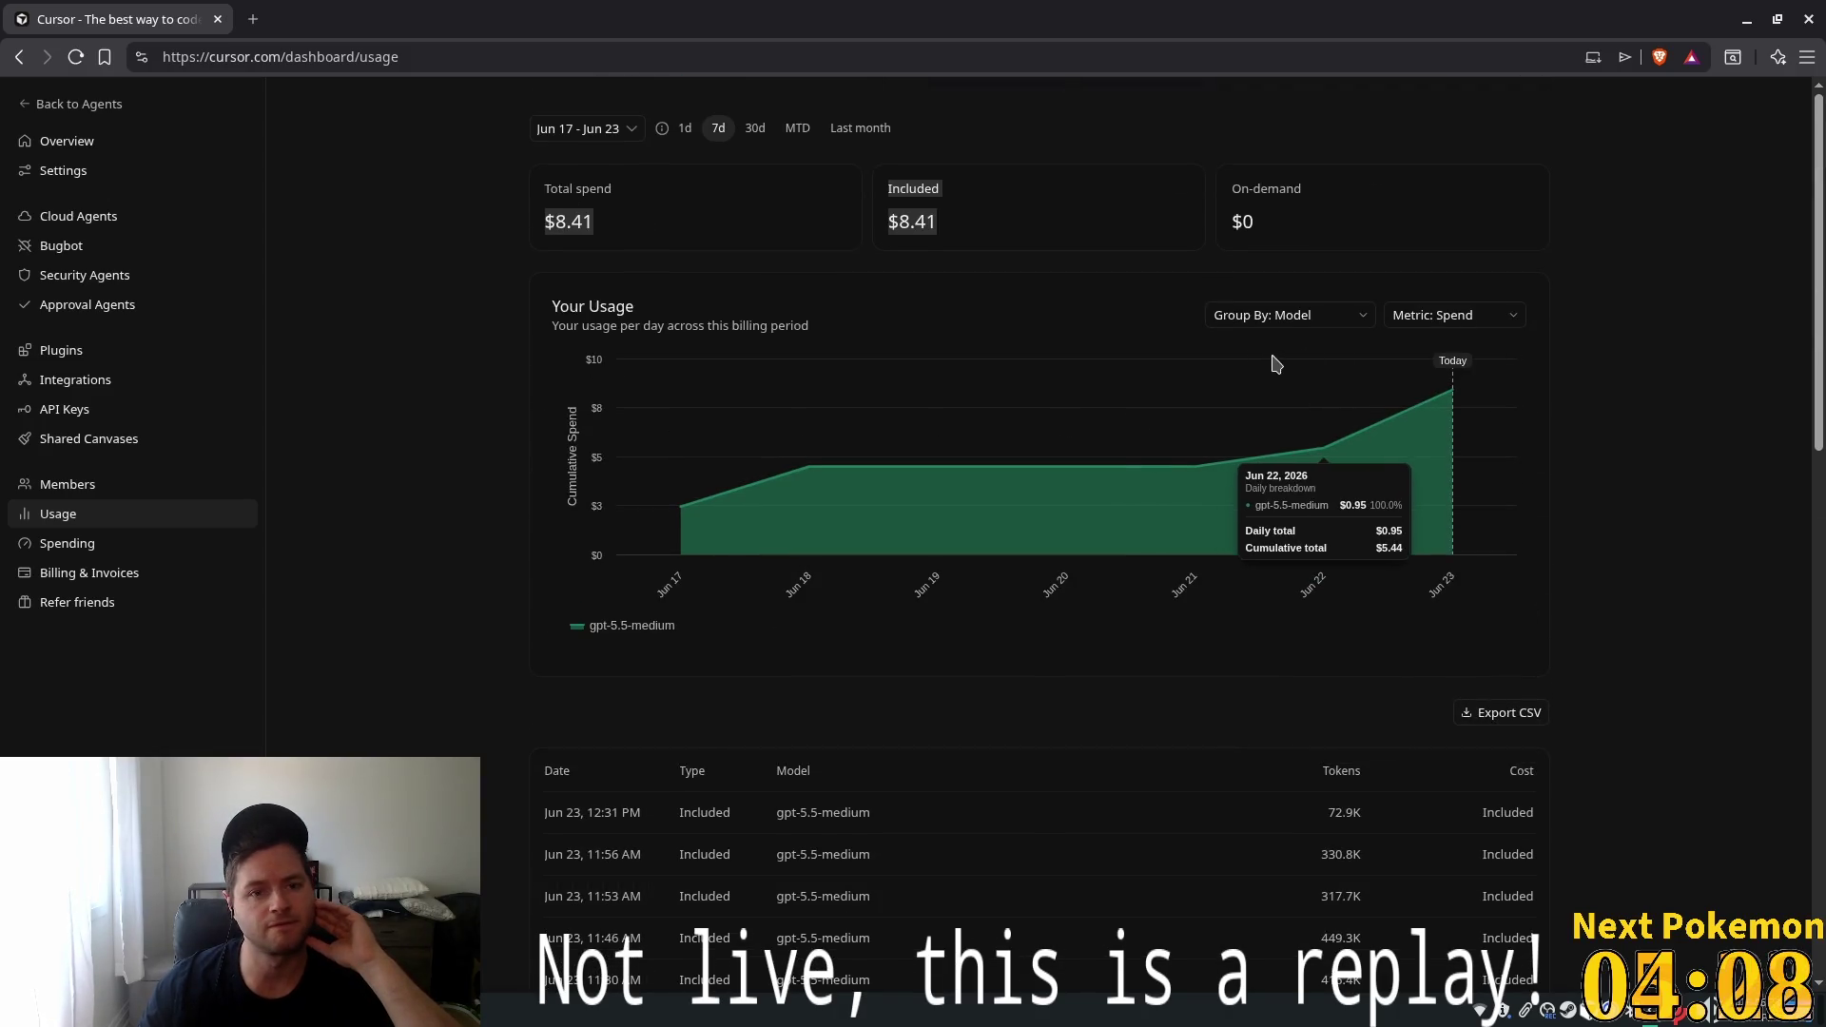
left_click(760, 128)
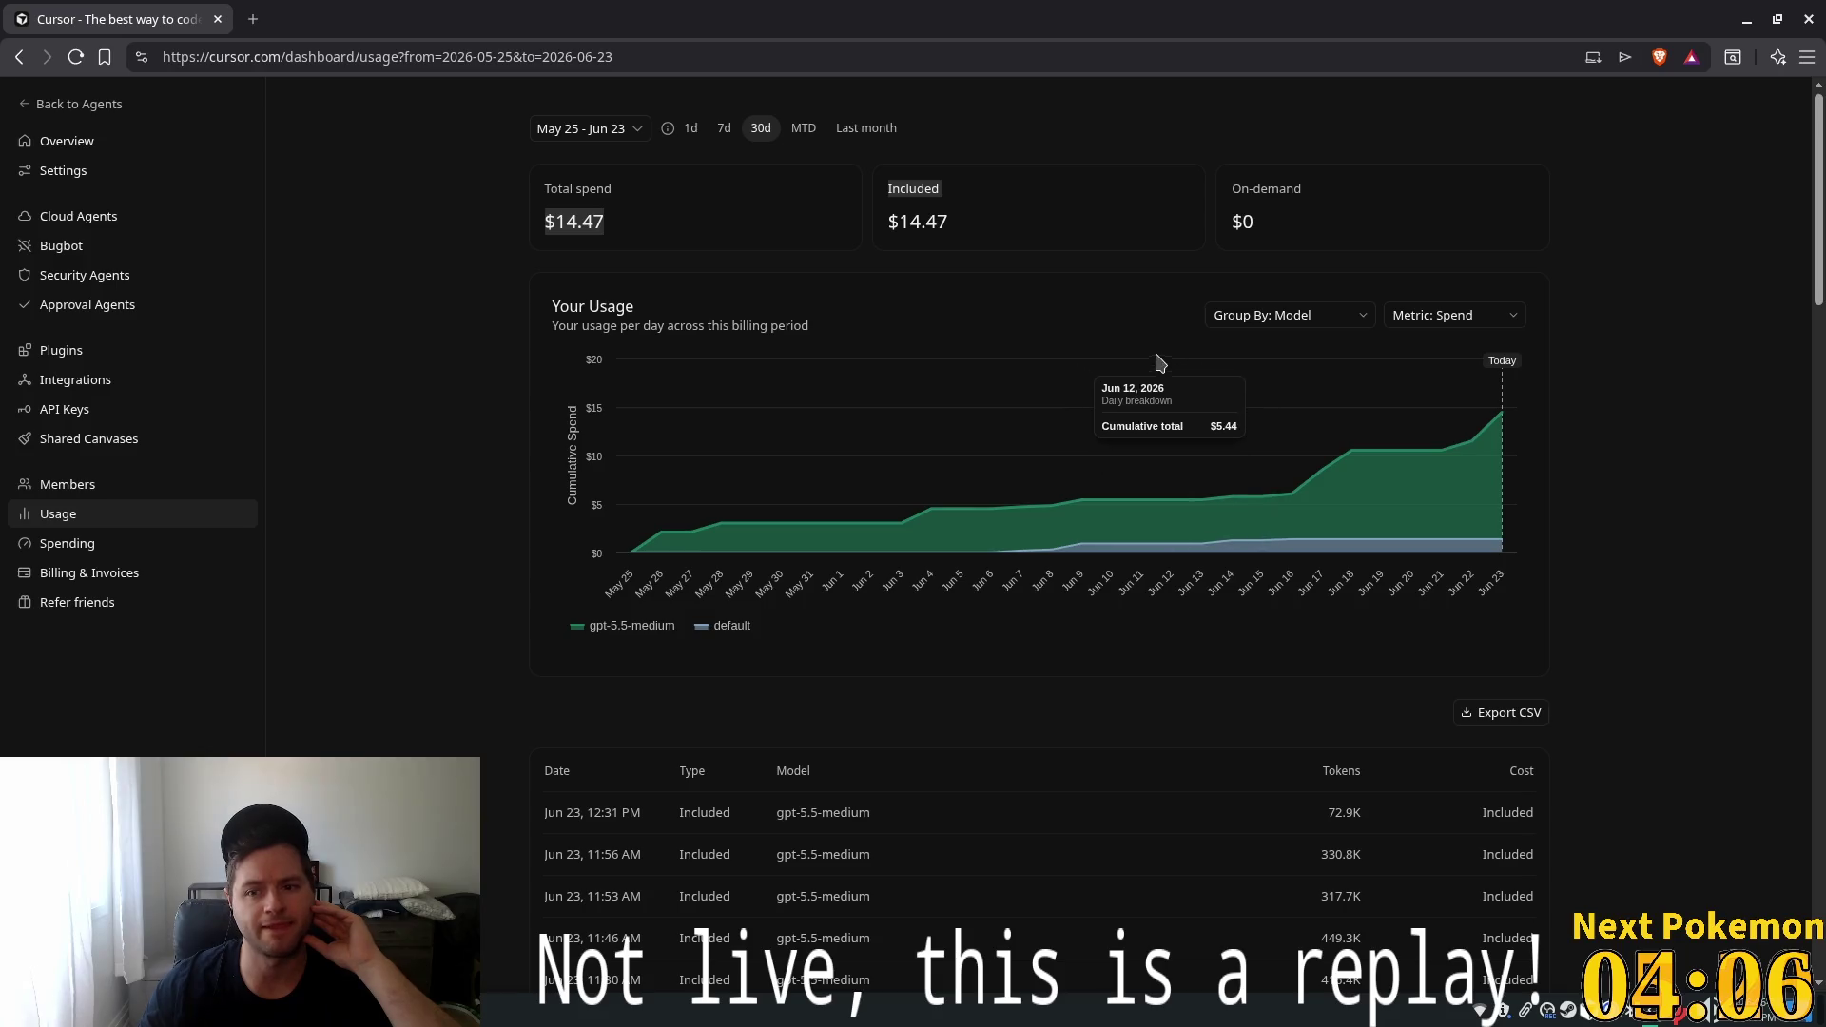
Review last month's usage (May 01 – May 31, $8.76) and return to the code editor
left_click(855, 133)
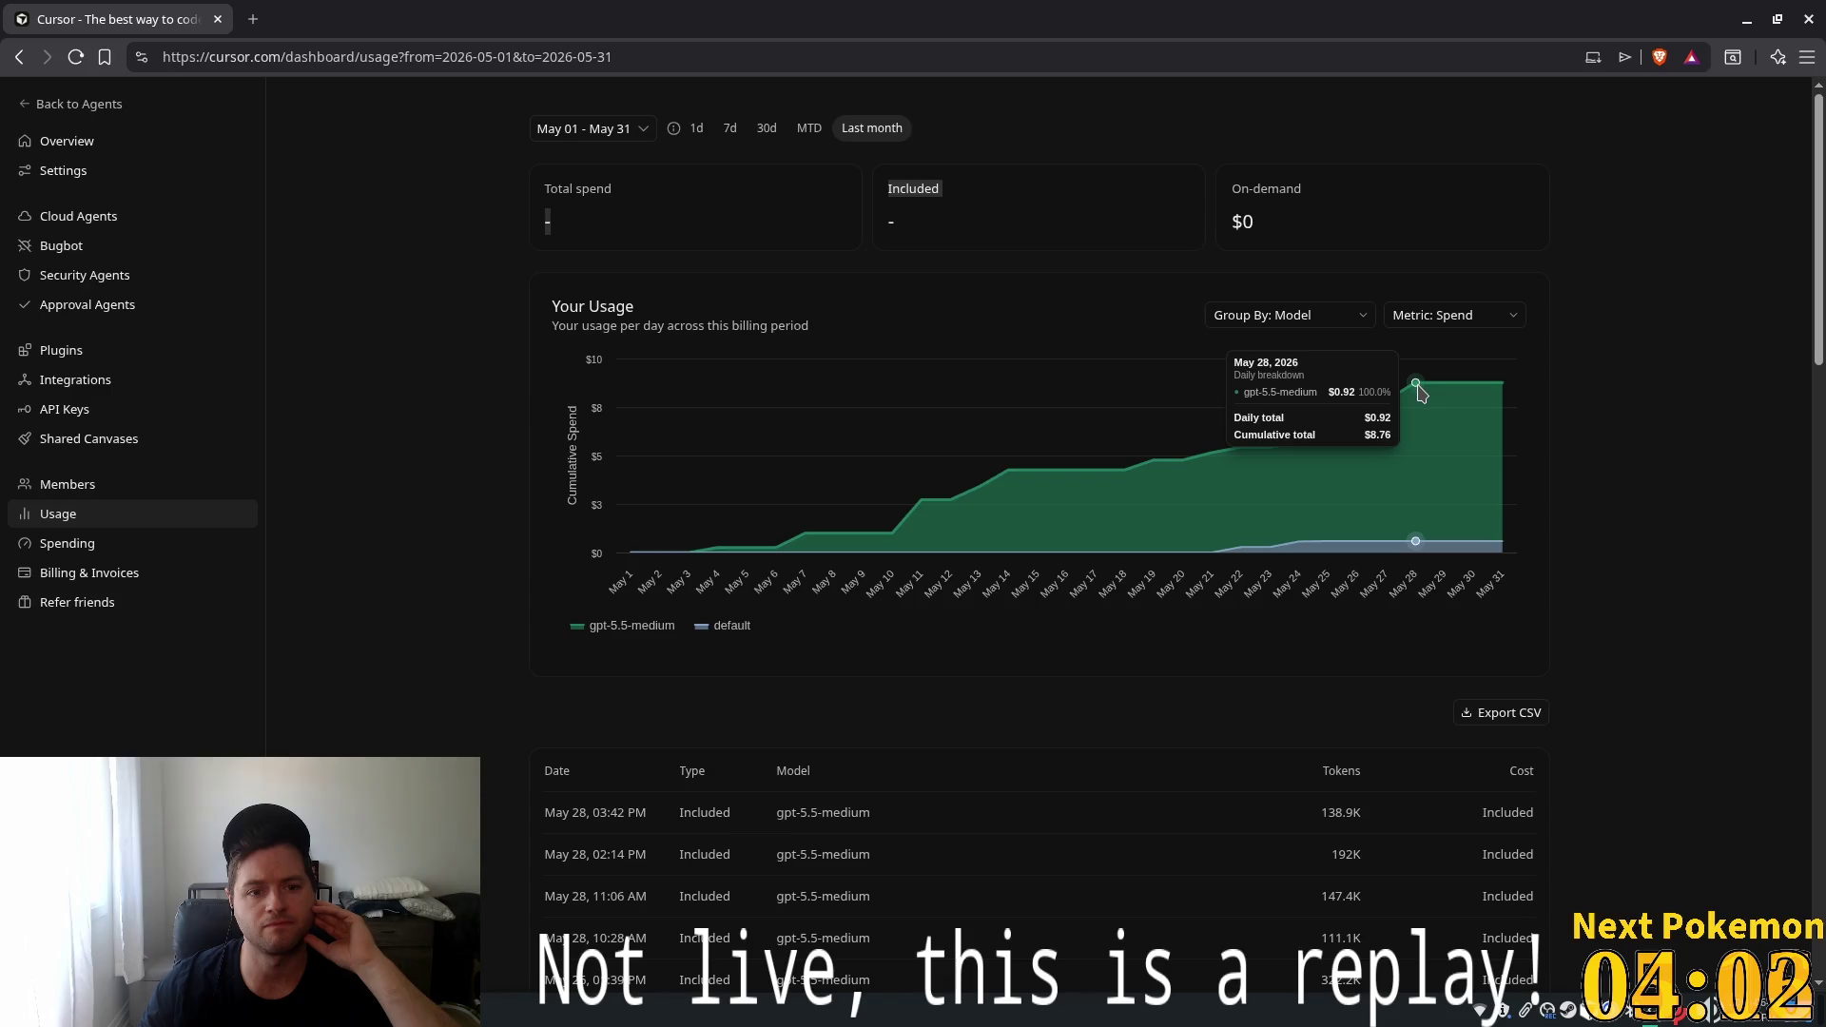
scroll(1517, 404, "down", 6)
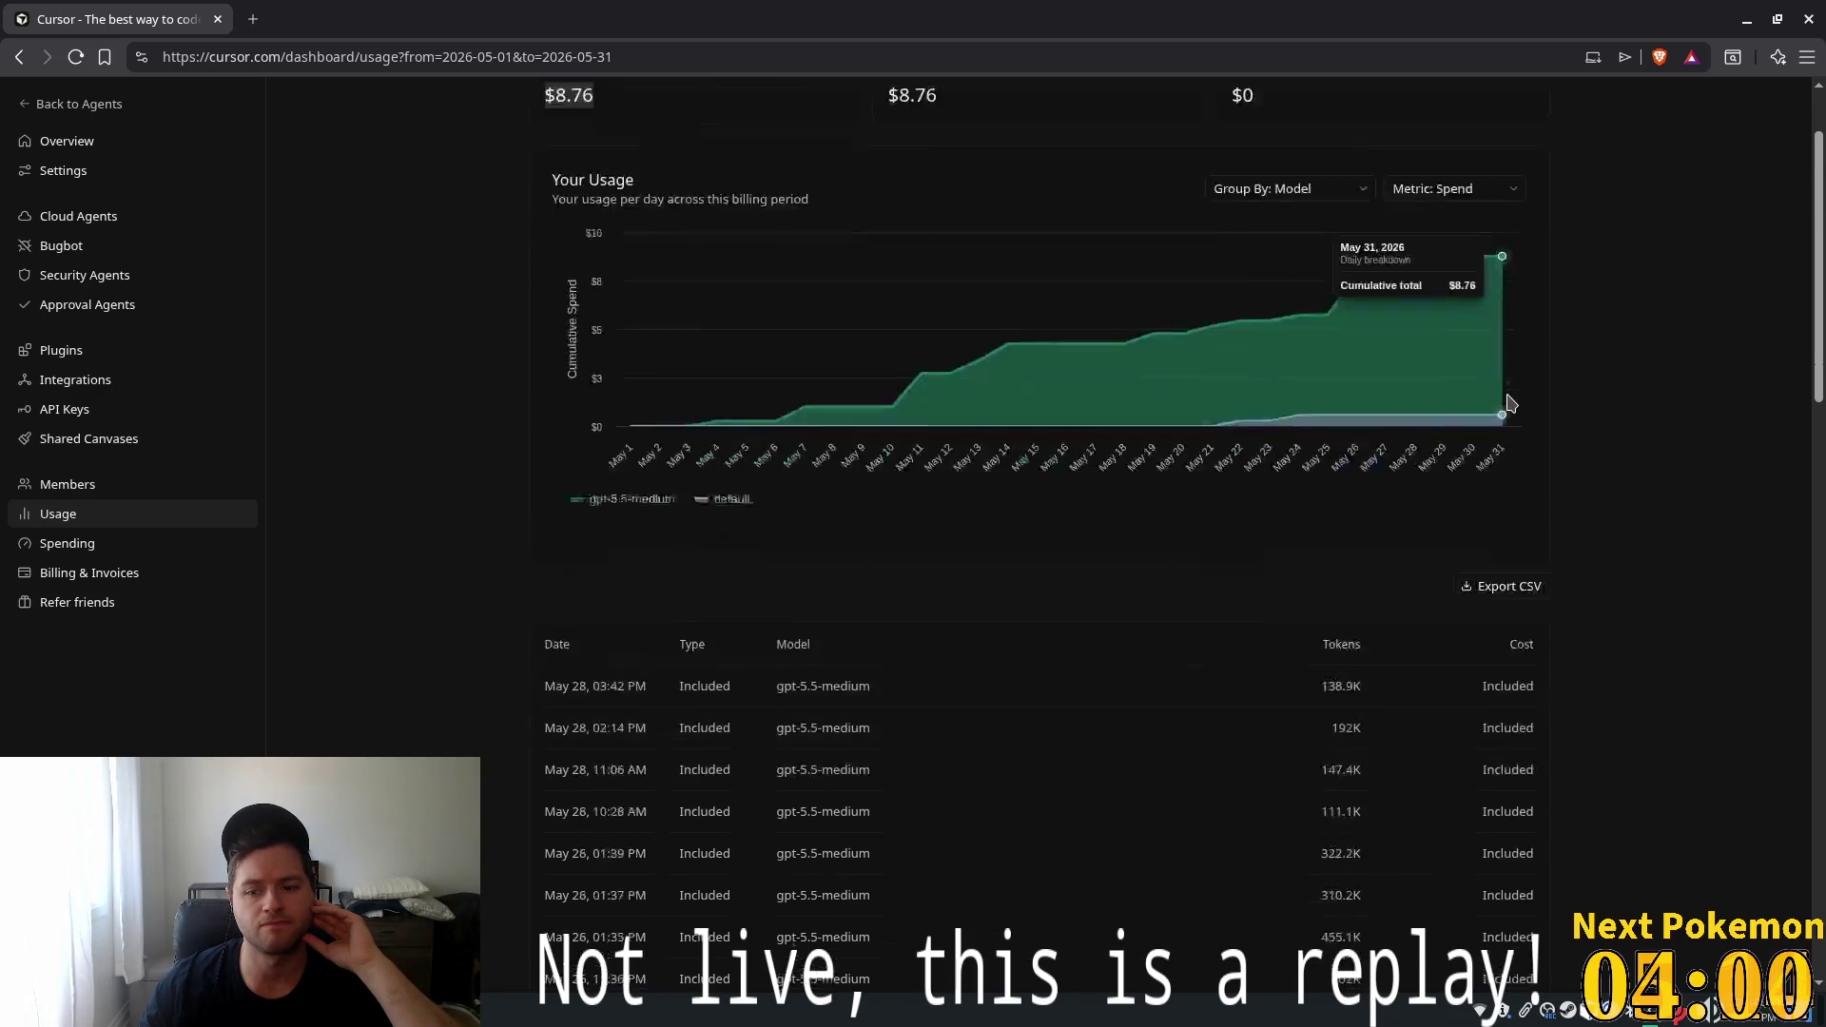
scroll(1522, 405, "down", 10)
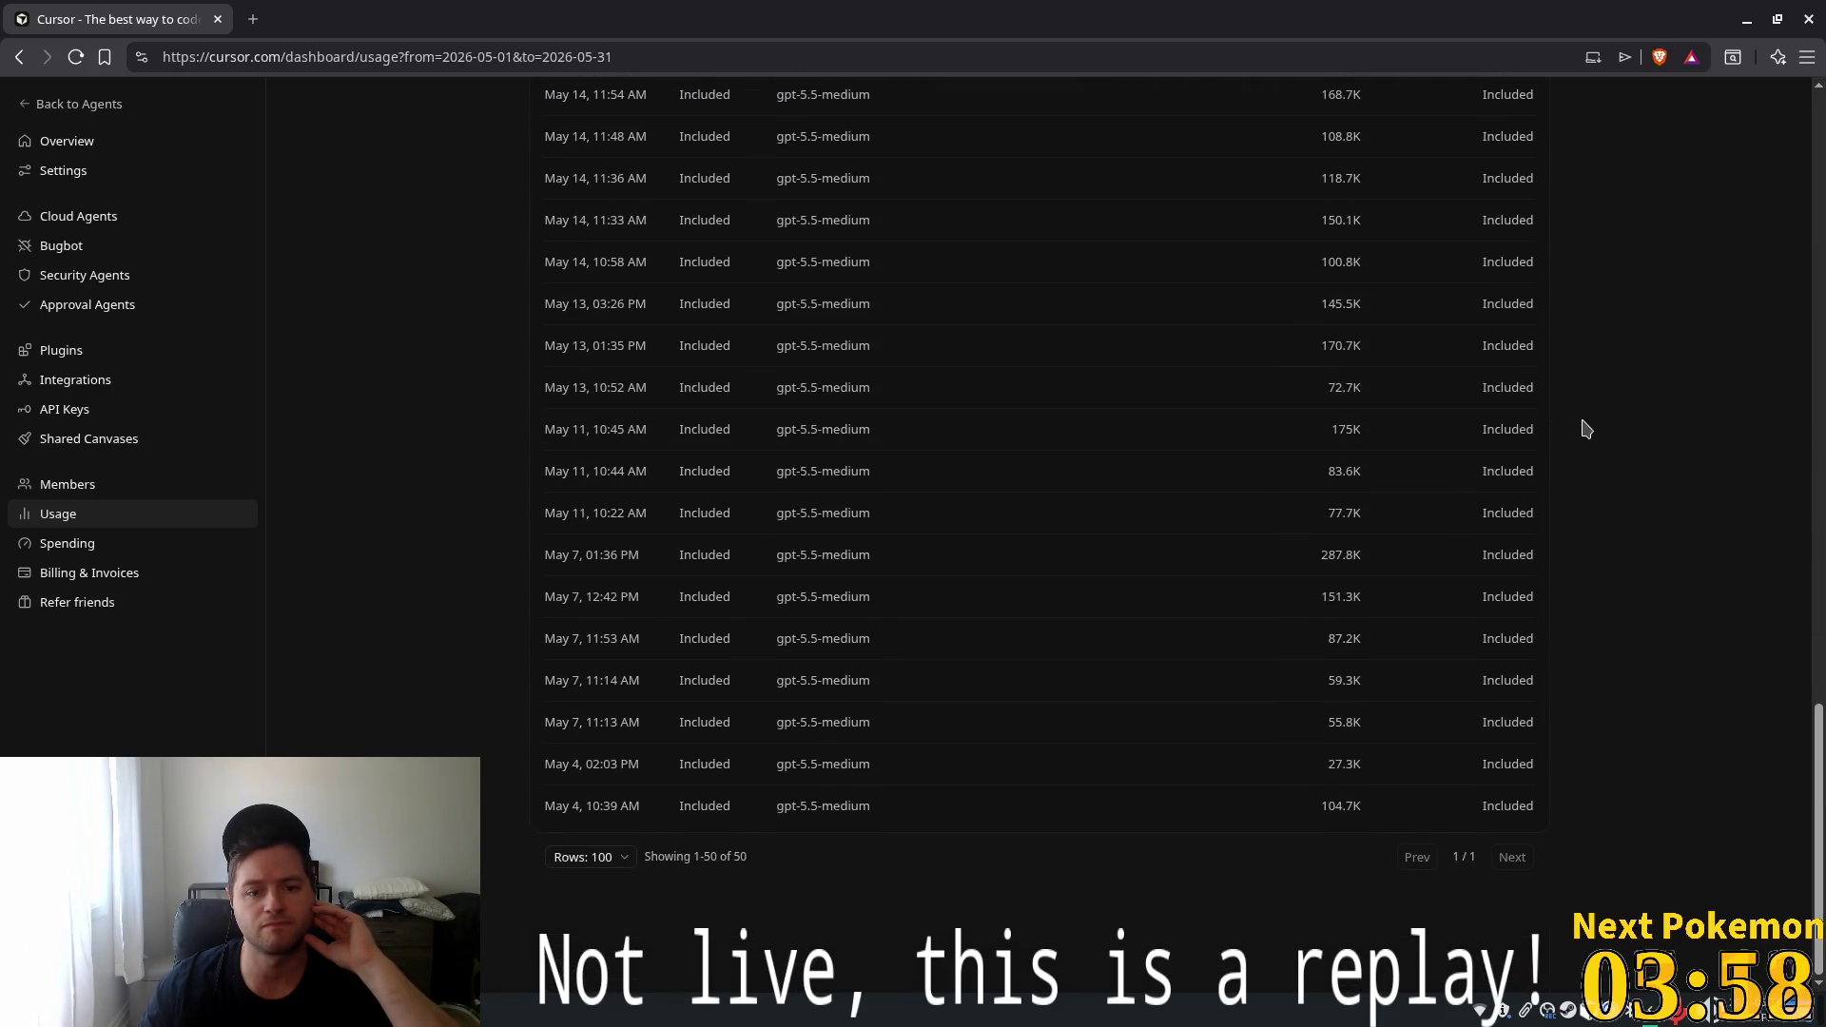
scroll(1015, 326, "up", 16)
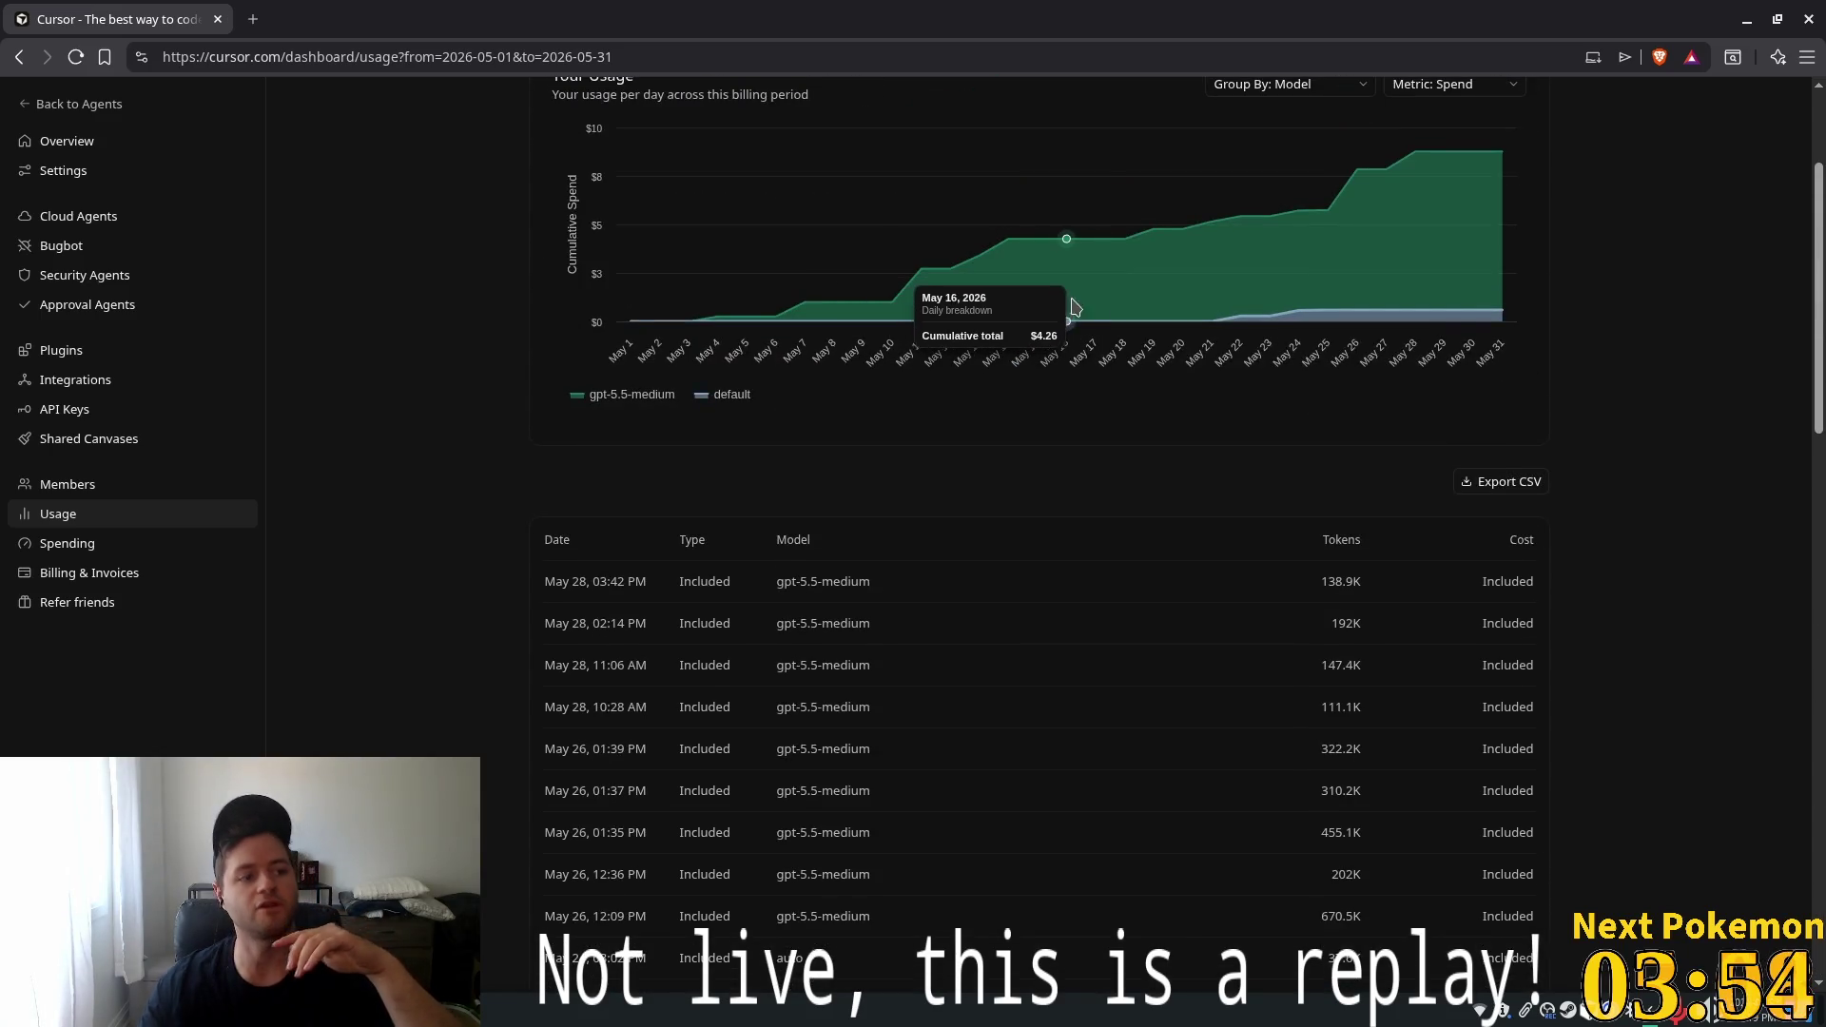
mouse_move(1071, 290)
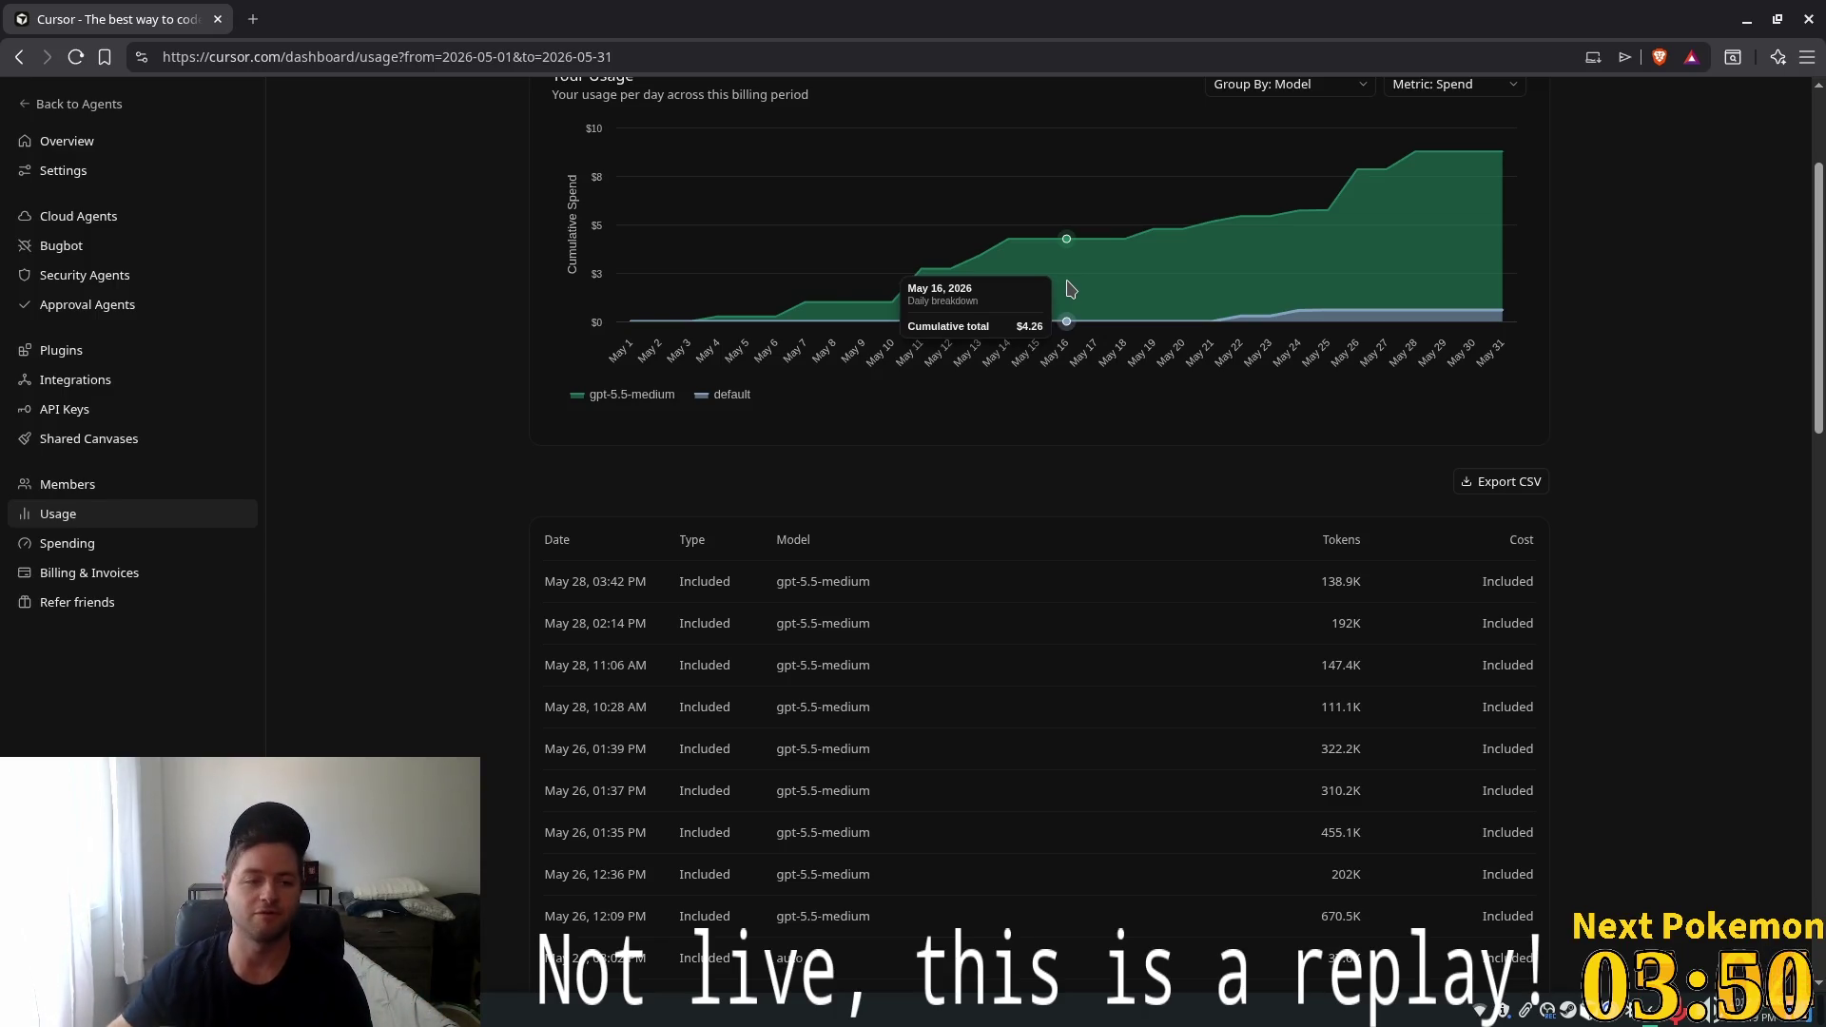
scroll(478, 394, "up", 2)
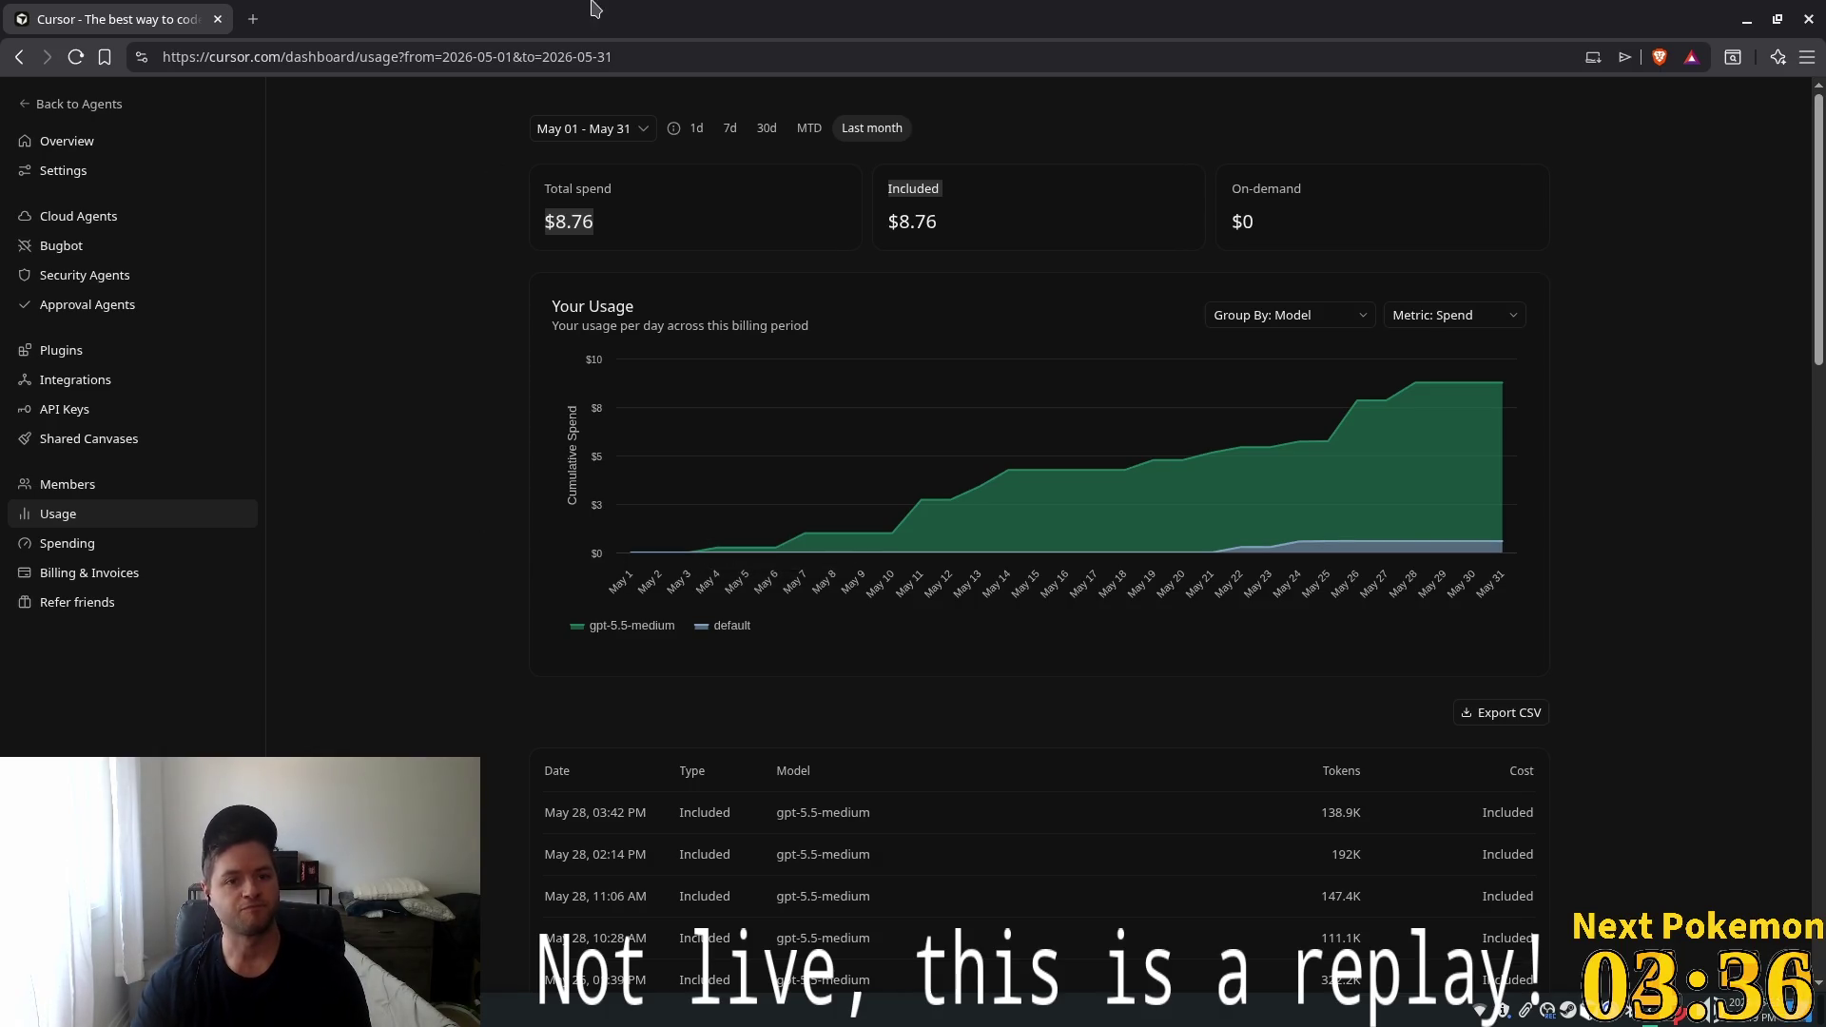
key("alt+Tab")
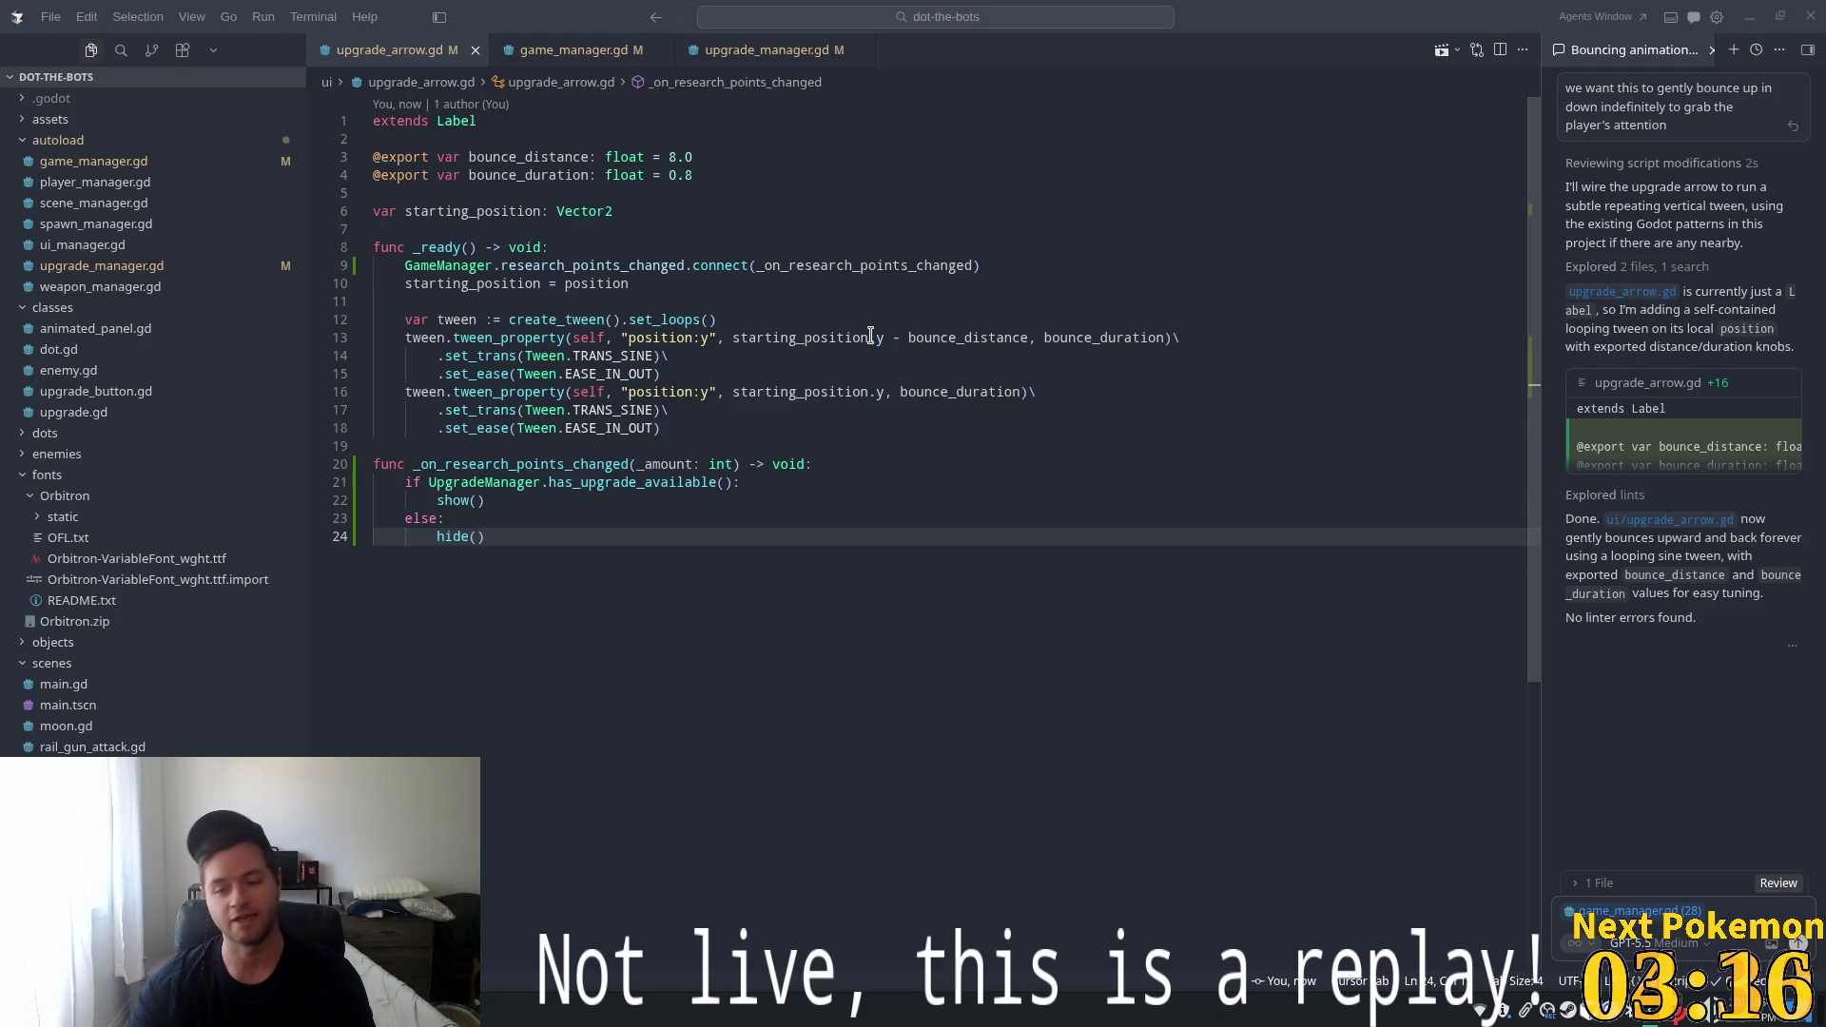
Give upgrade_arrow.gd a looping sine tween with exported bounce_distance and bounce_duration
left_click(754, 488)
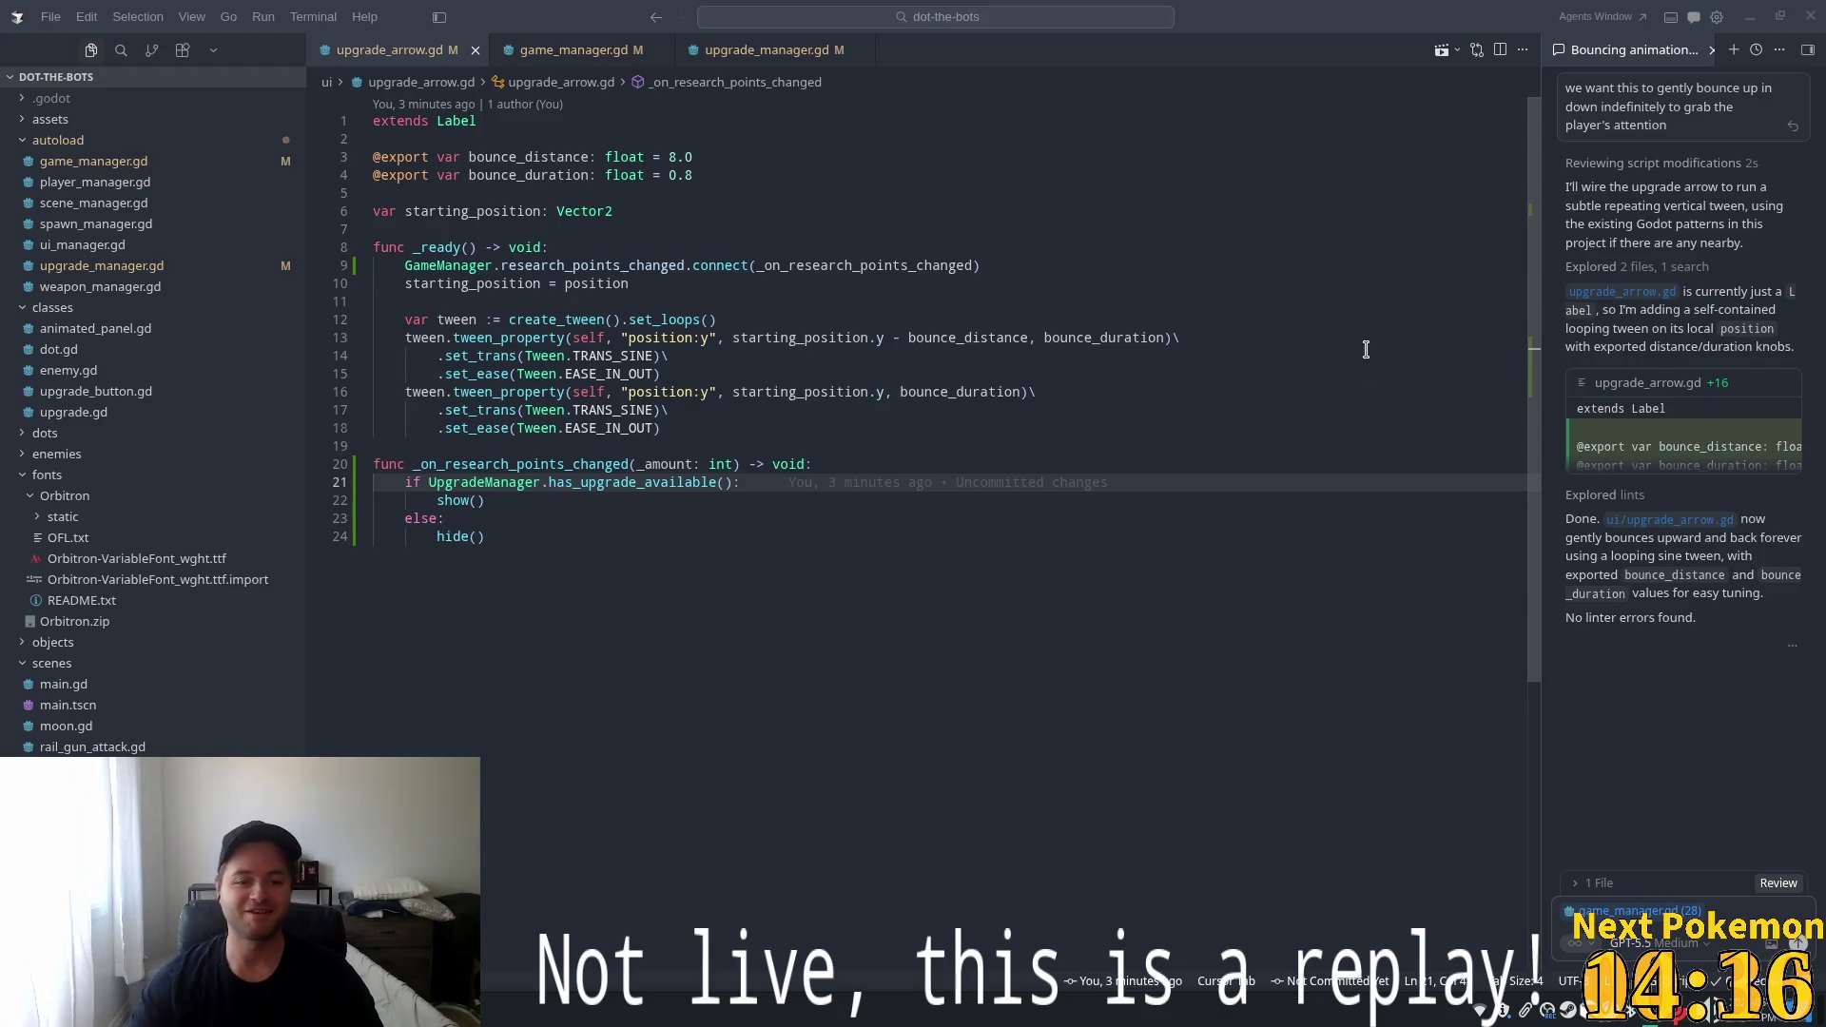
left_click(835, 580)
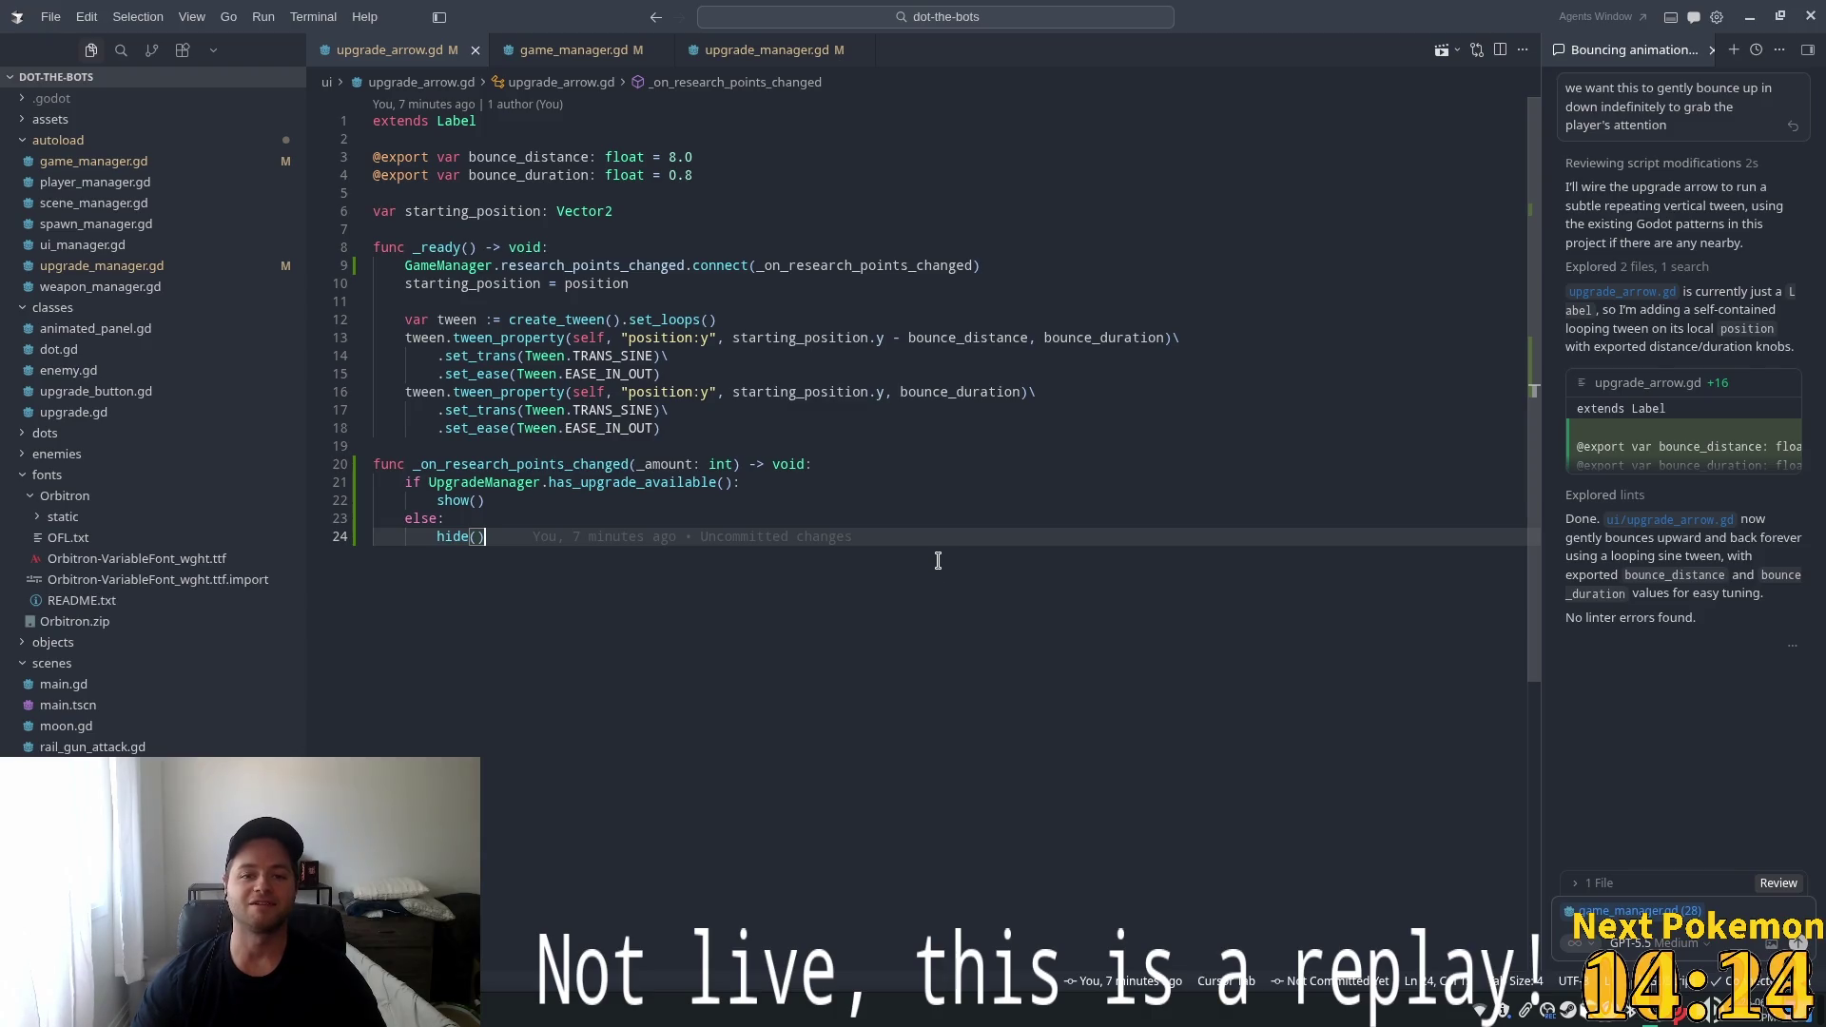
key("alt+Tab")
Run the game with F5, then pause and quit back to the editor
key("F5")
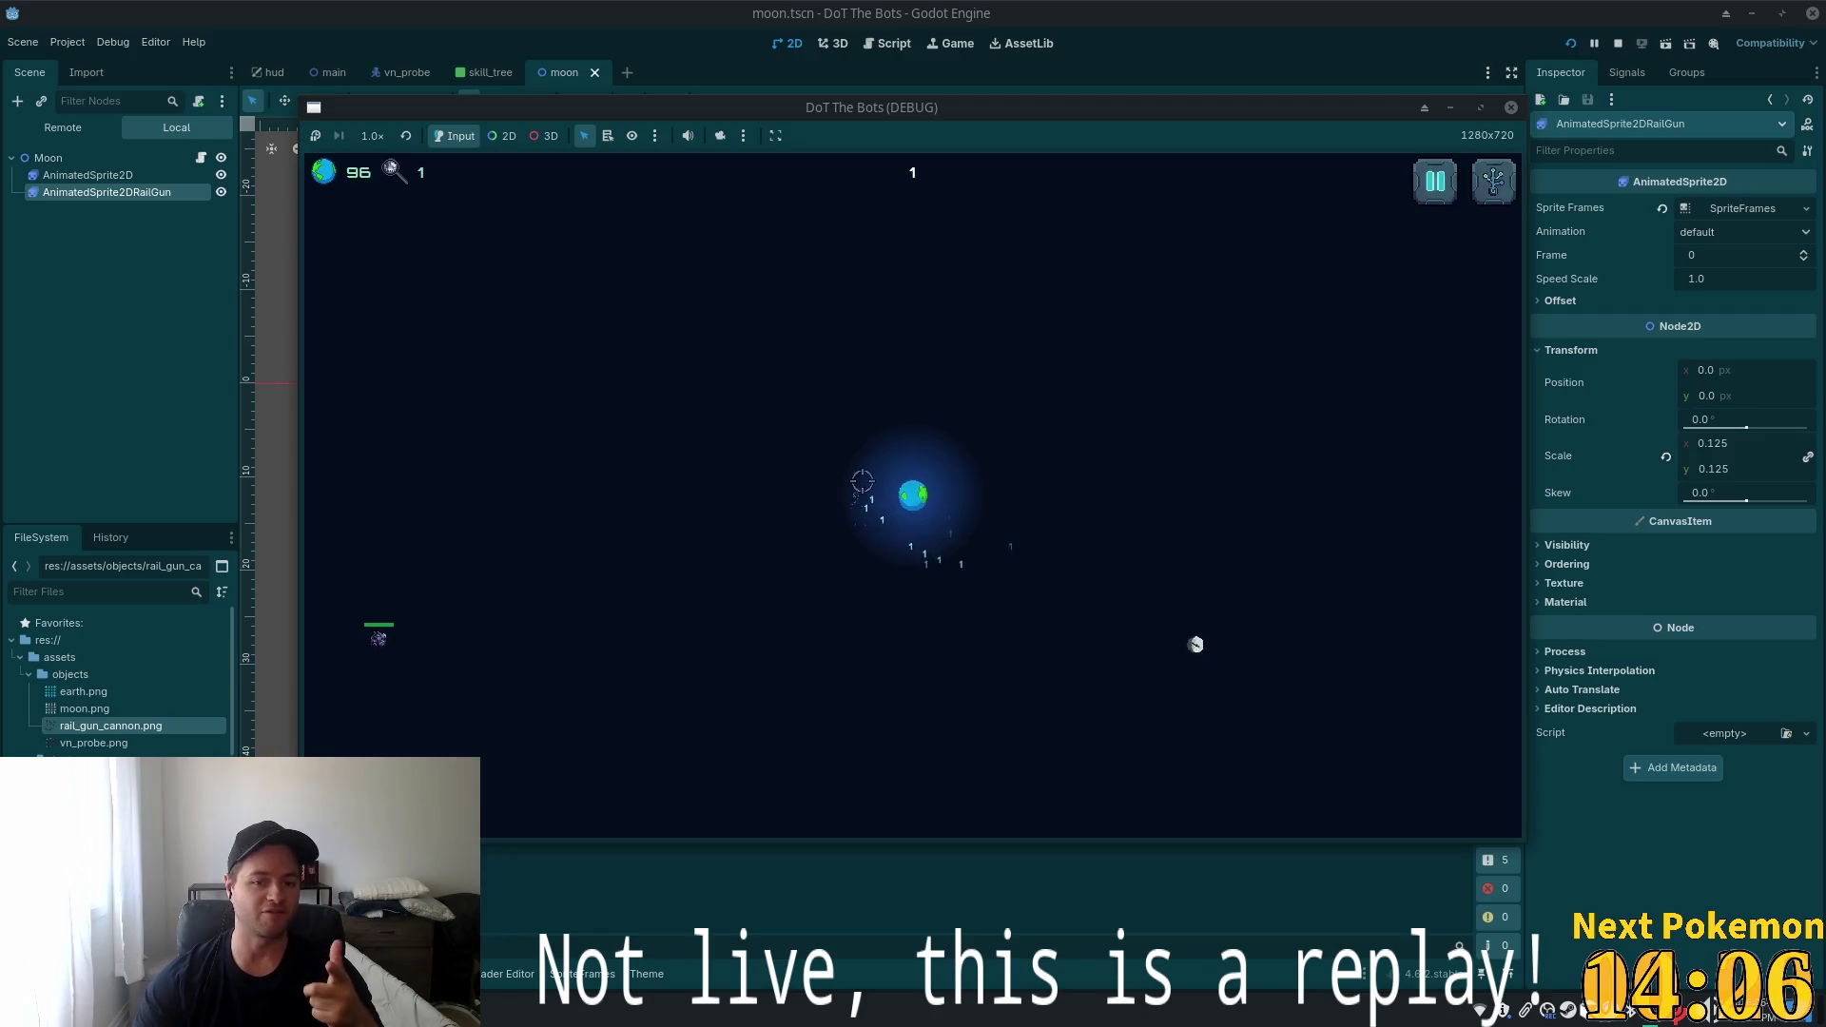
left_click(1435, 181)
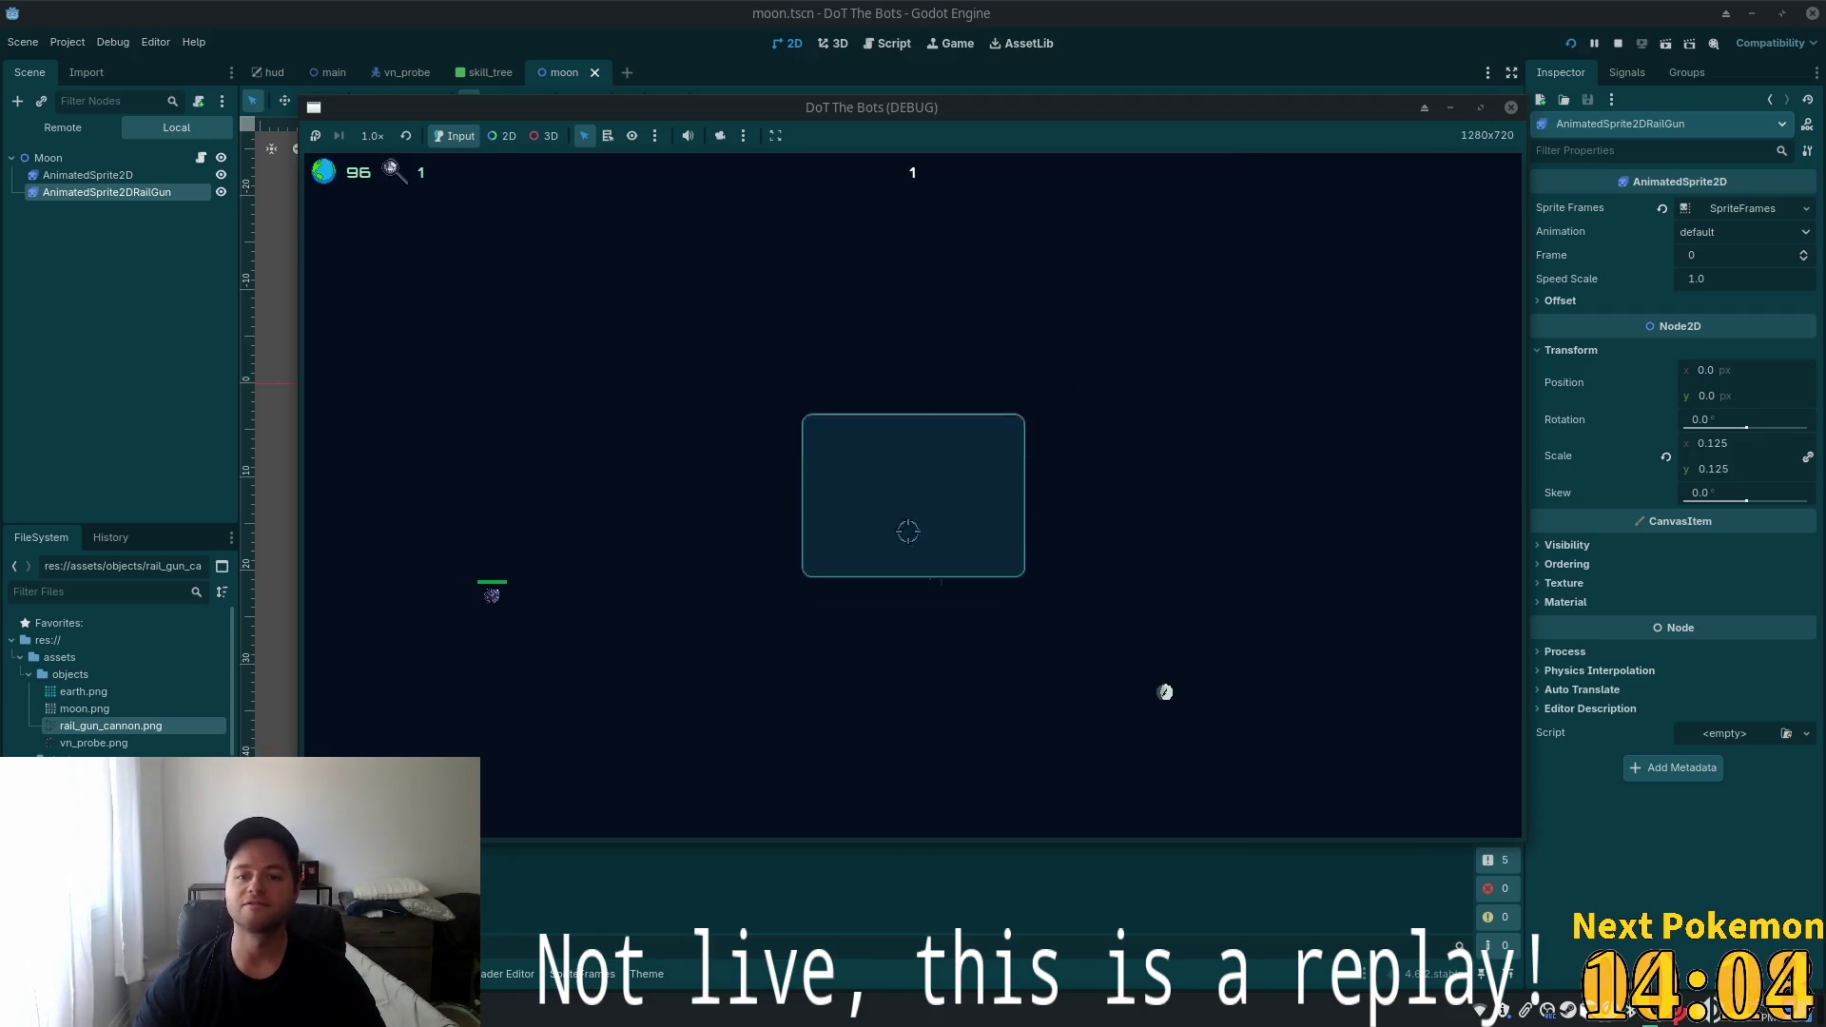
left_click(880, 562)
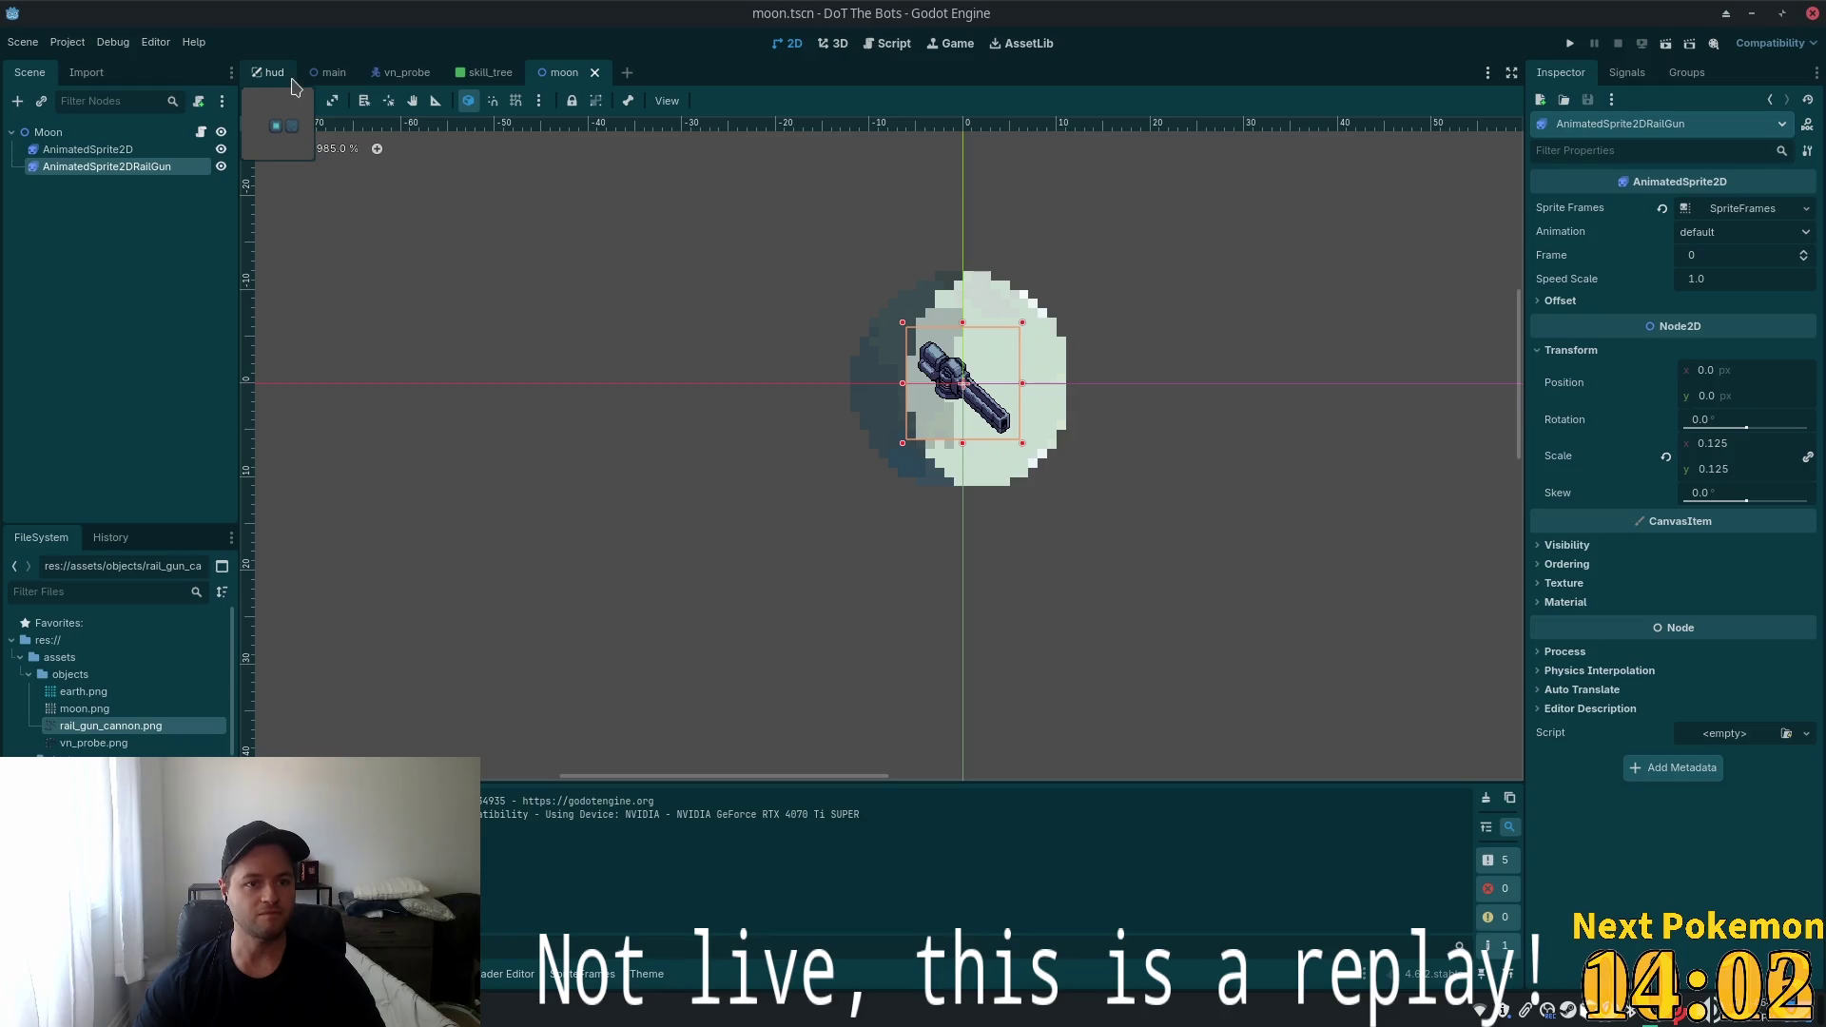
Select the VNProbe node in main.tscn and delete it
left_click(333, 72)
left_click(105, 252)
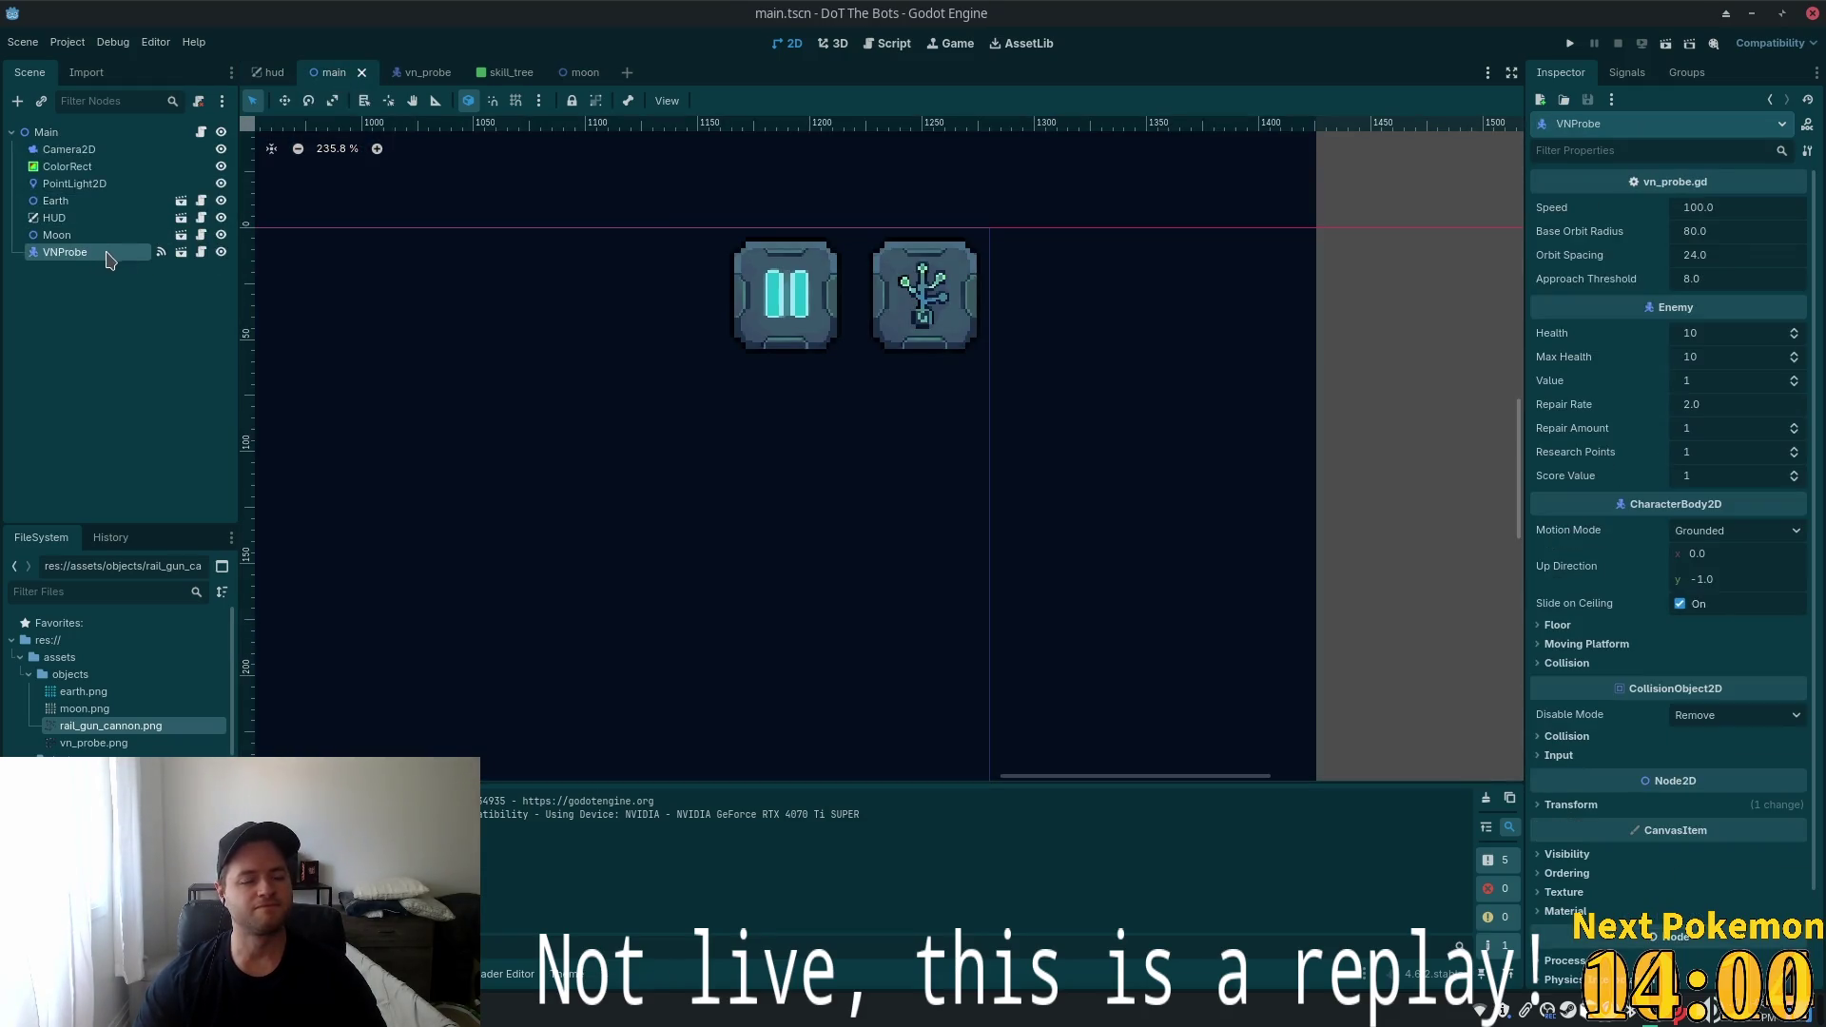
key("Delete")
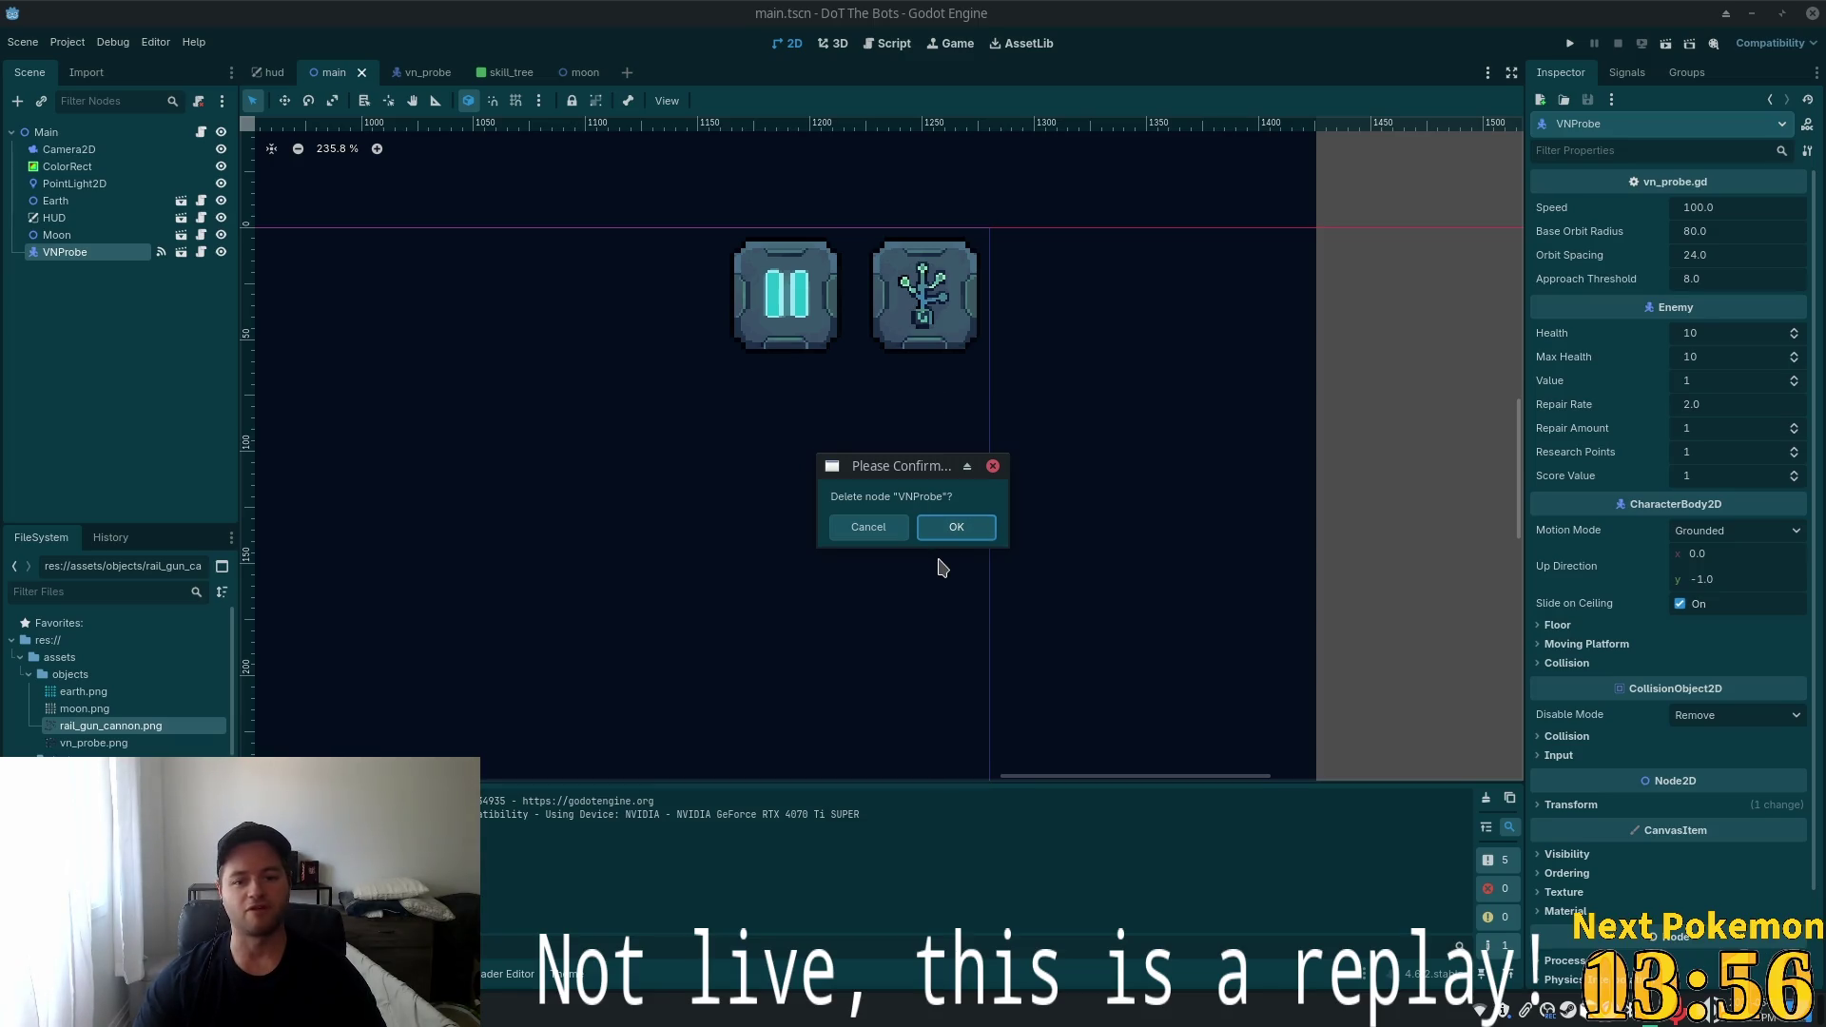
Confirm removing VNProbe, leaving Camera2D, ColorRect, PointLight2D, Earth, HUD and Moon
left_click(958, 529)
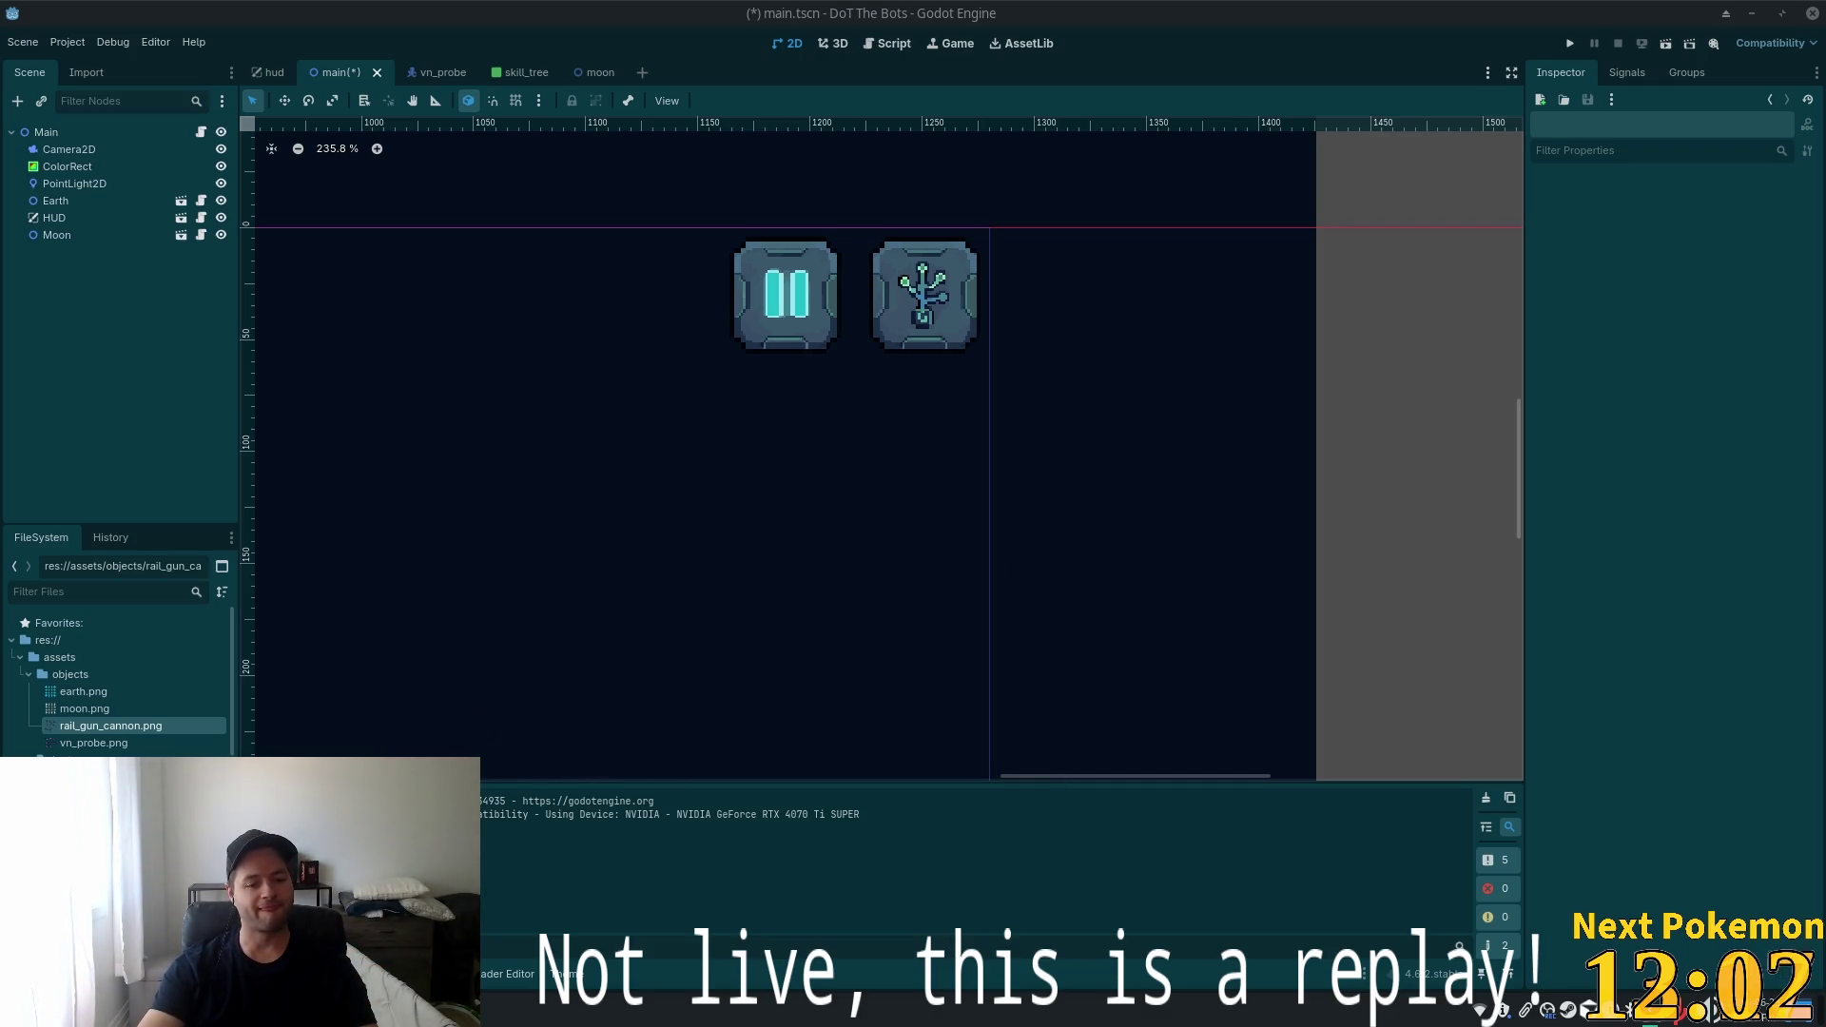
left_click(483, 1011)
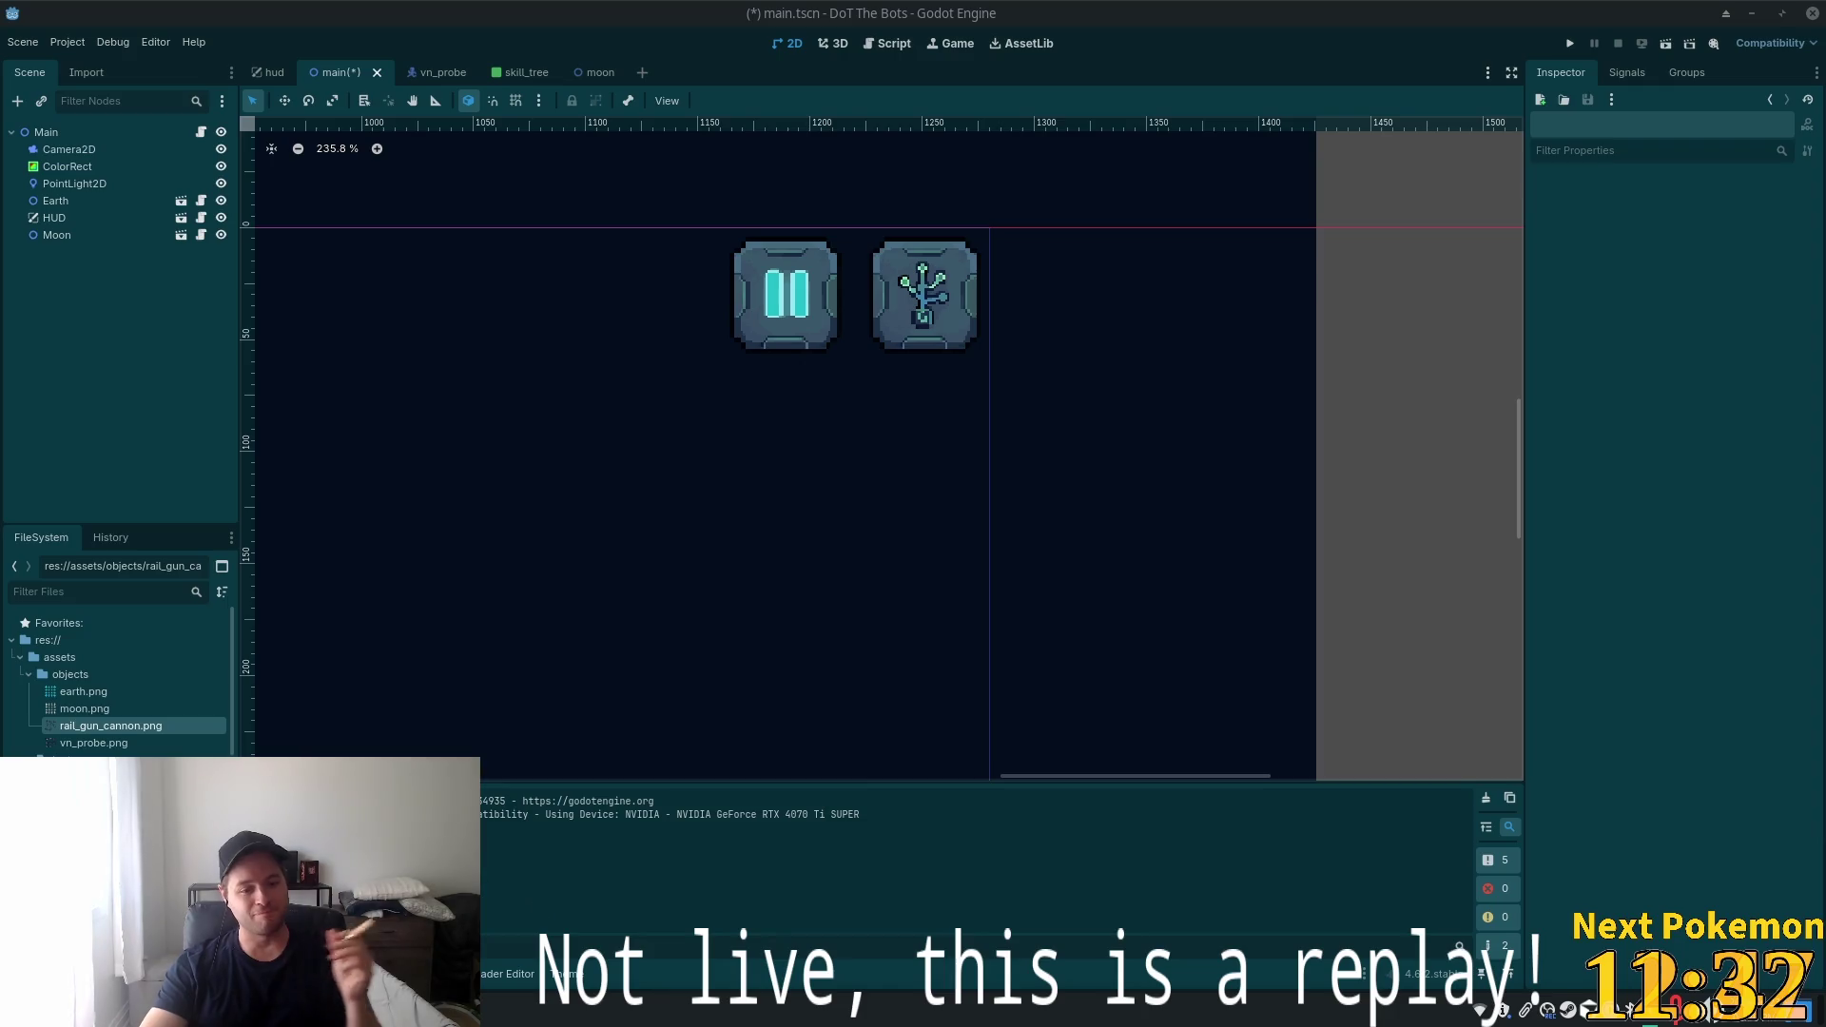
Show the Brave window list from the taskbar
left_click(483, 1013)
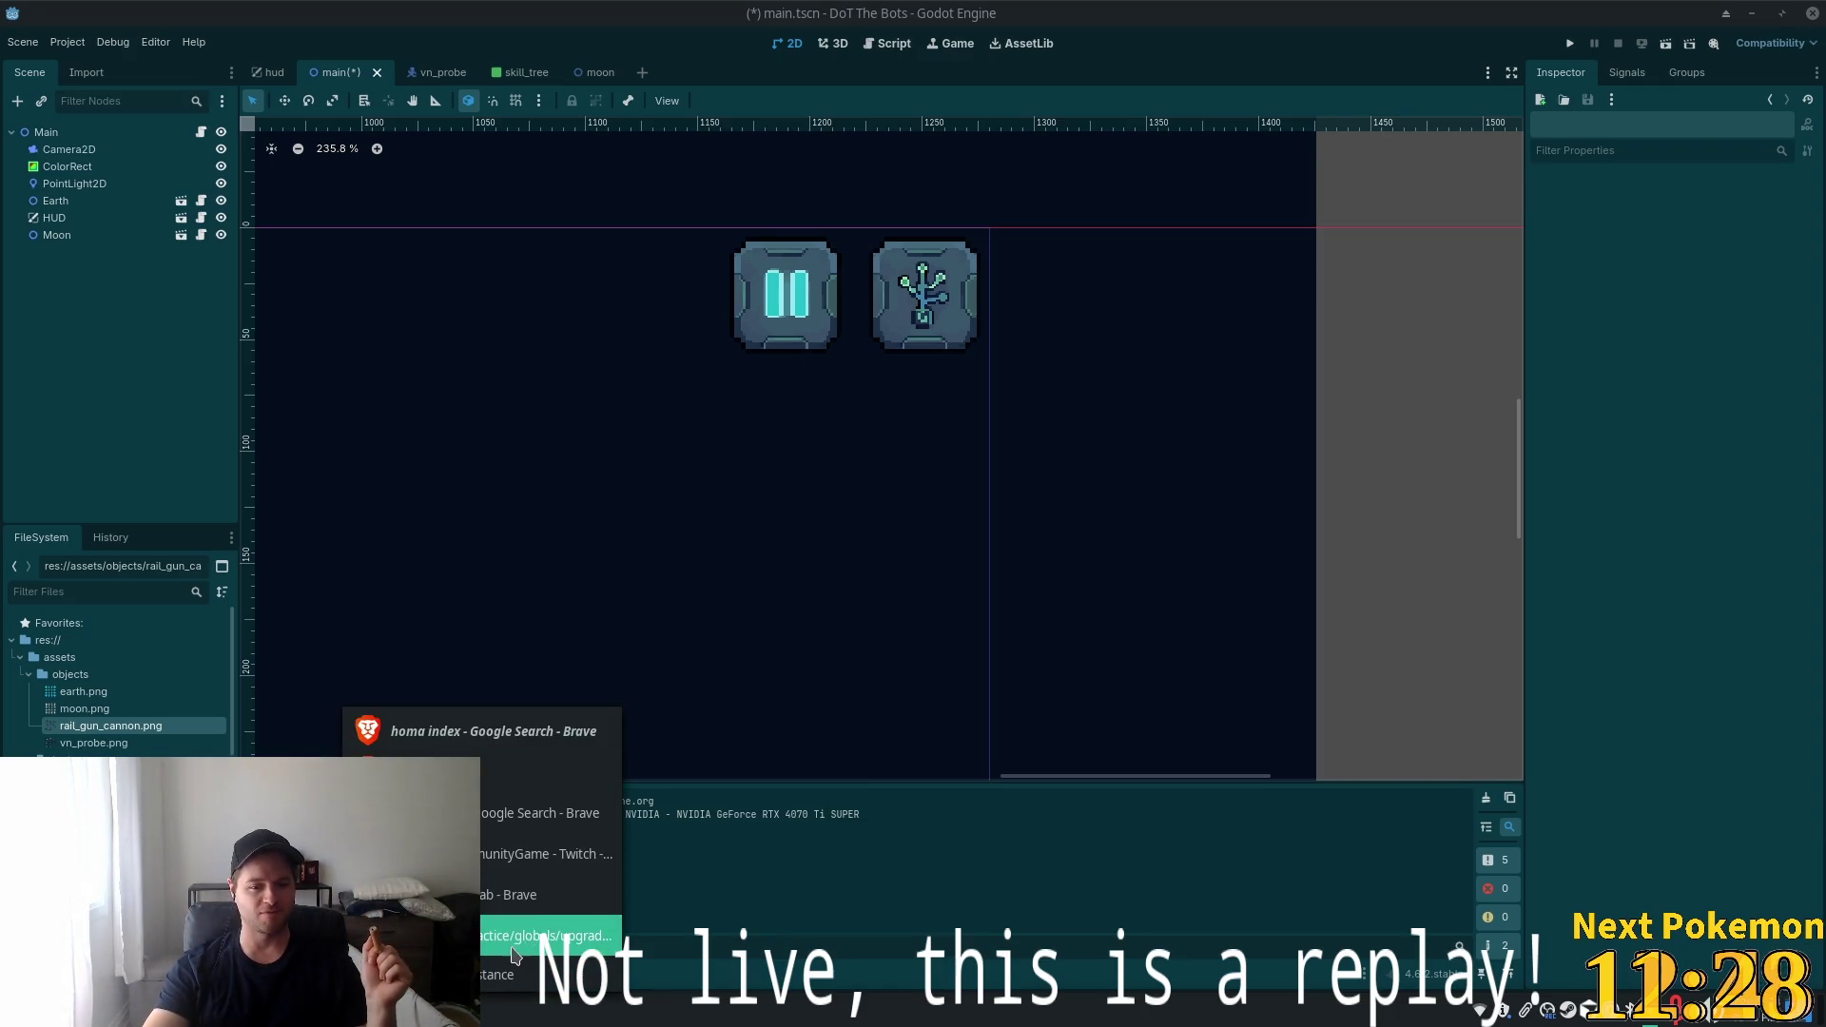
Refresh the 913-Pokémon collection and check the newly added Aerodactyl's stats
left_click(547, 855)
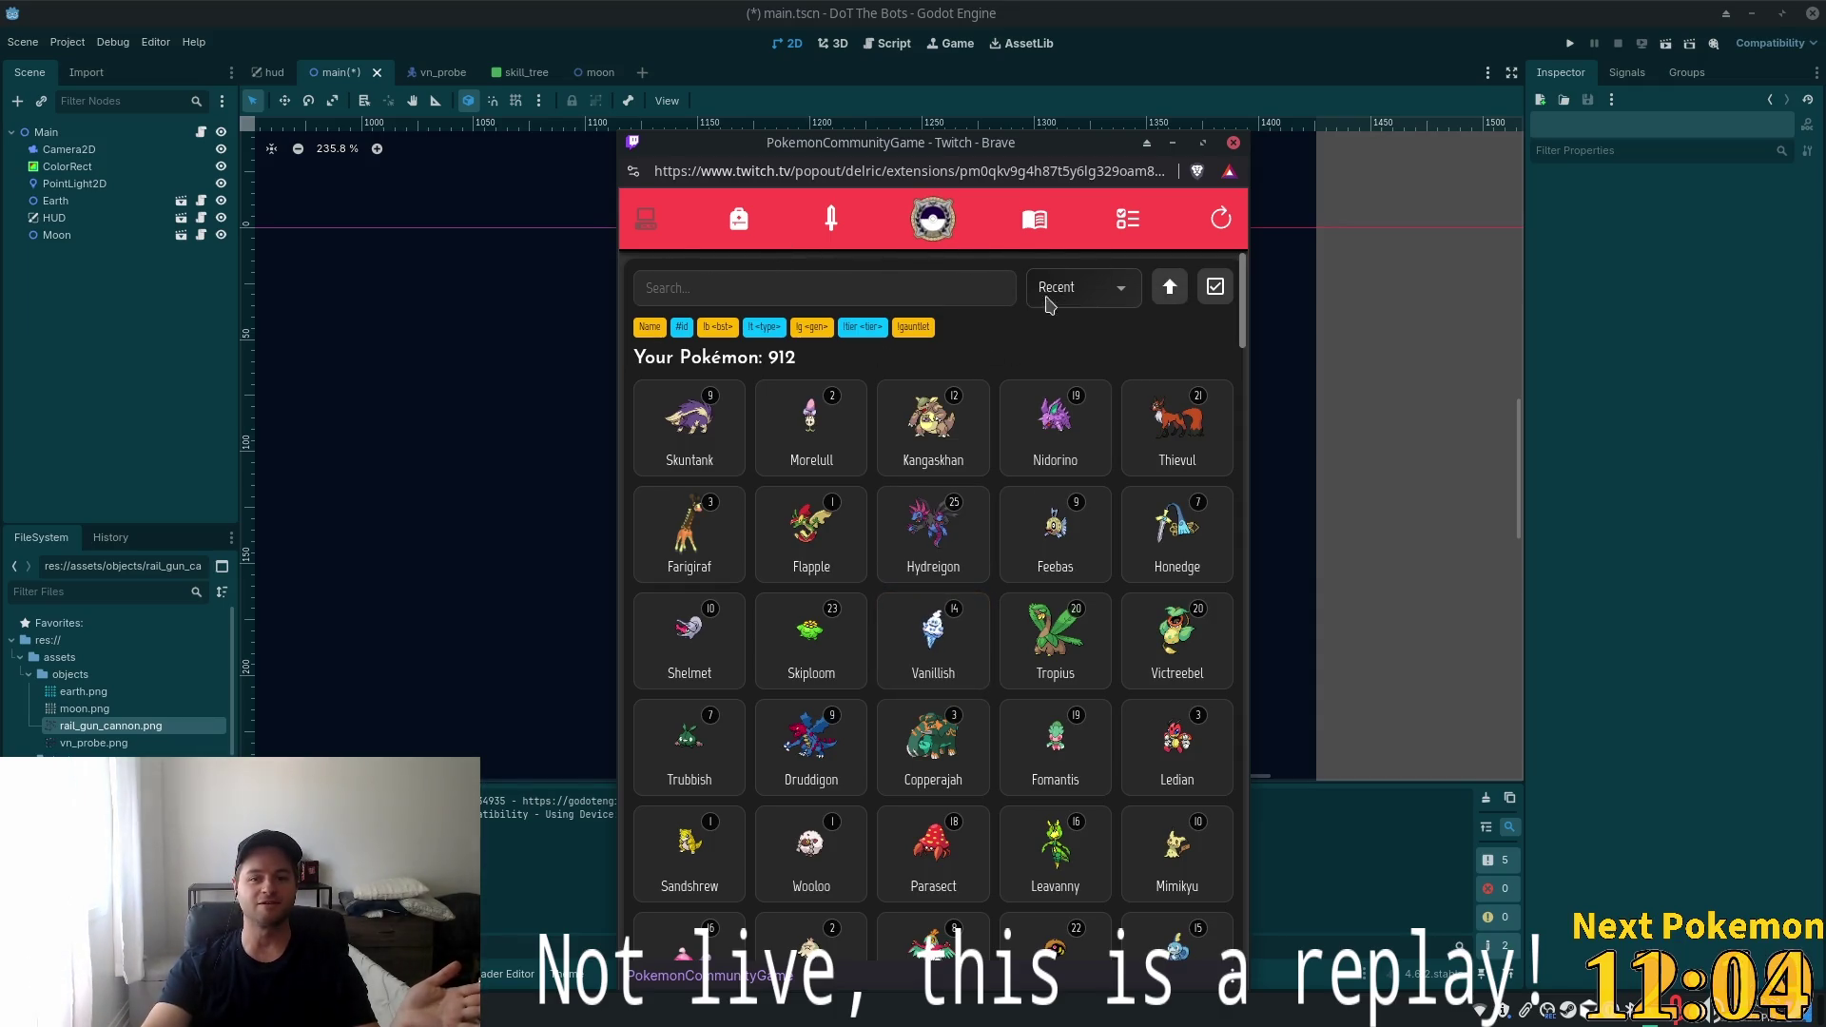
left_click(1220, 219)
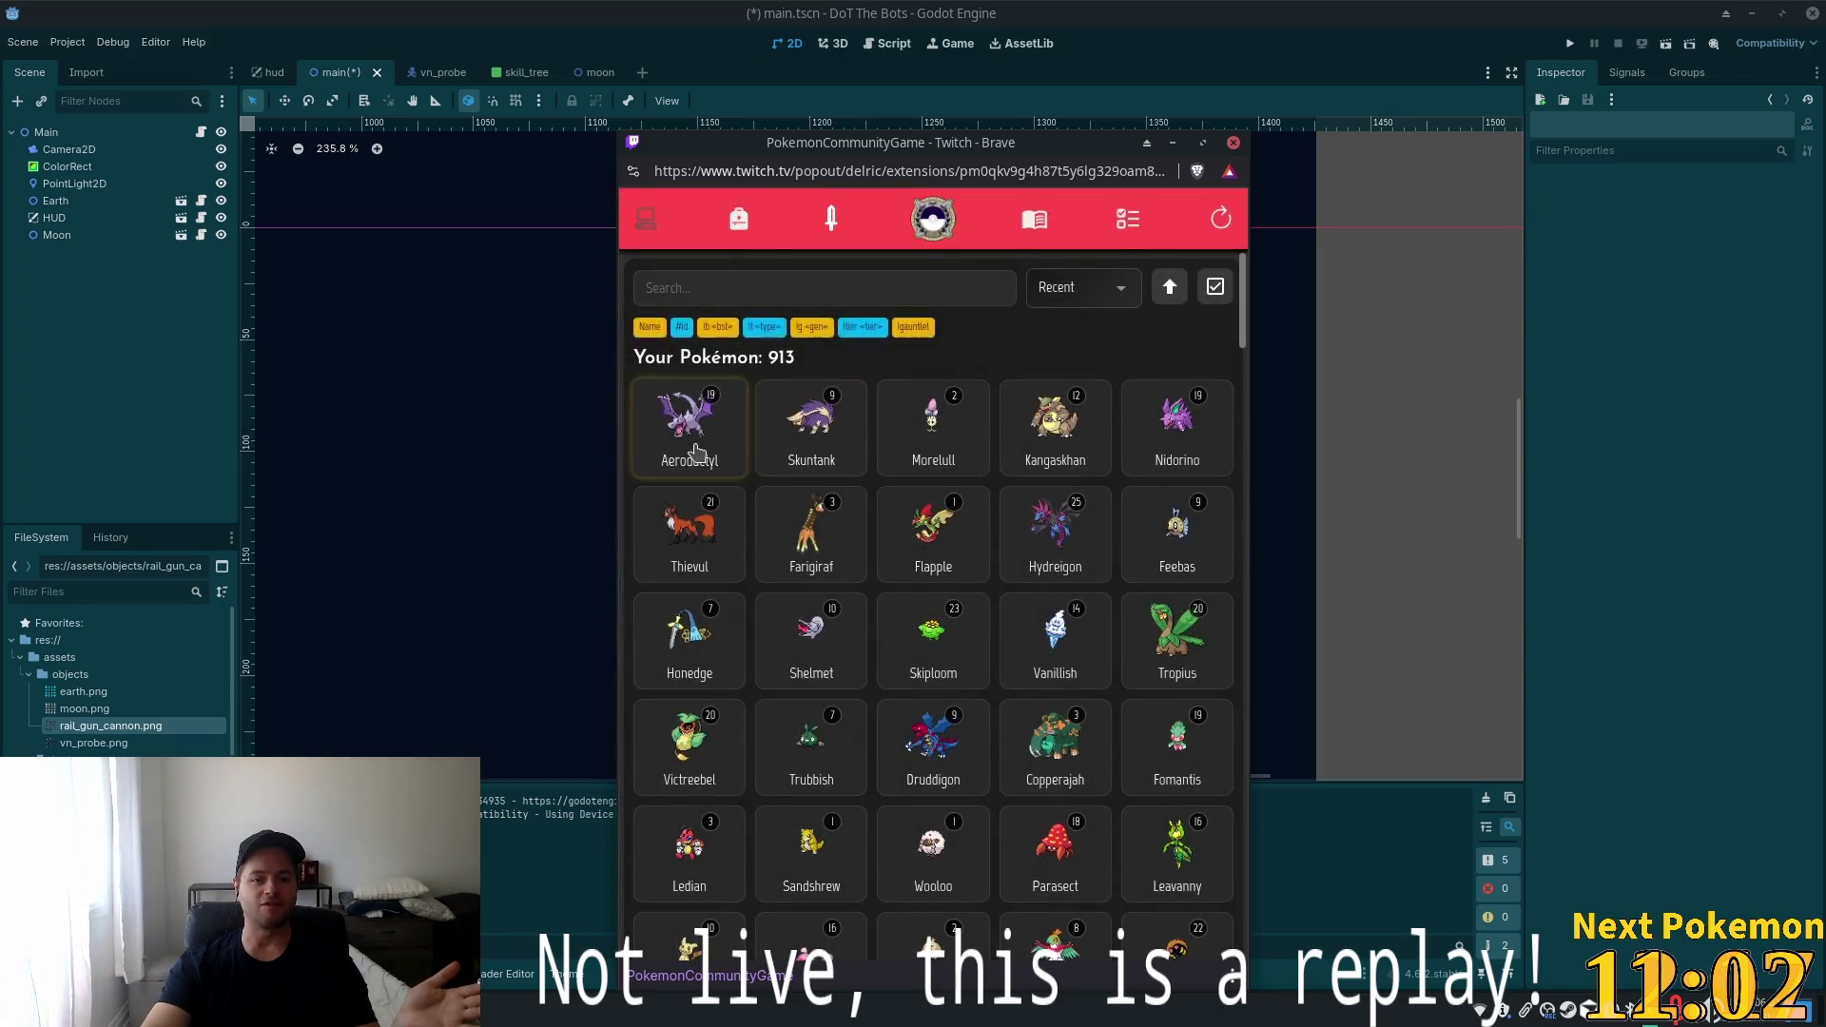
left_click(709, 478)
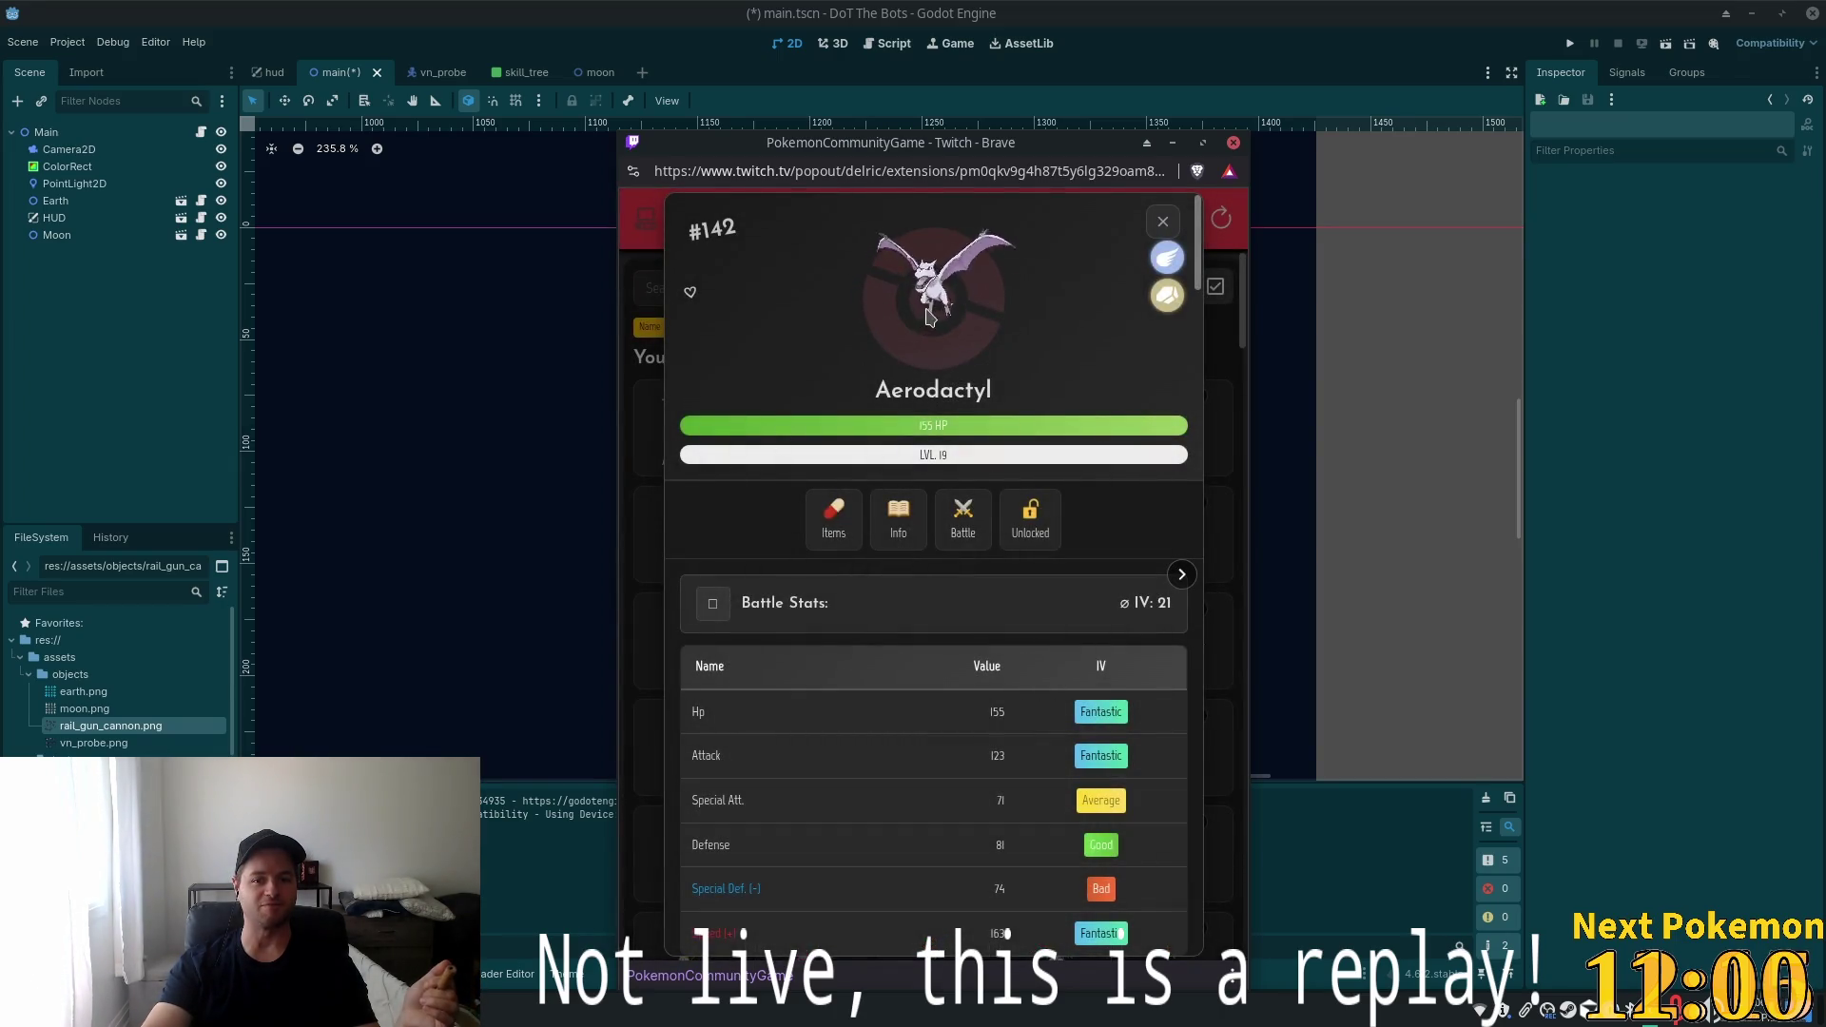
left_click(1161, 224)
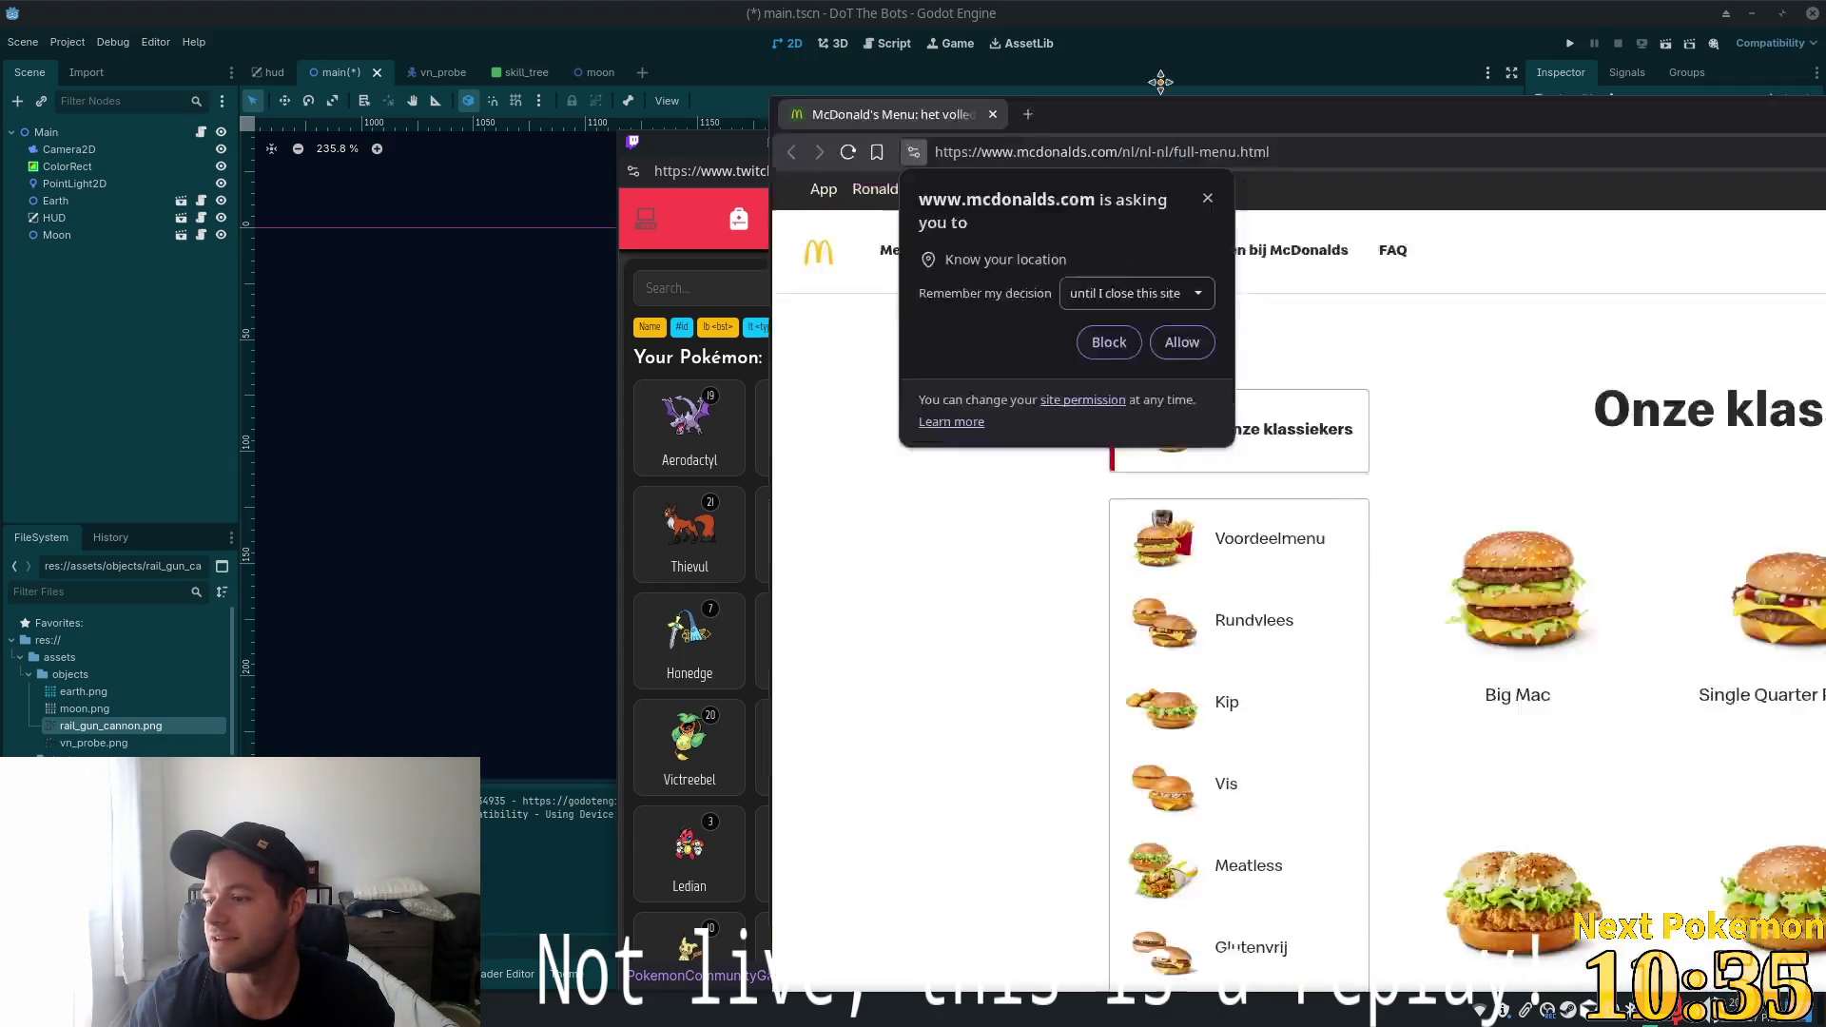
Maximize the McDonald's menu, dismiss the location prompt, and open the Ontbijt breakfast category
double_click(927, 123)
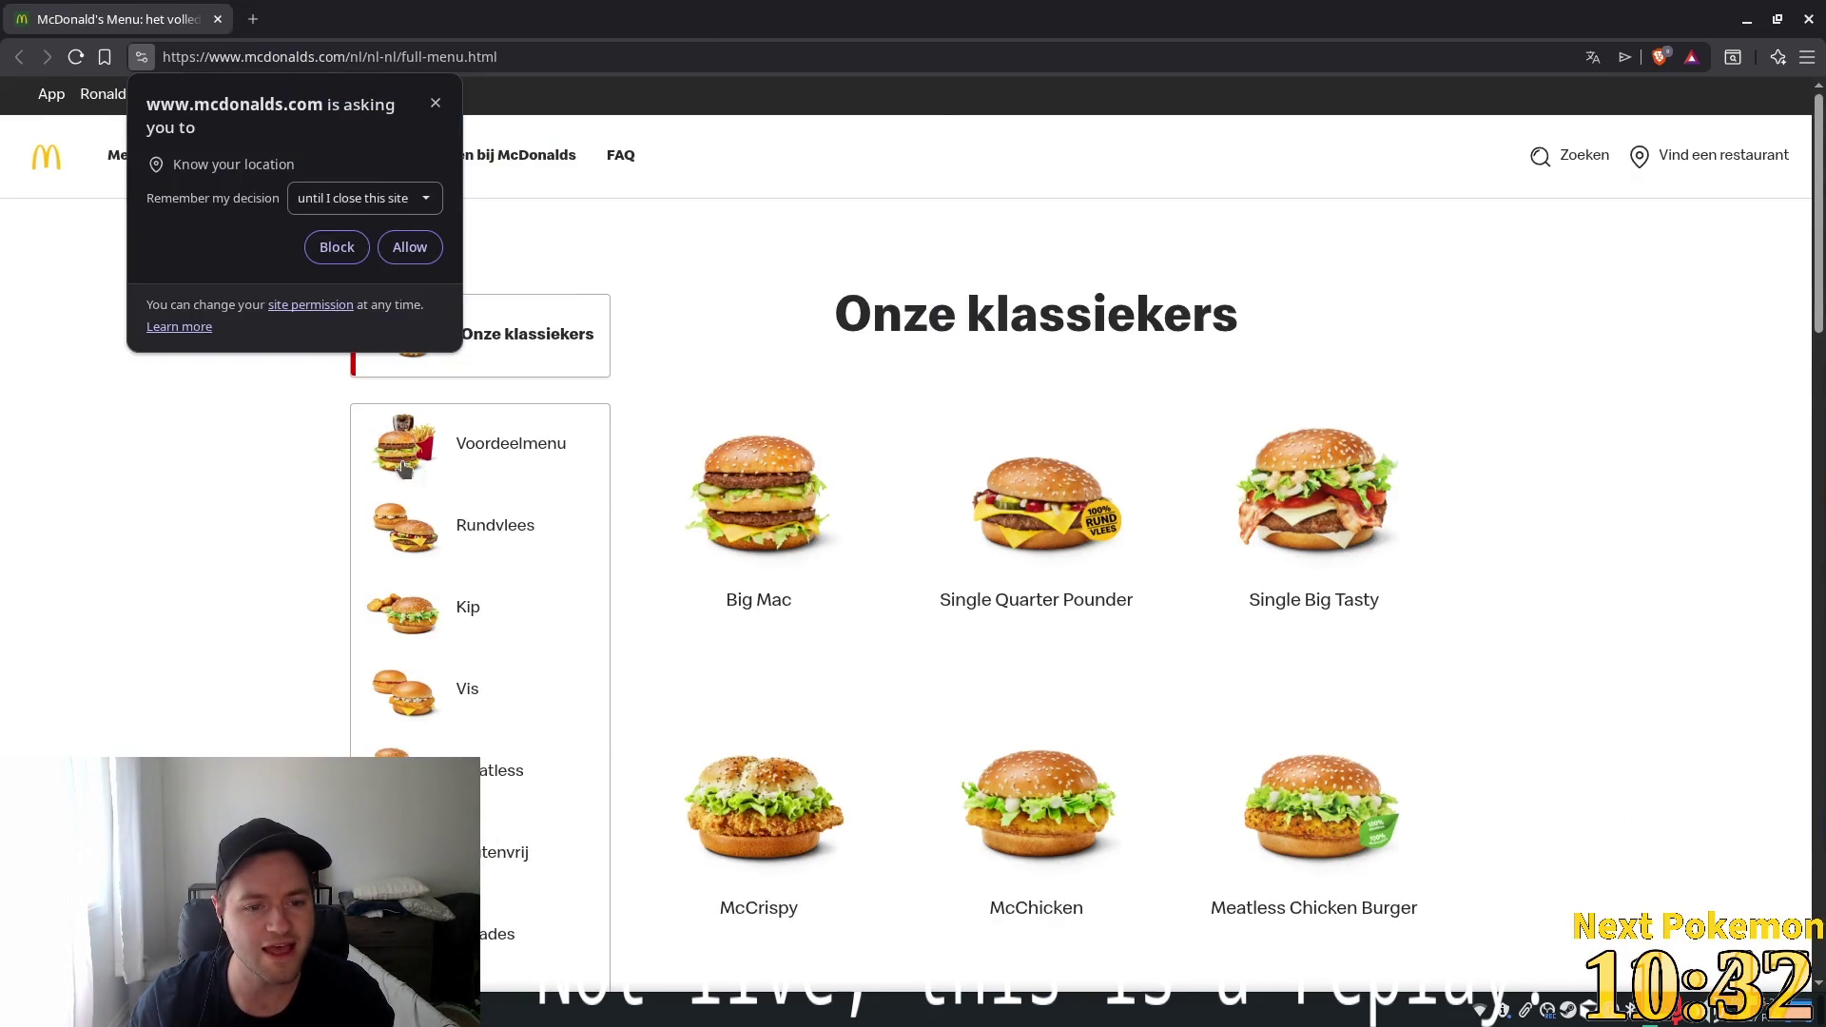
scroll(369, 531, "down", 2)
scroll(530, 619, "down", 5)
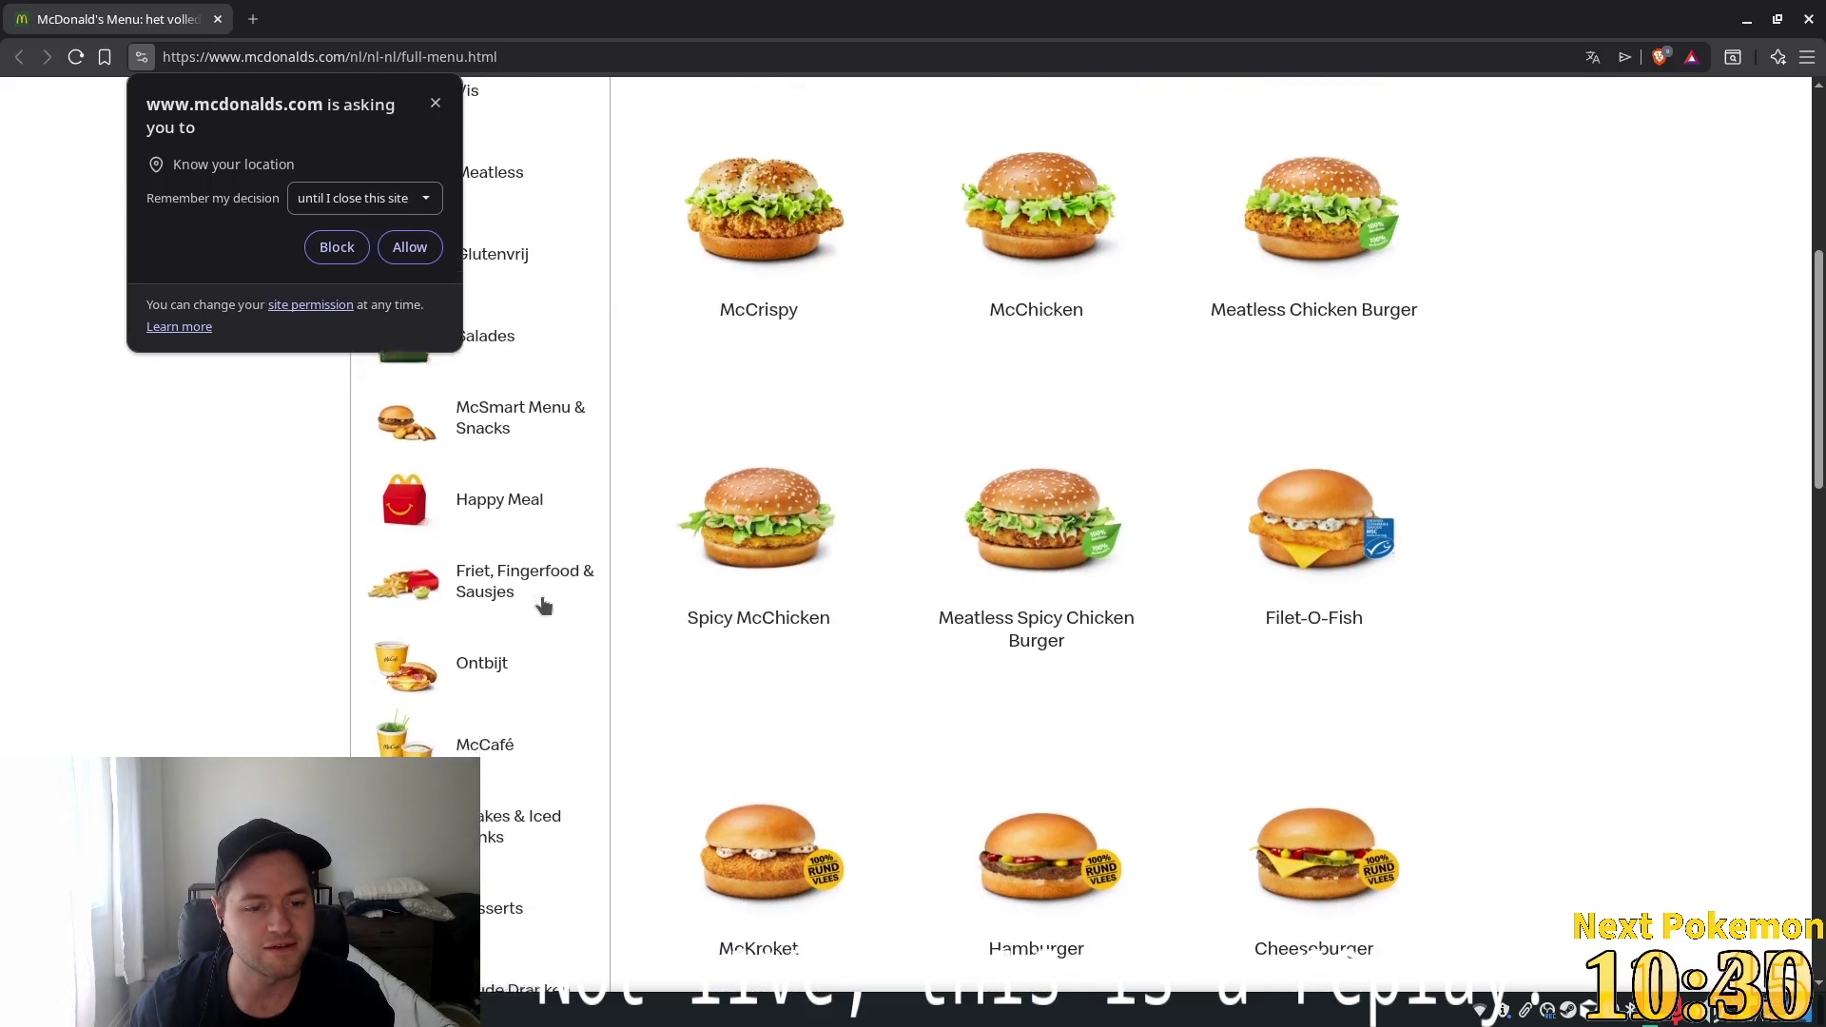
scroll(539, 603, "down", 1)
scroll(493, 747, "up", 5)
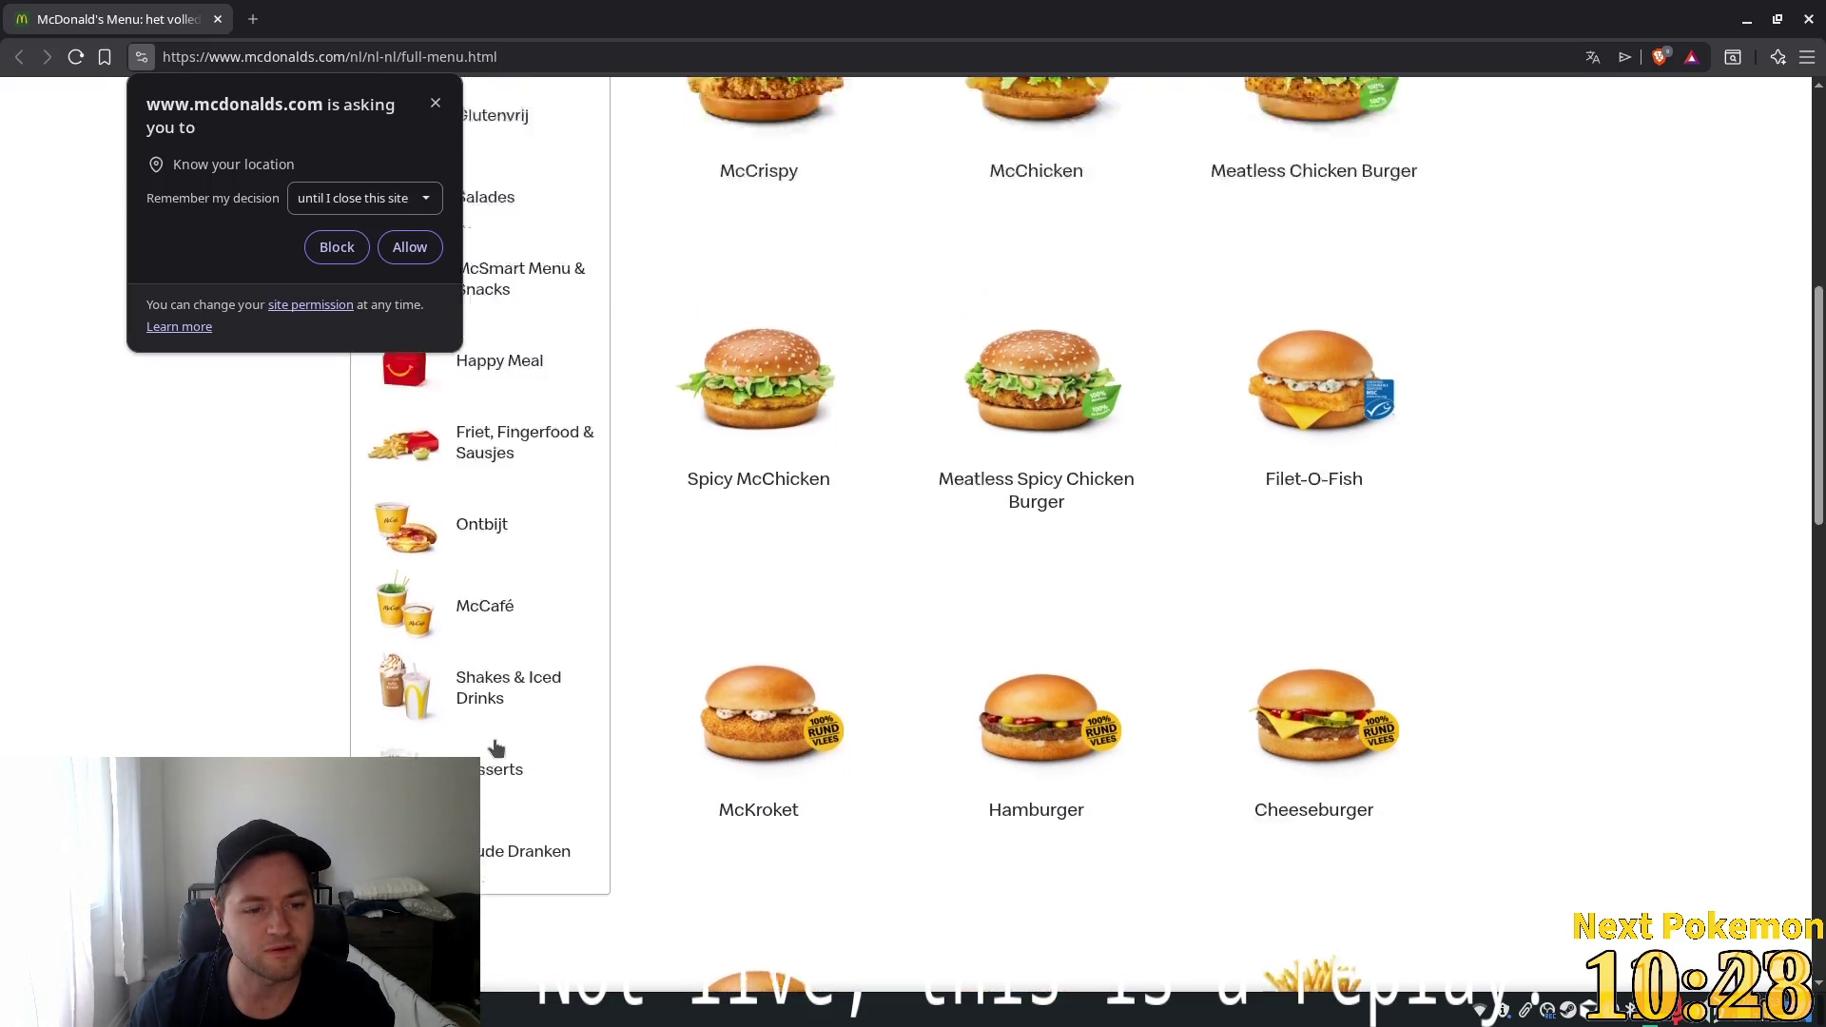
left_click(435, 107)
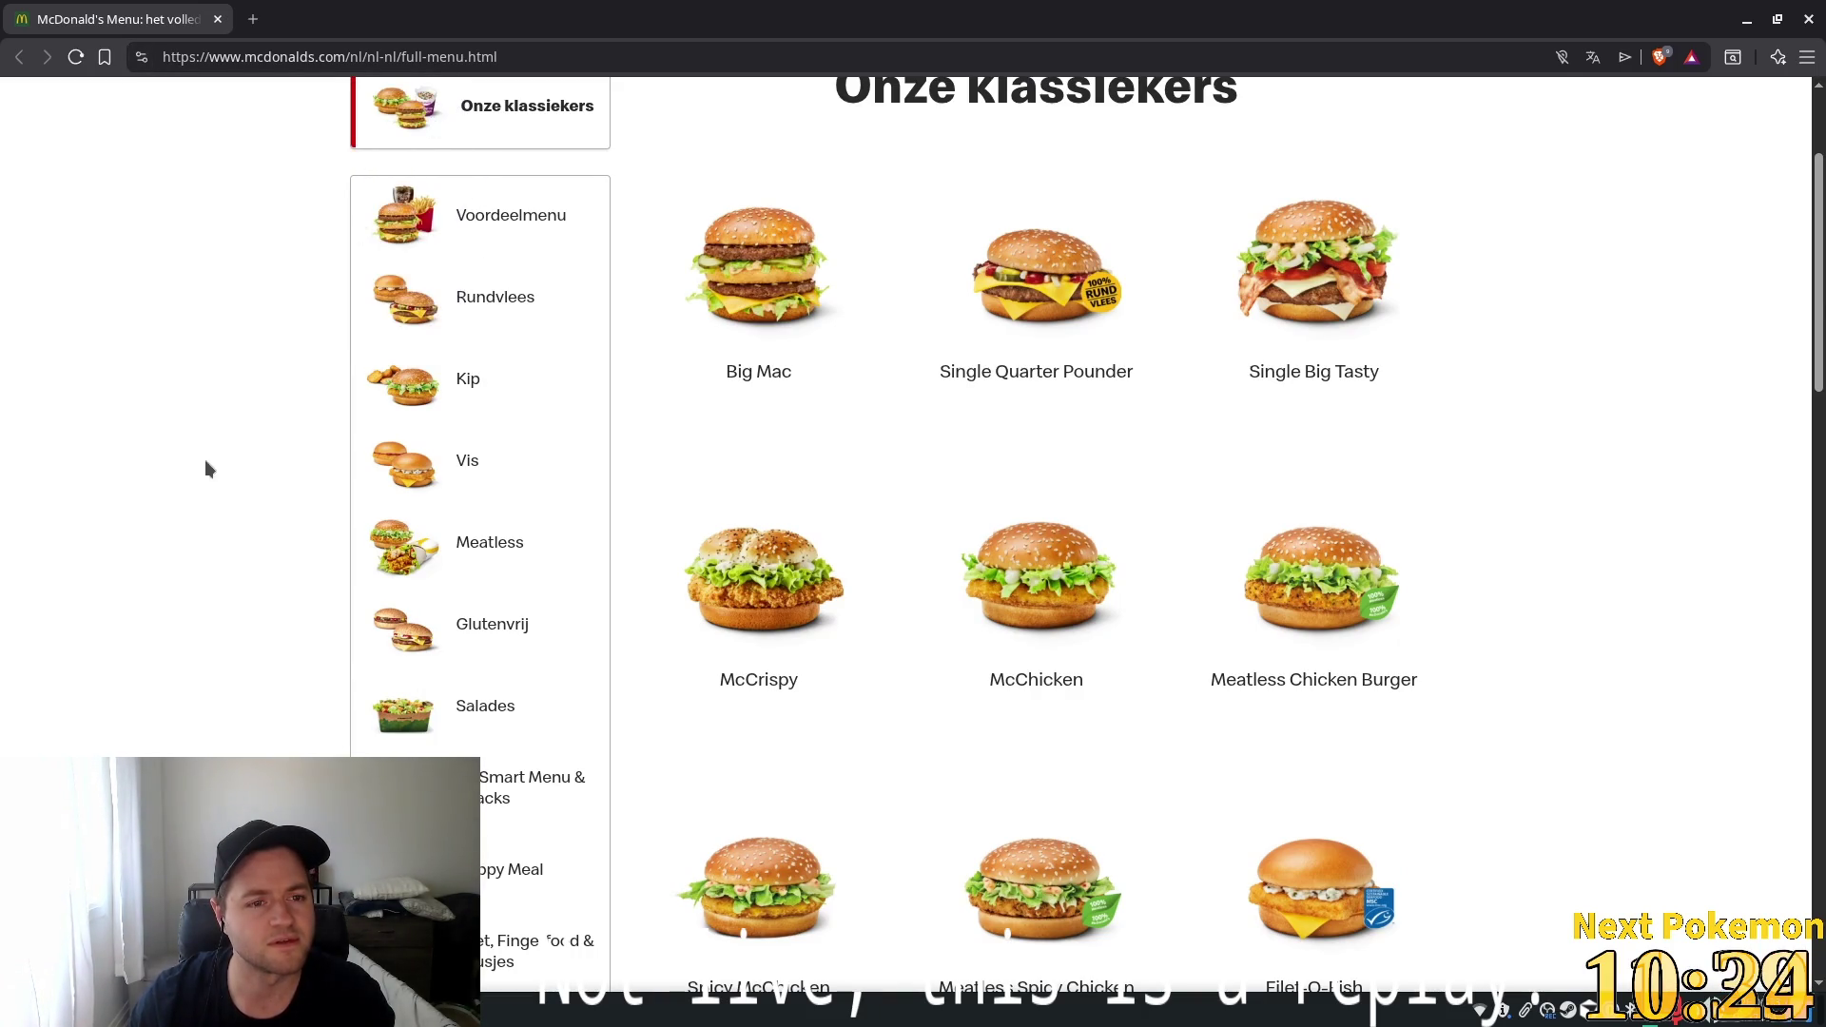
scroll(330, 509, "up", 2)
scroll(491, 528, "down", 5)
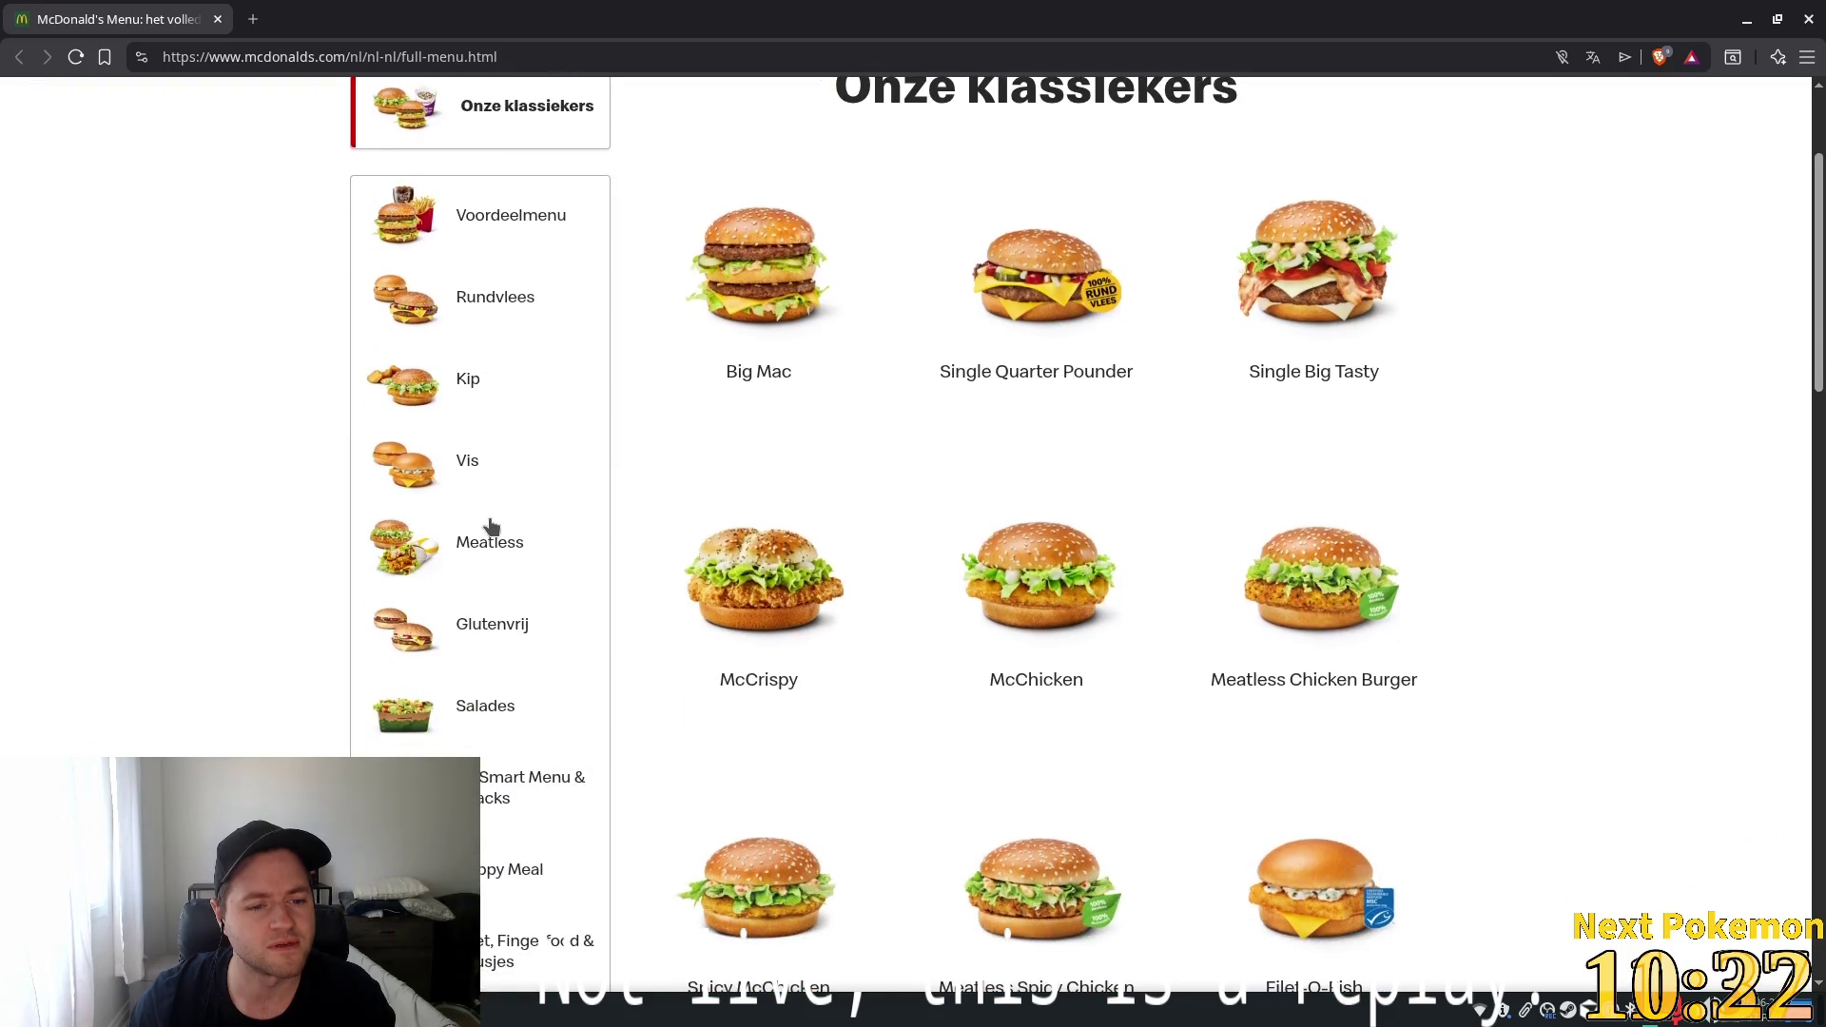
scroll(491, 528, "down", 2)
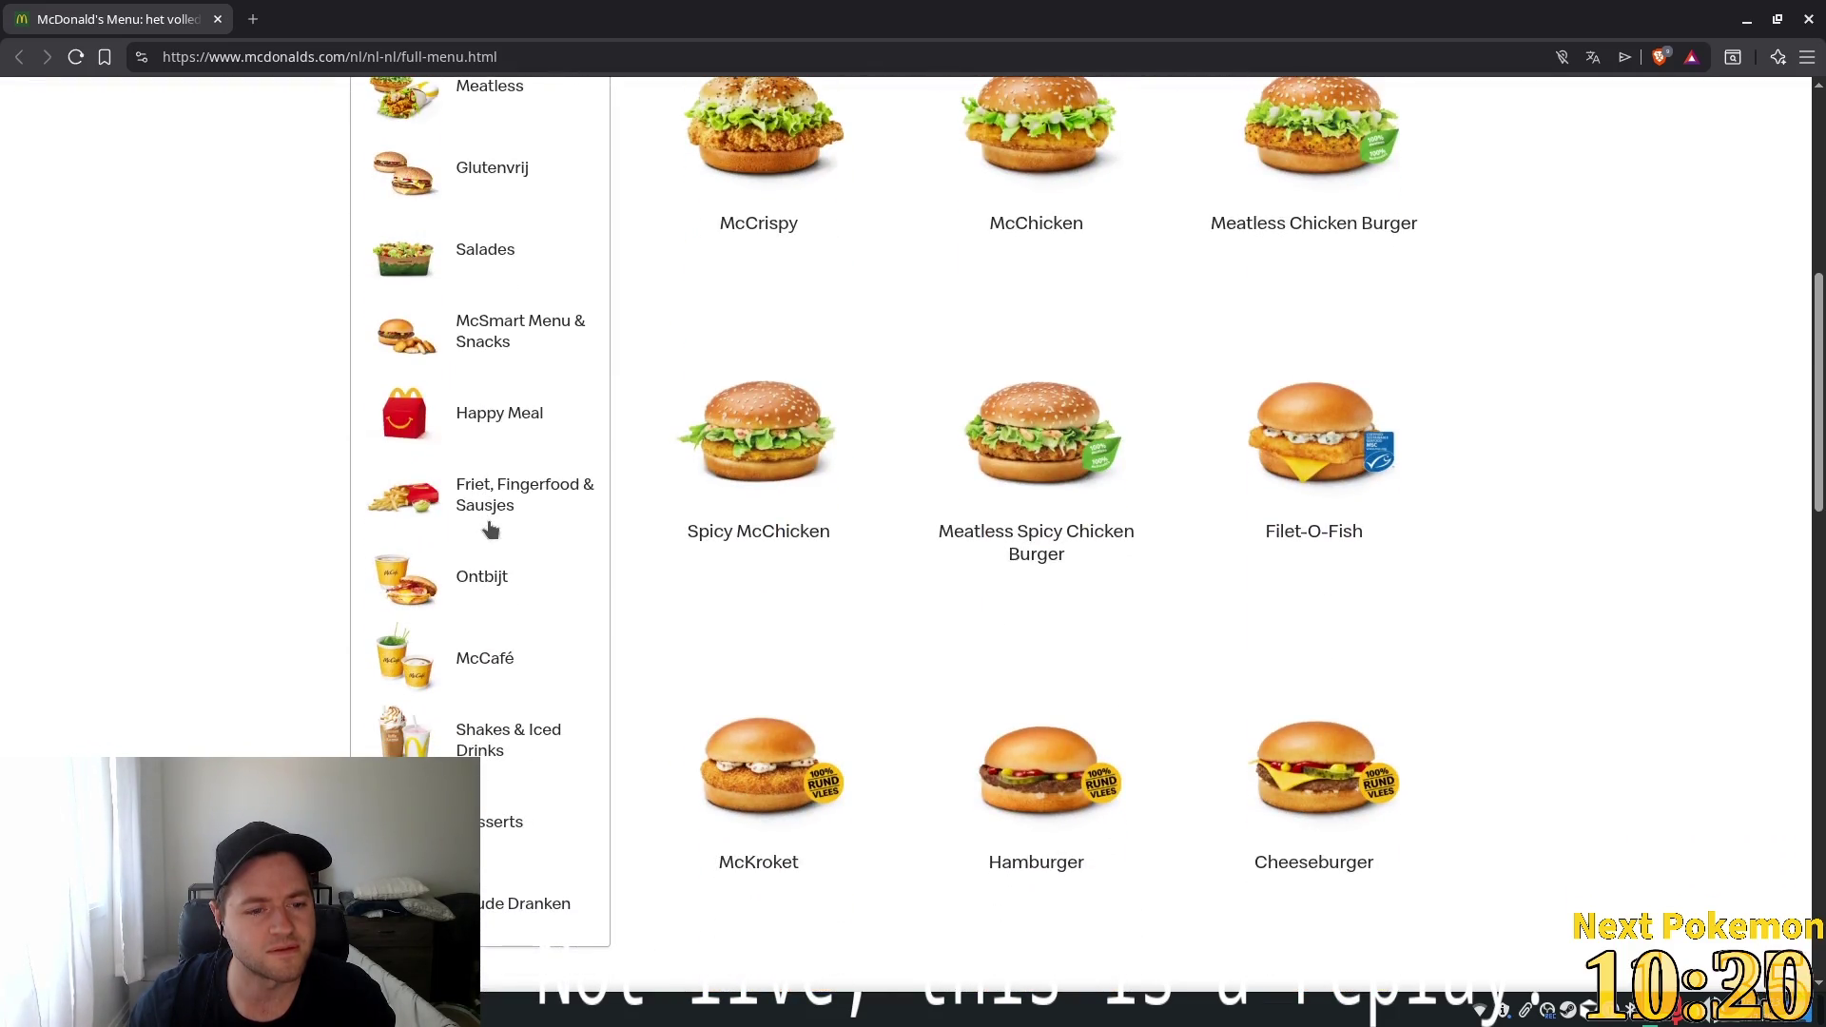
left_click(487, 585)
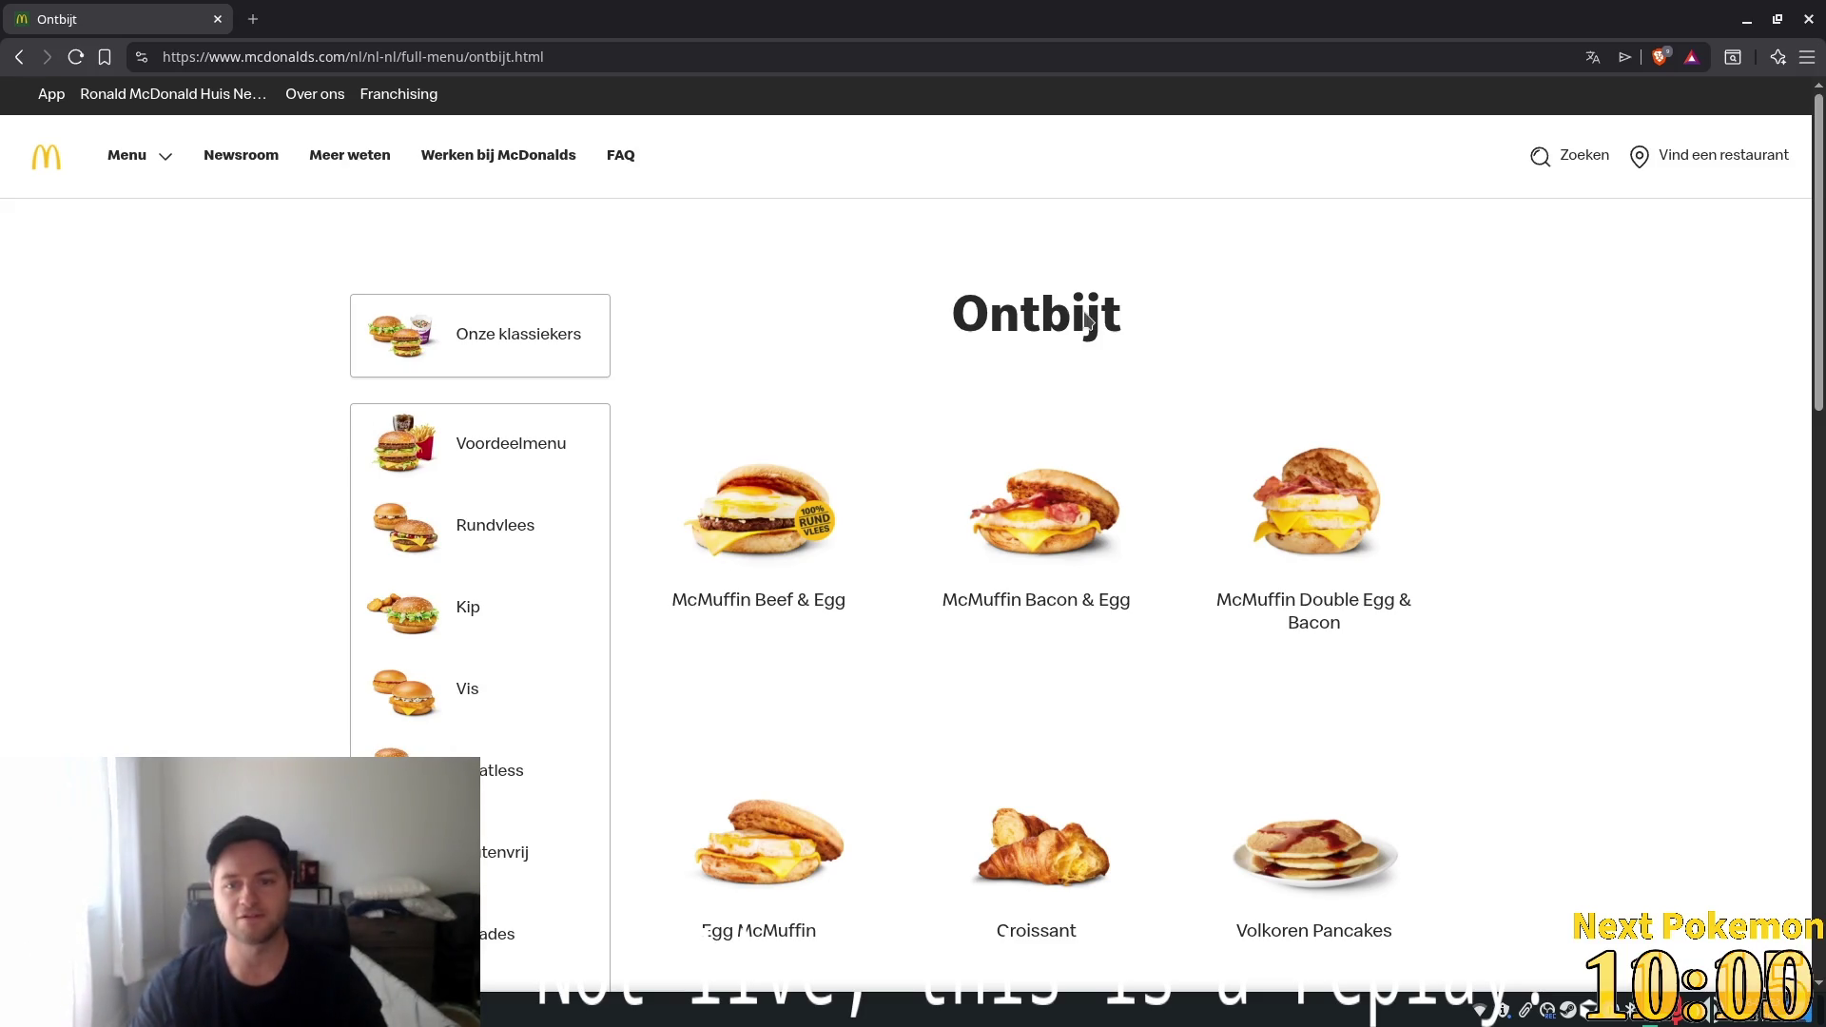
Select the Ontbijt heading text and open a new blank tab
mouse_move(1080, 309)
left_mouse_down()
mouse_move(799, 382)
mouse_move(1086, 386)
left_mouse_up()
left_click(1290, 385)
mouse_move(1290, 392)
left_mouse_down()
mouse_move(845, 273)
mouse_move(1140, 333)
left_mouse_up()
left_click(255, 17)
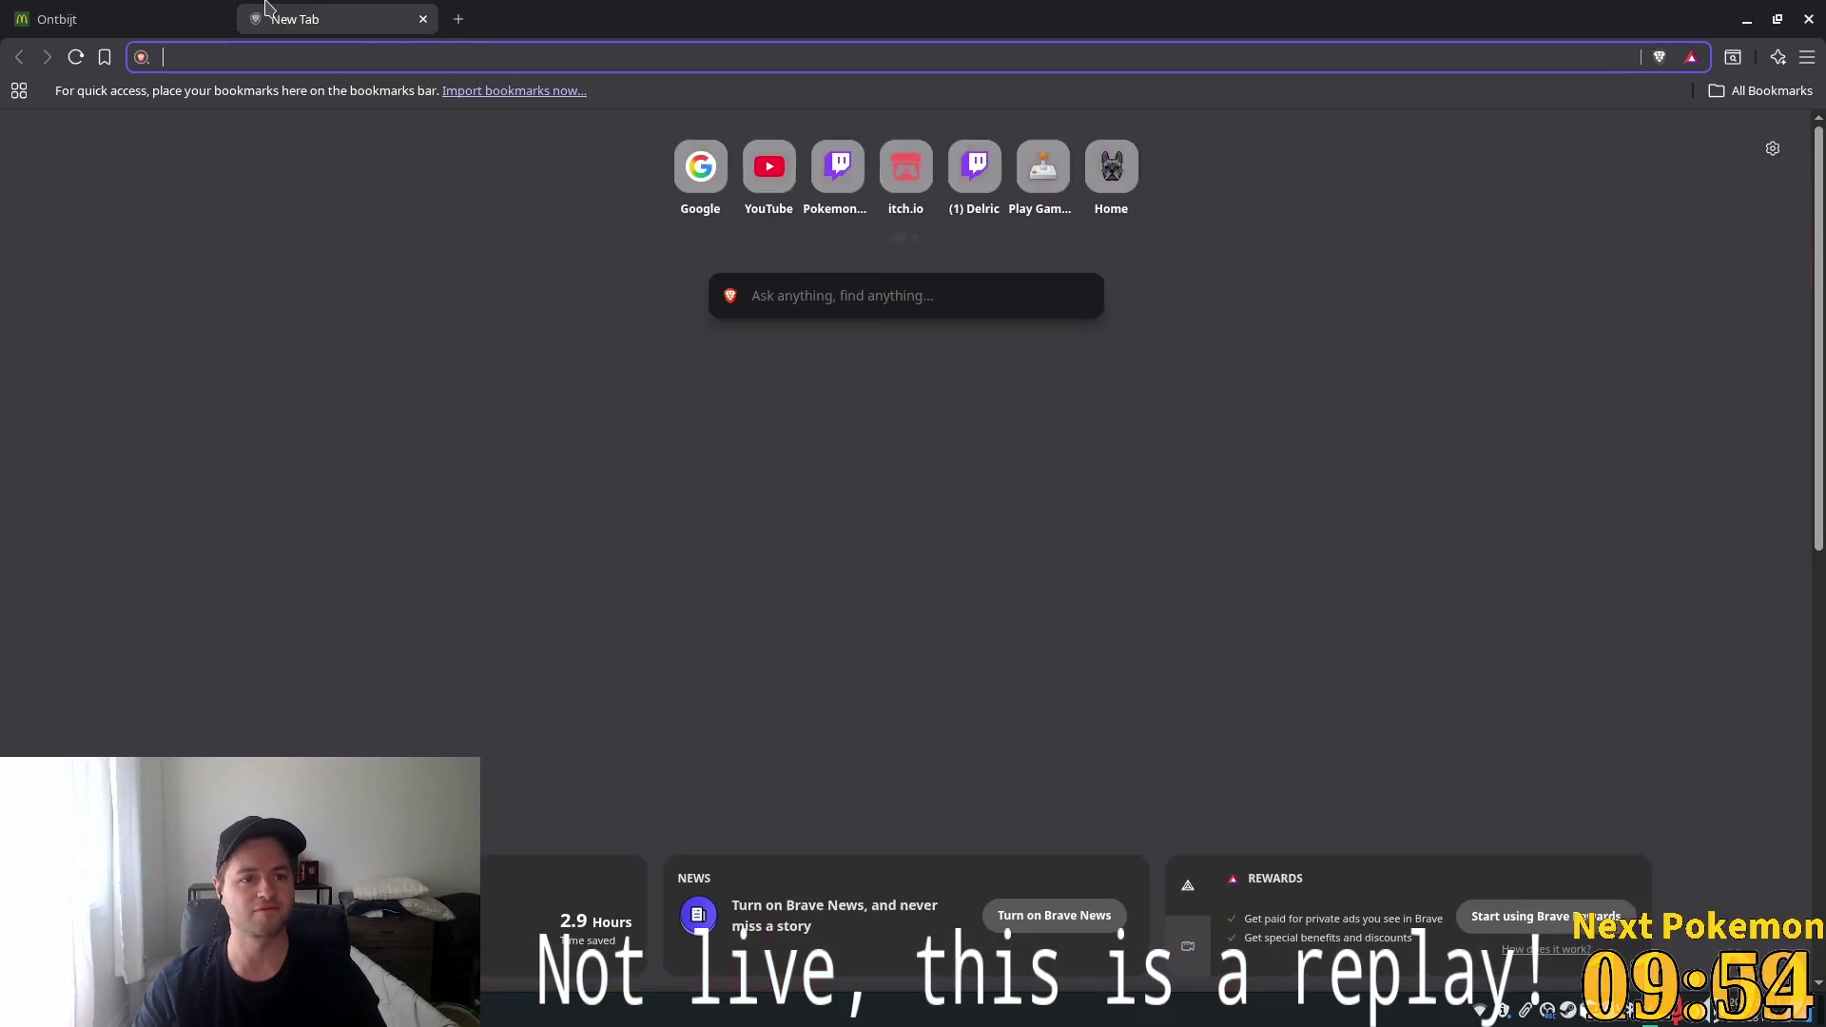
Open Google and paste the Ontbijt heading, removing the extra 'Return to Menu Categories' line
type("g")
key("Return")
type("Return to Menu Categories Ontbijt")
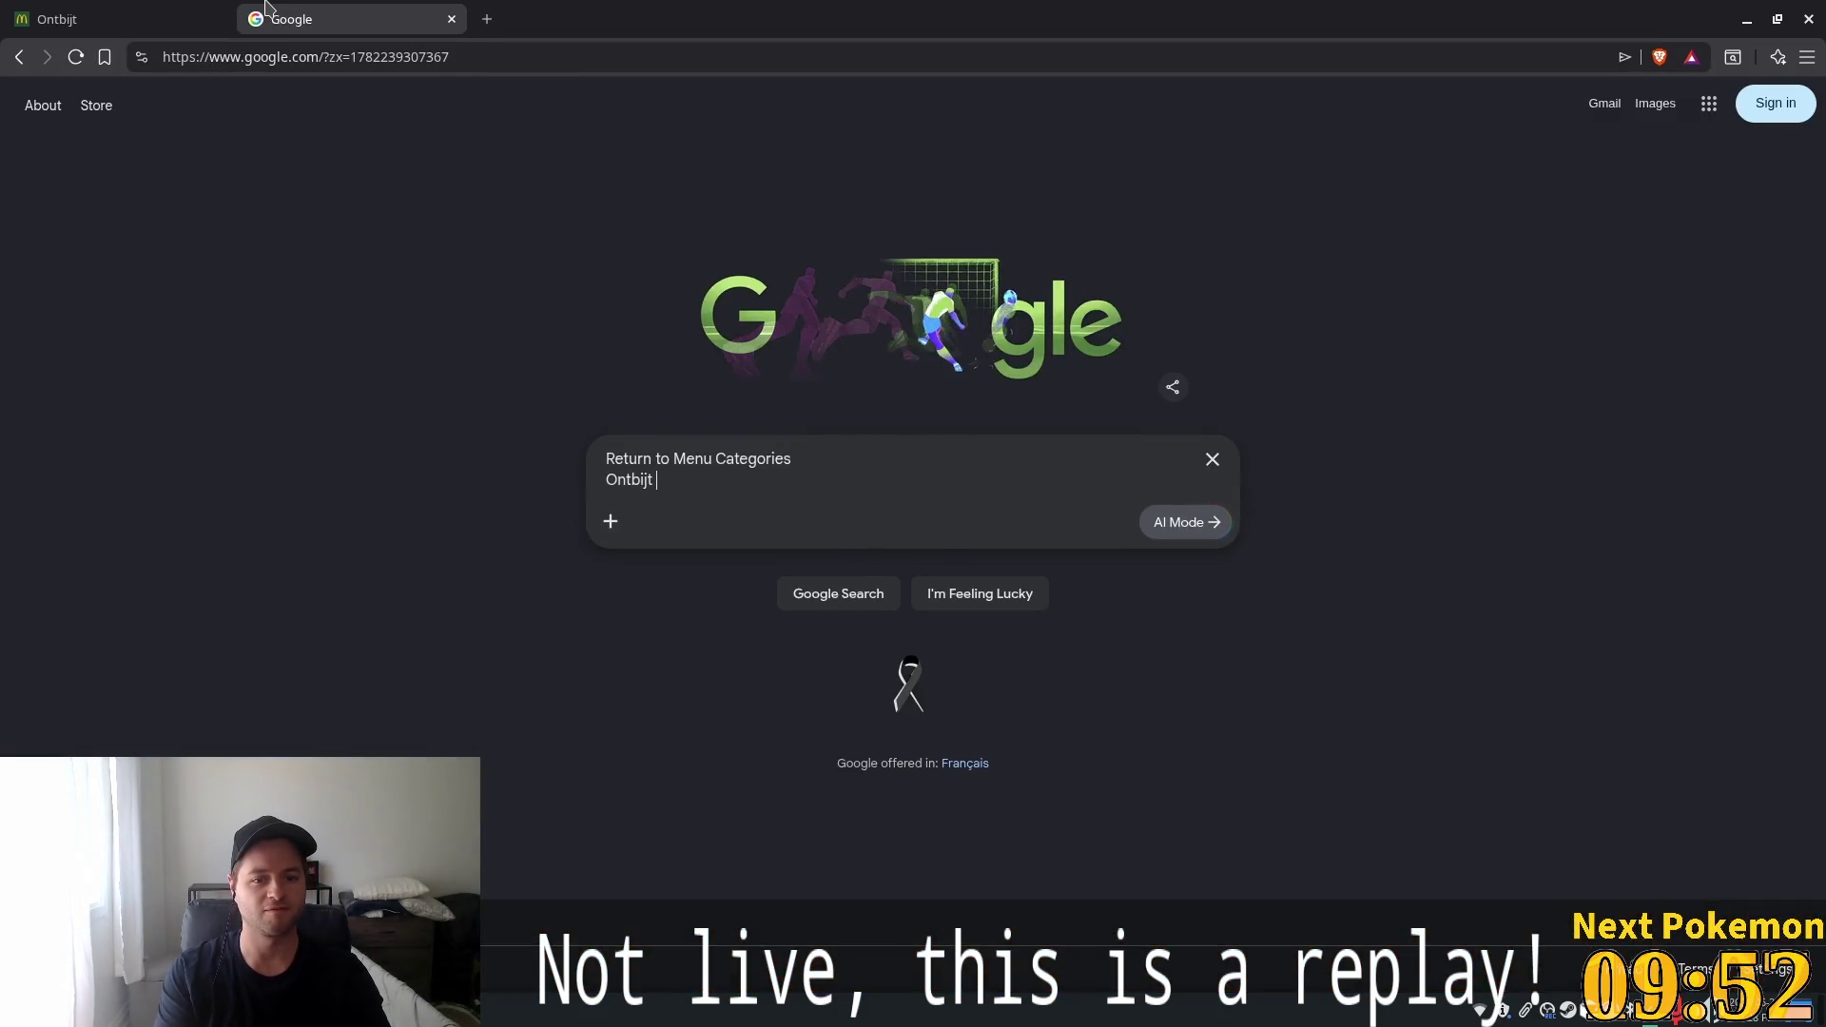
key("ctrl+Home")
key("shift+End")
key("BackSpace")
key("Delete")
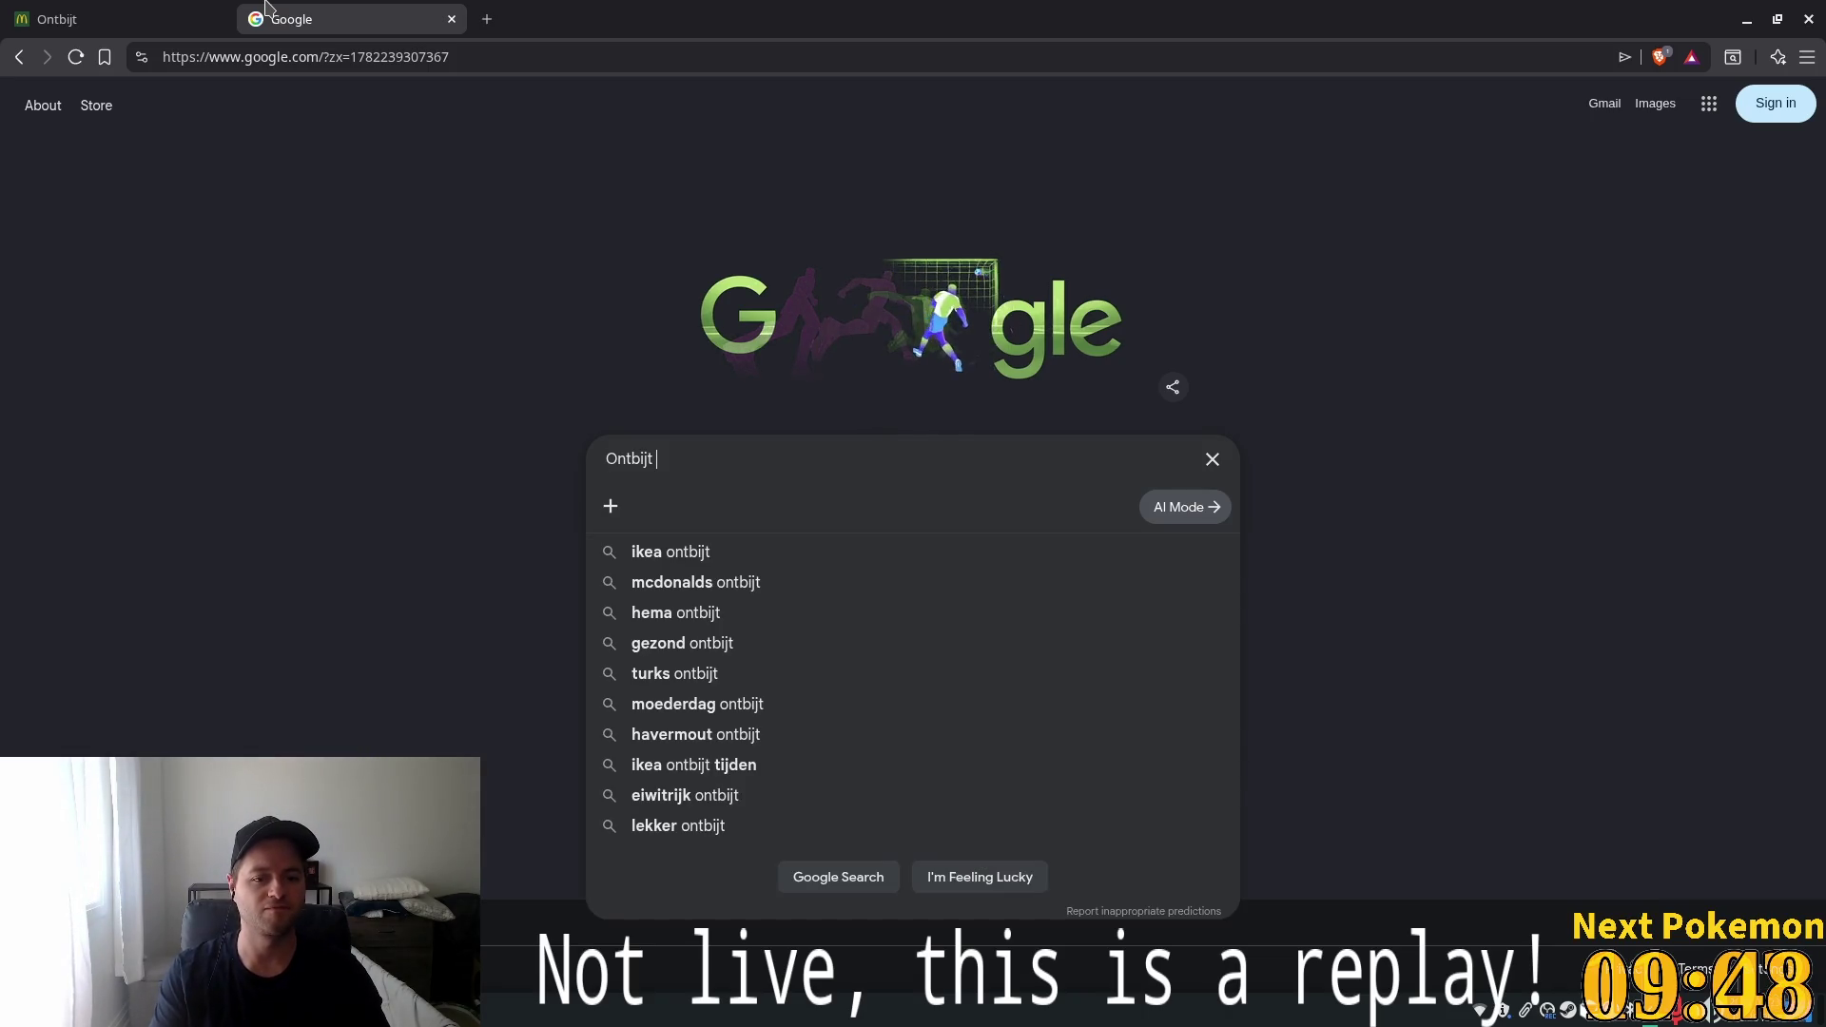
Search 'Ontbijt pronounce' and select the AI Overview's pronunciation explanation
type("pro")
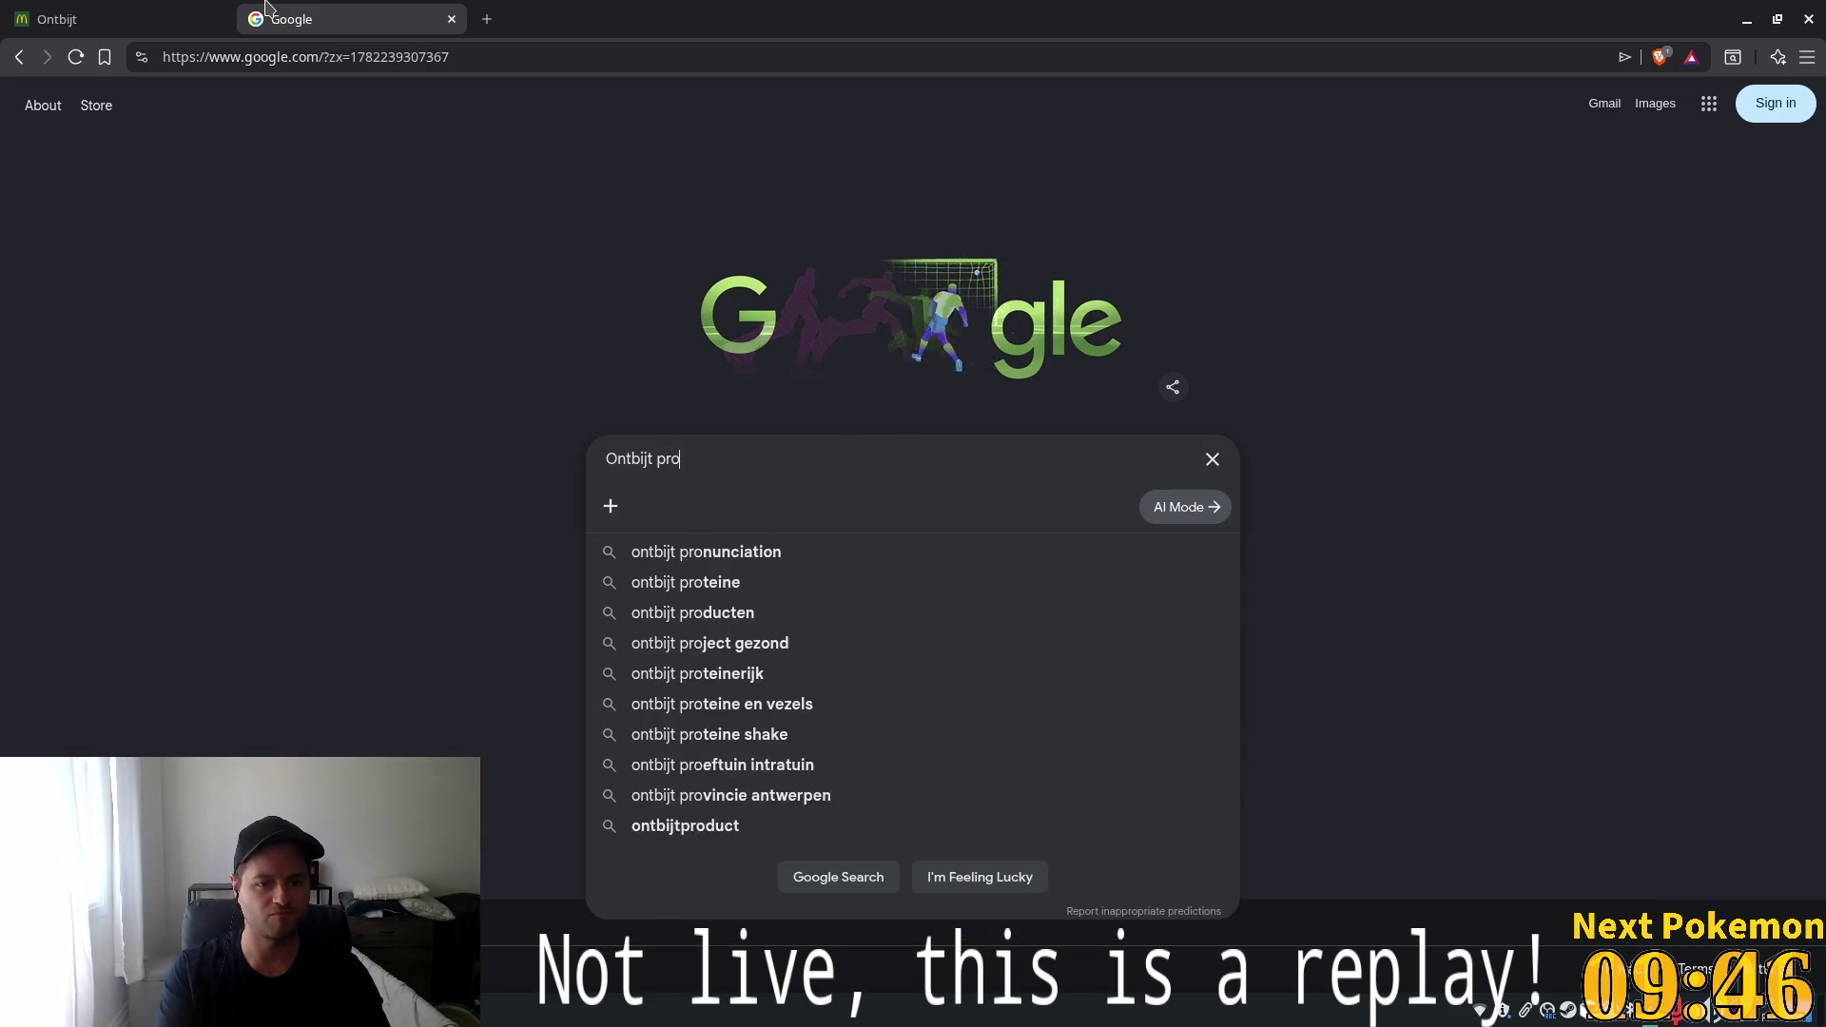
type("nounce")
key("Return")
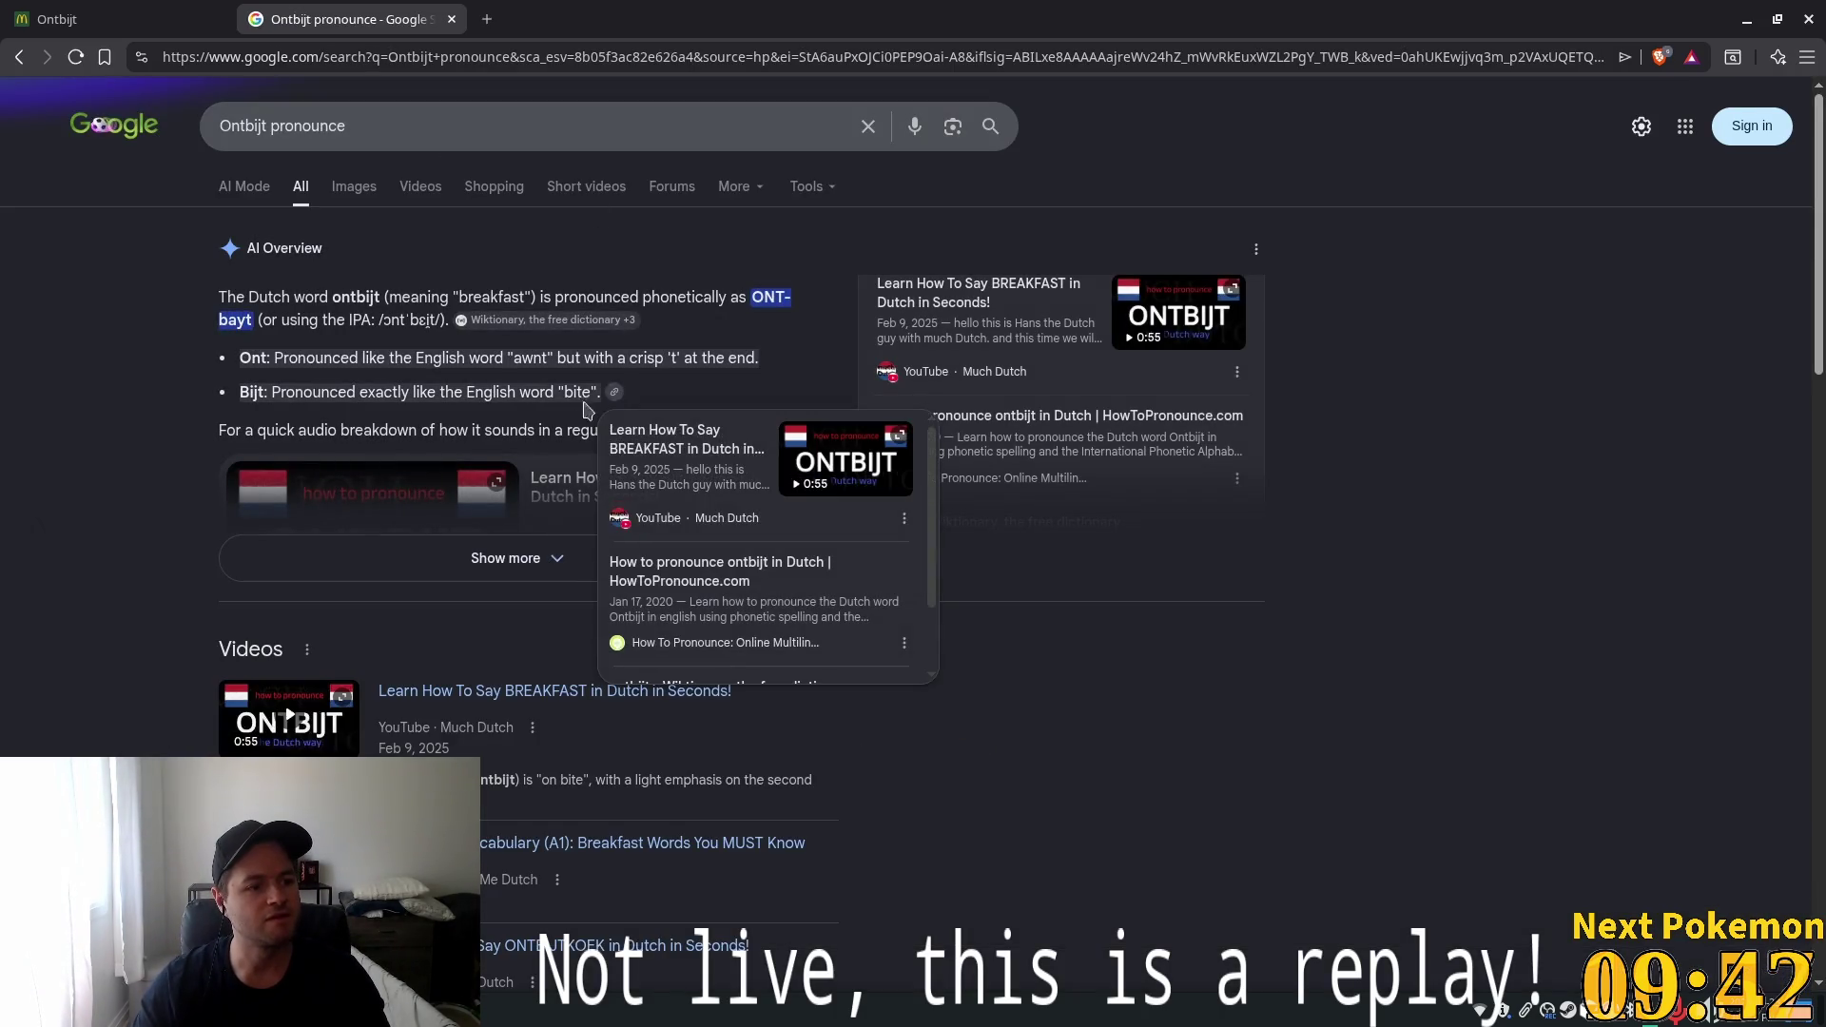
left_click_drag(333, 297, 711, 289)
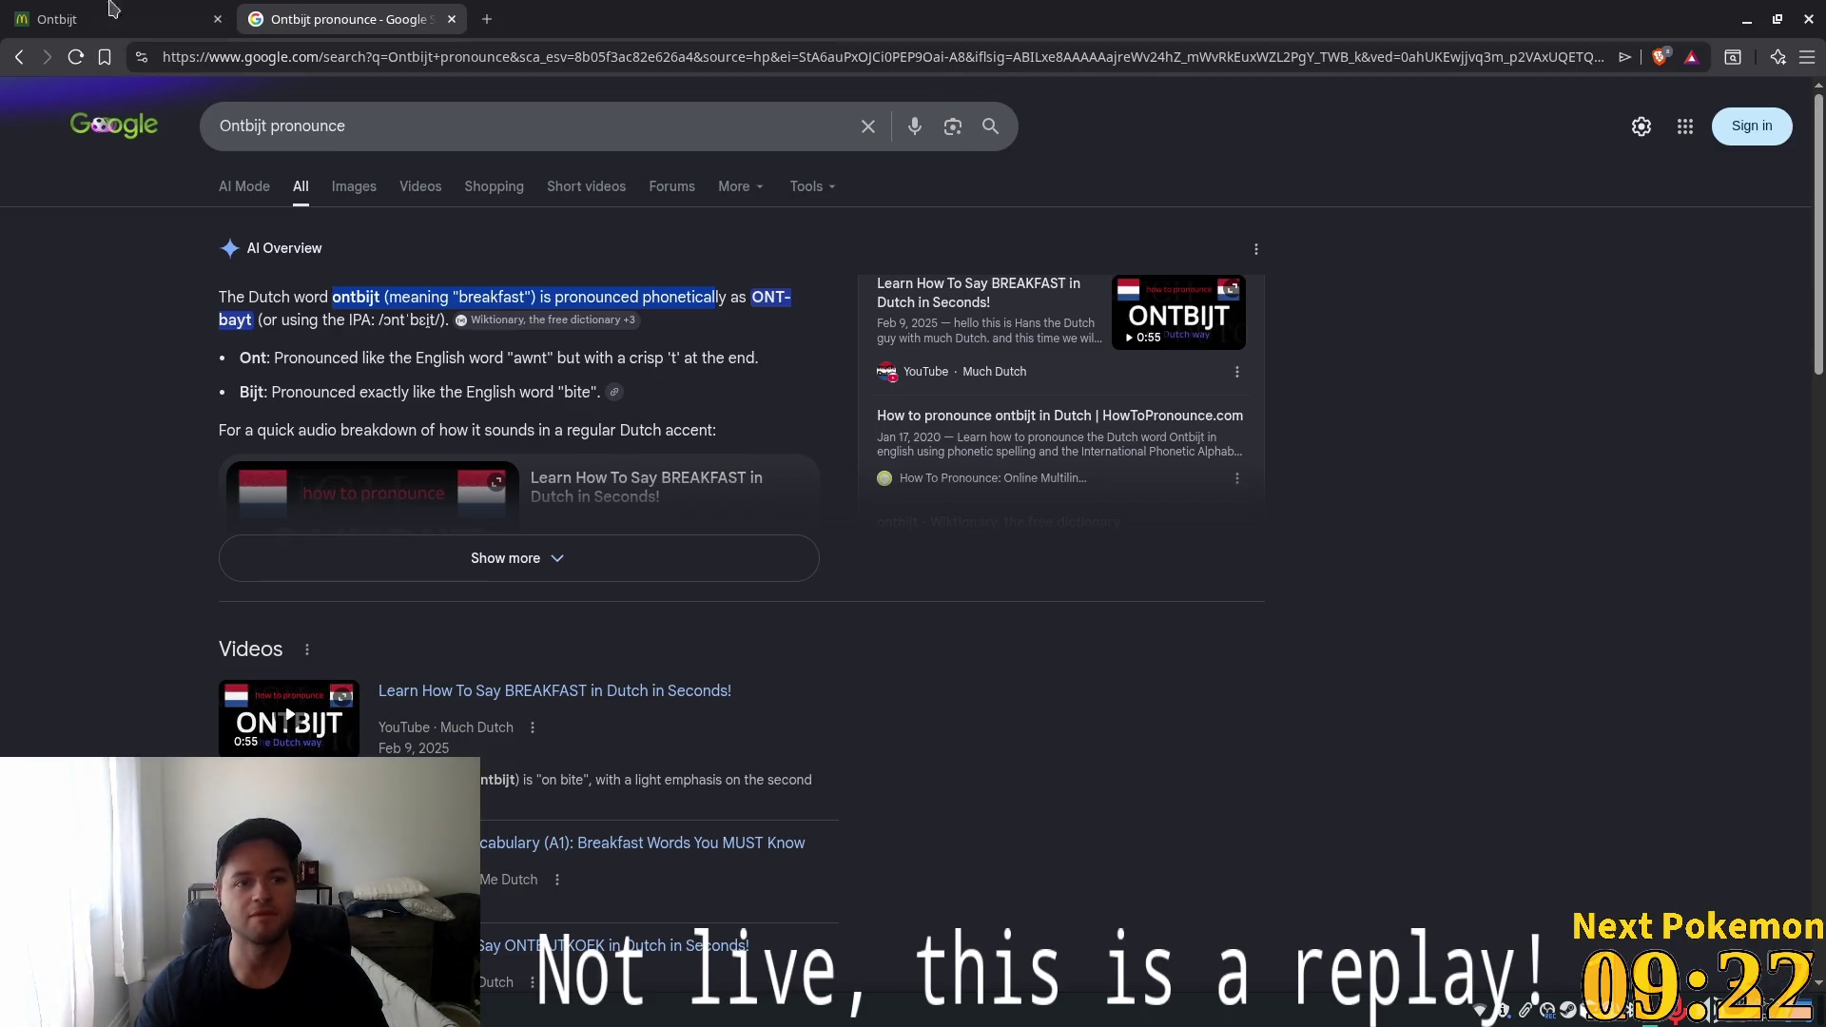
Scroll through the McDonald's Ontbijt breakfast items, then start a third browser tab
left_click(76, 17)
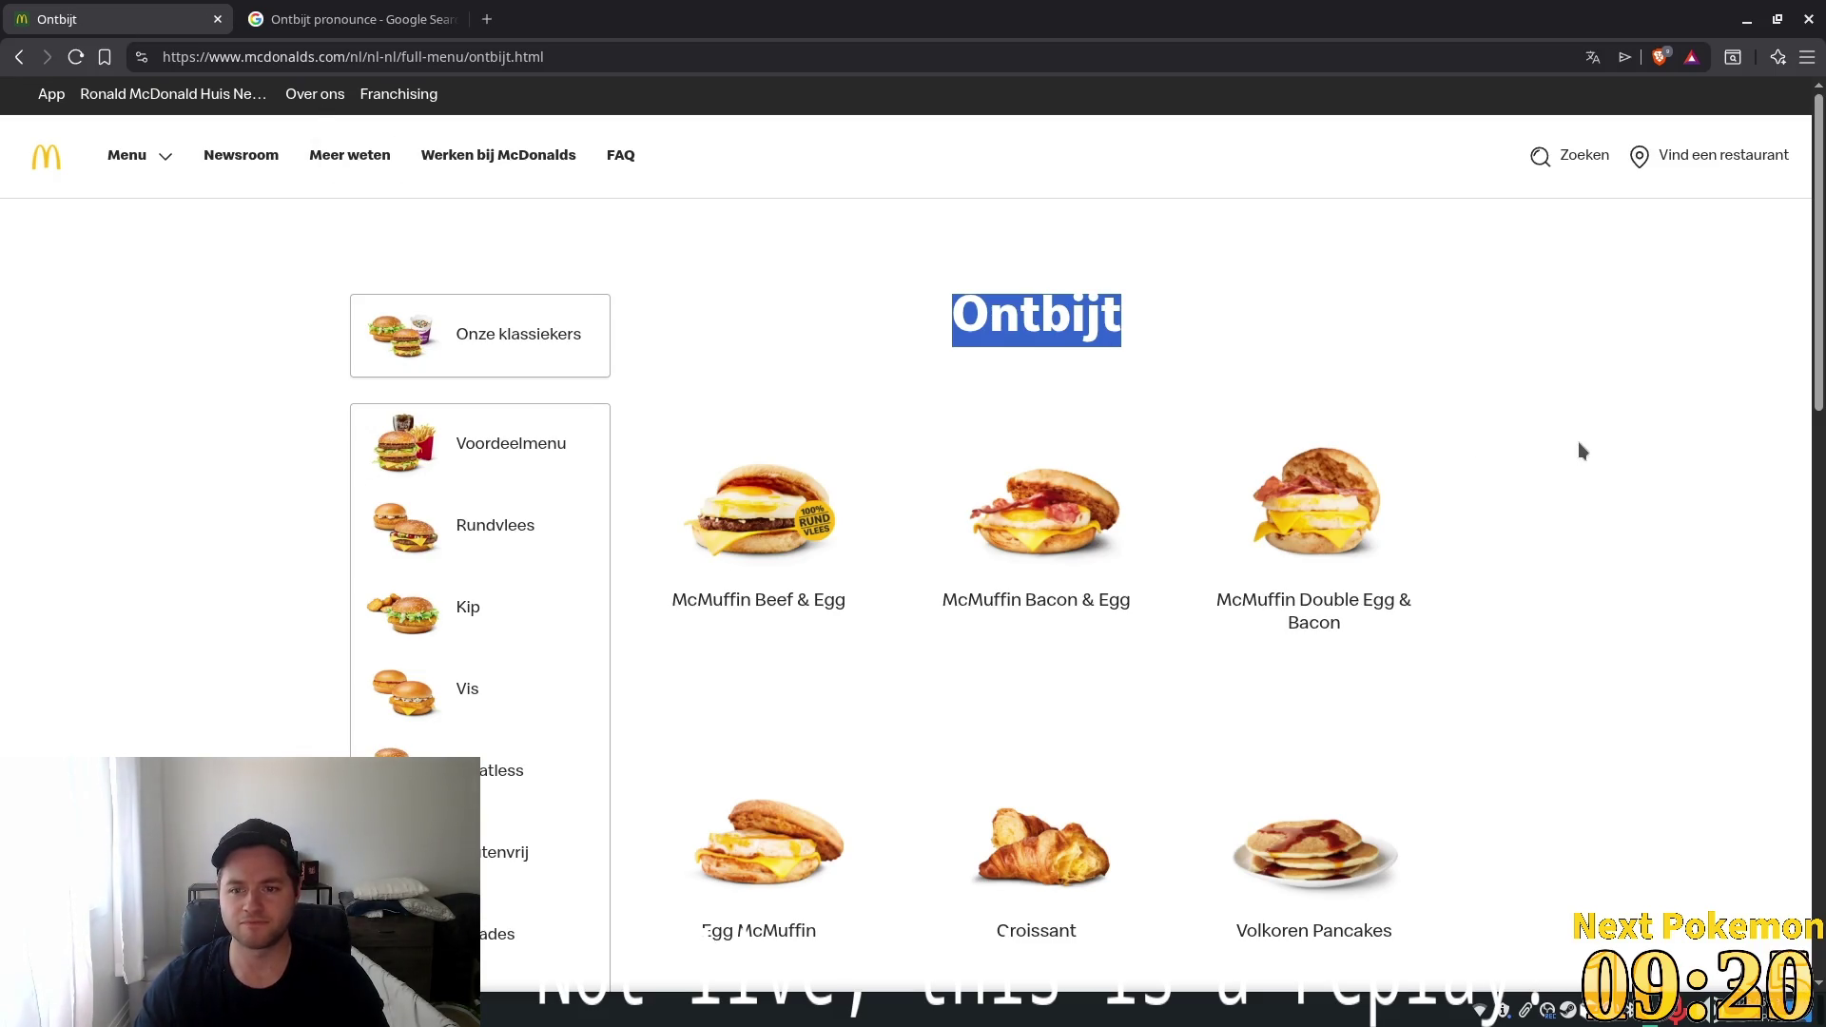
scroll(1580, 447, "down", 3)
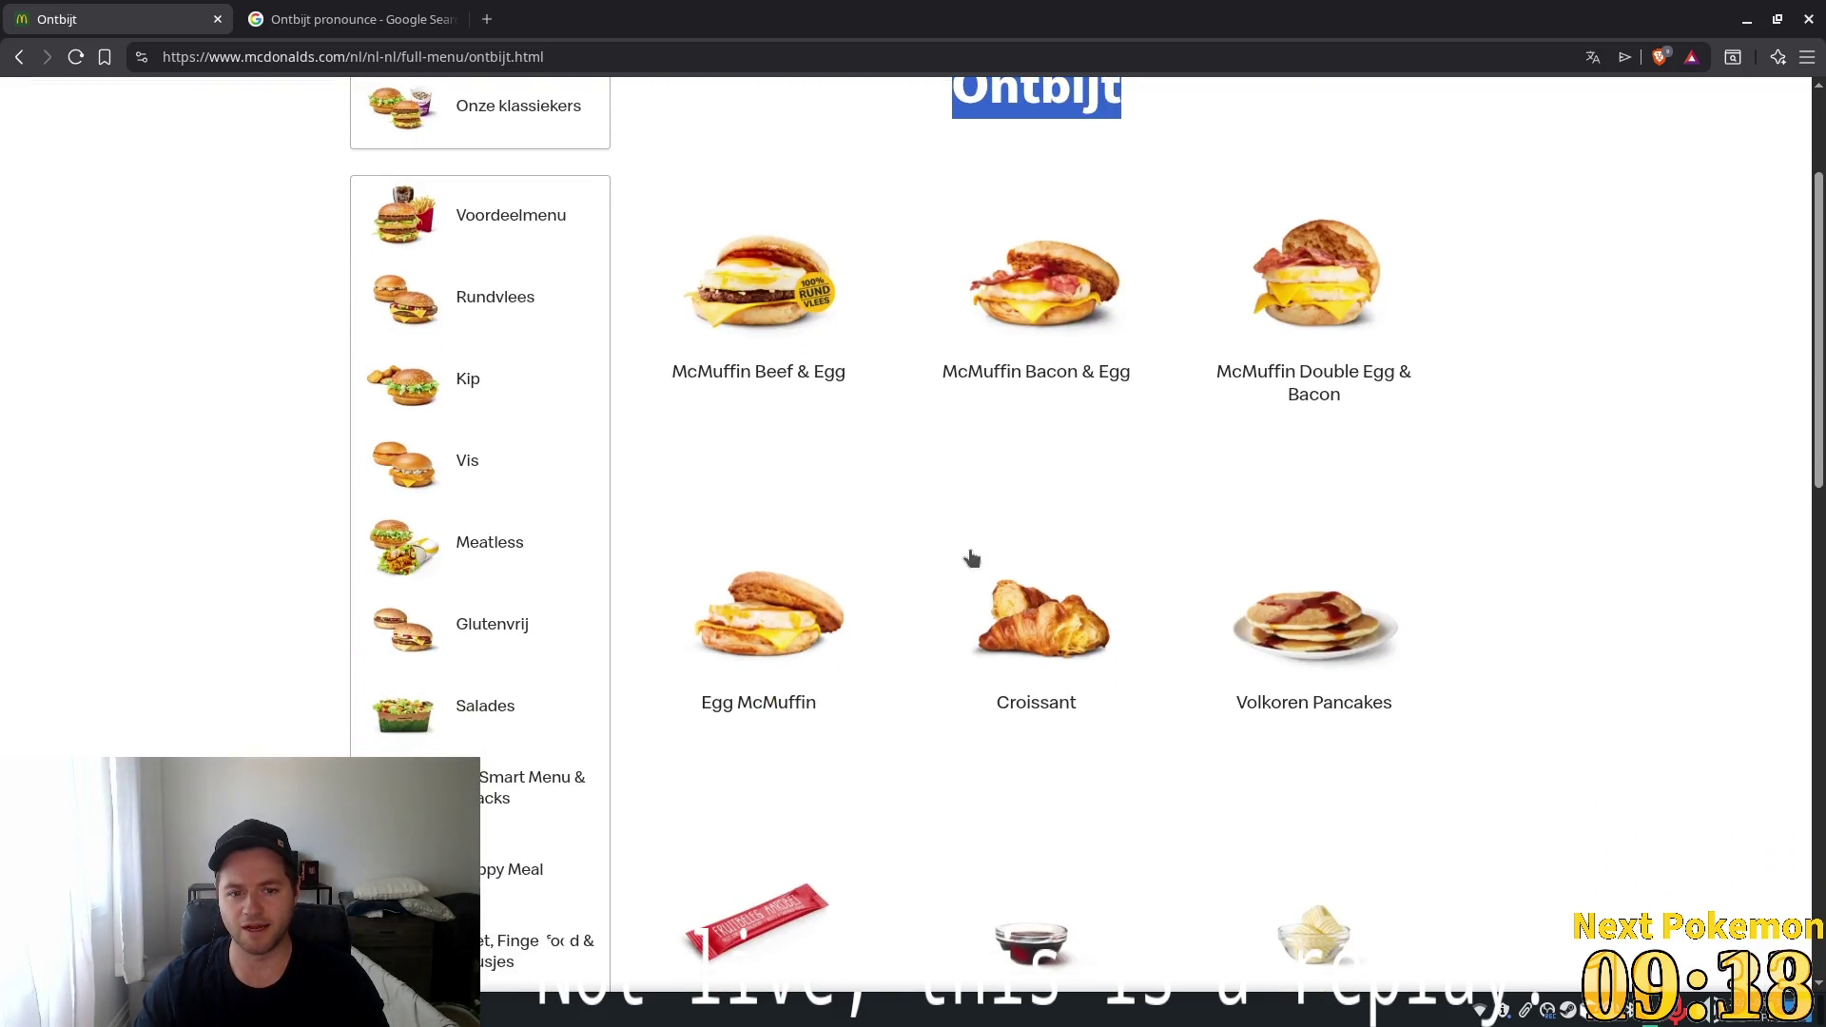
scroll(932, 558, "down", 5)
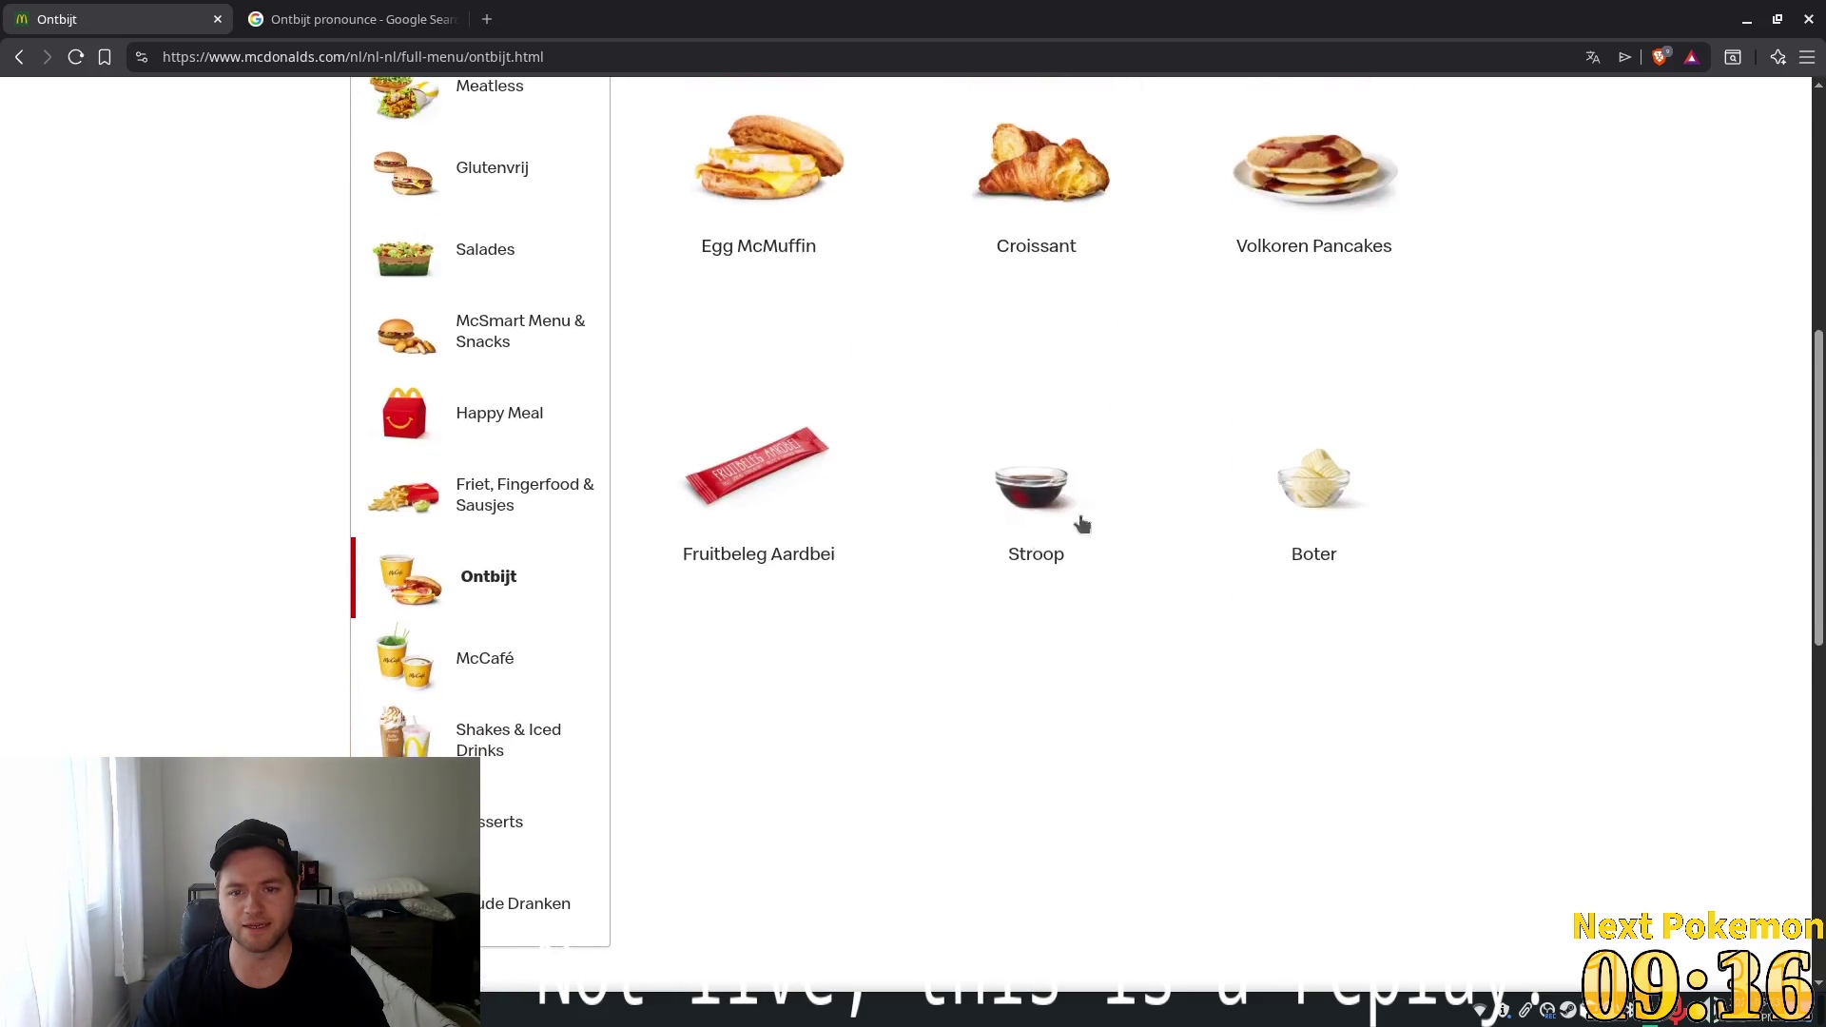
scroll(1082, 518, "up", 4)
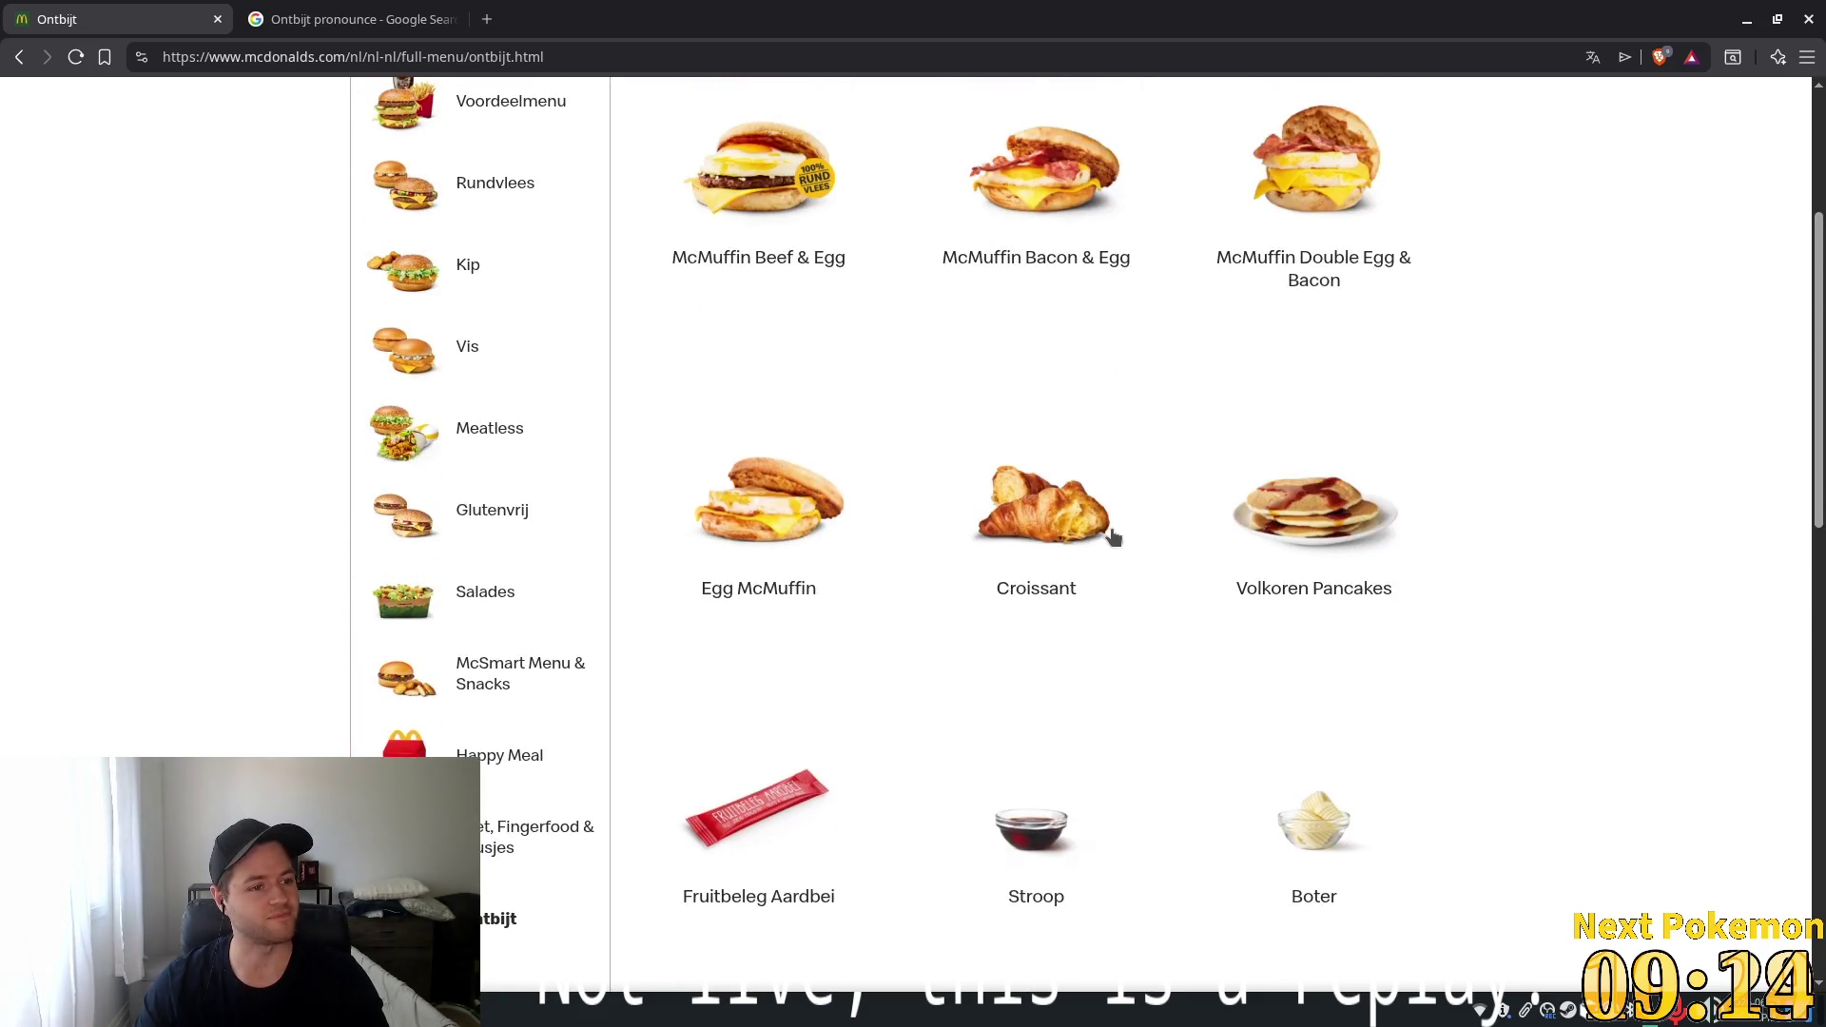
left_click(487, 20)
Search Google for 'mcgriddle' and show the image results
type("g")
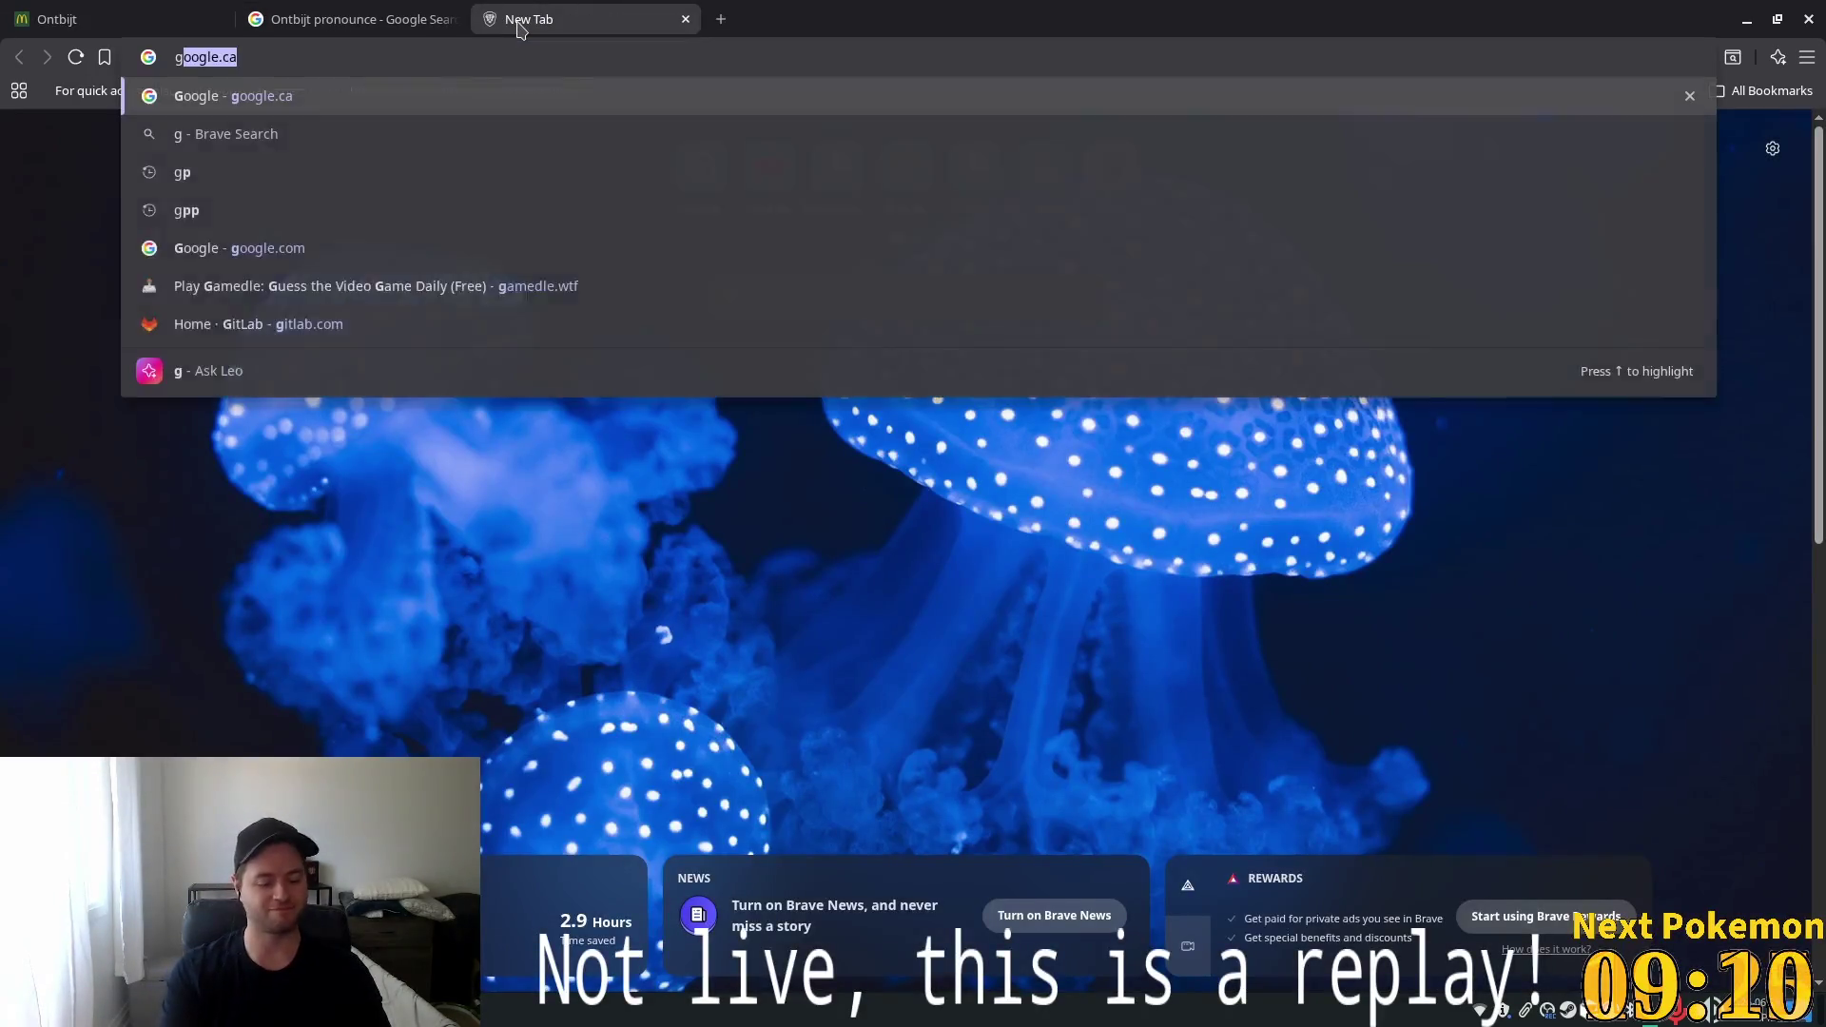
key("Return")
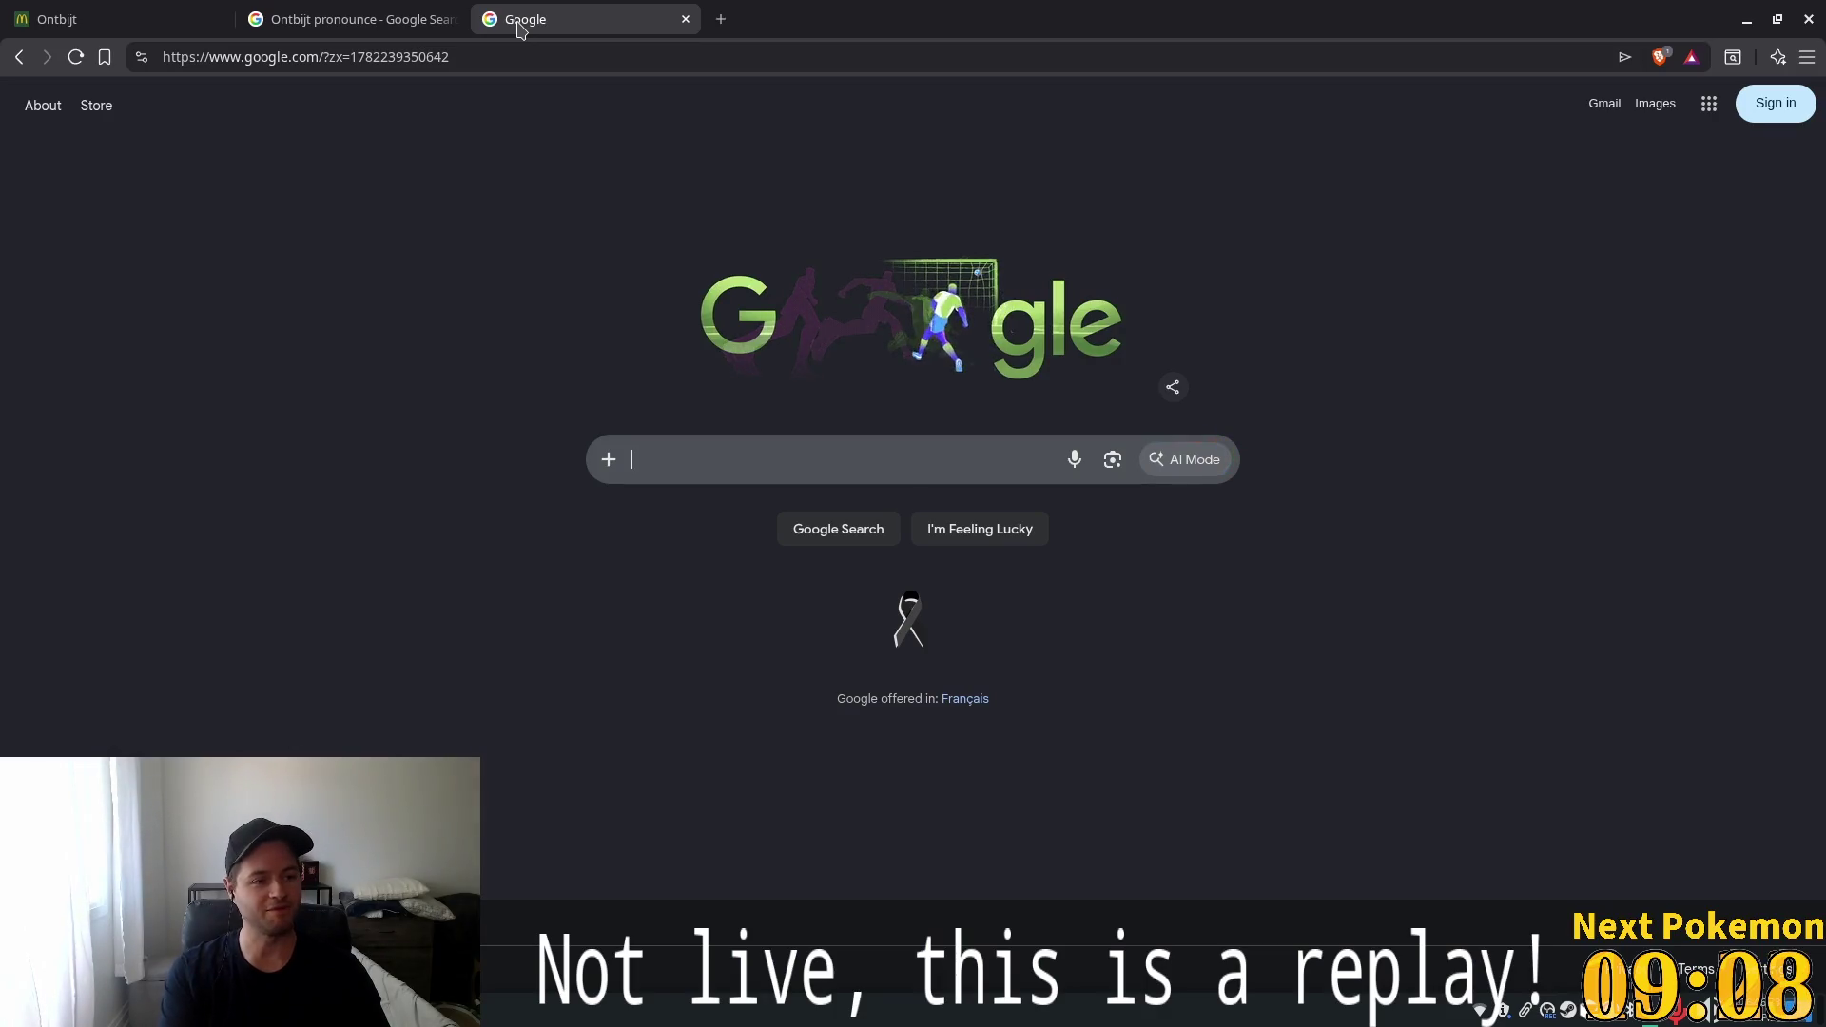
type("mcgriddle")
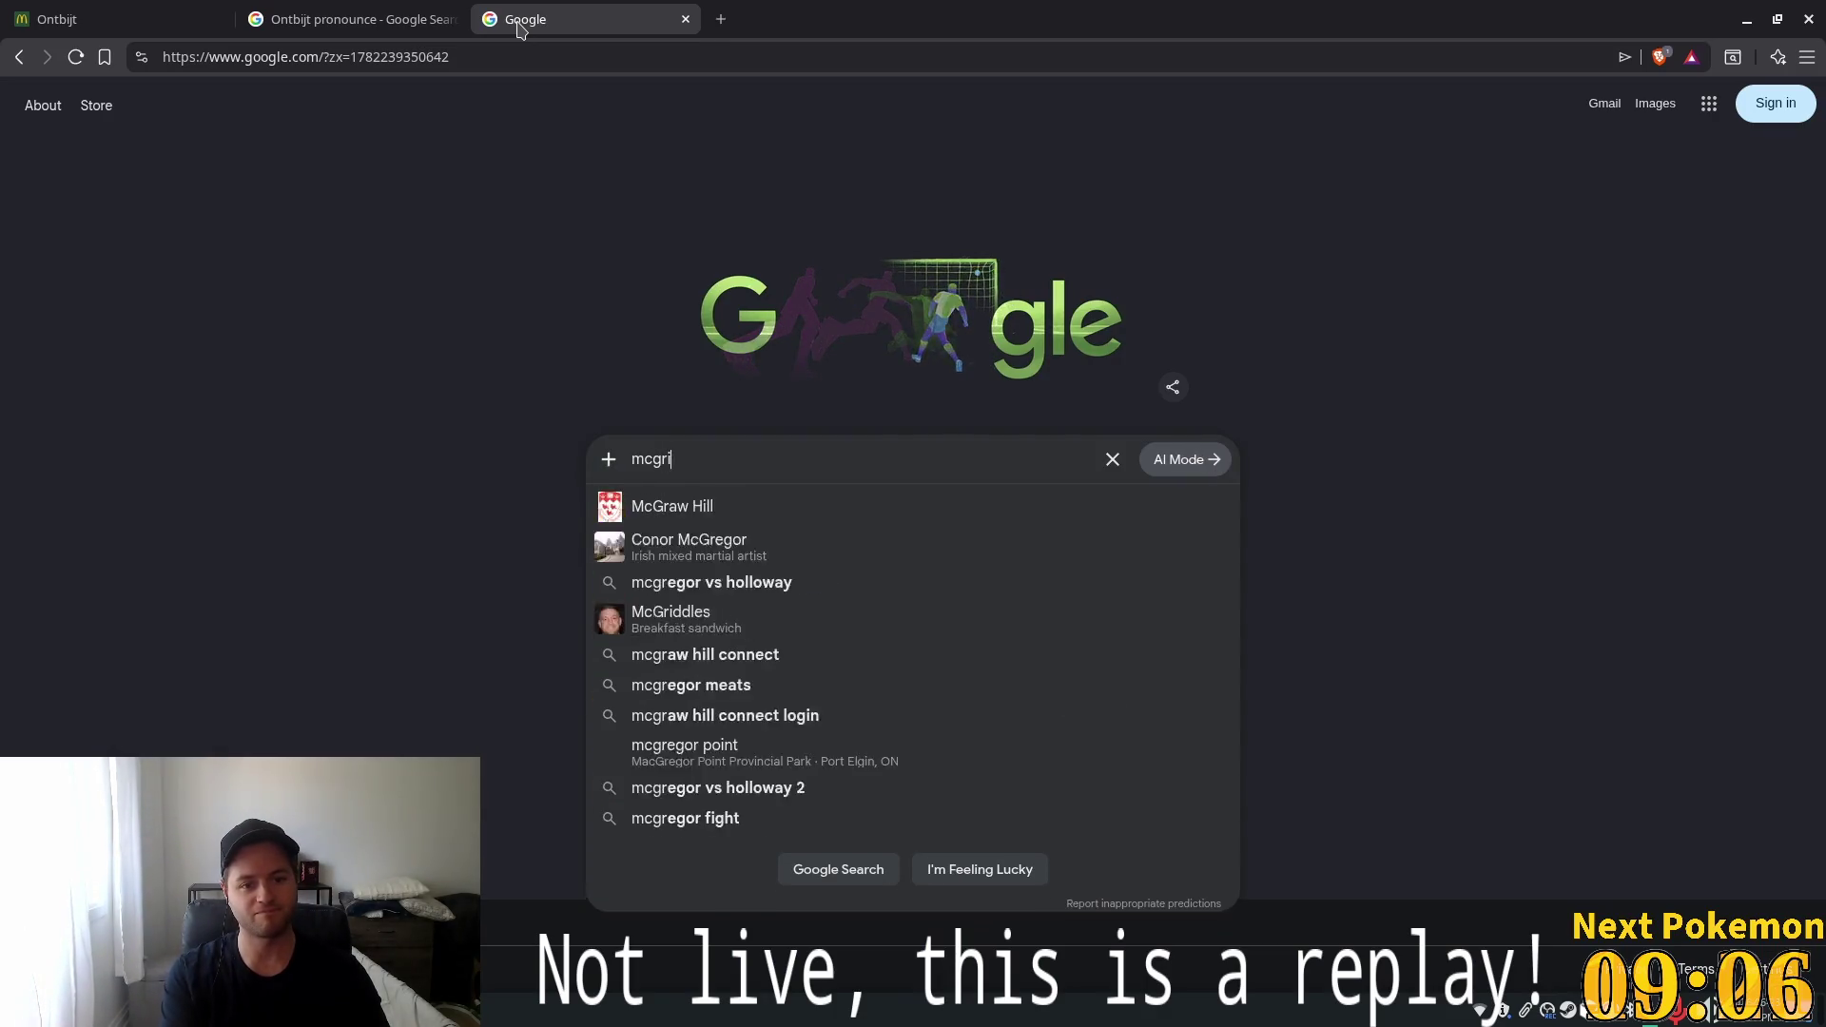
key("Return")
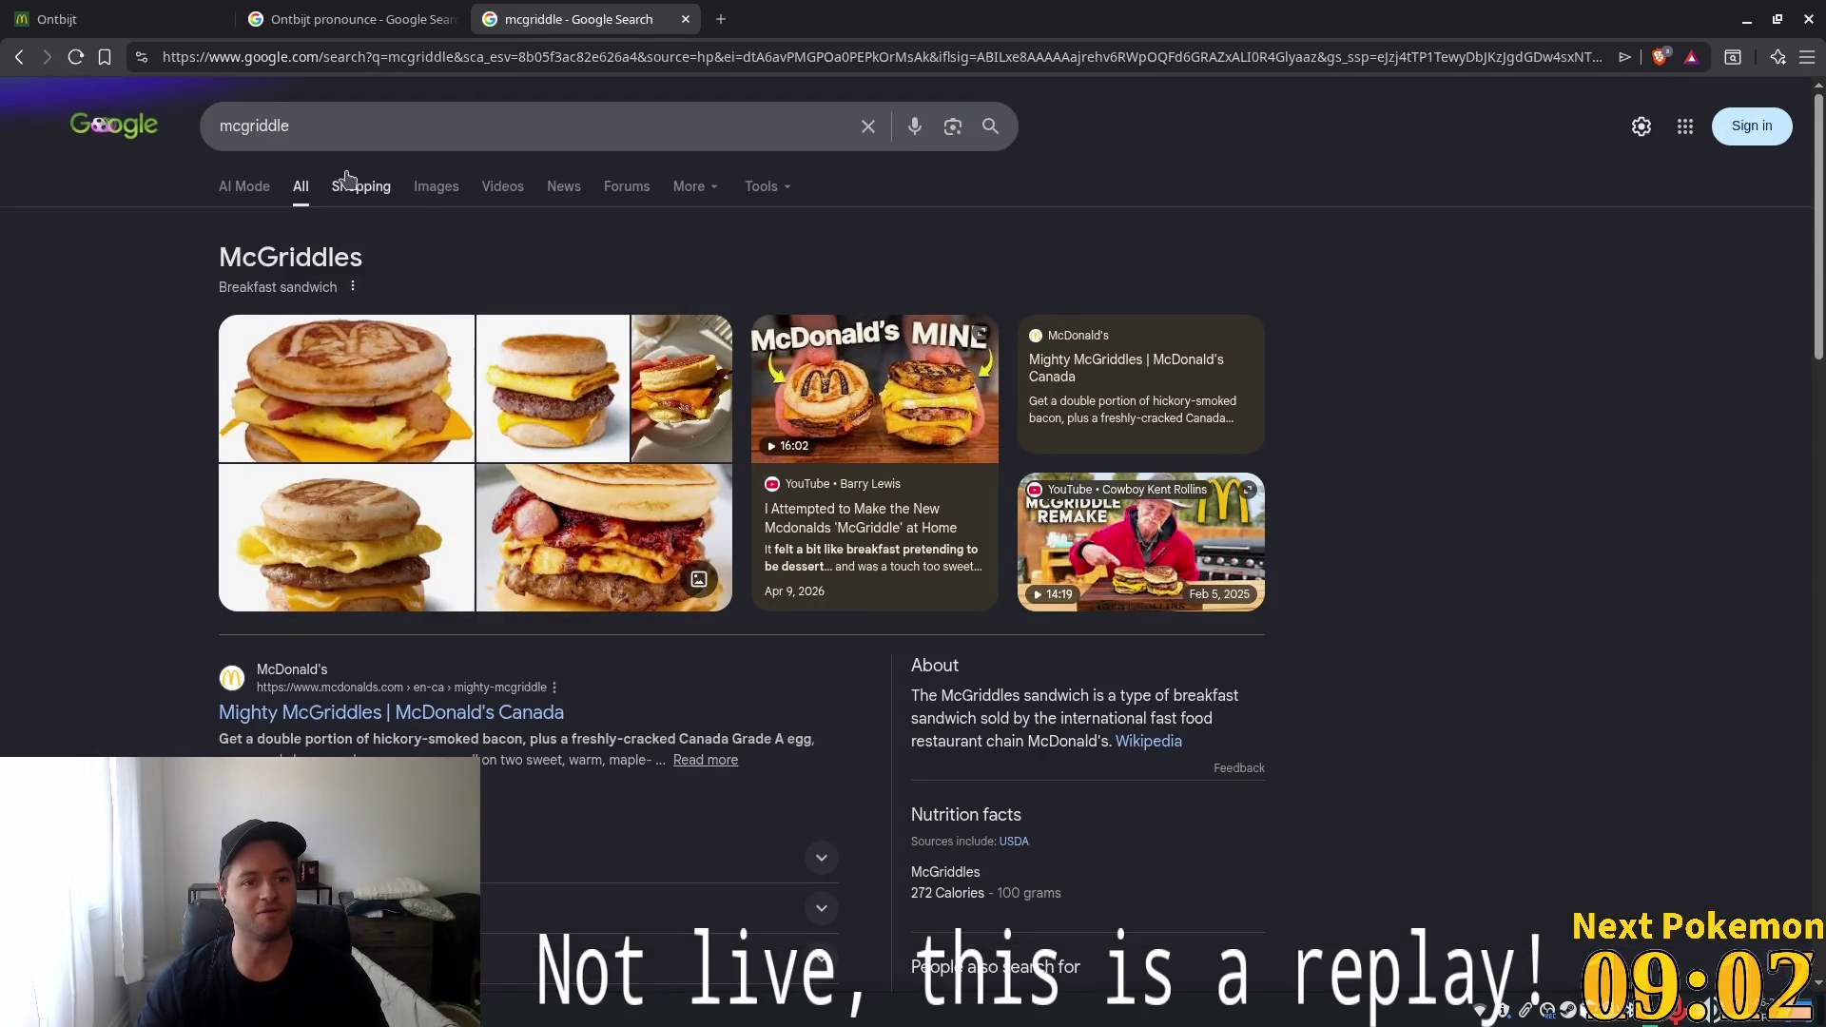
left_click(440, 188)
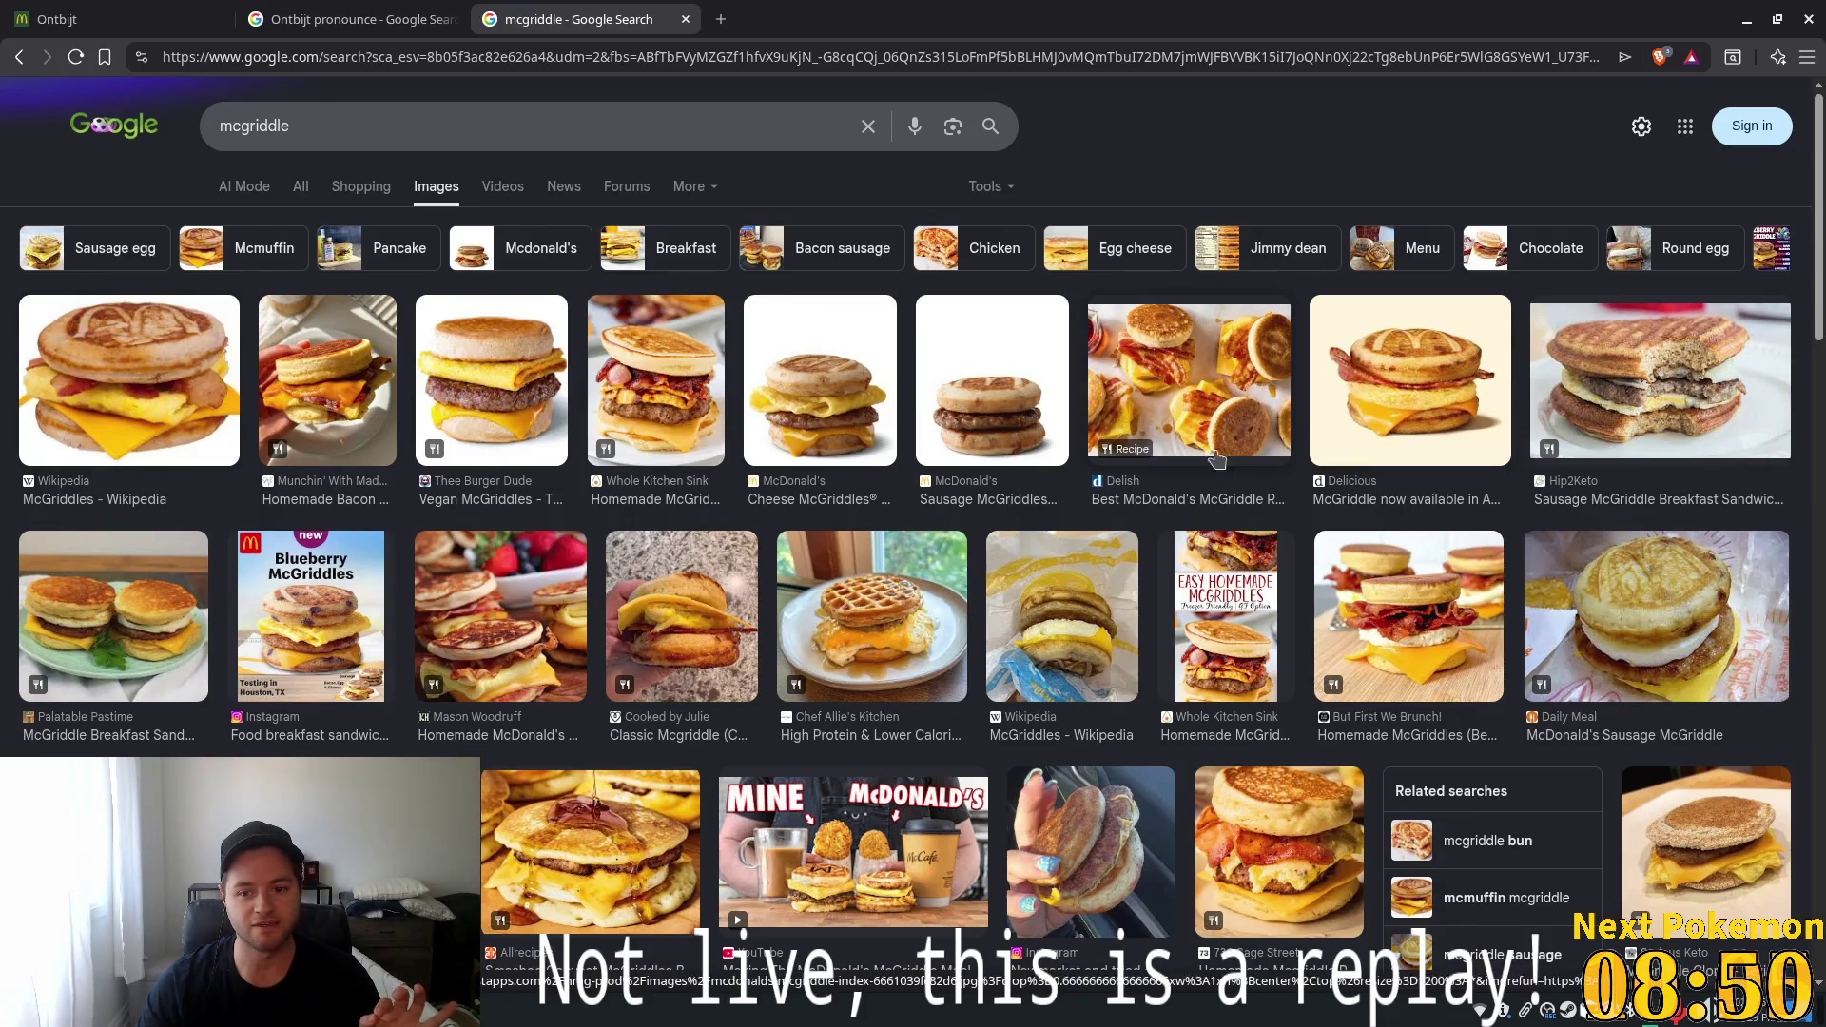
Refine to 'mcgriddle cross section' images, preview the Brand Eating McGriddle photo, and close the tab
left_click(398, 107)
type("cros")
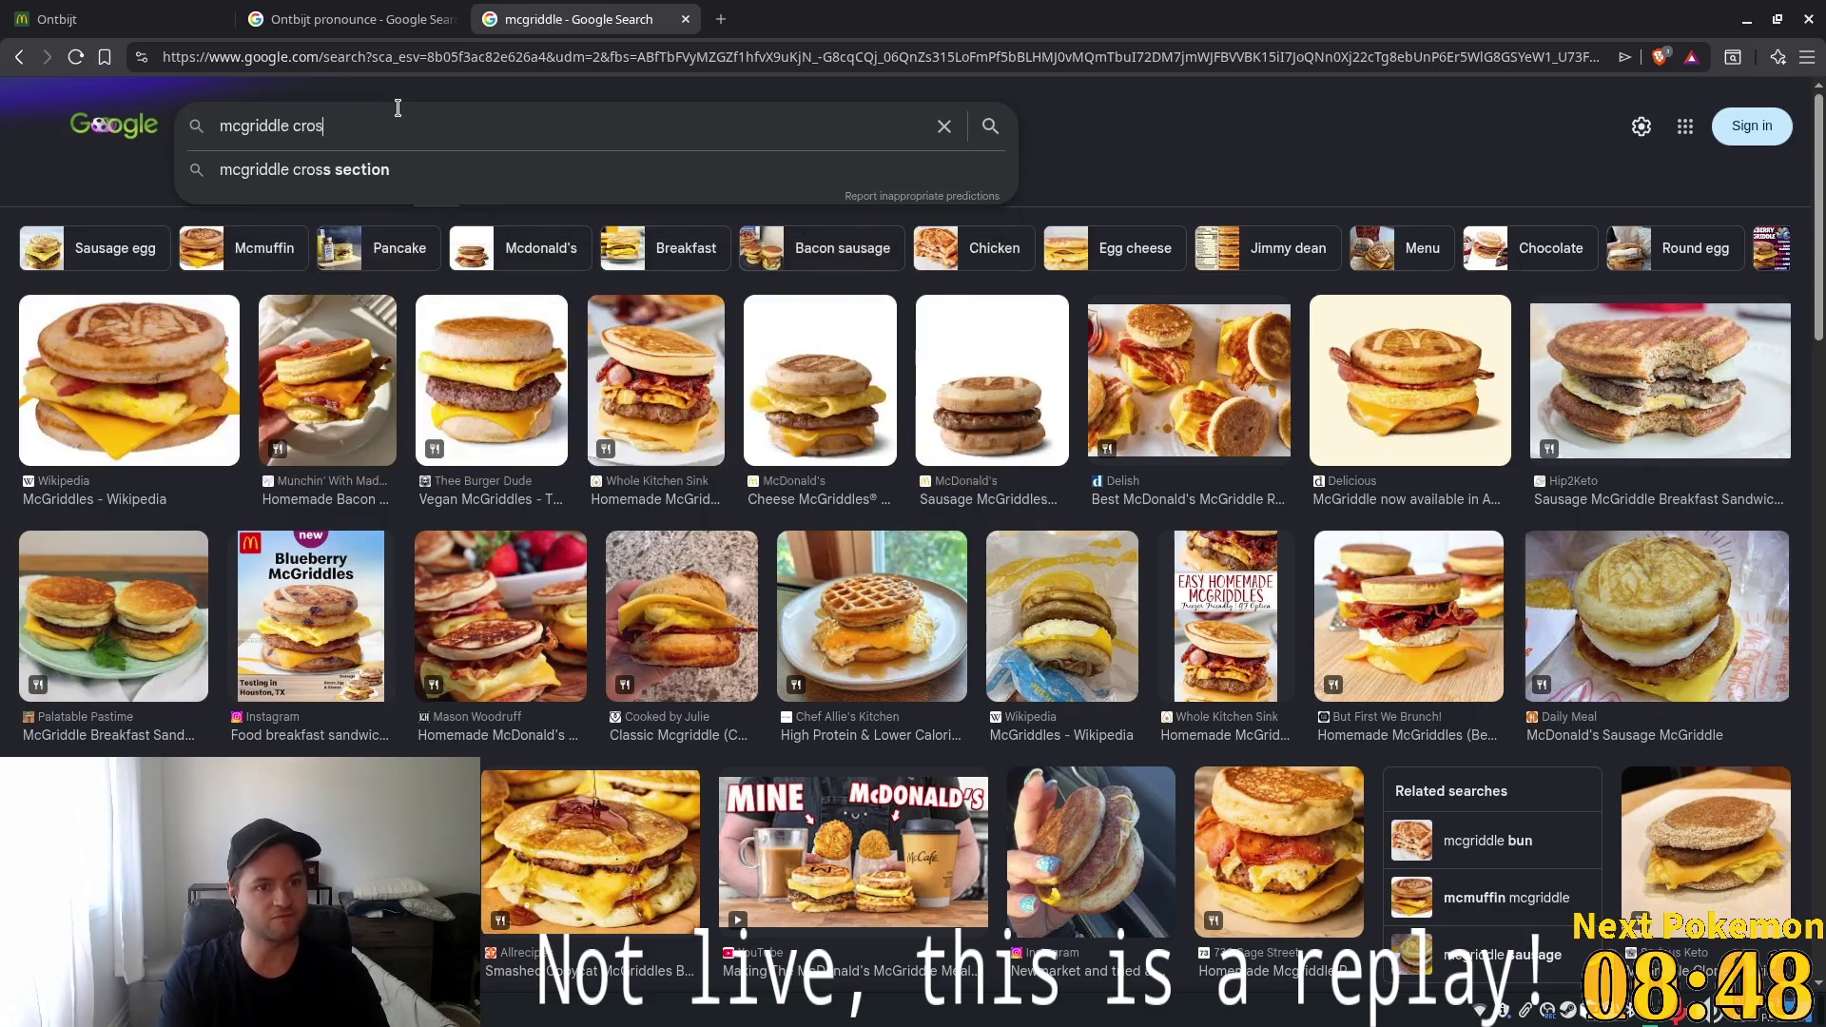
type("s section")
key("Return")
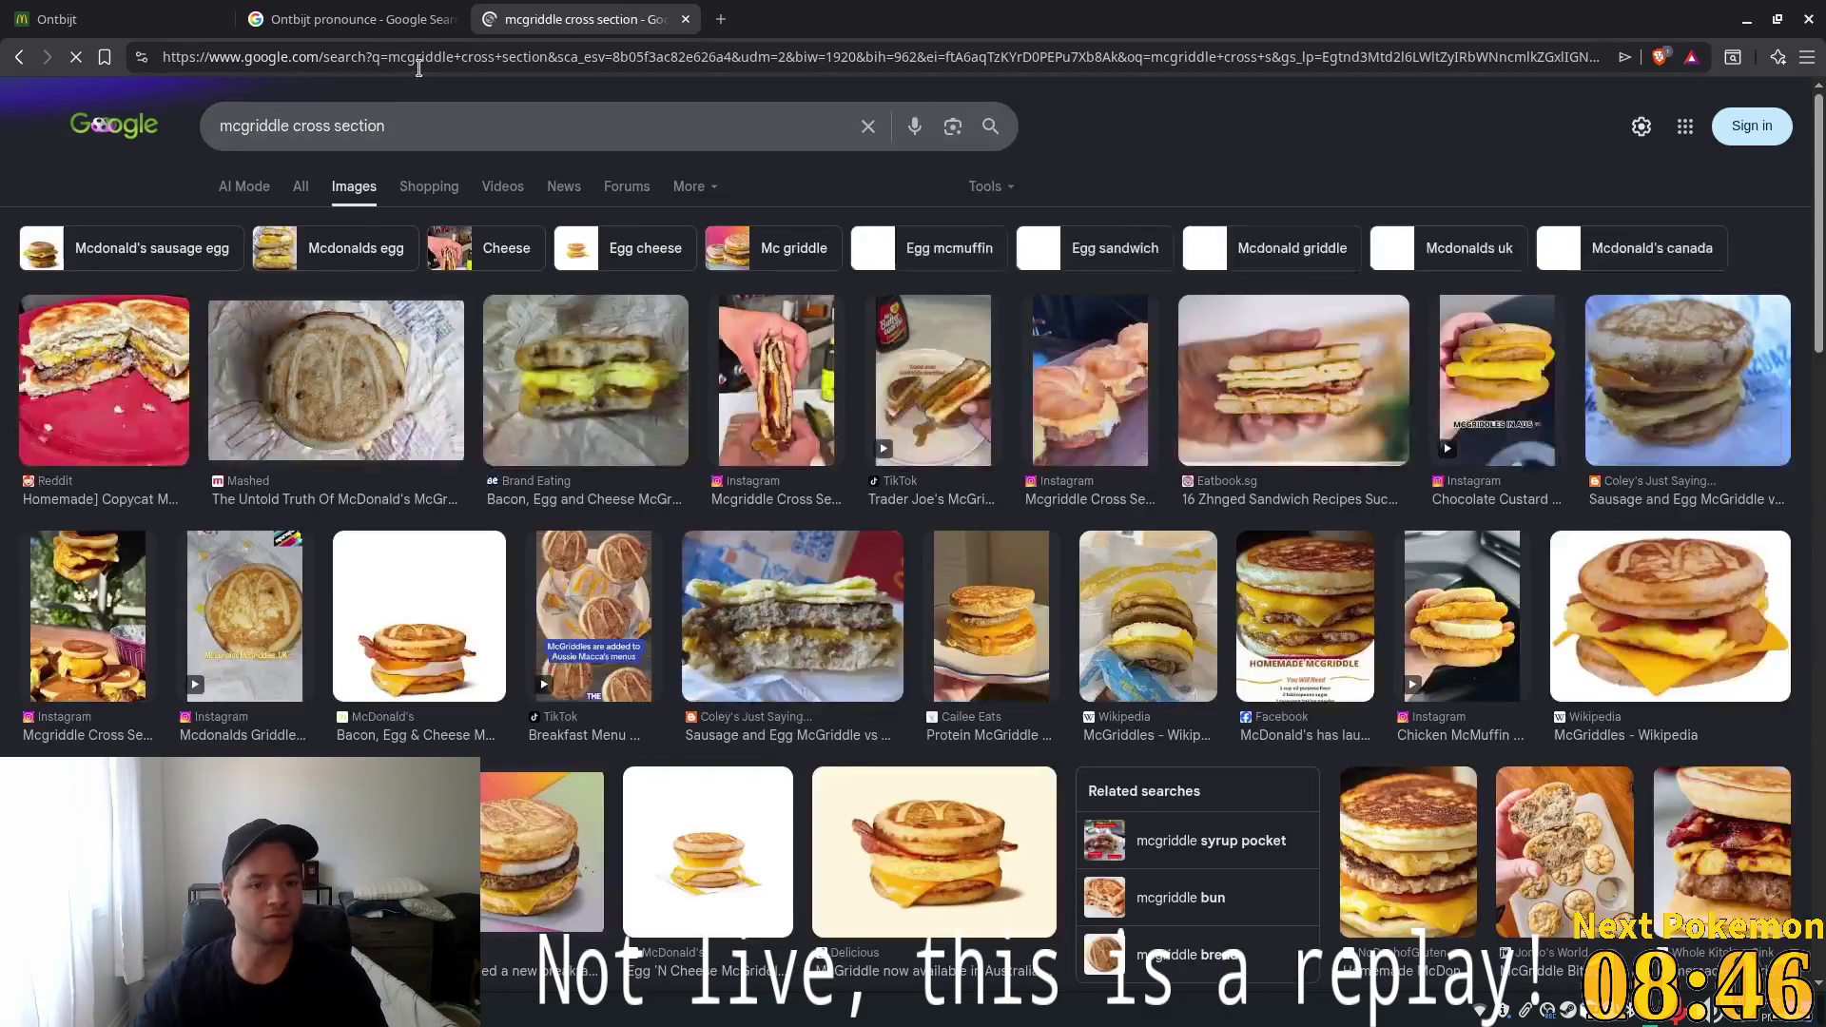
left_click(569, 371)
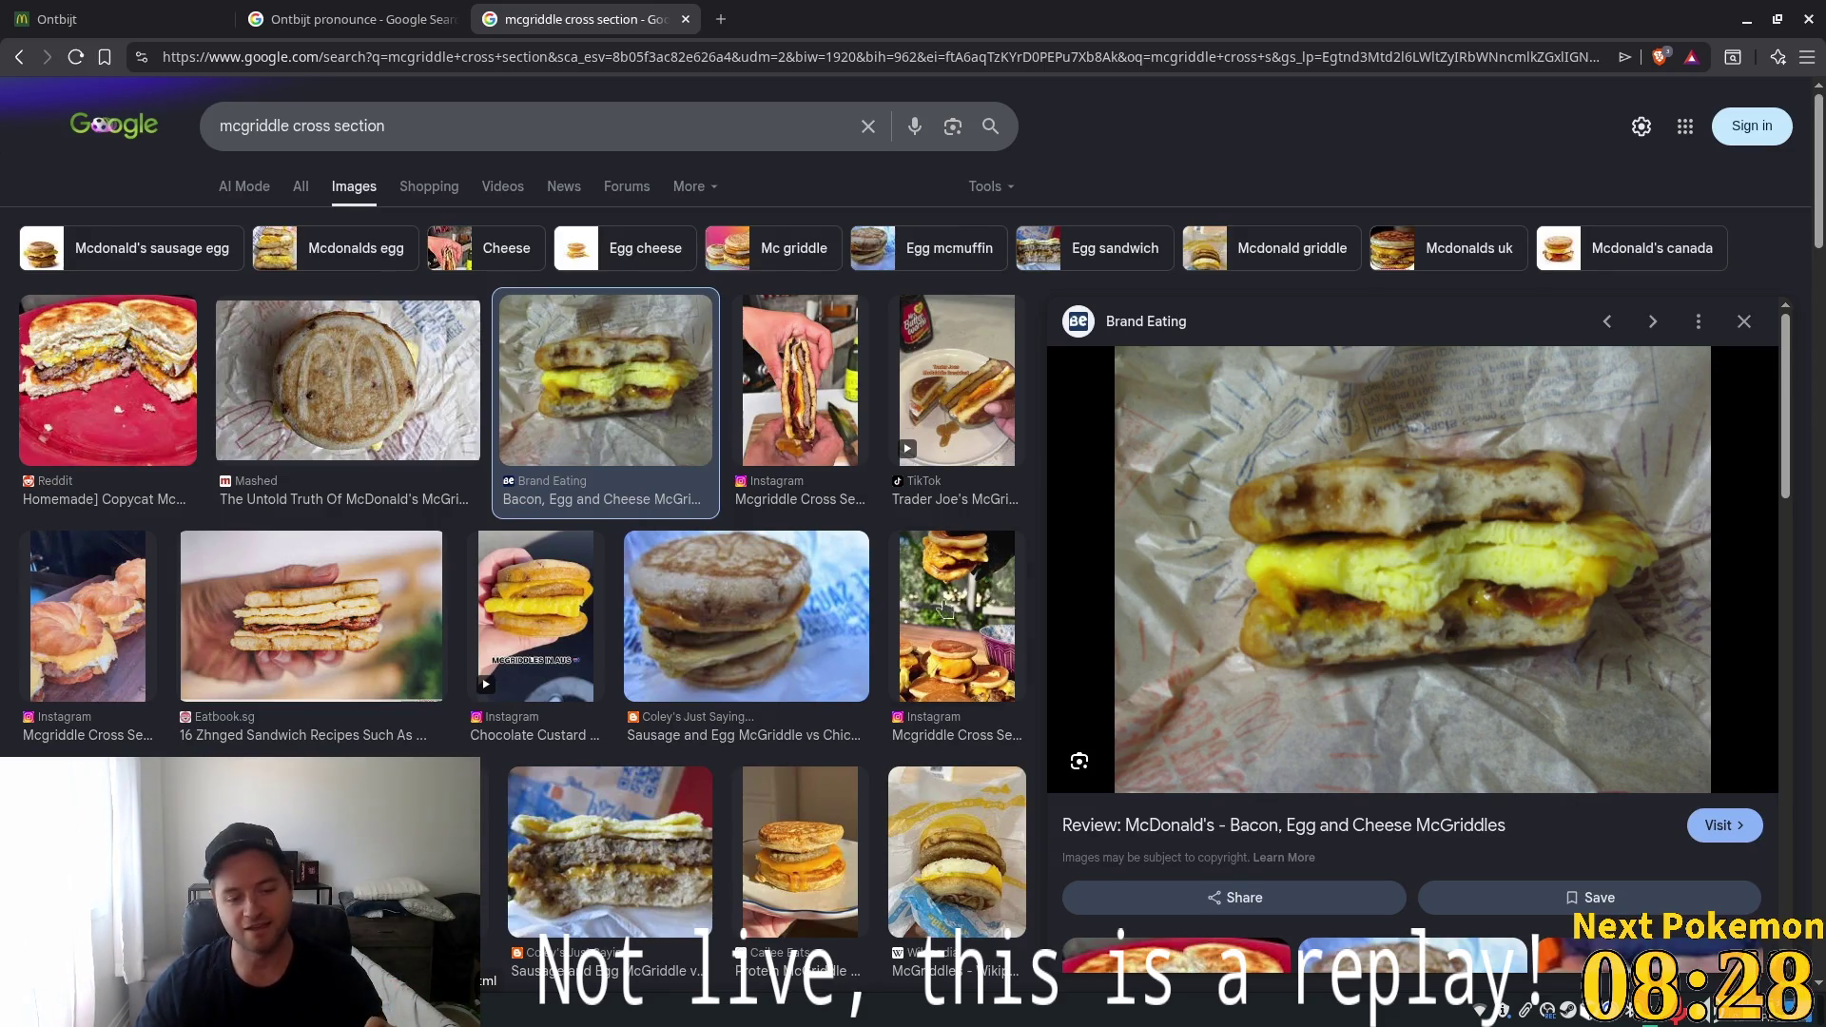
left_click(685, 19)
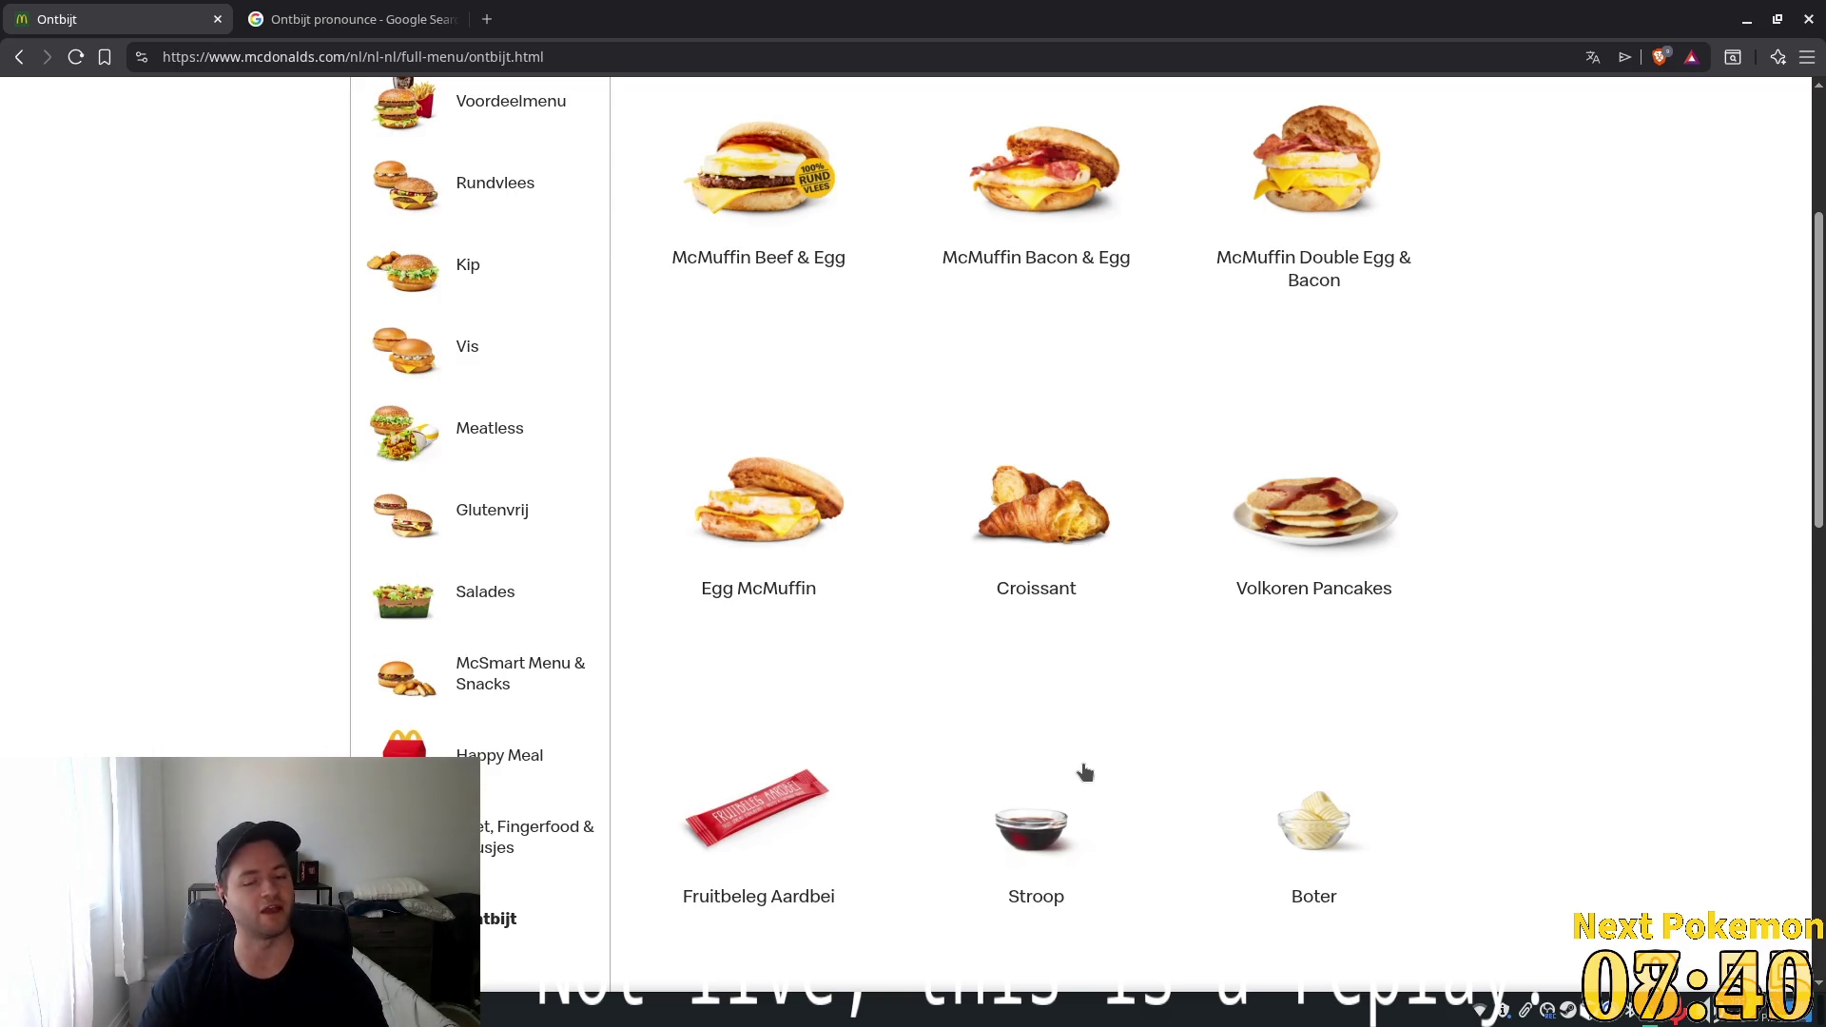
Replace the Ontbijt query with 'dutch pancake' images; preview Allrecipes, Wikipedia and Natasha's Kitchen photos
left_click(385, 21)
triple_click(518, 135)
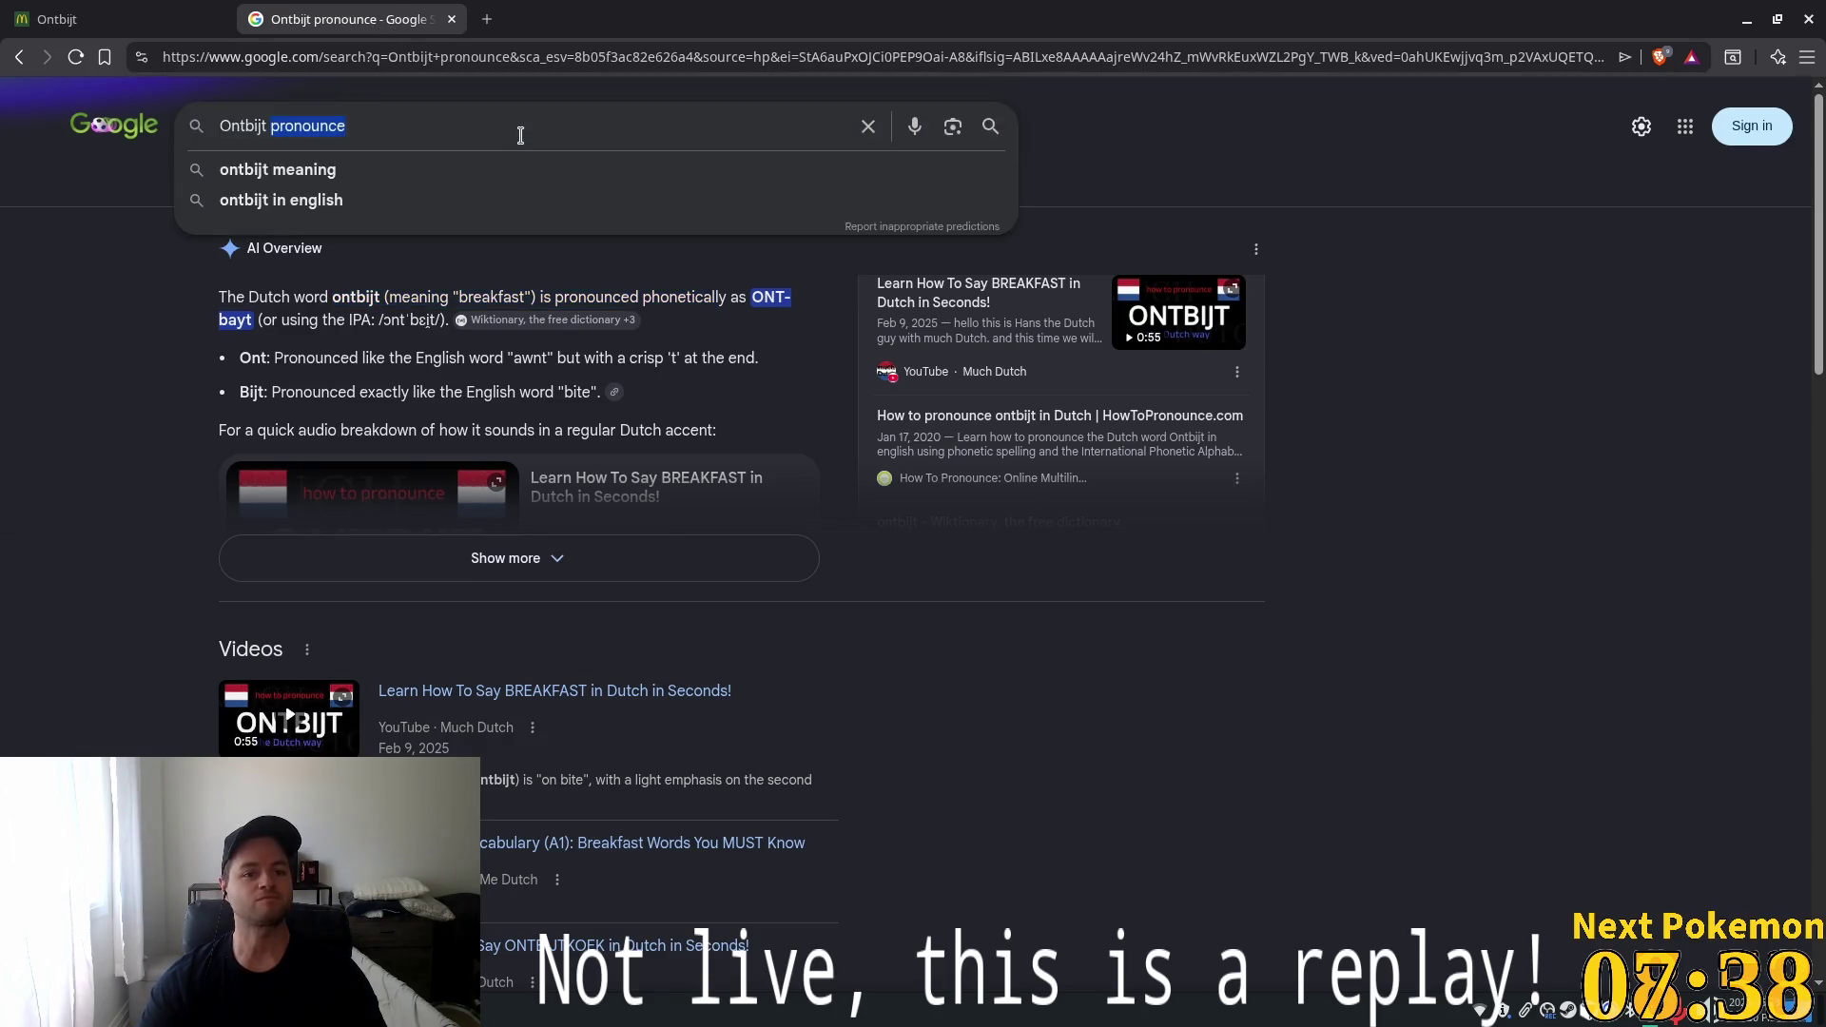
type("dutch panca")
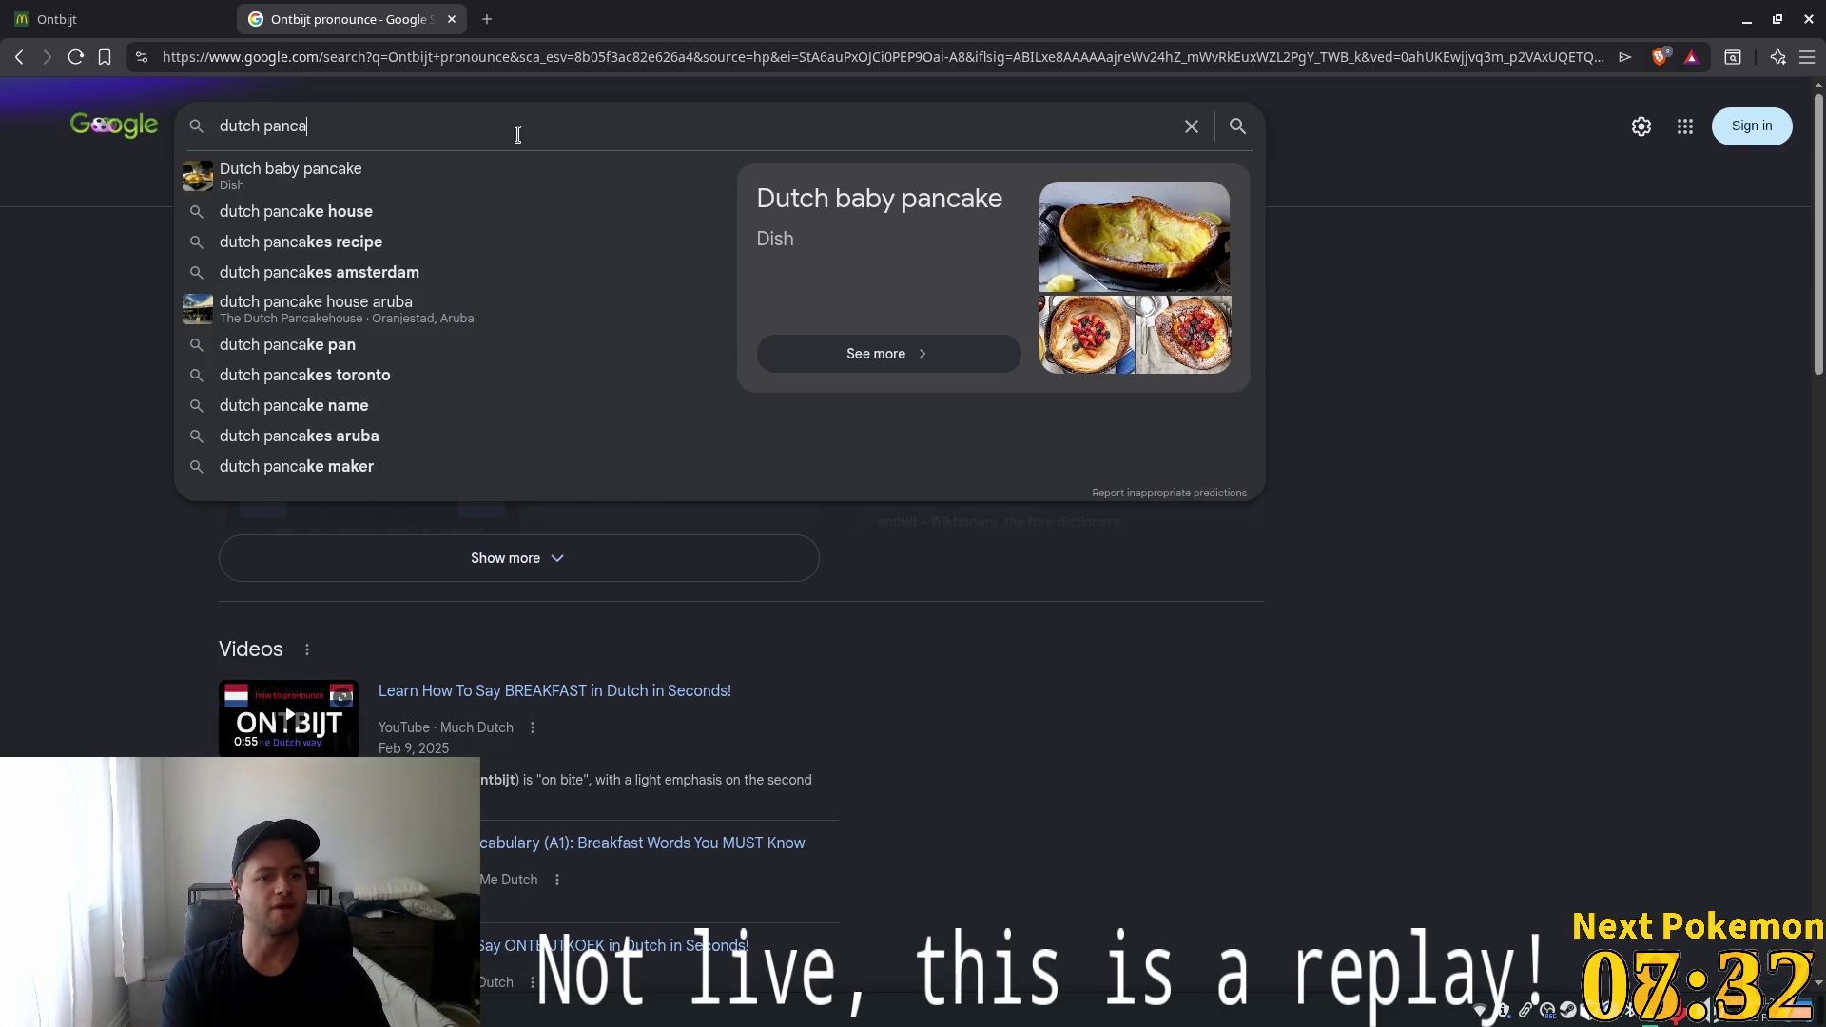
type("ke")
key("Return")
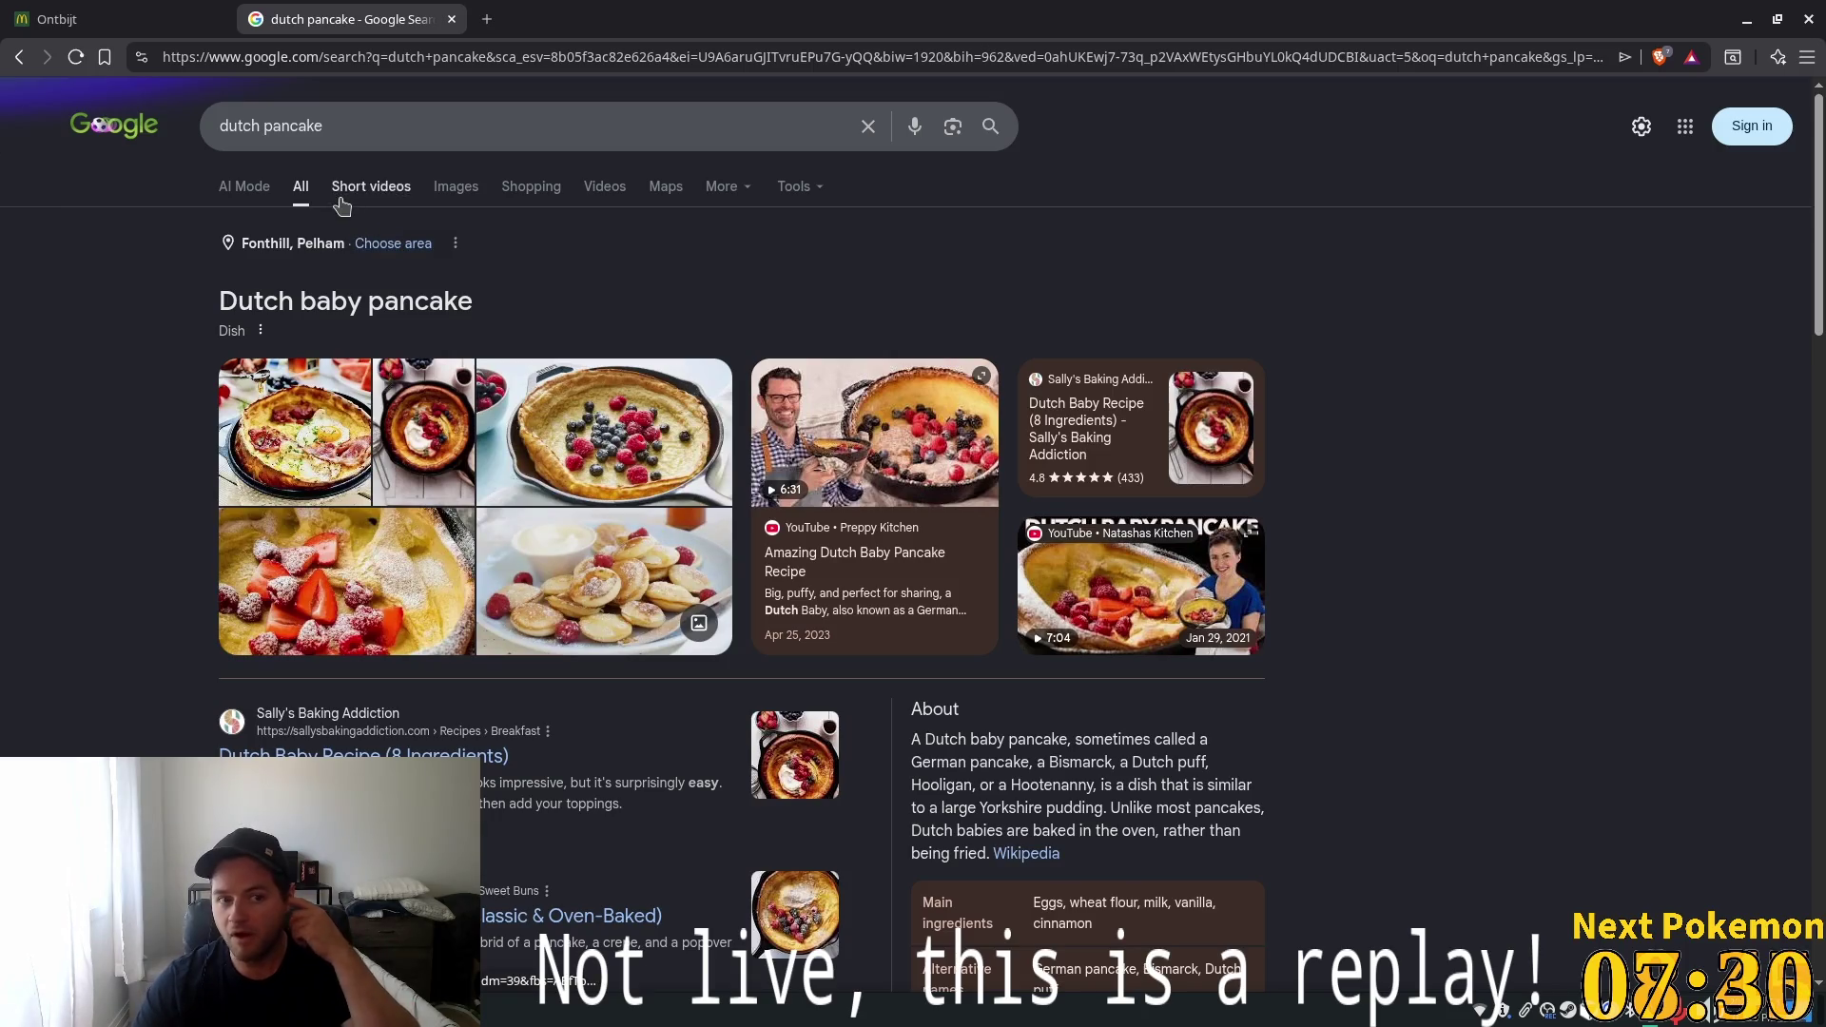
left_click(456, 188)
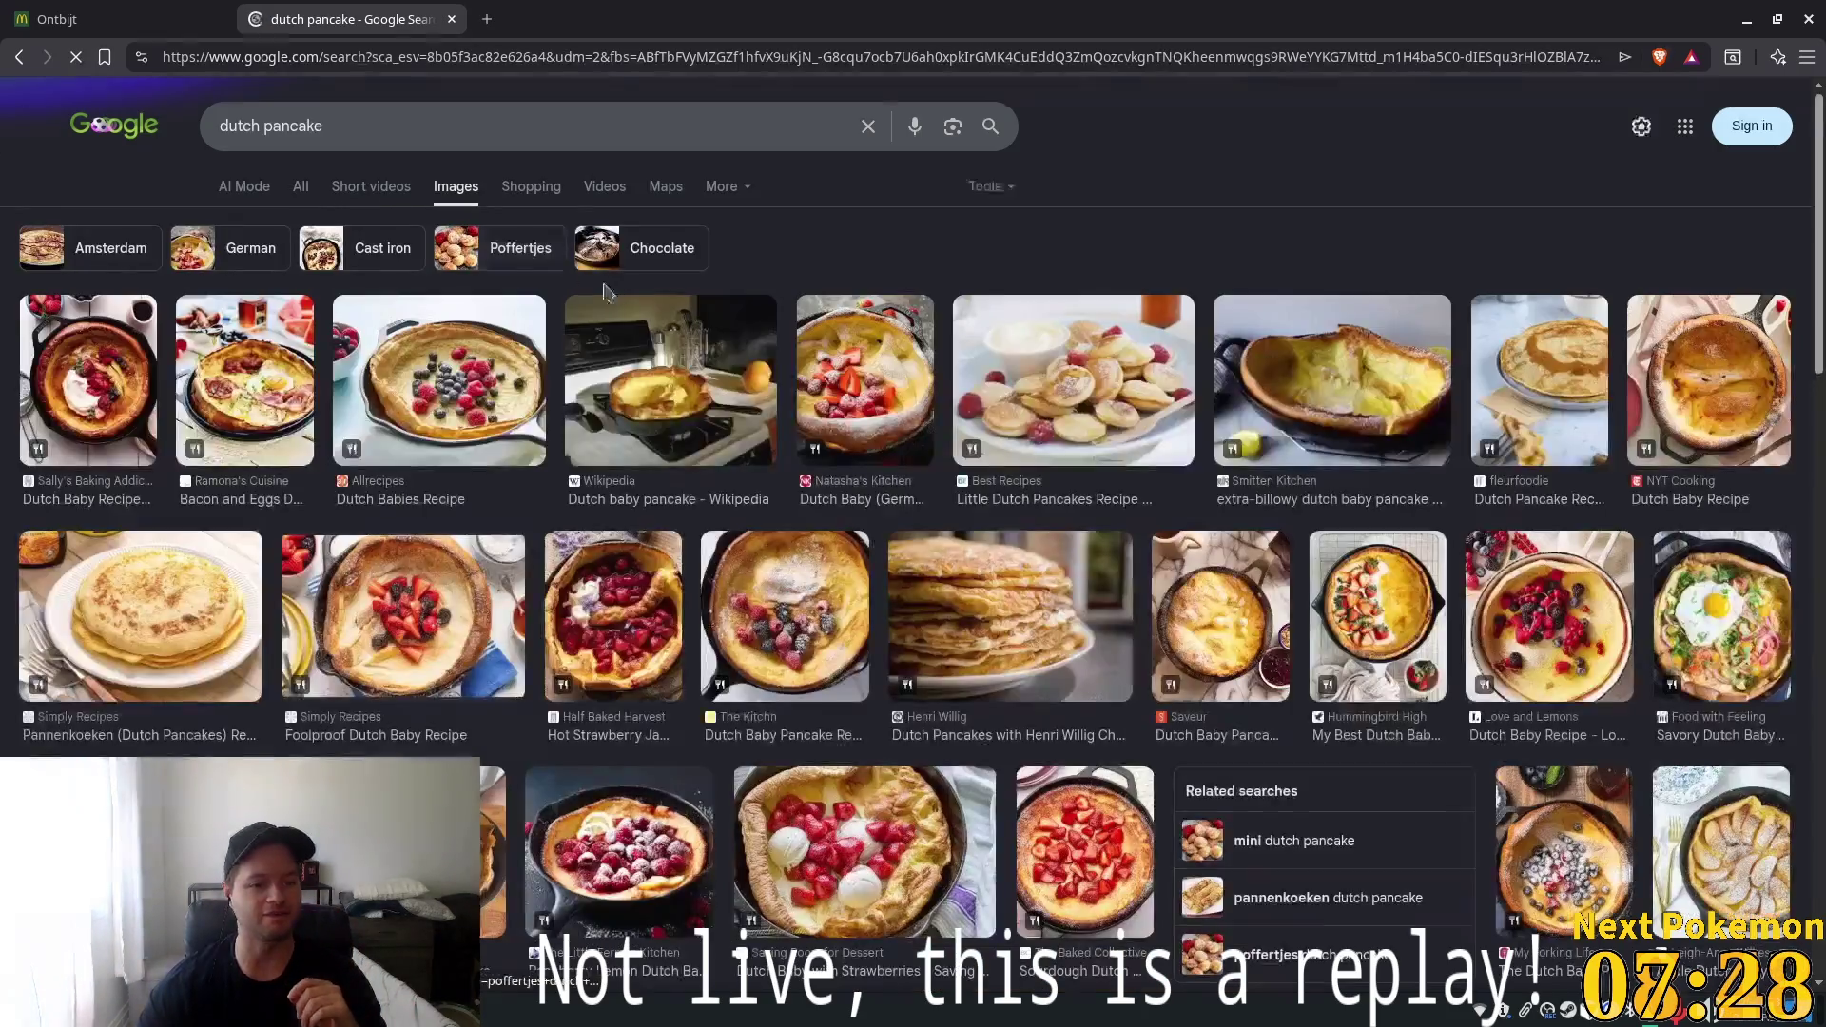
left_click(423, 386)
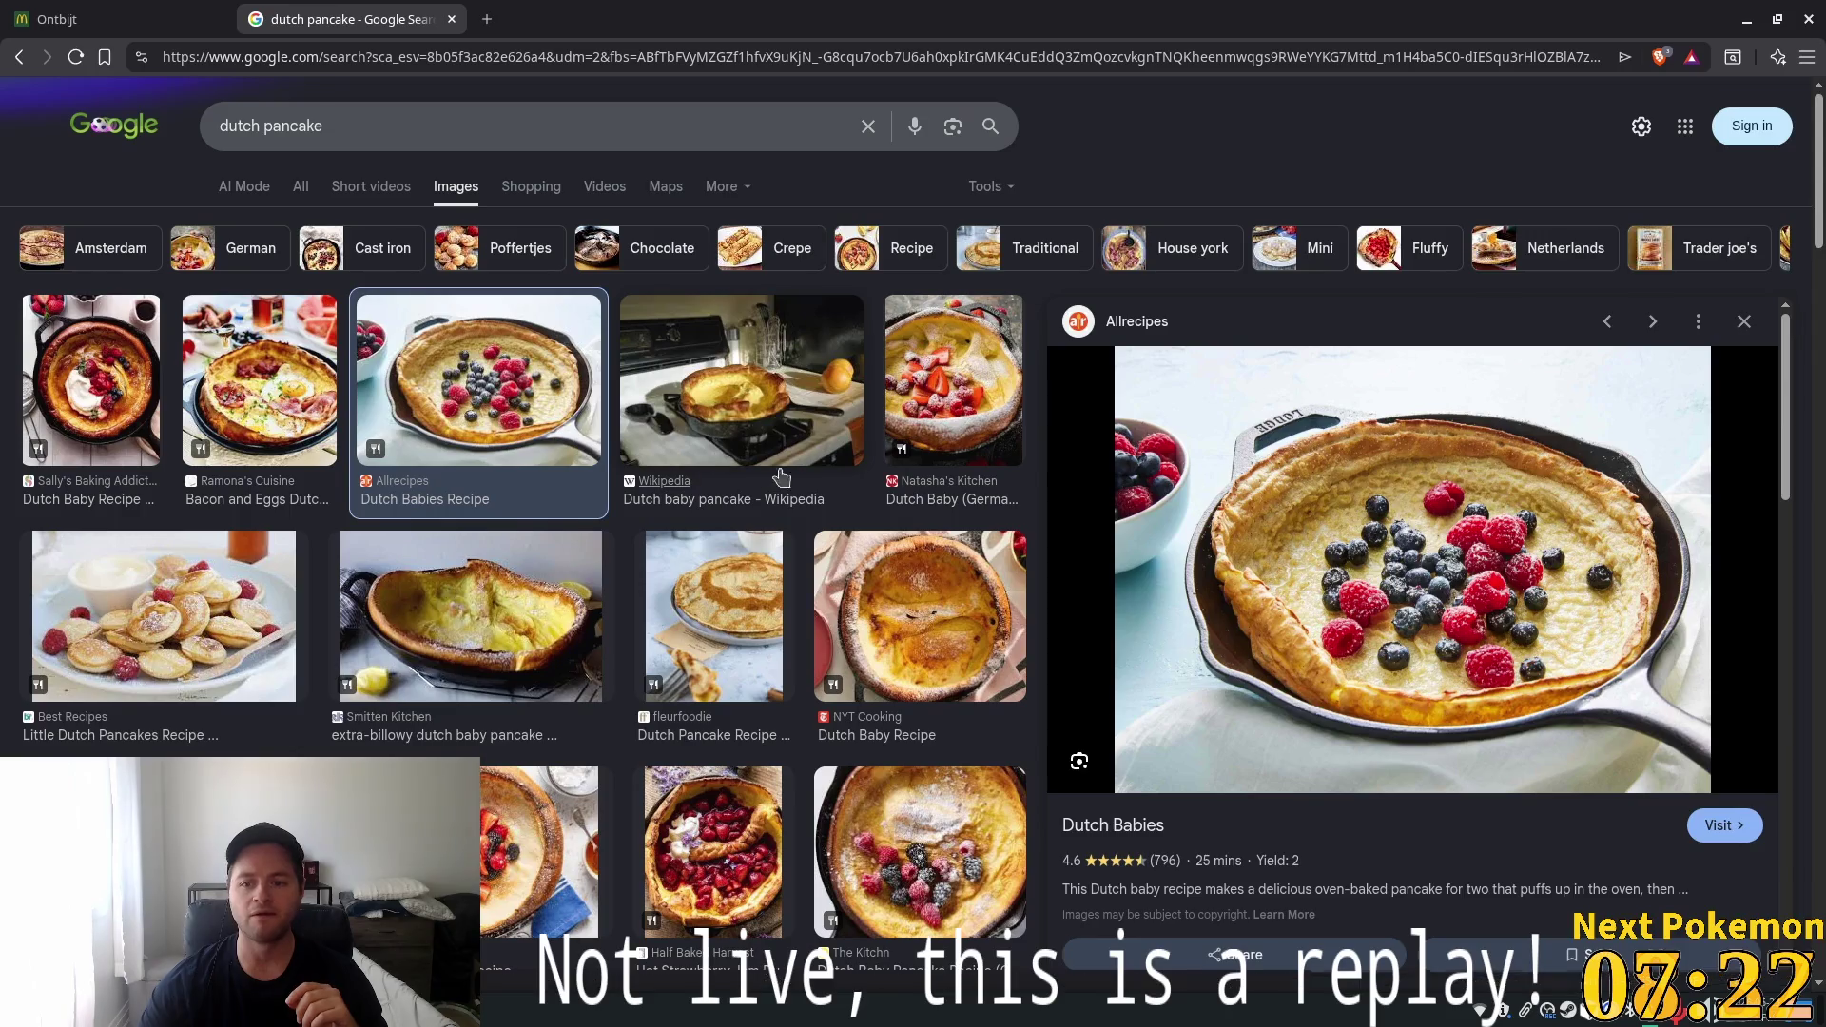
left_click(743, 397)
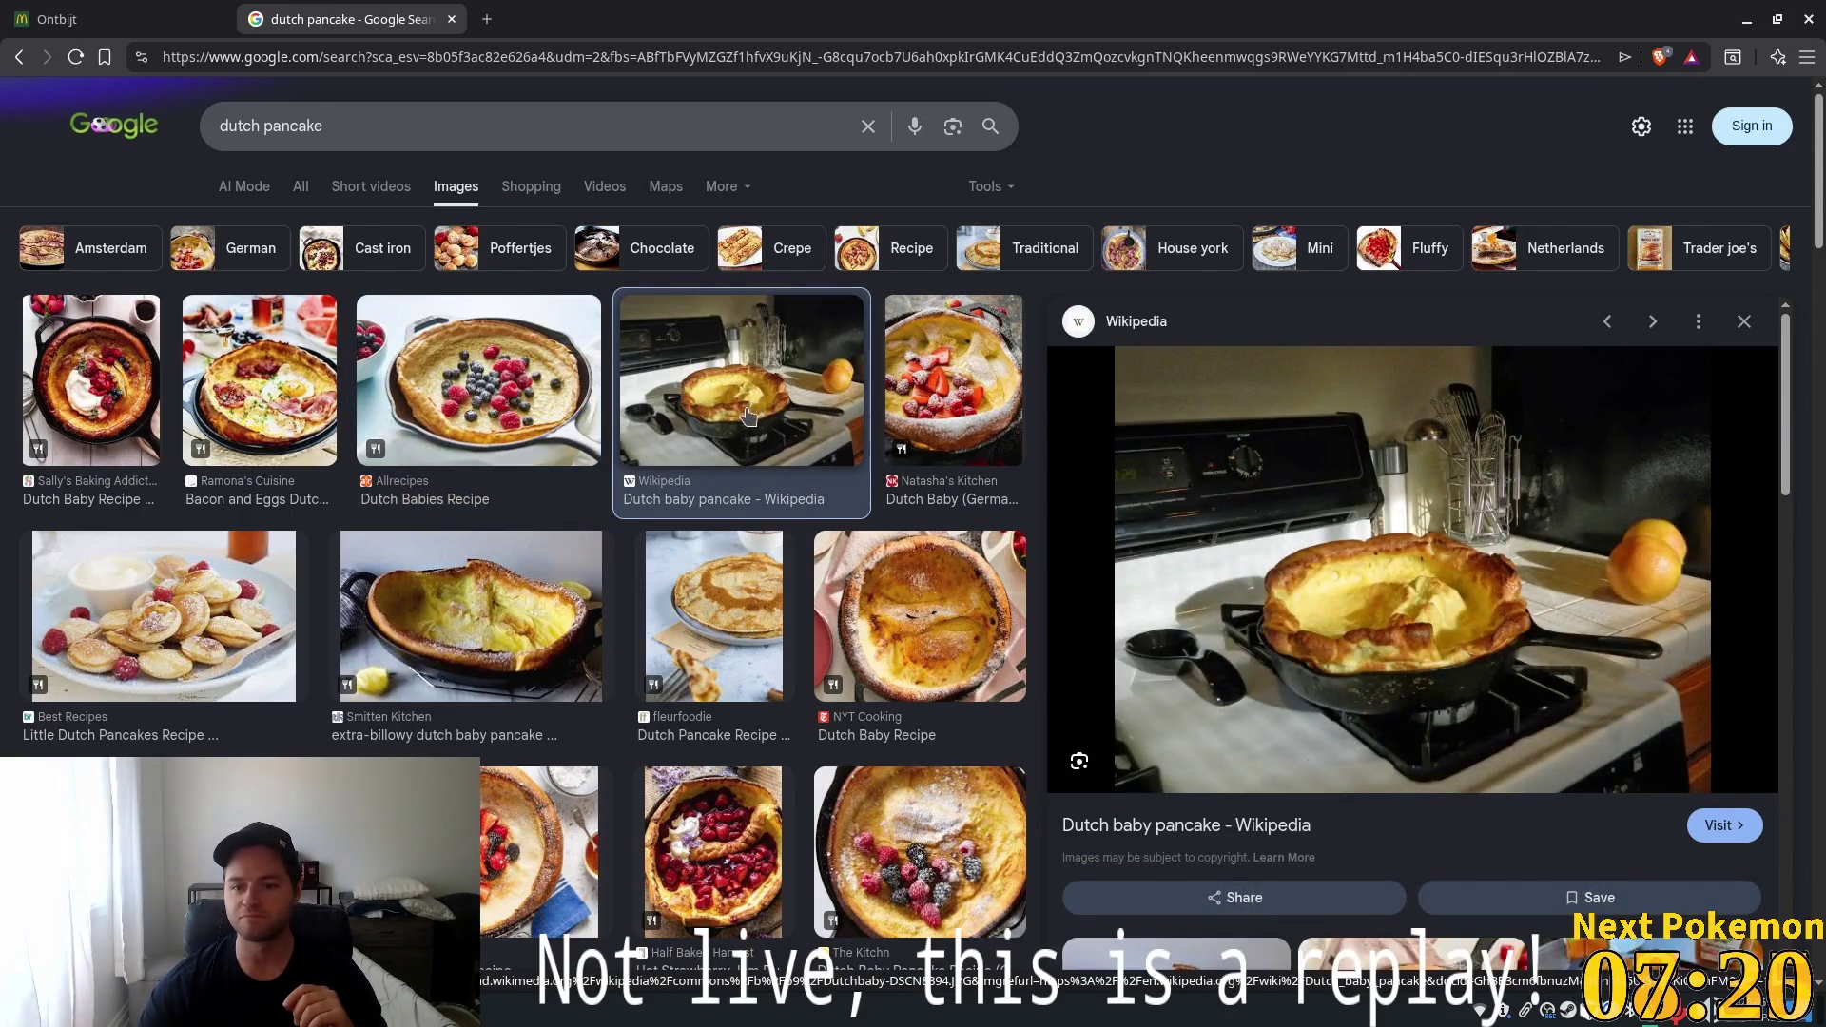
left_click(897, 409)
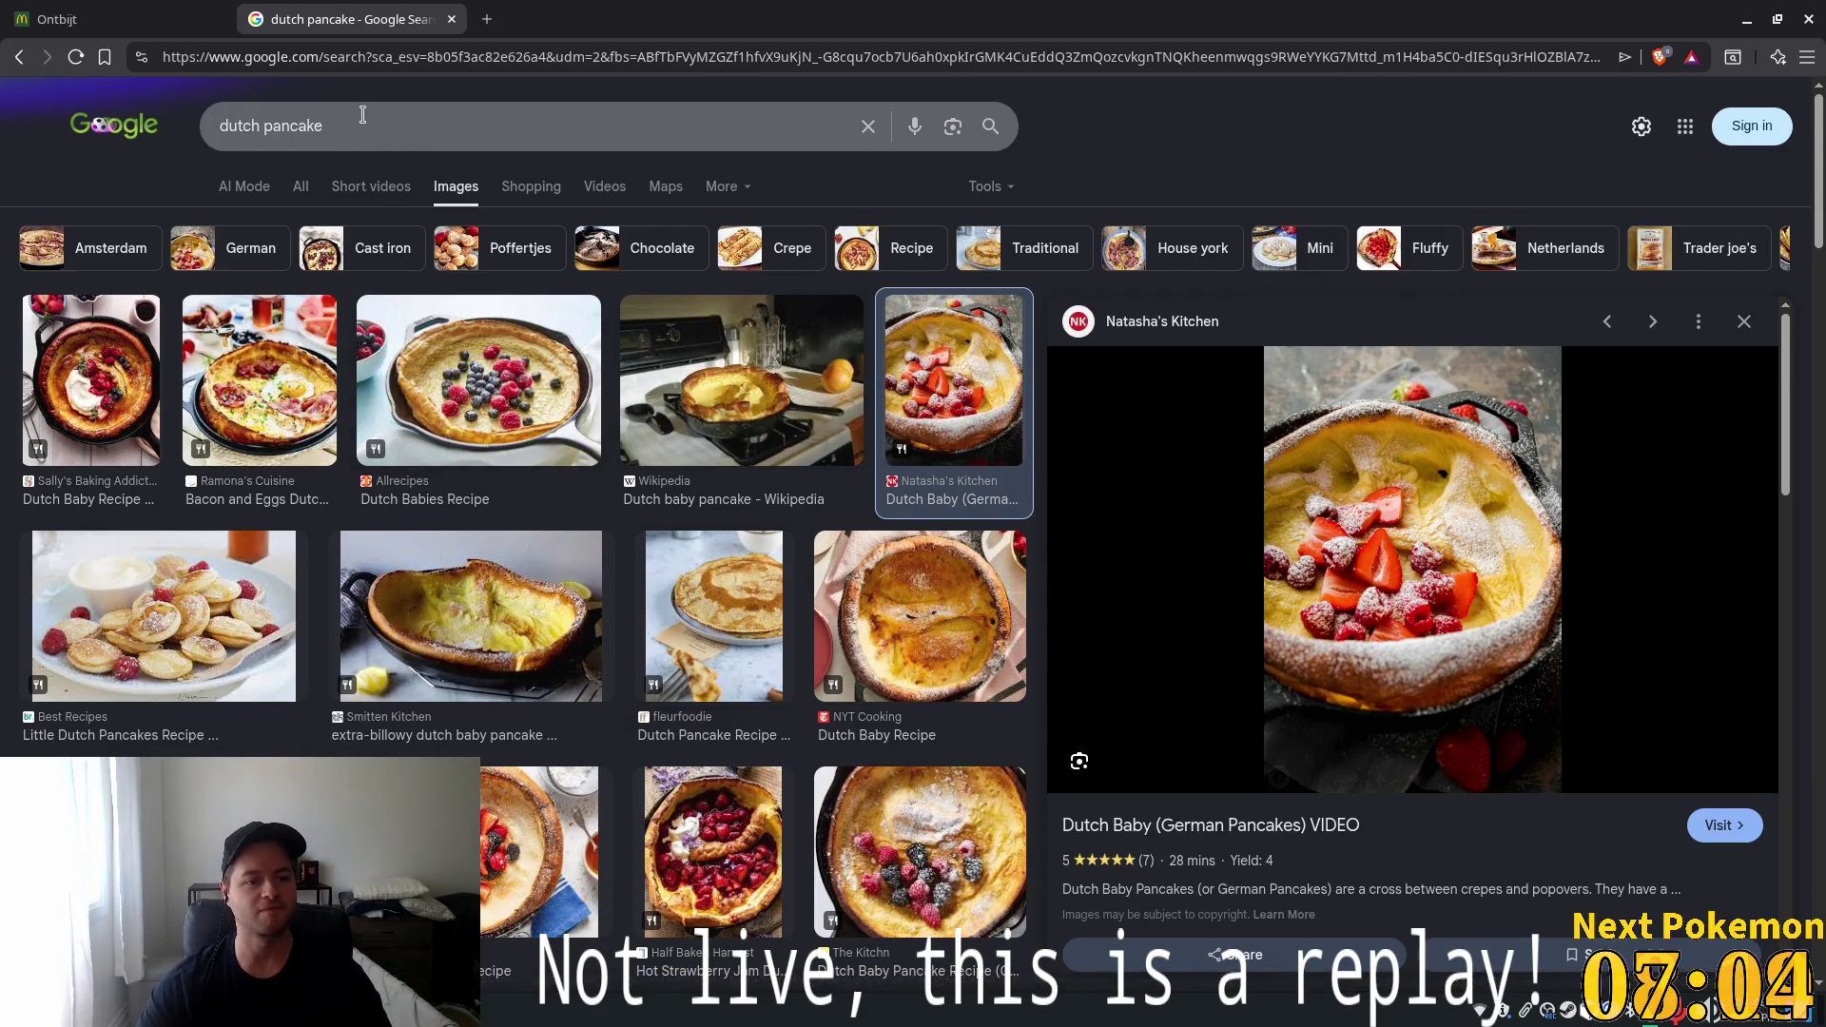
Search for 'pannenkoek' instead of dutch pancake
left_click_drag(419, 119, 4, 107)
type("pa")
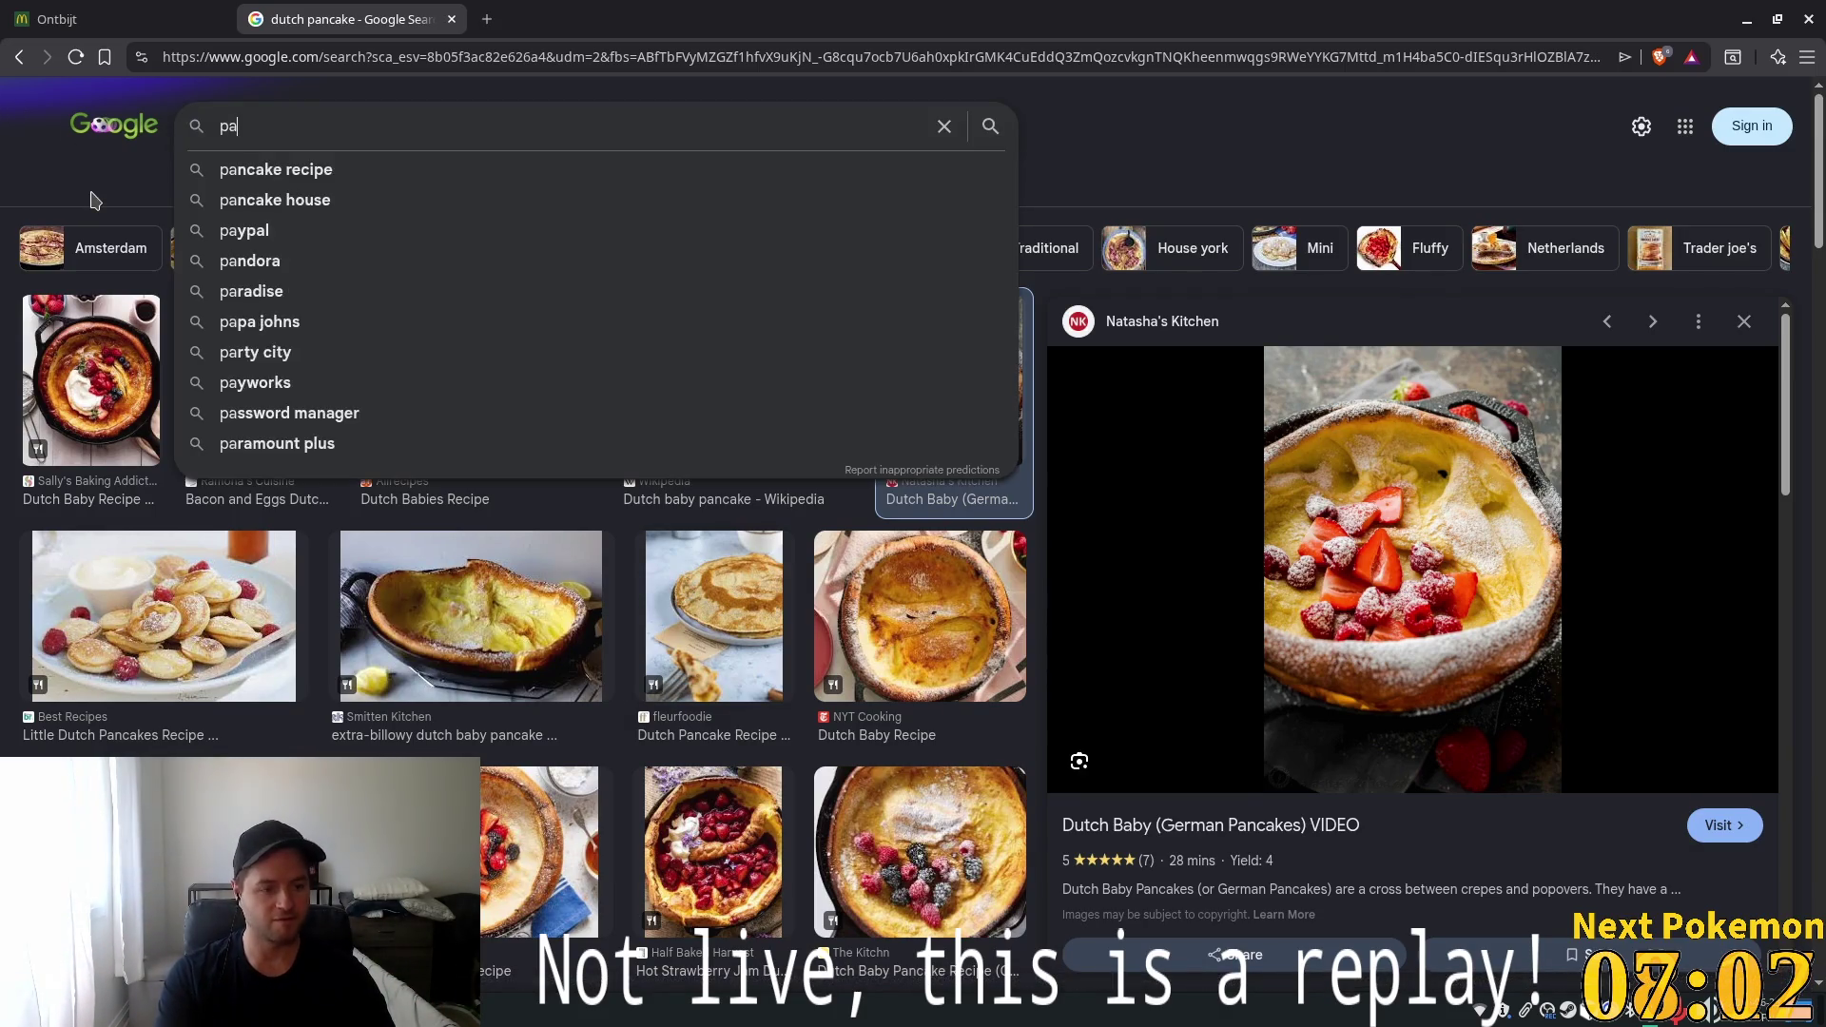
type("nnenkoek")
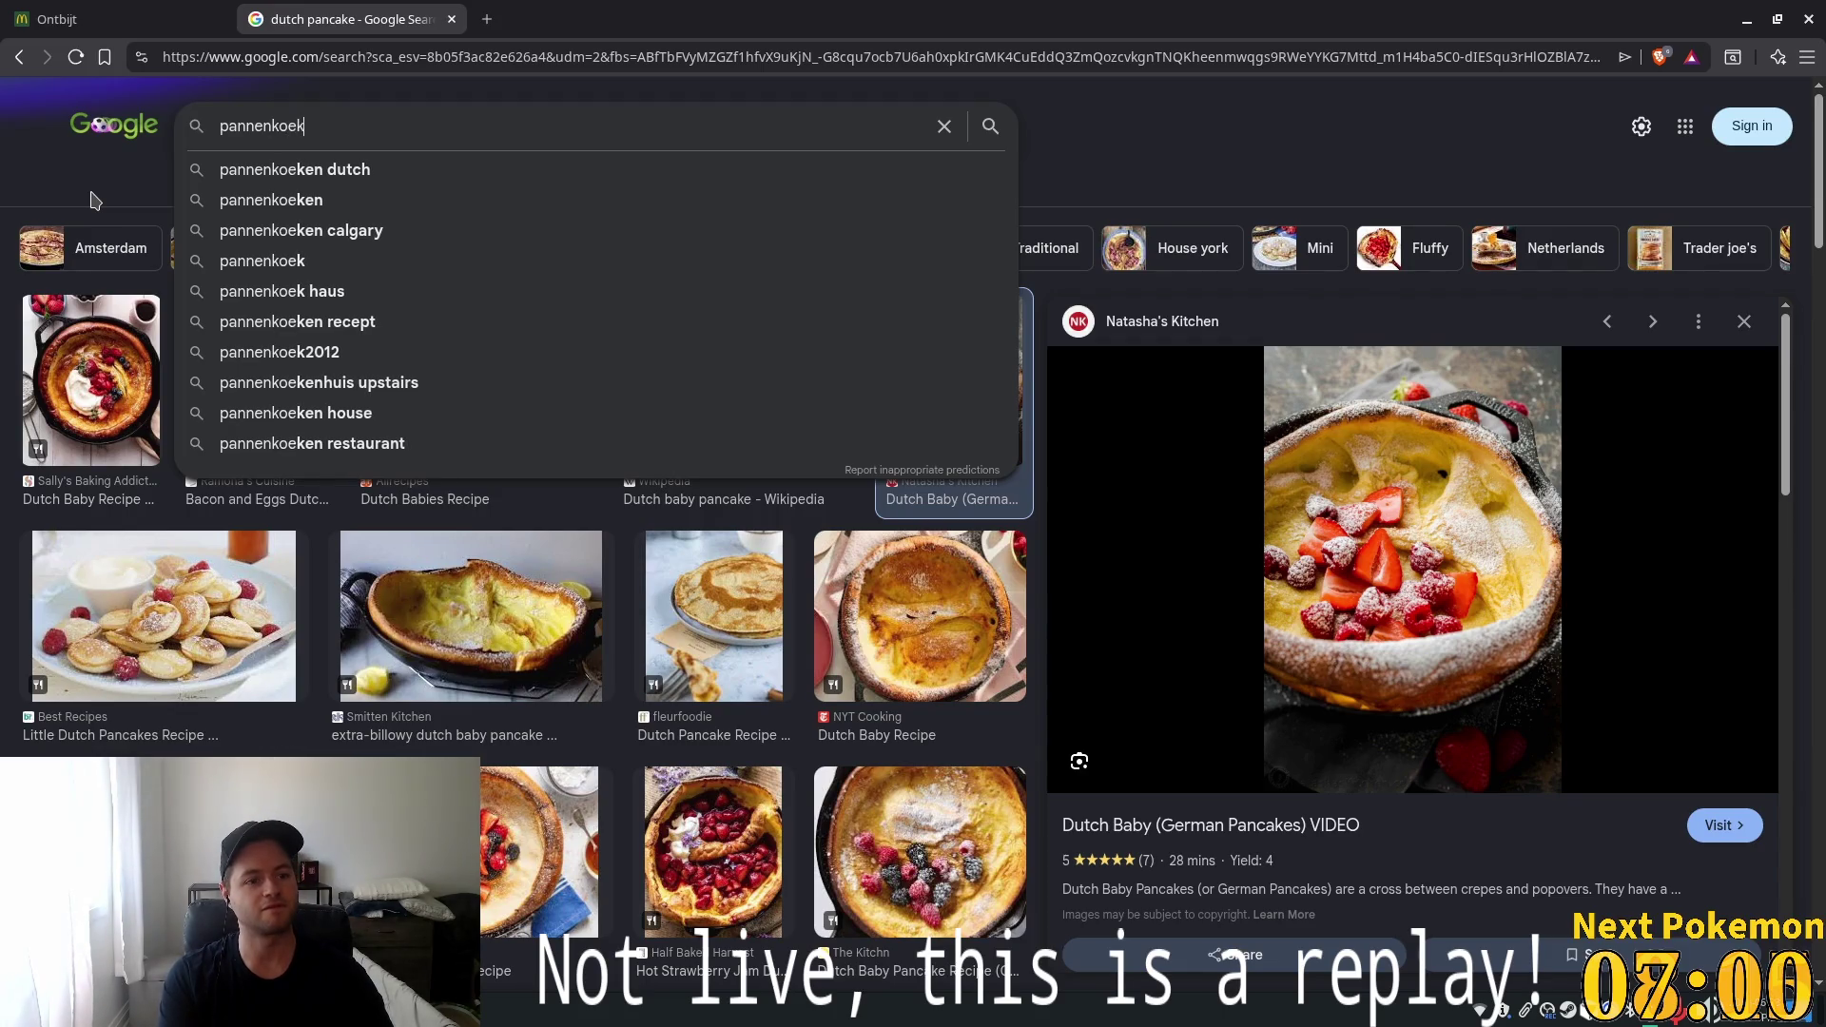
key("Return")
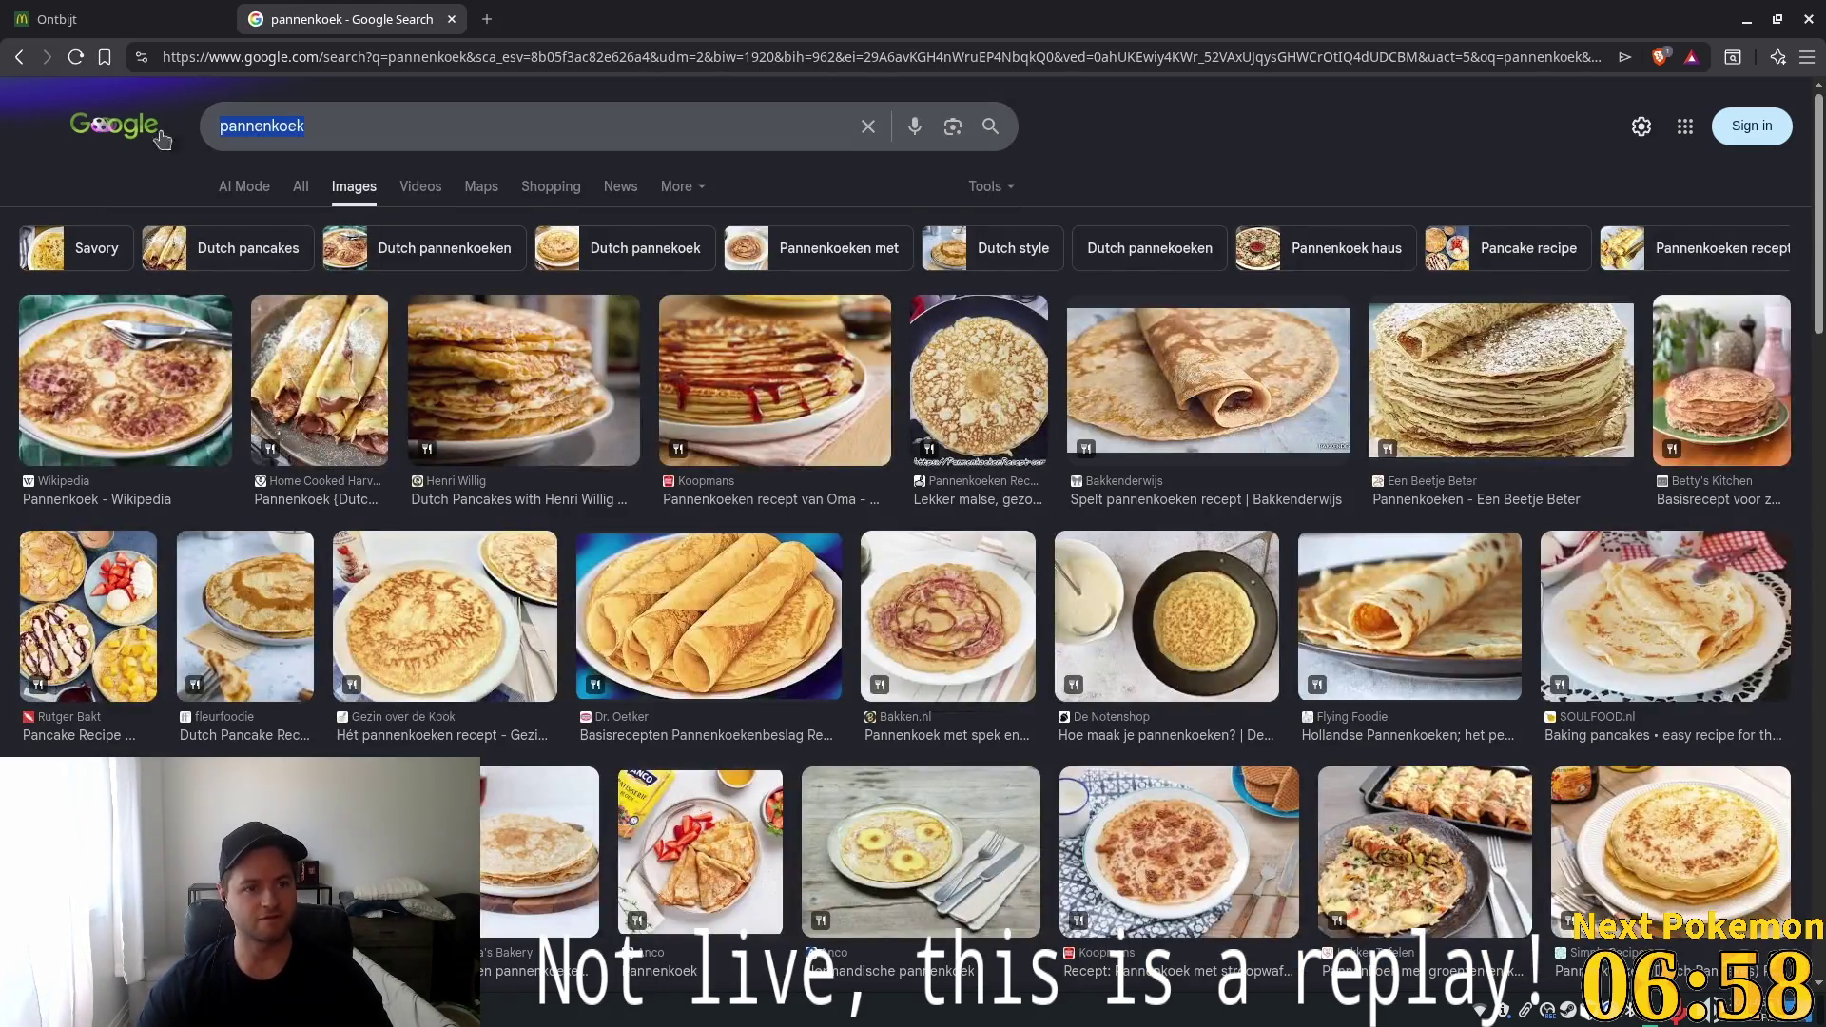
Extend the pannenkoek query to 'pannenkoek pronounciation' and run it in all web results
left_click(299, 186)
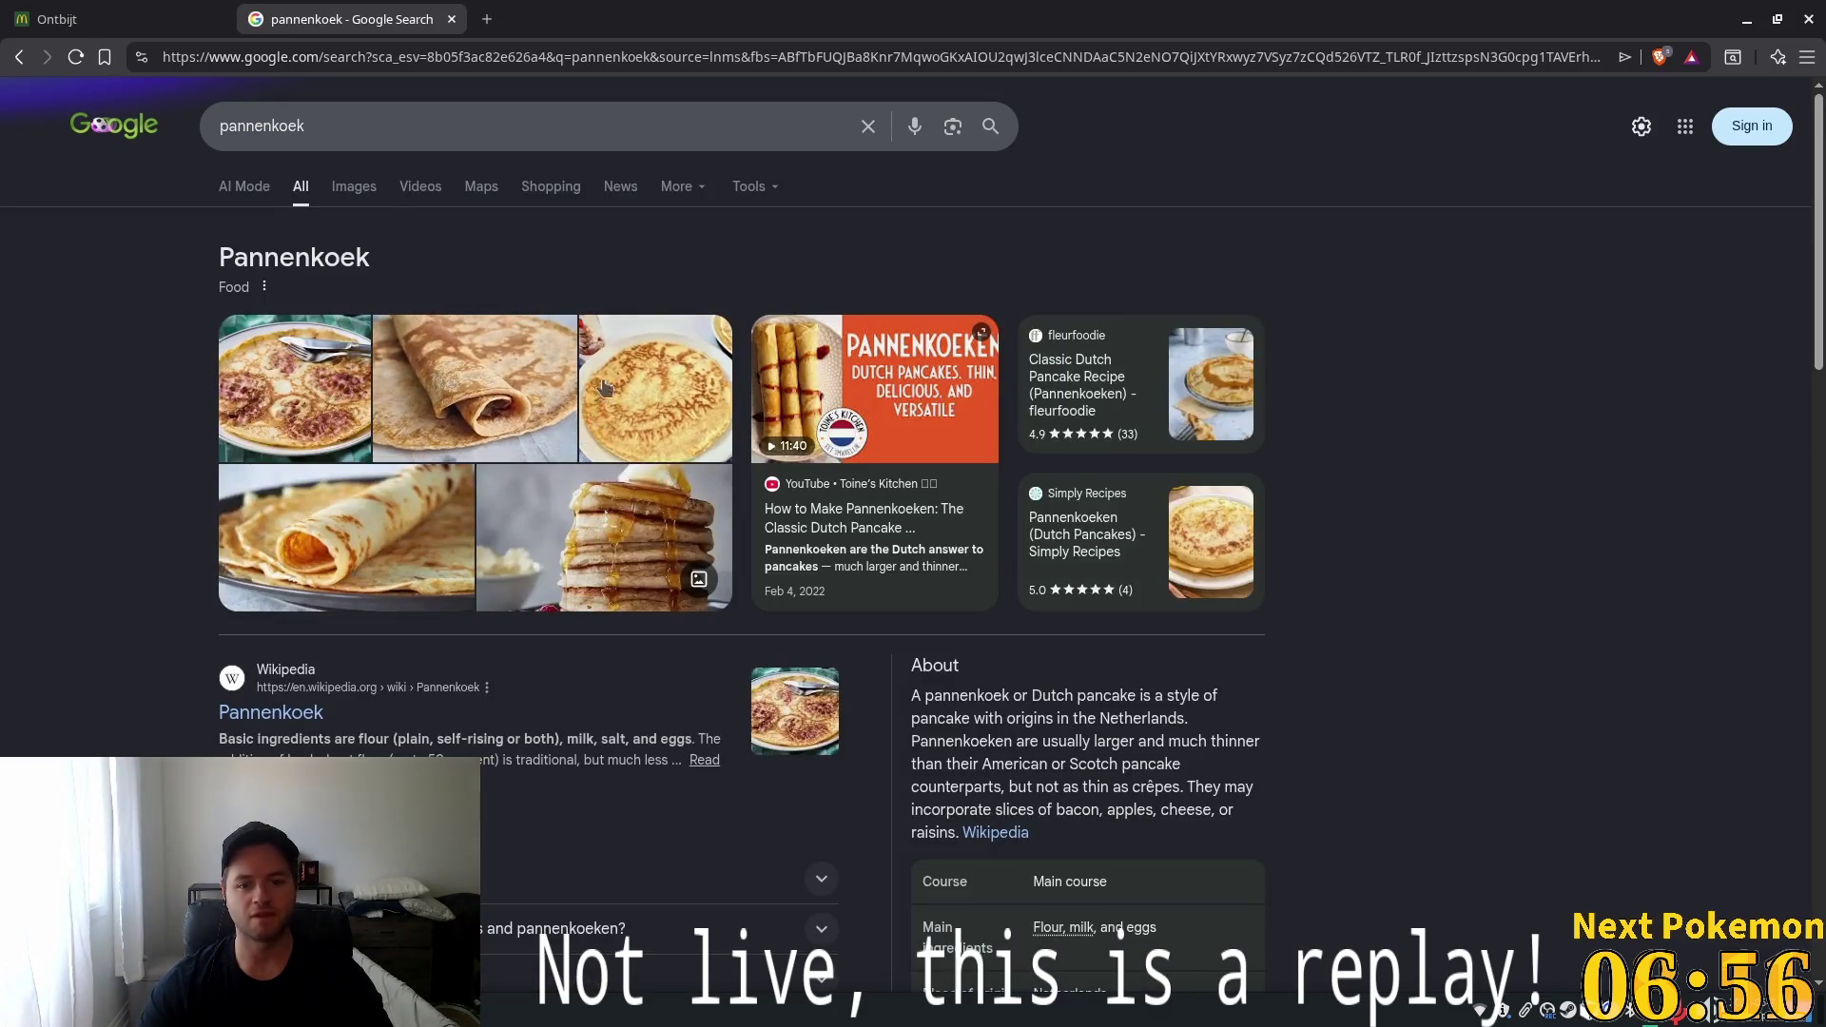
left_click(465, 127)
type("p")
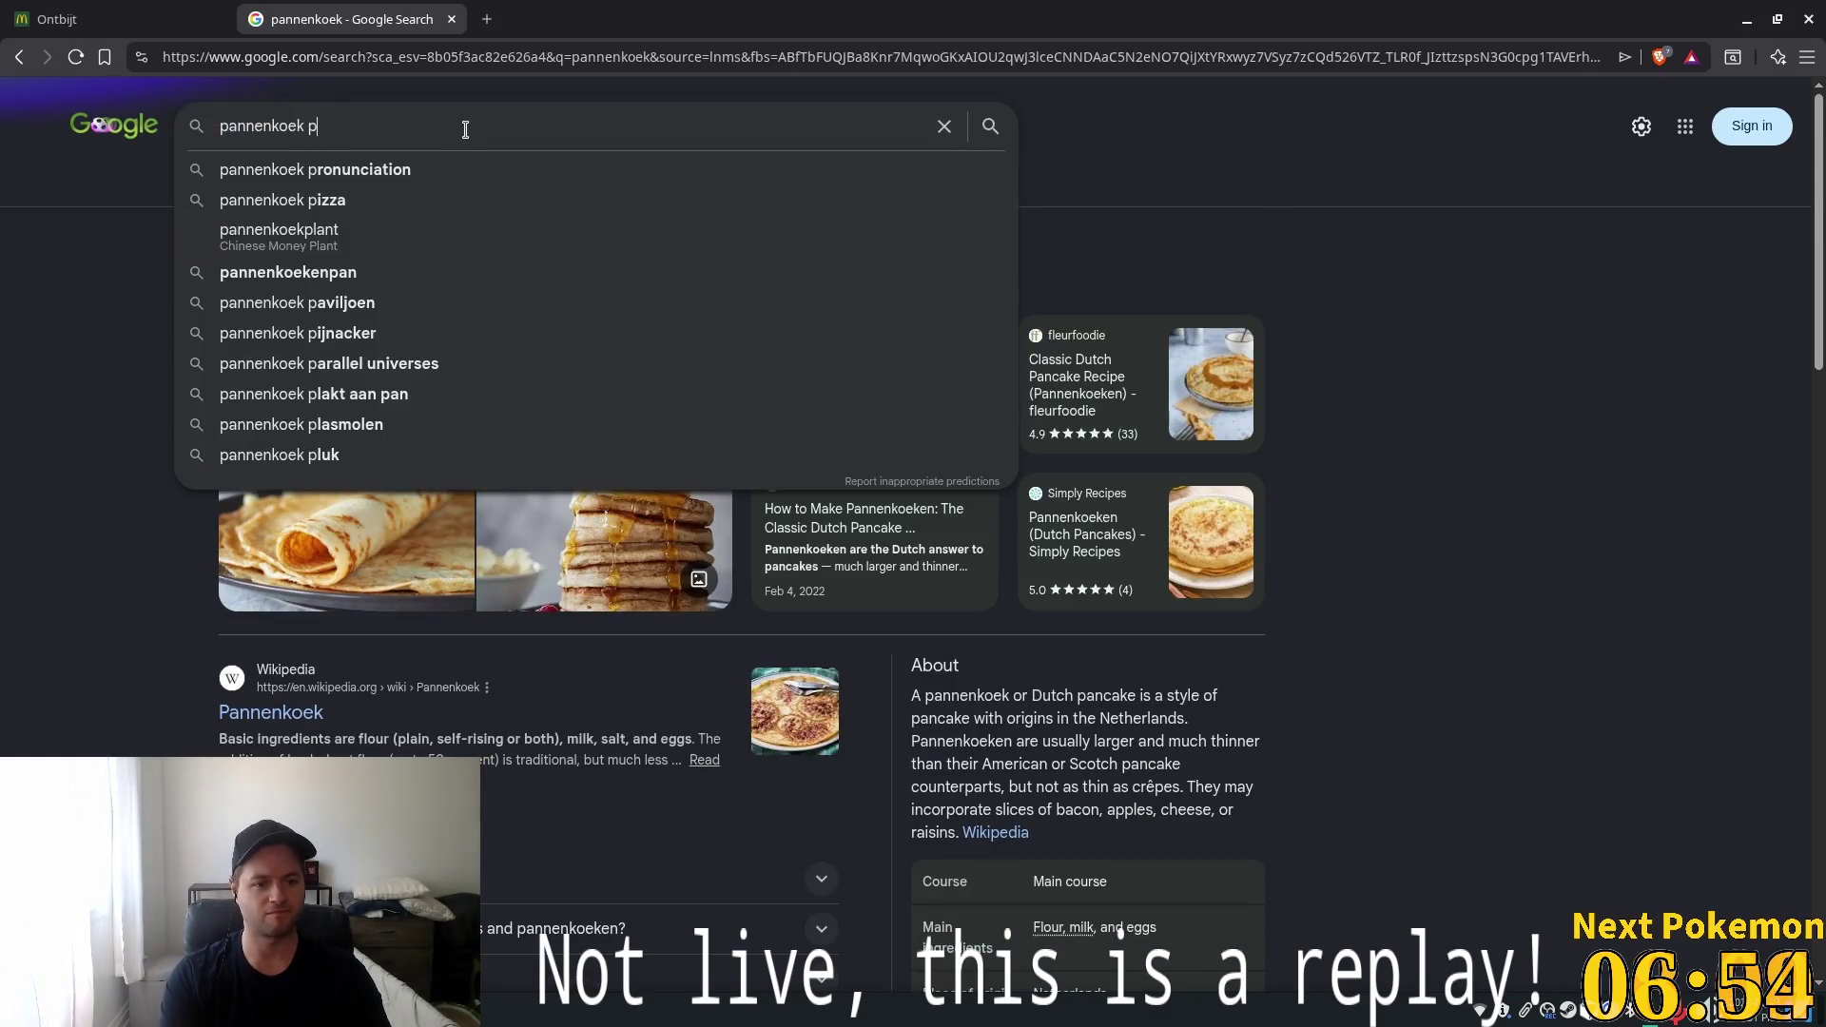
type("ronoun")
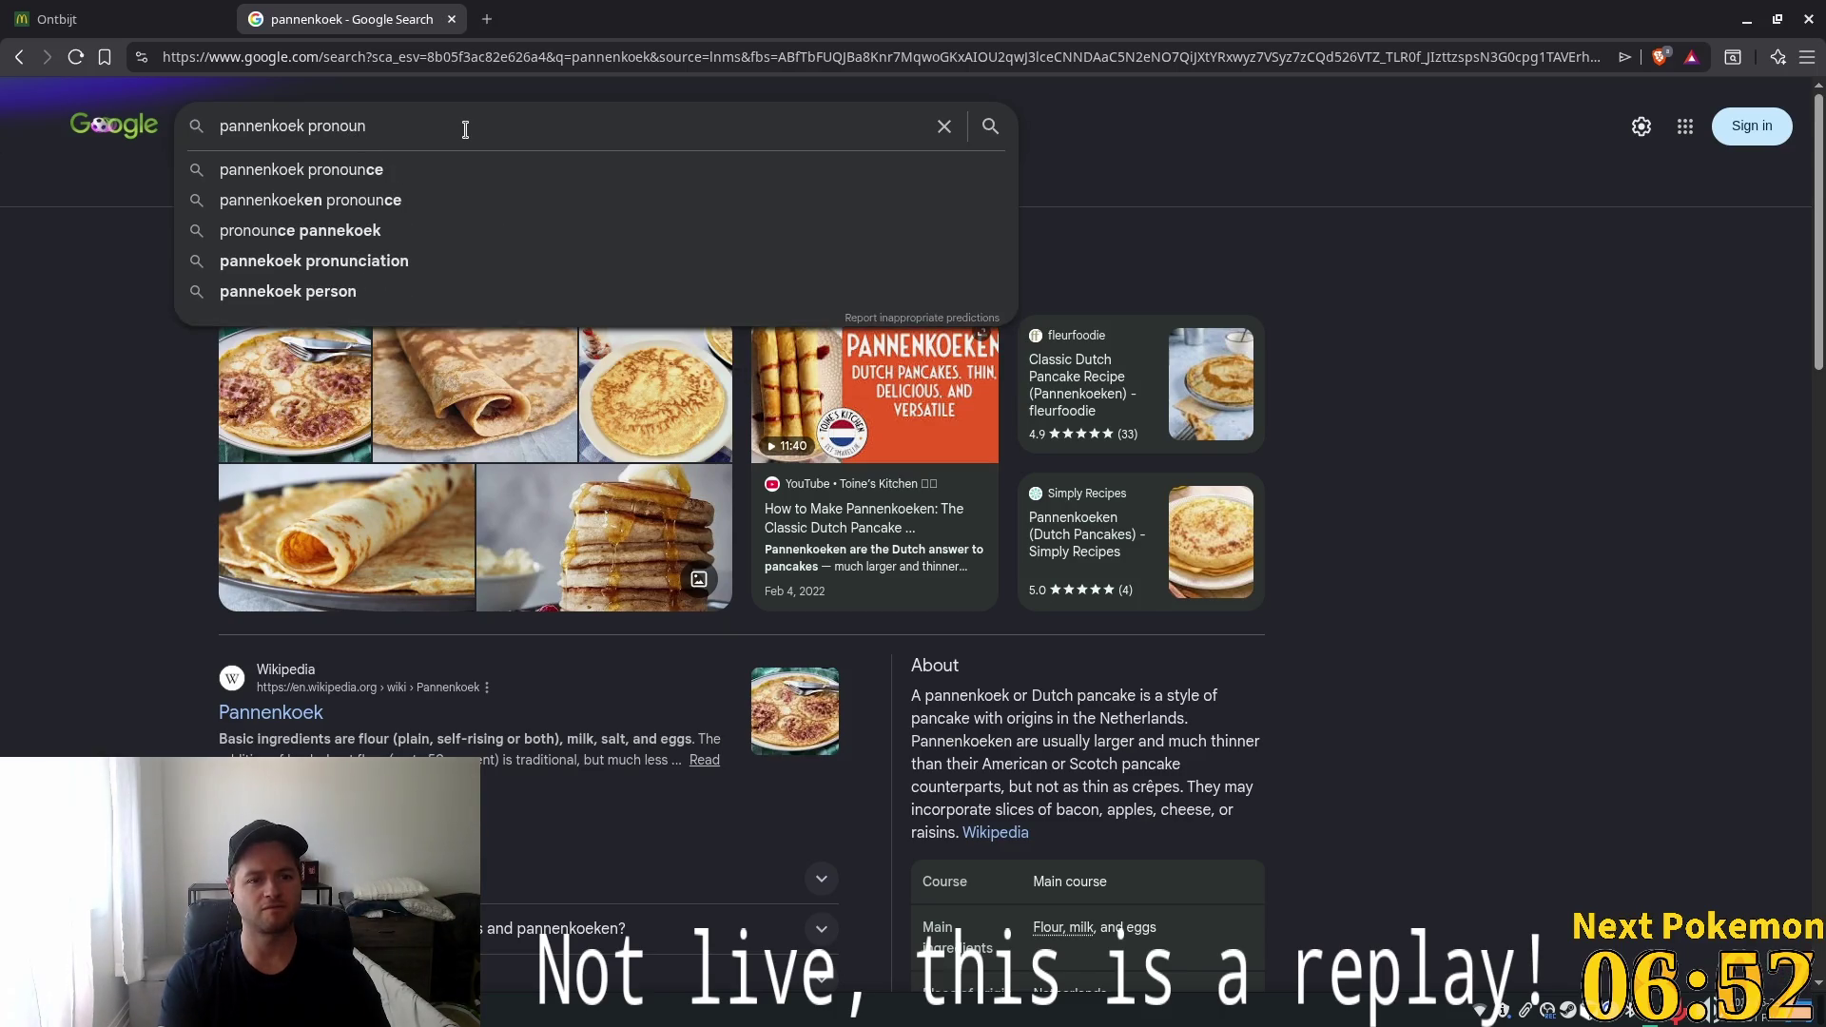
key("BackSpace")
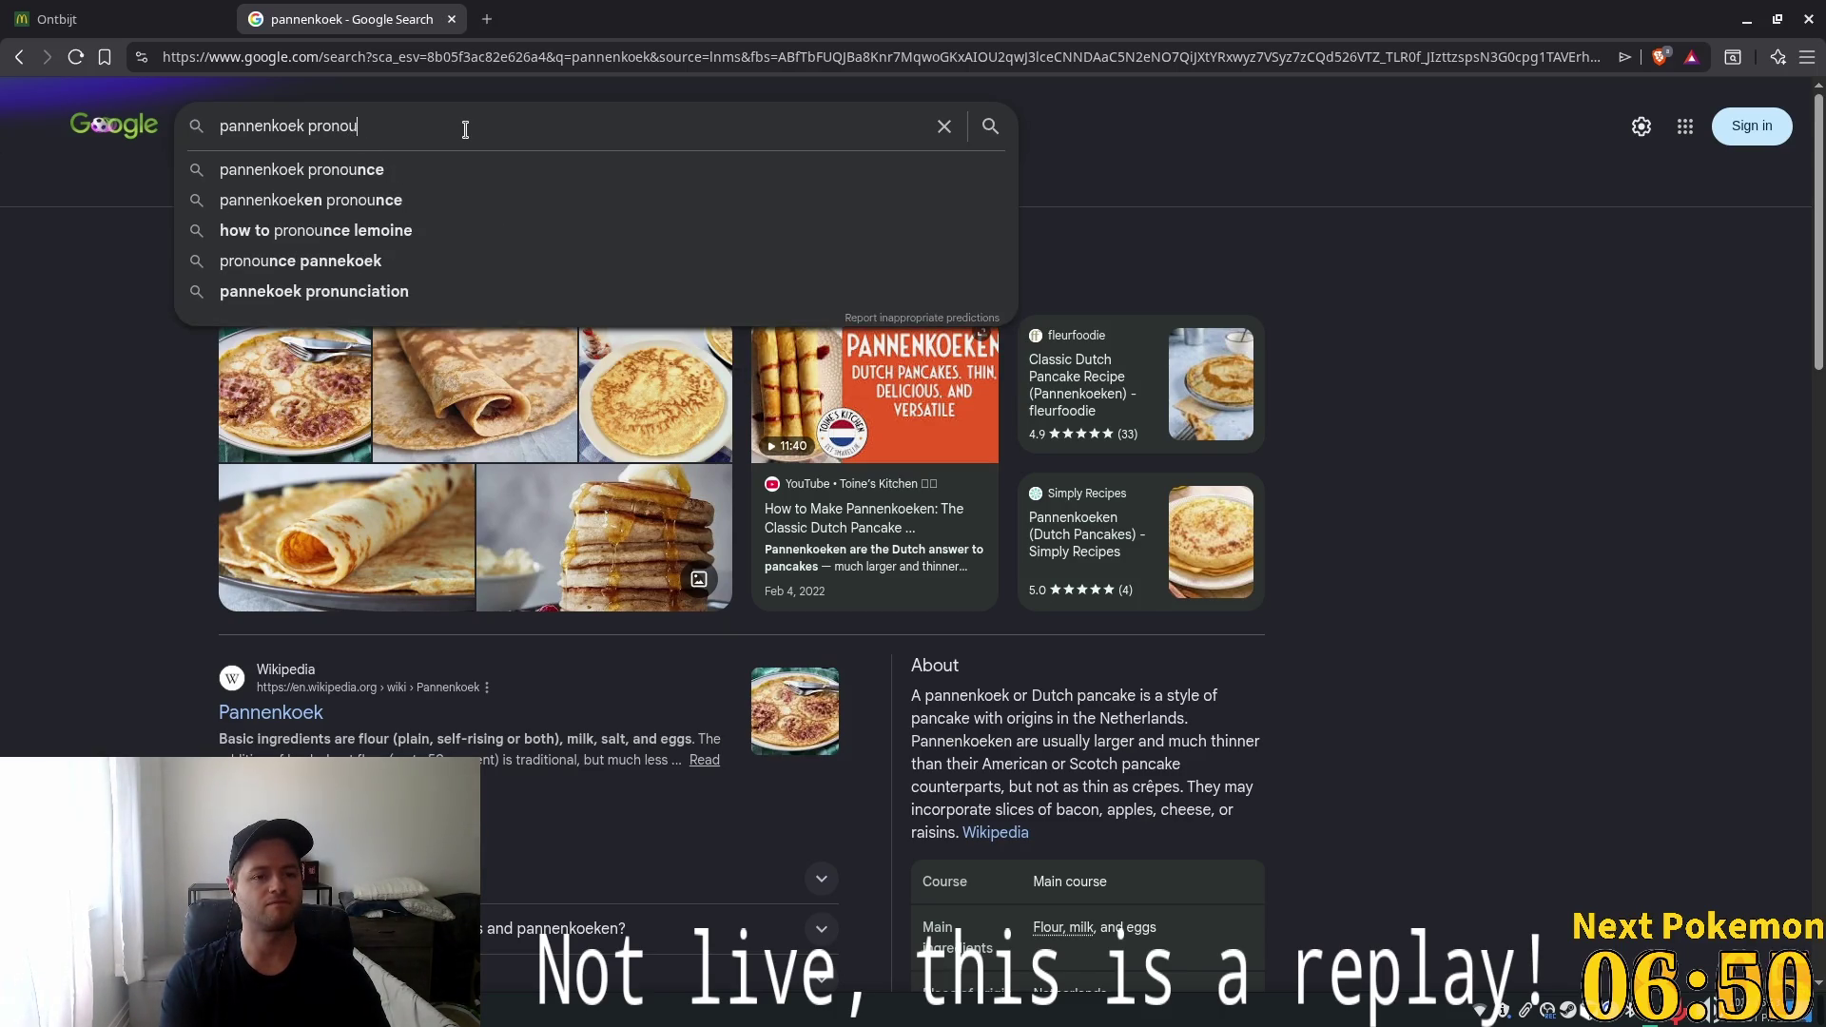
type("nciation")
key("Return")
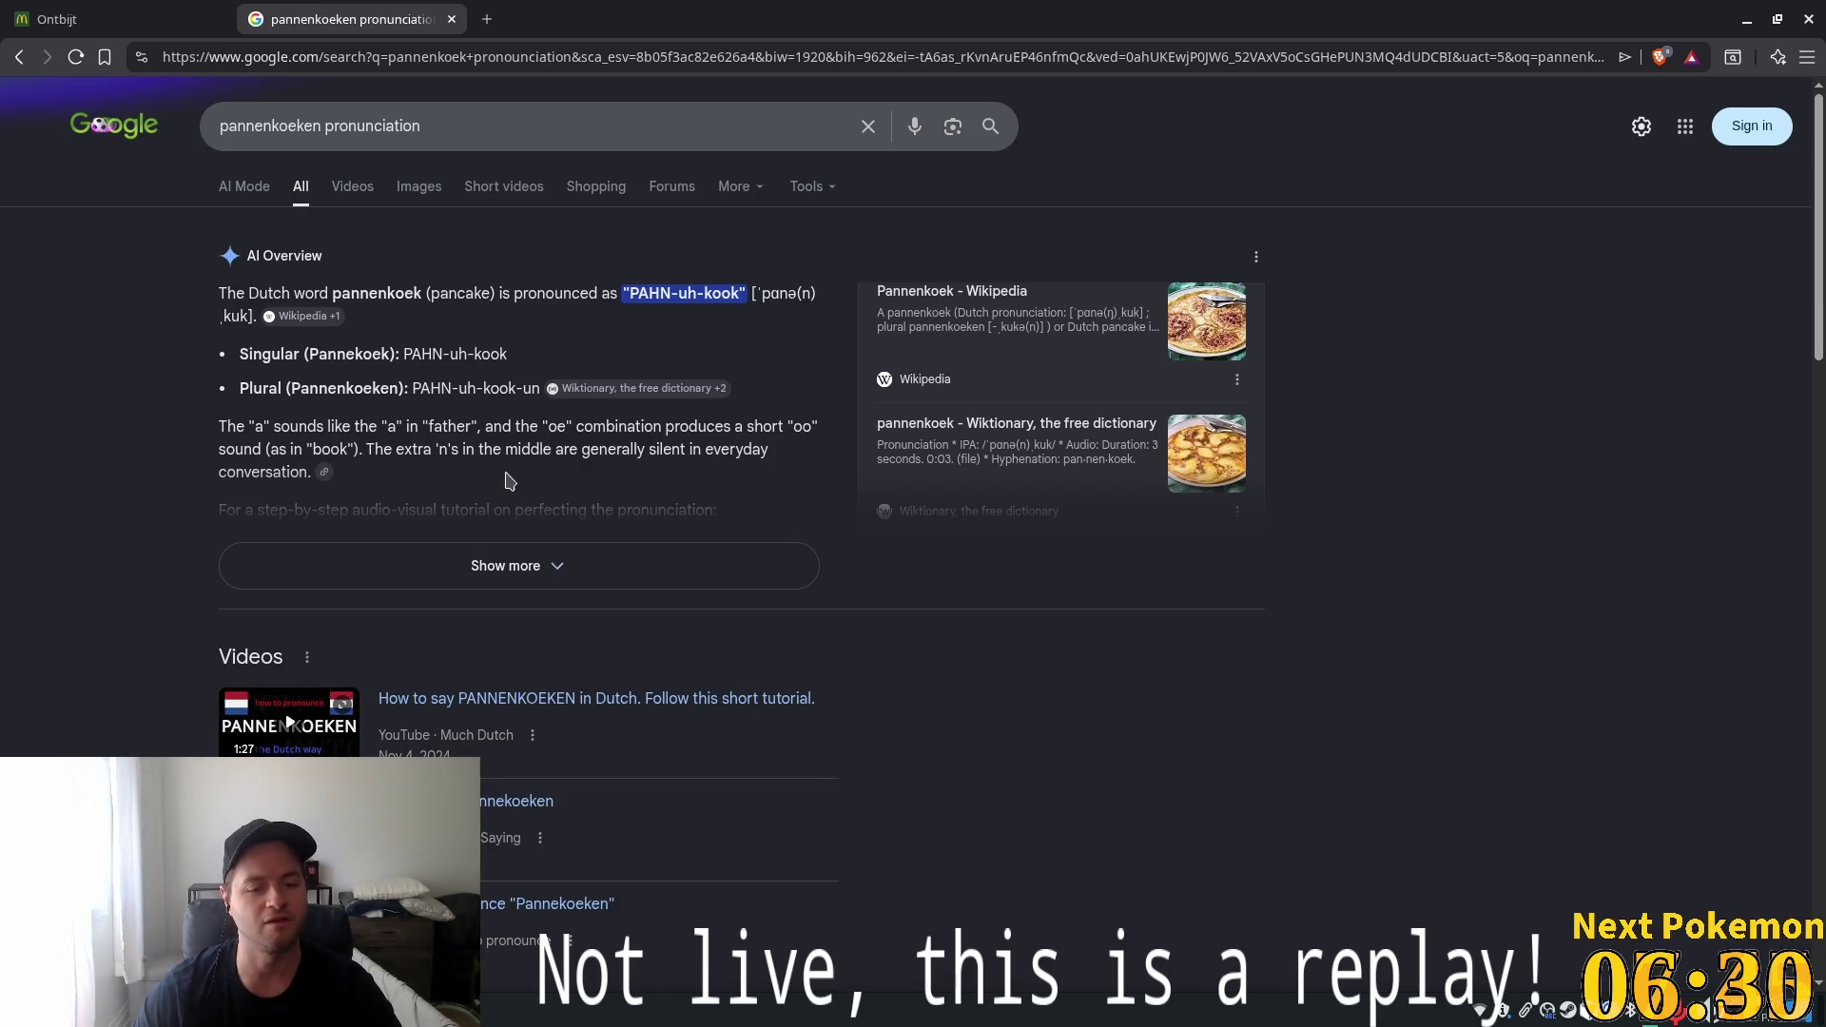
Highlight 'oe' in the AI Overview's PAHN-uh-kook, then show the image results
left_click_drag(550, 424, 560, 425)
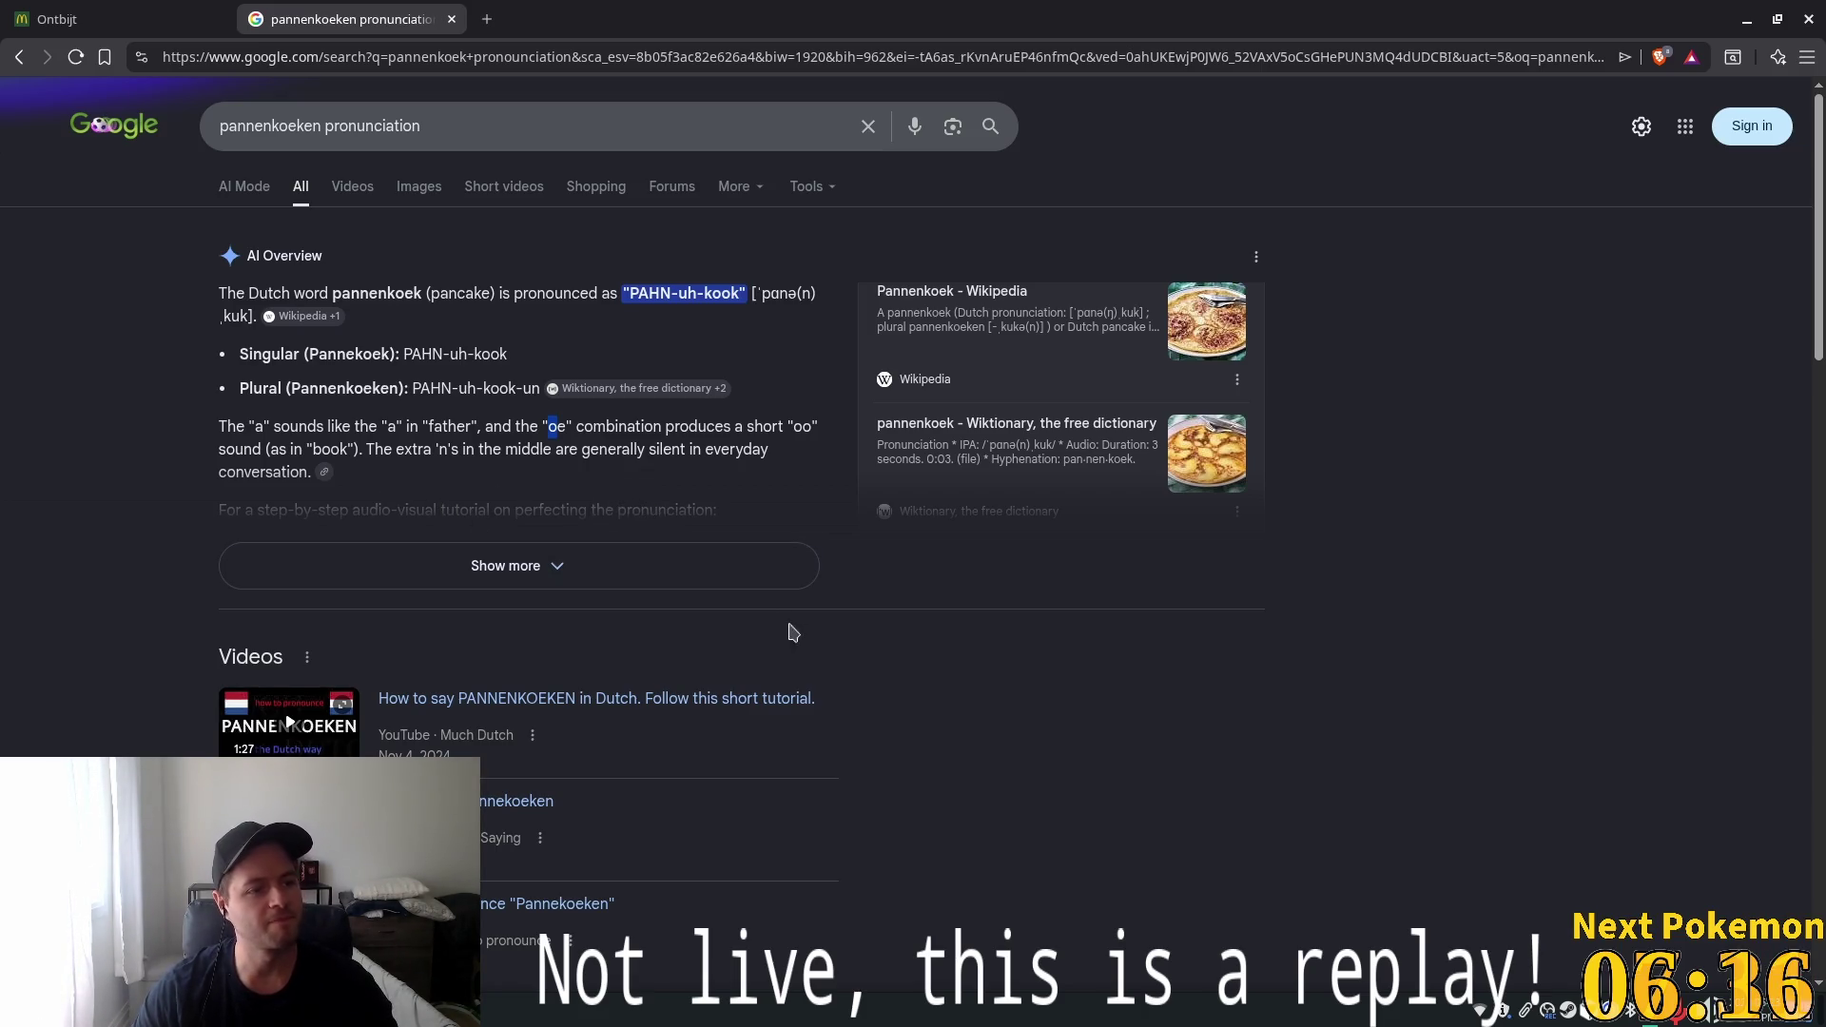
left_click(1081, 708)
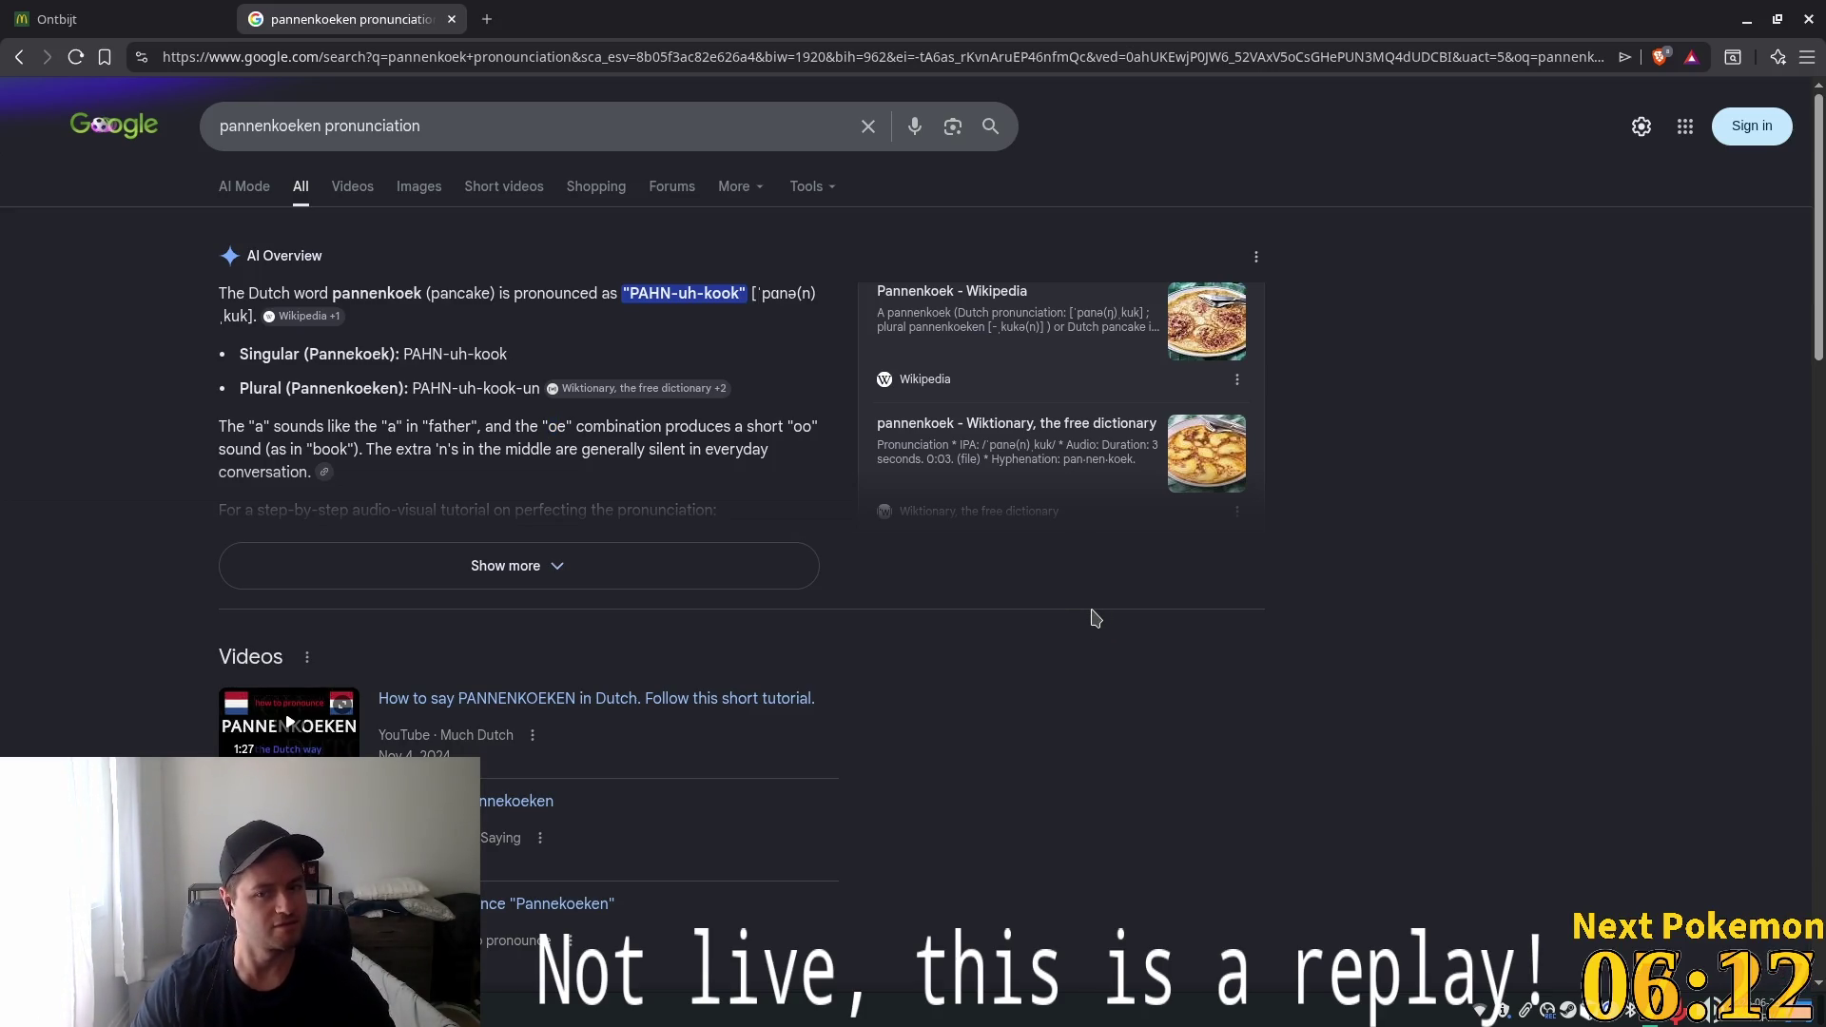
left_click(406, 190)
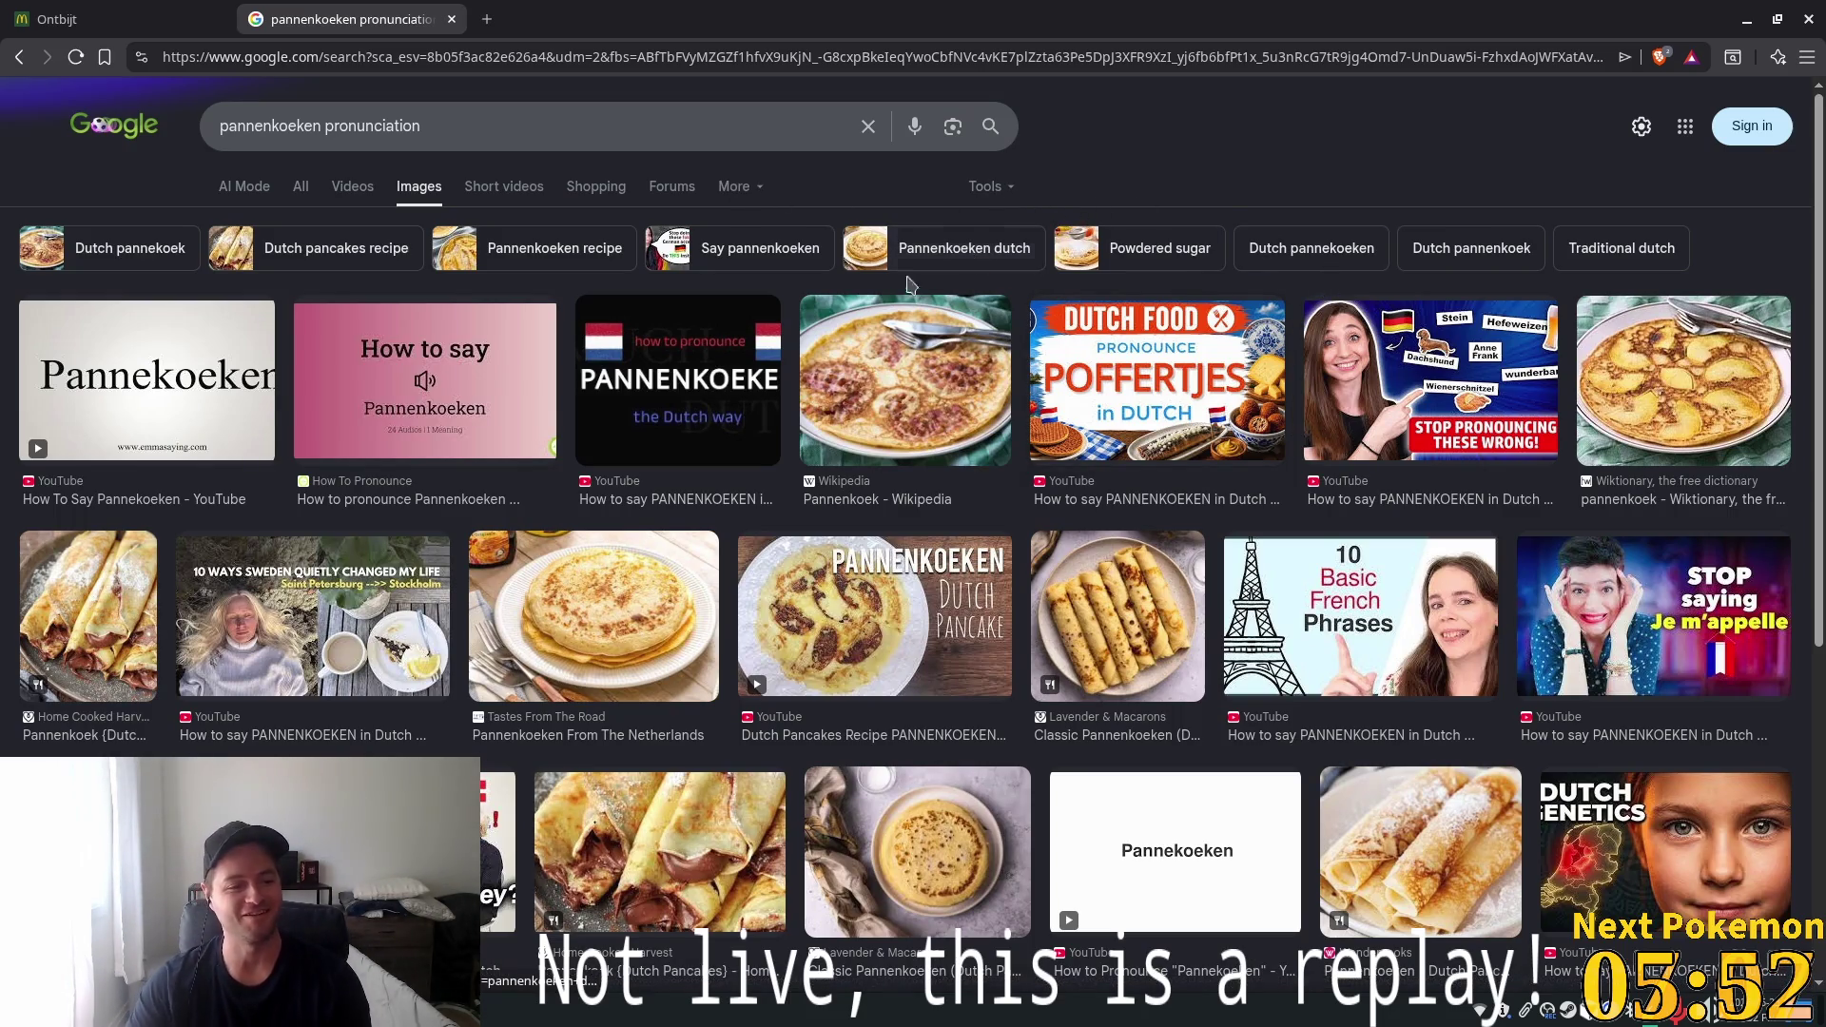
Preview the Wikipedia pannenkoek image and the 'How to say PANNENKOEKEN' video result
left_click(904, 395)
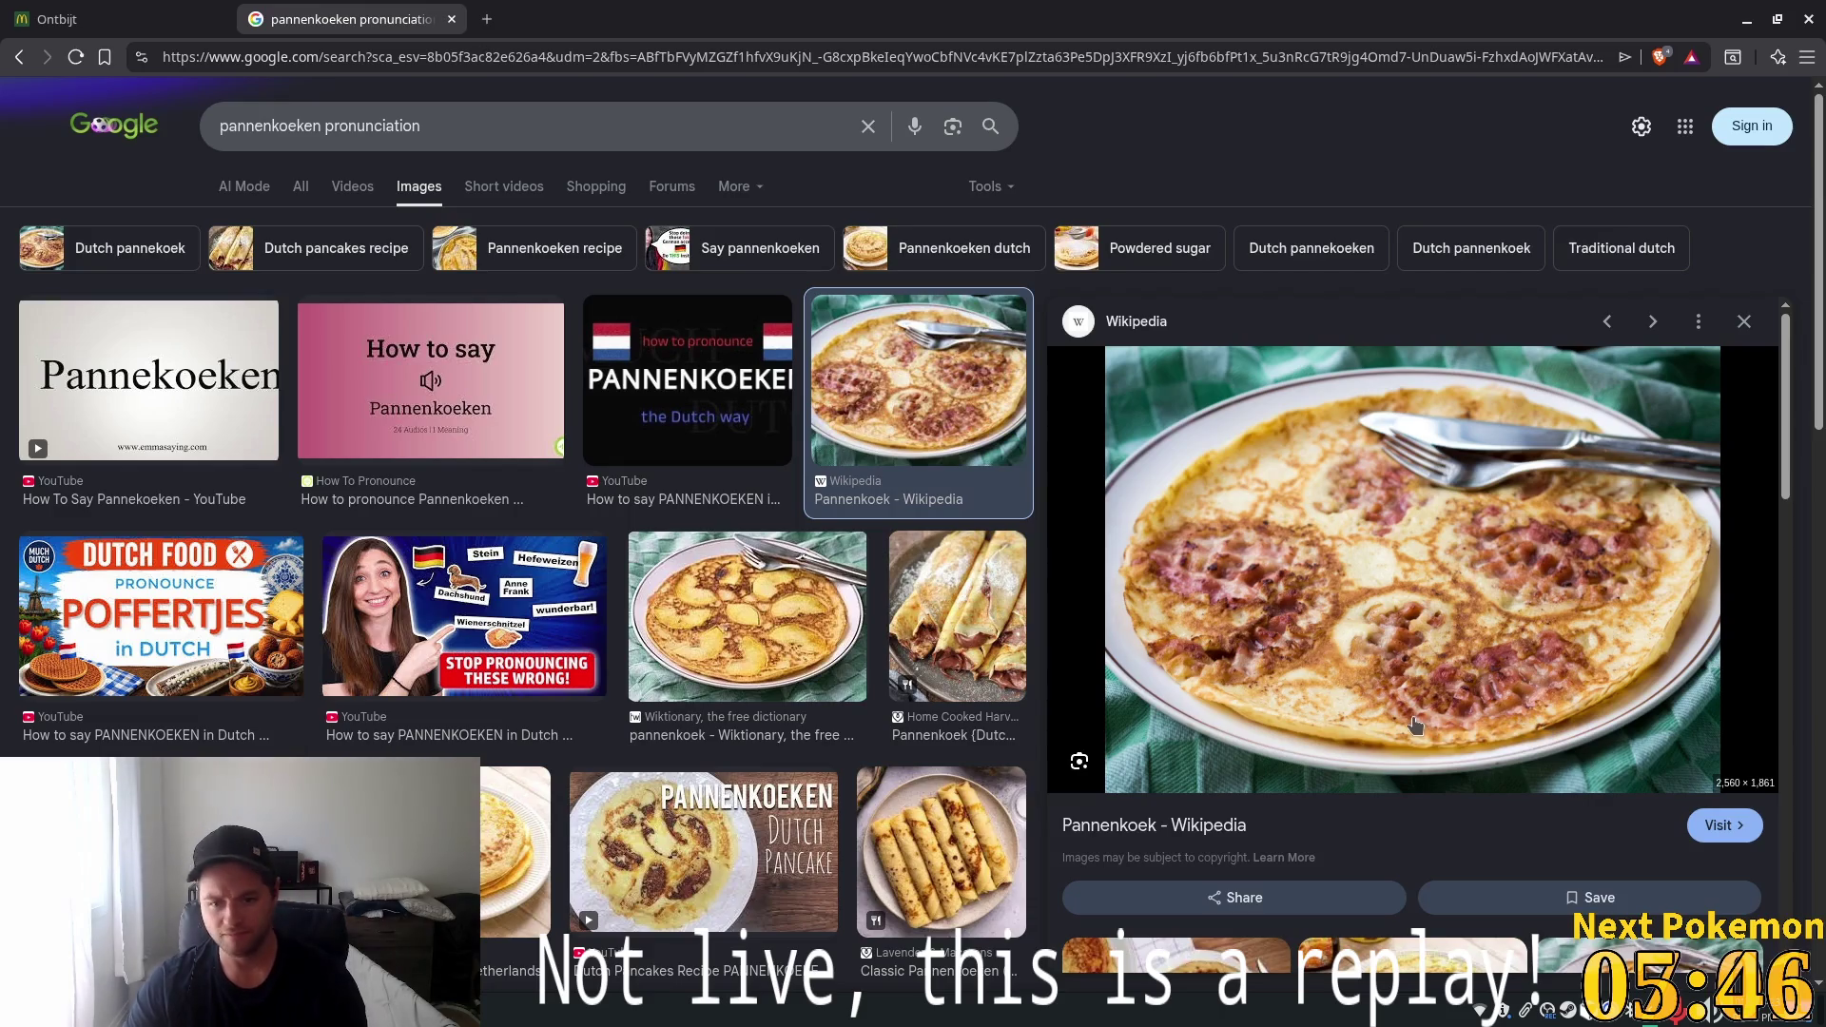
scroll(818, 604, "down", 5)
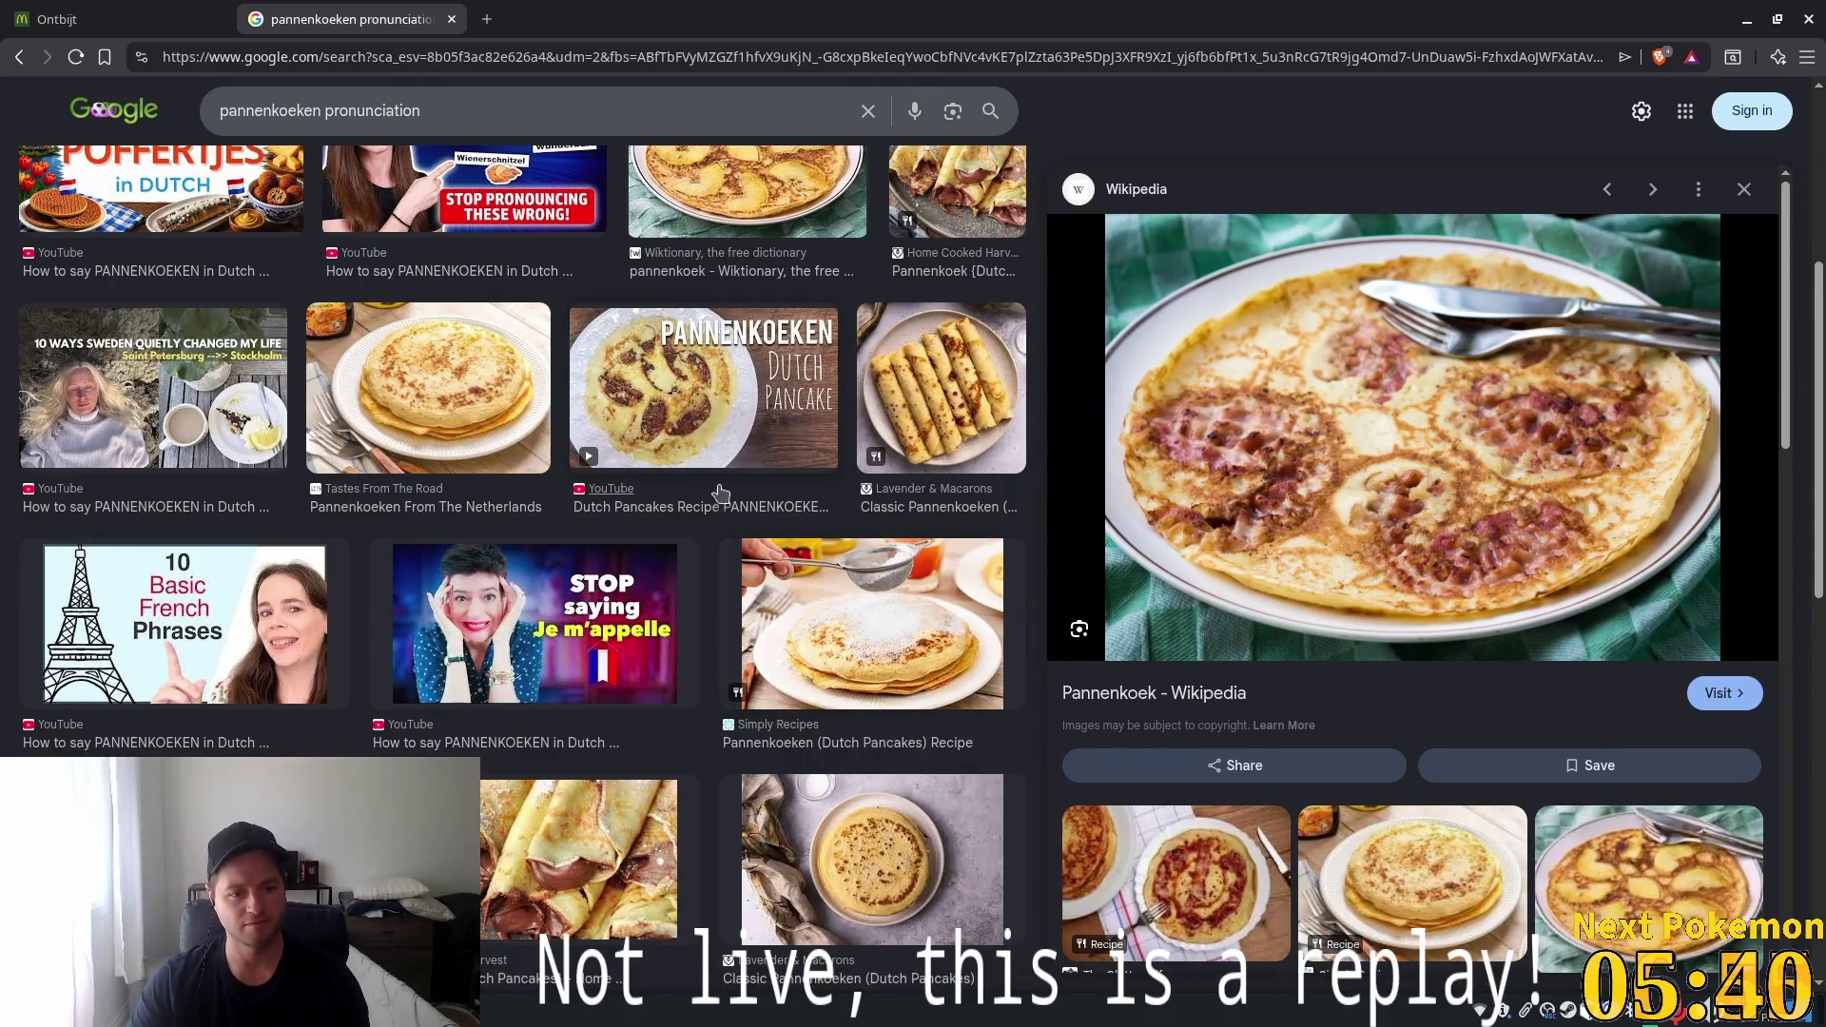
left_click(510, 635)
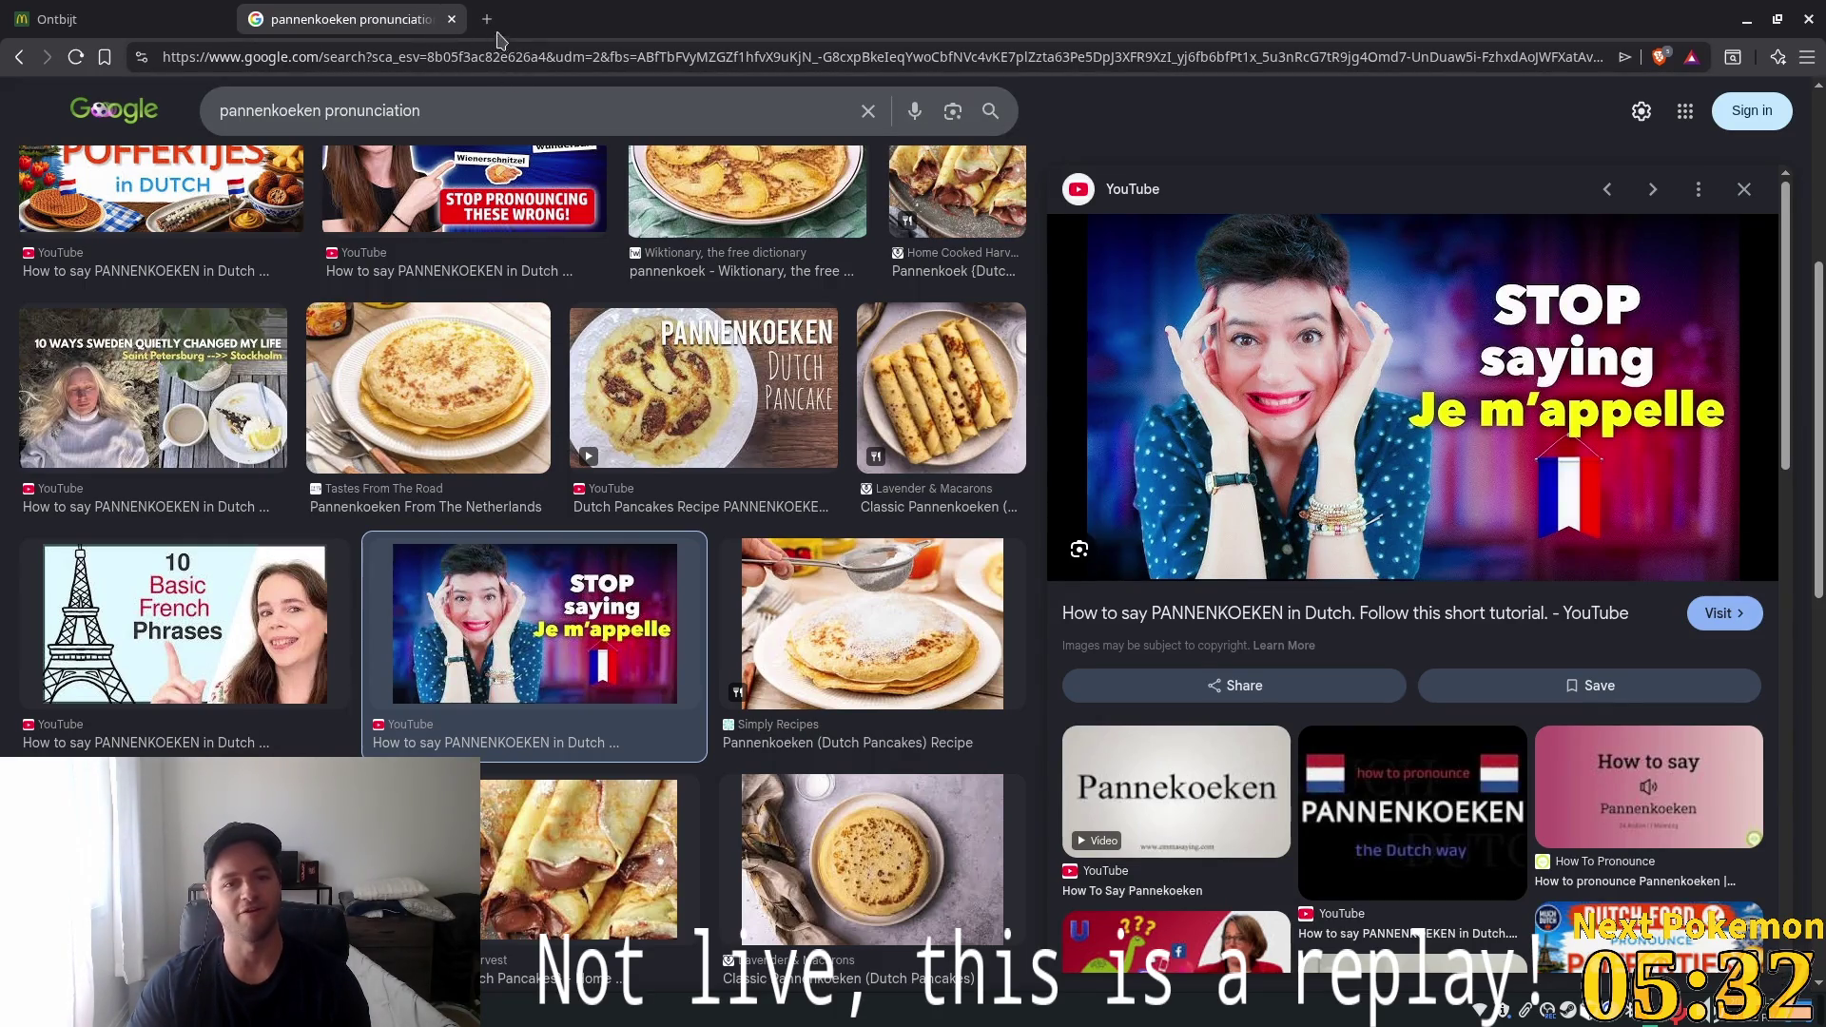
Close the pannenkoeken search tab and the McDonald's browser window
left_click(451, 19)
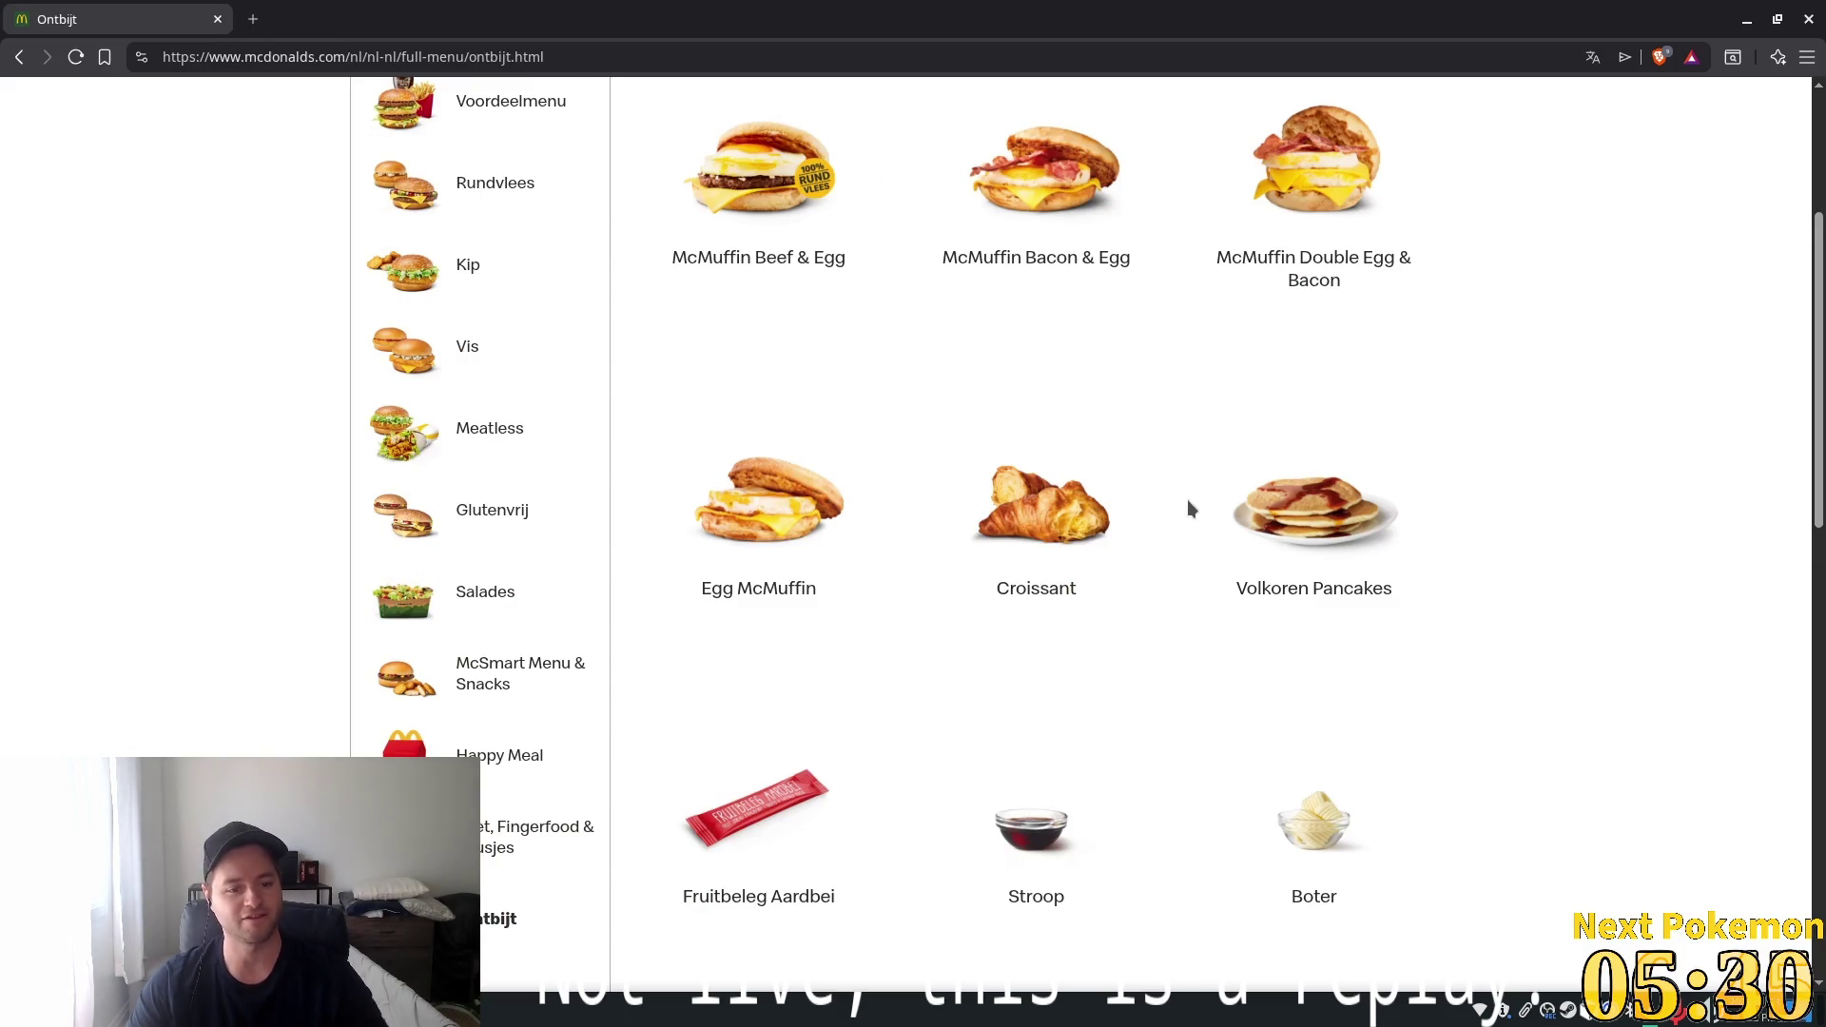
scroll(1178, 494, "up", 5)
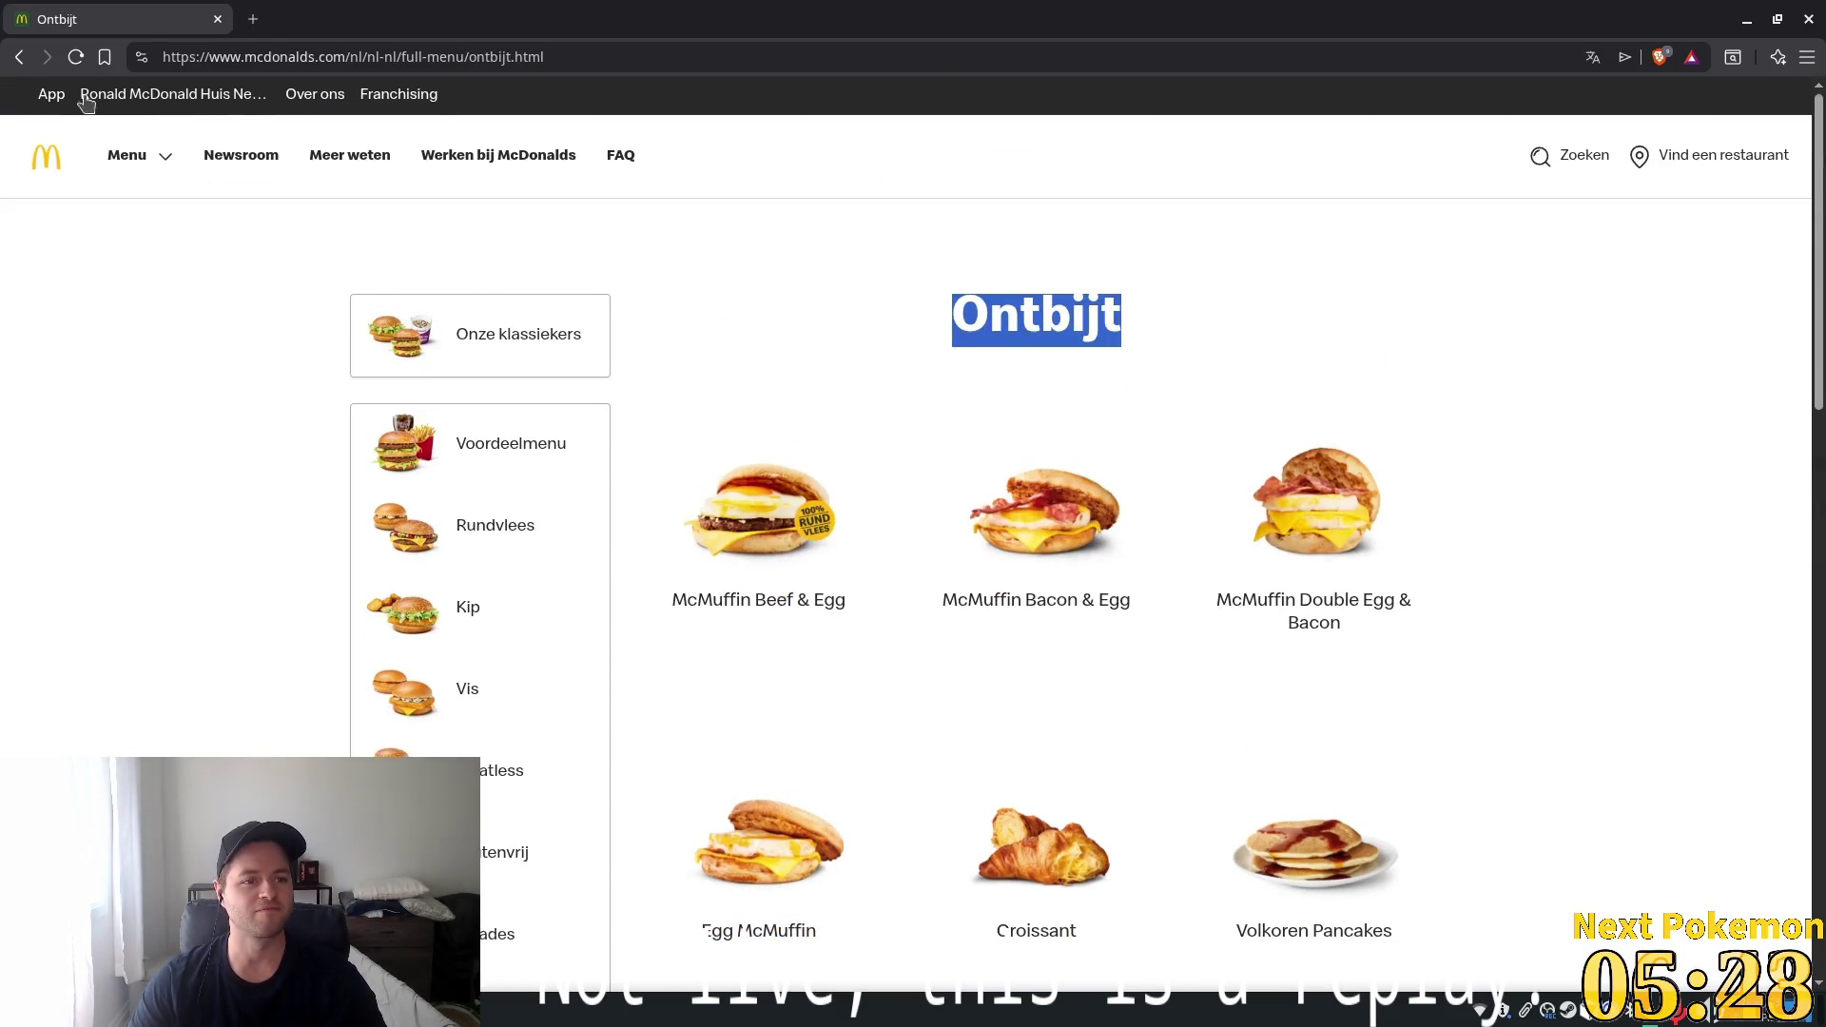
left_click(1808, 19)
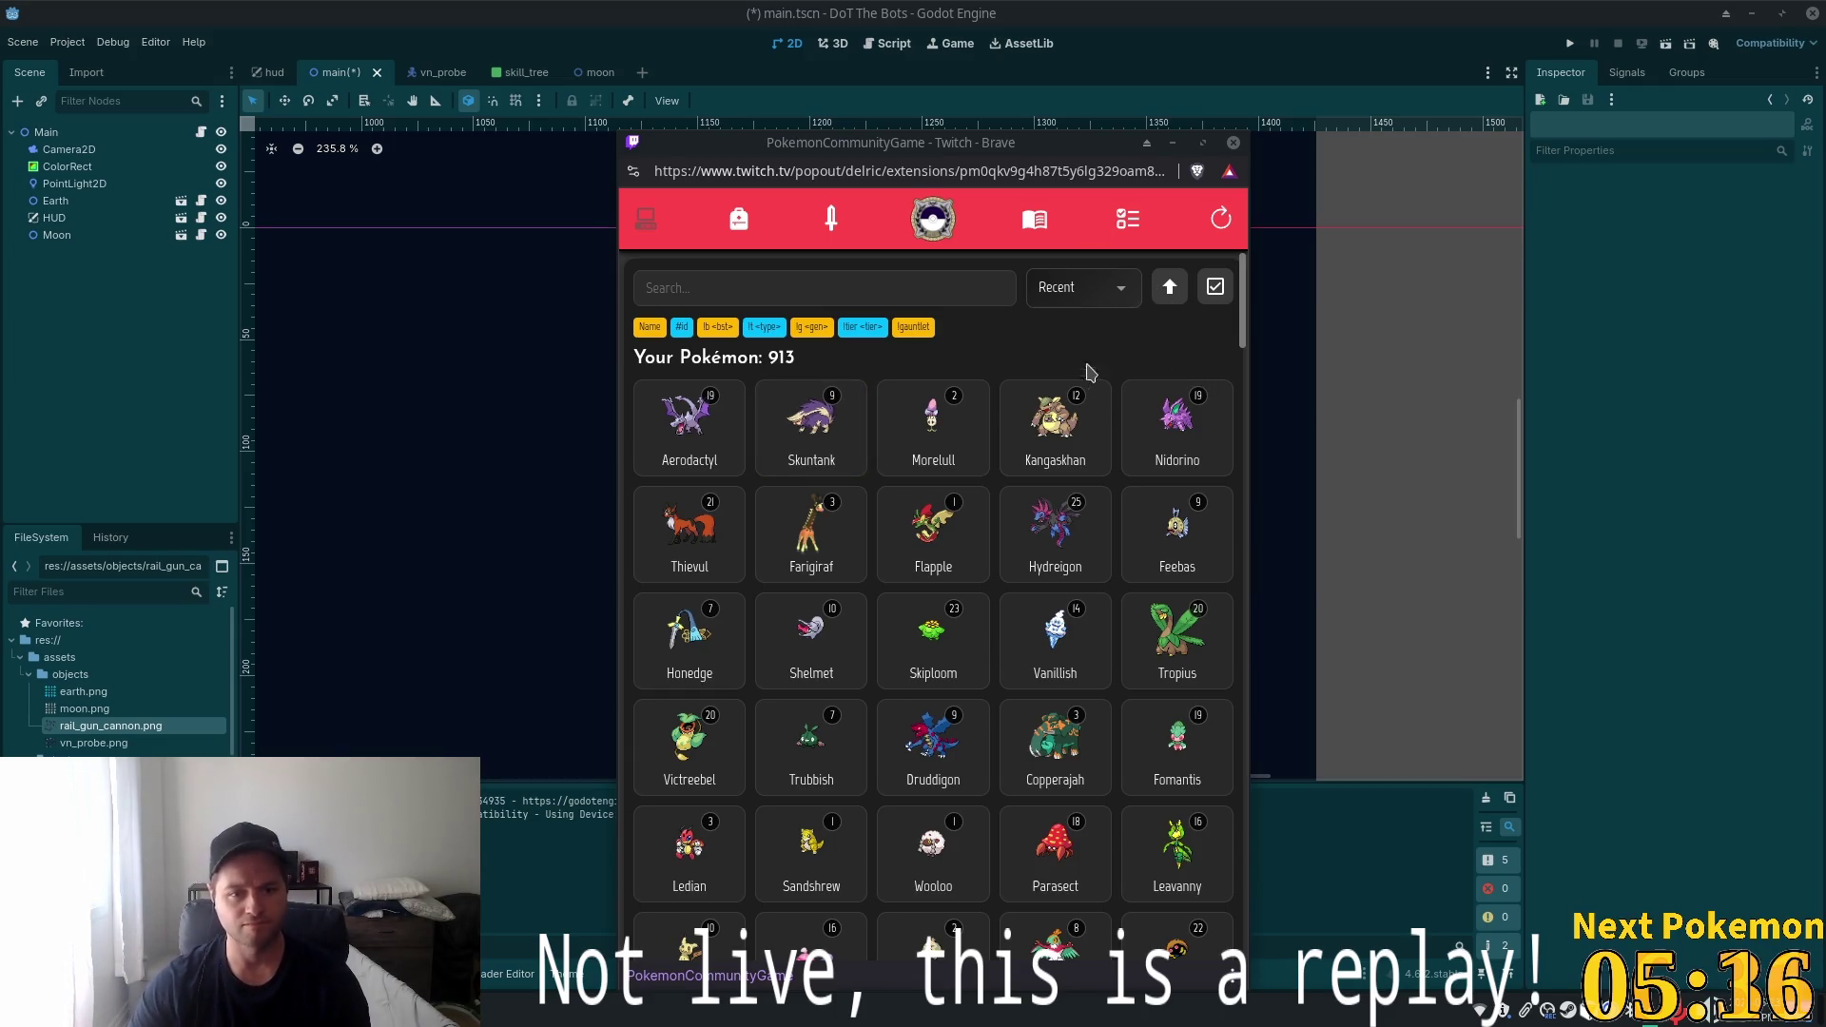
View Thievul's stats, close the Twitch popup, and bring up the browser window list
left_click(683, 556)
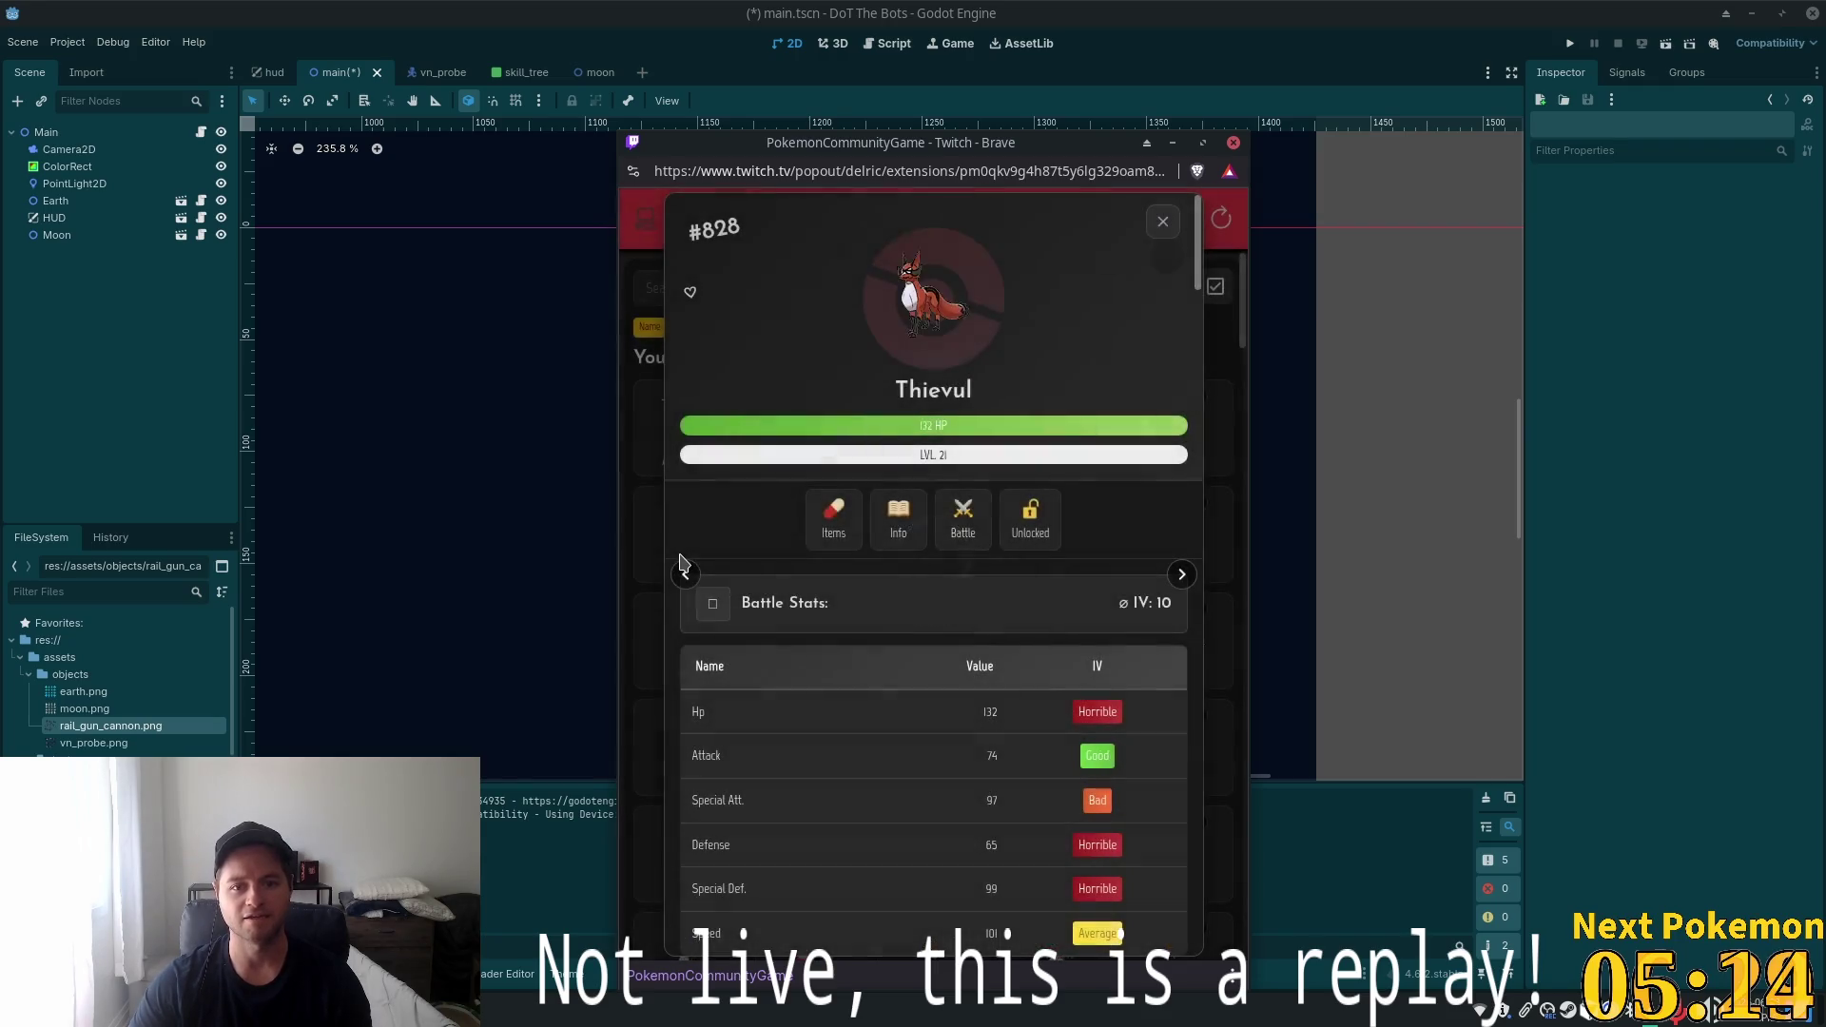
left_click(1160, 225)
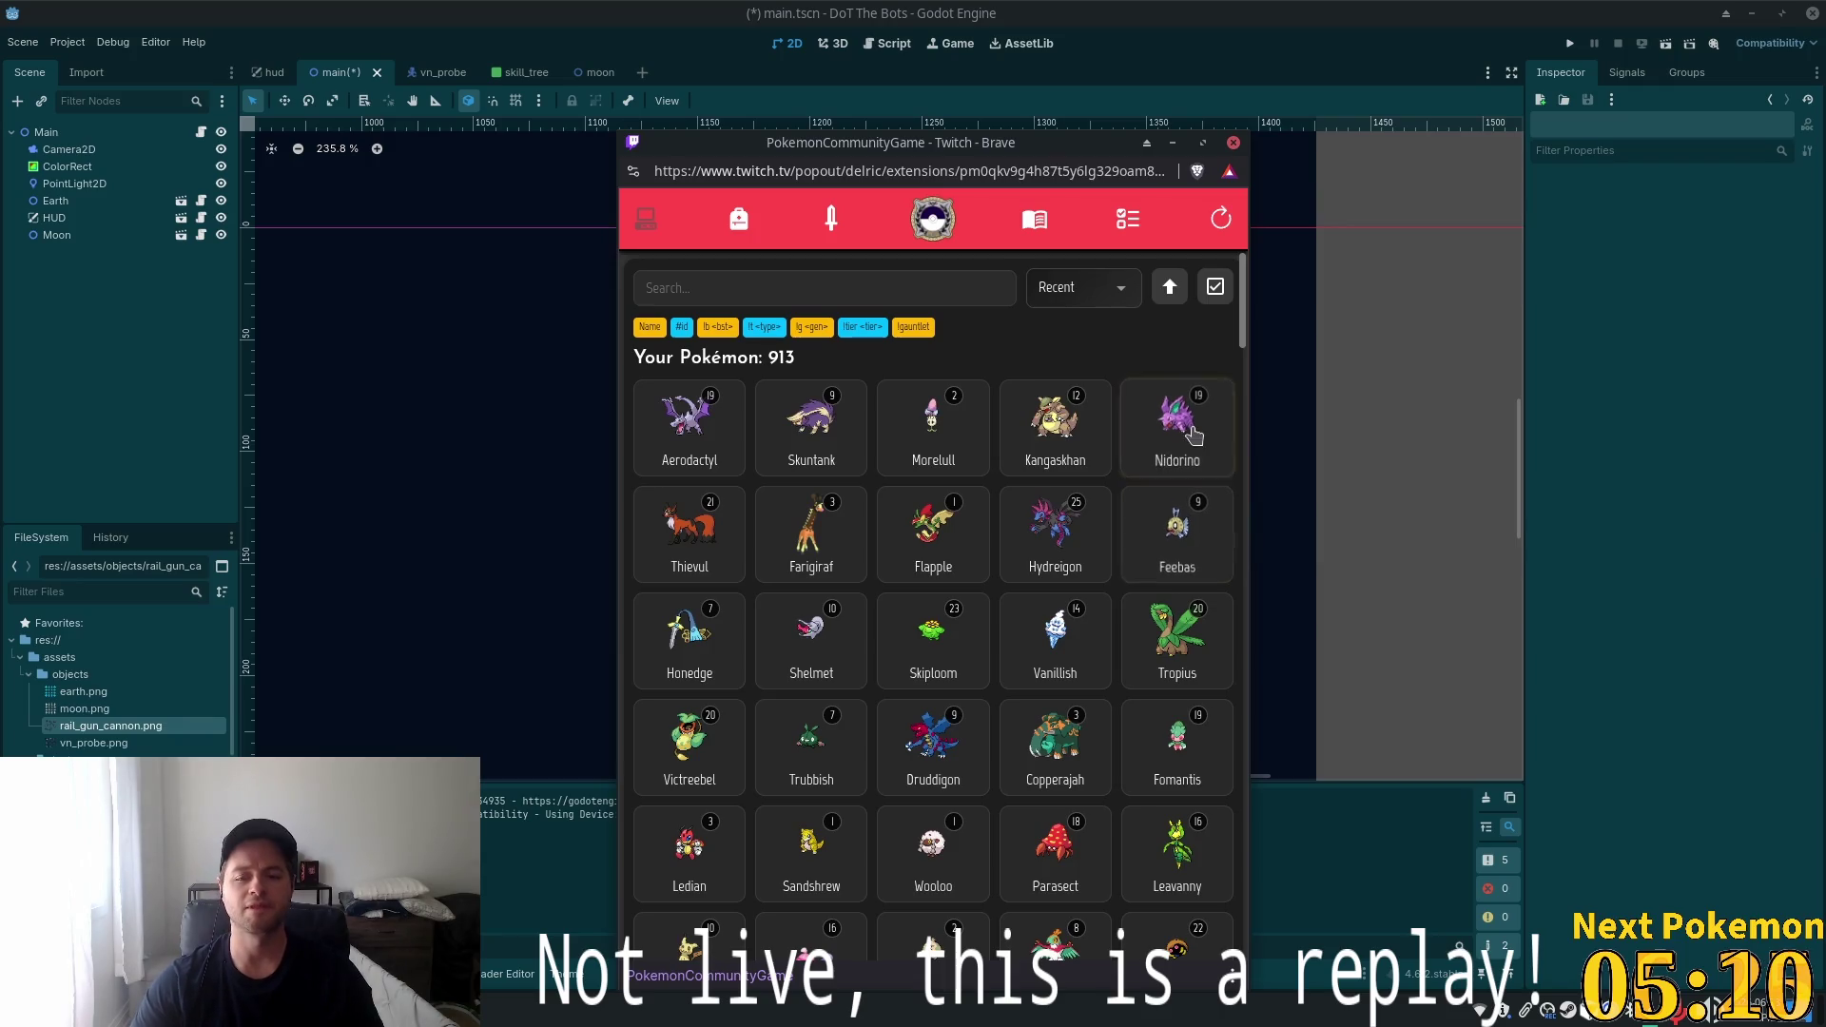
left_click(1234, 142)
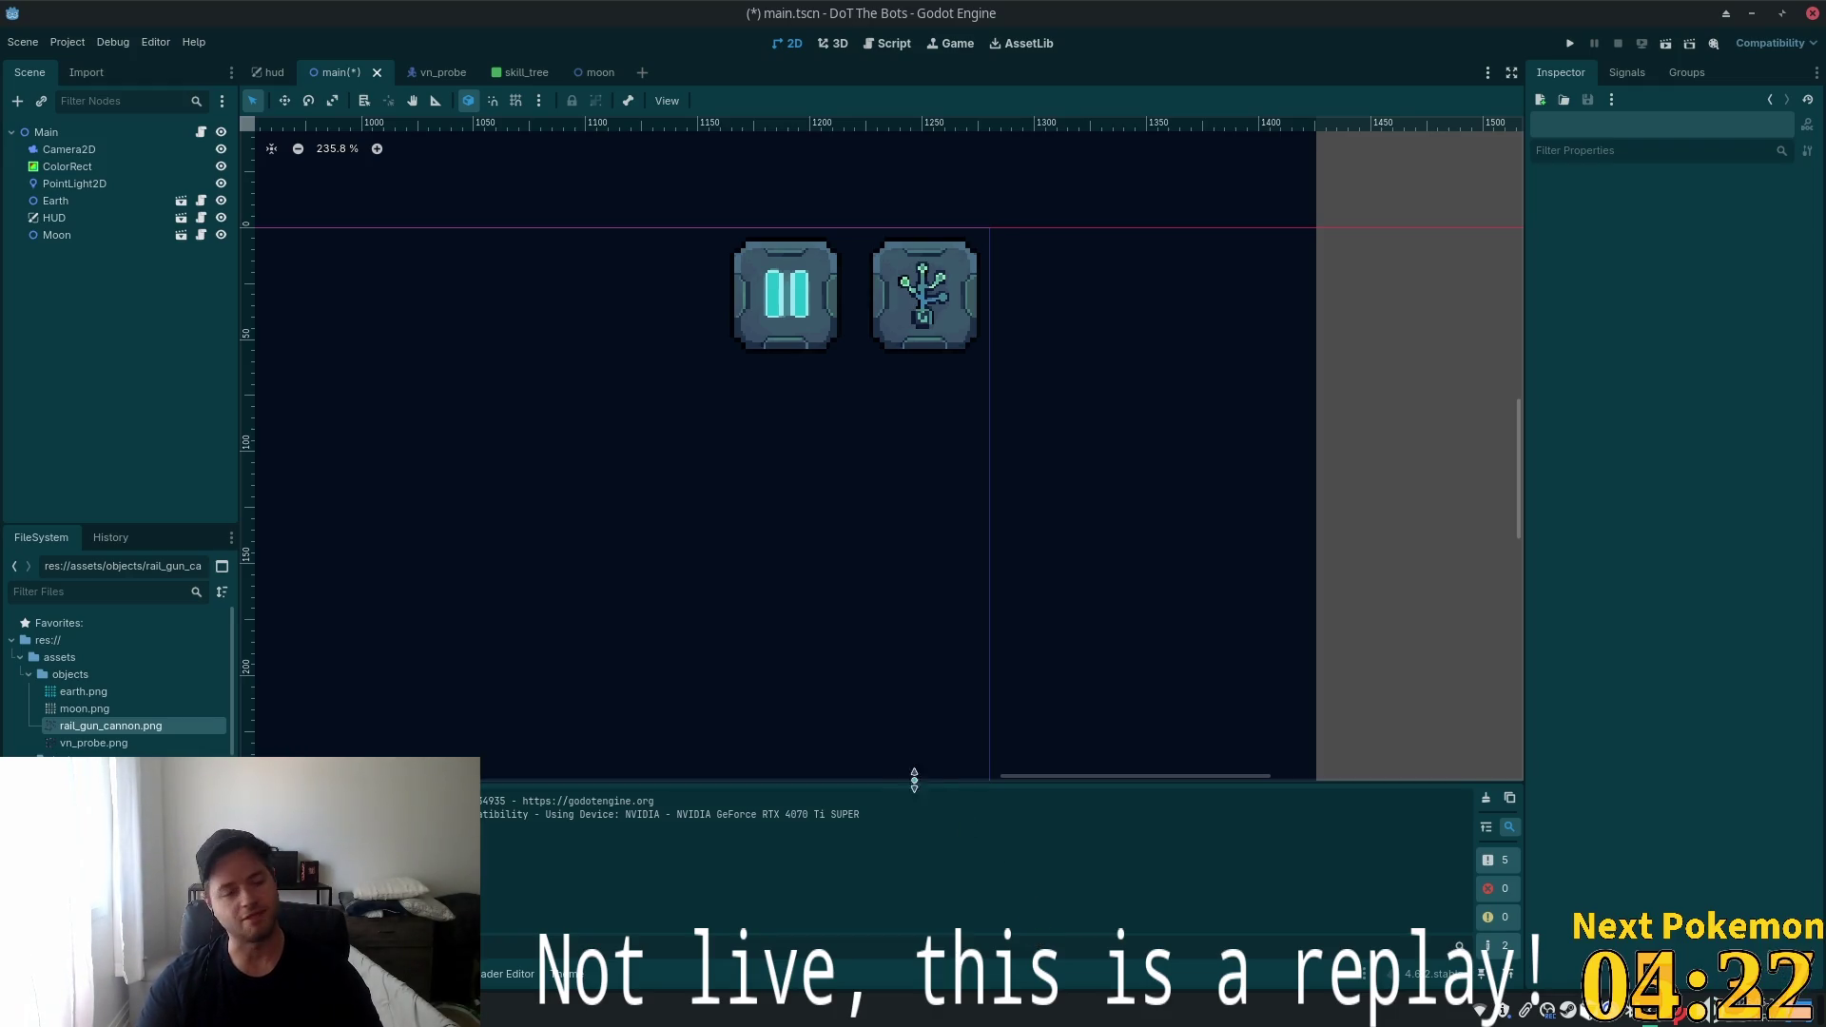
left_click(482, 1011)
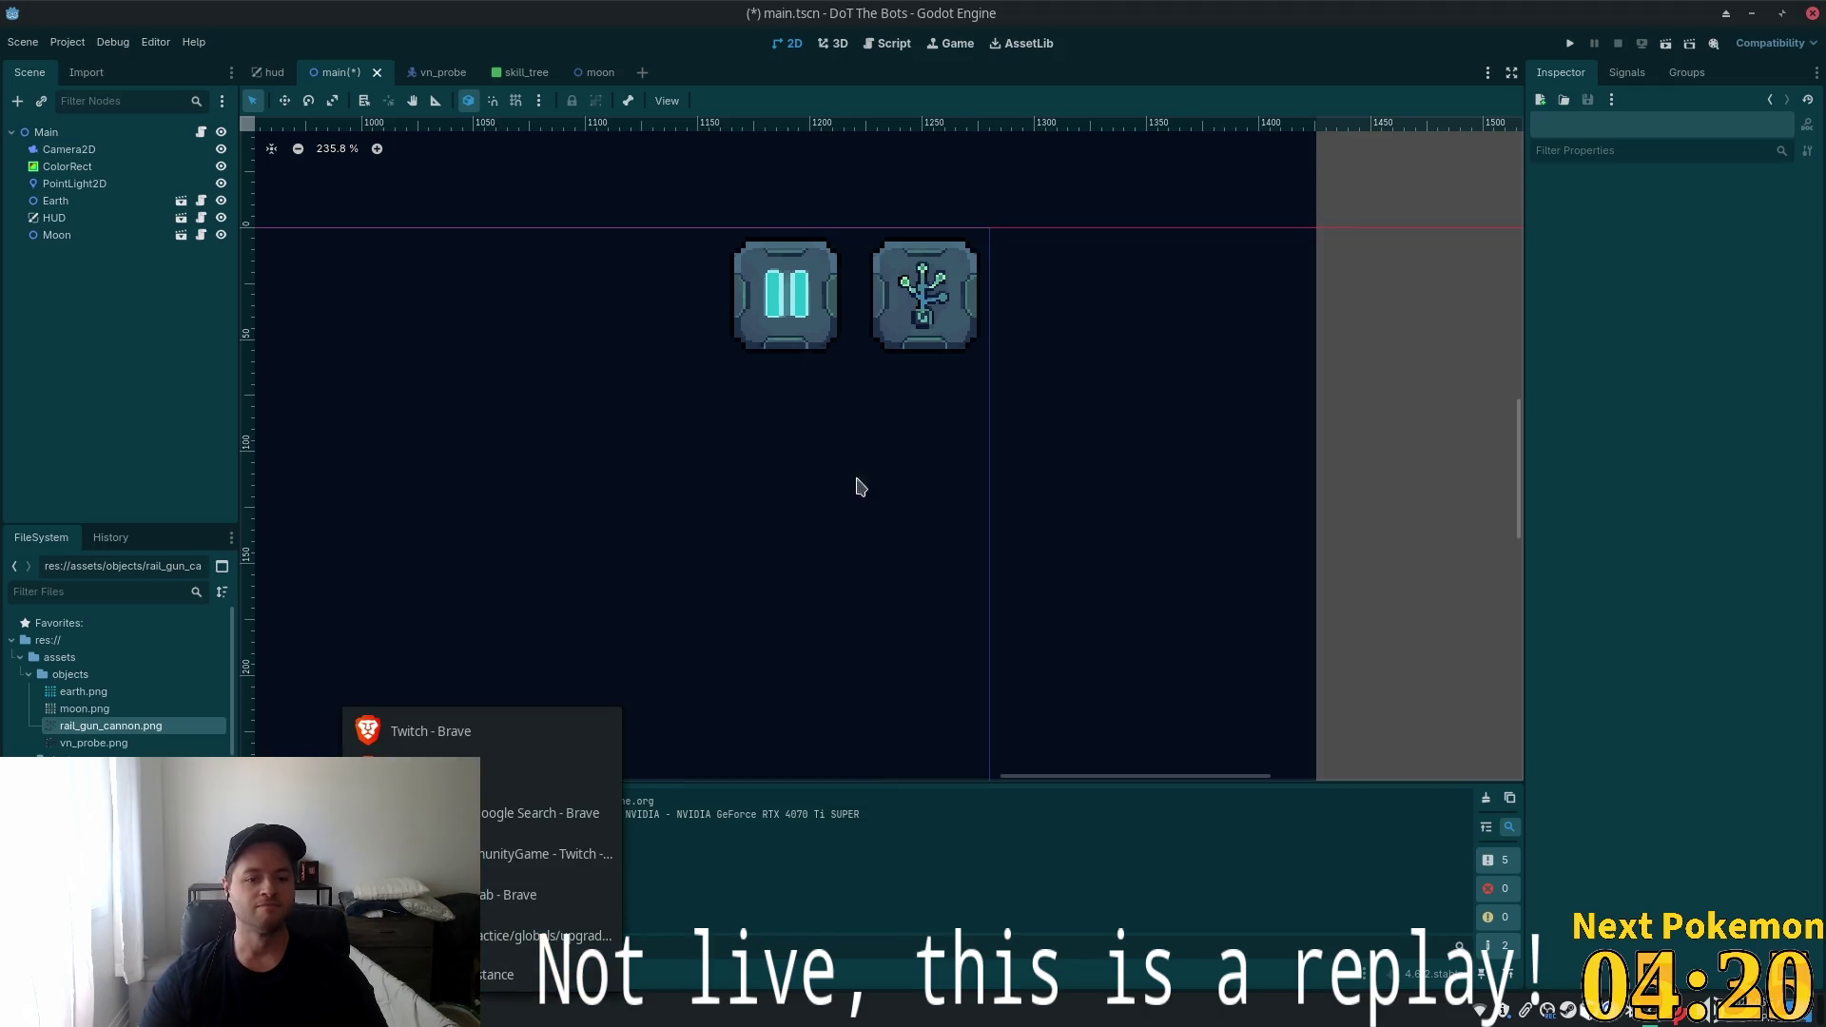
In the GitHub Brave window's new tab, show Google Images for 'french toast with maple syrup'
left_click(535, 942)
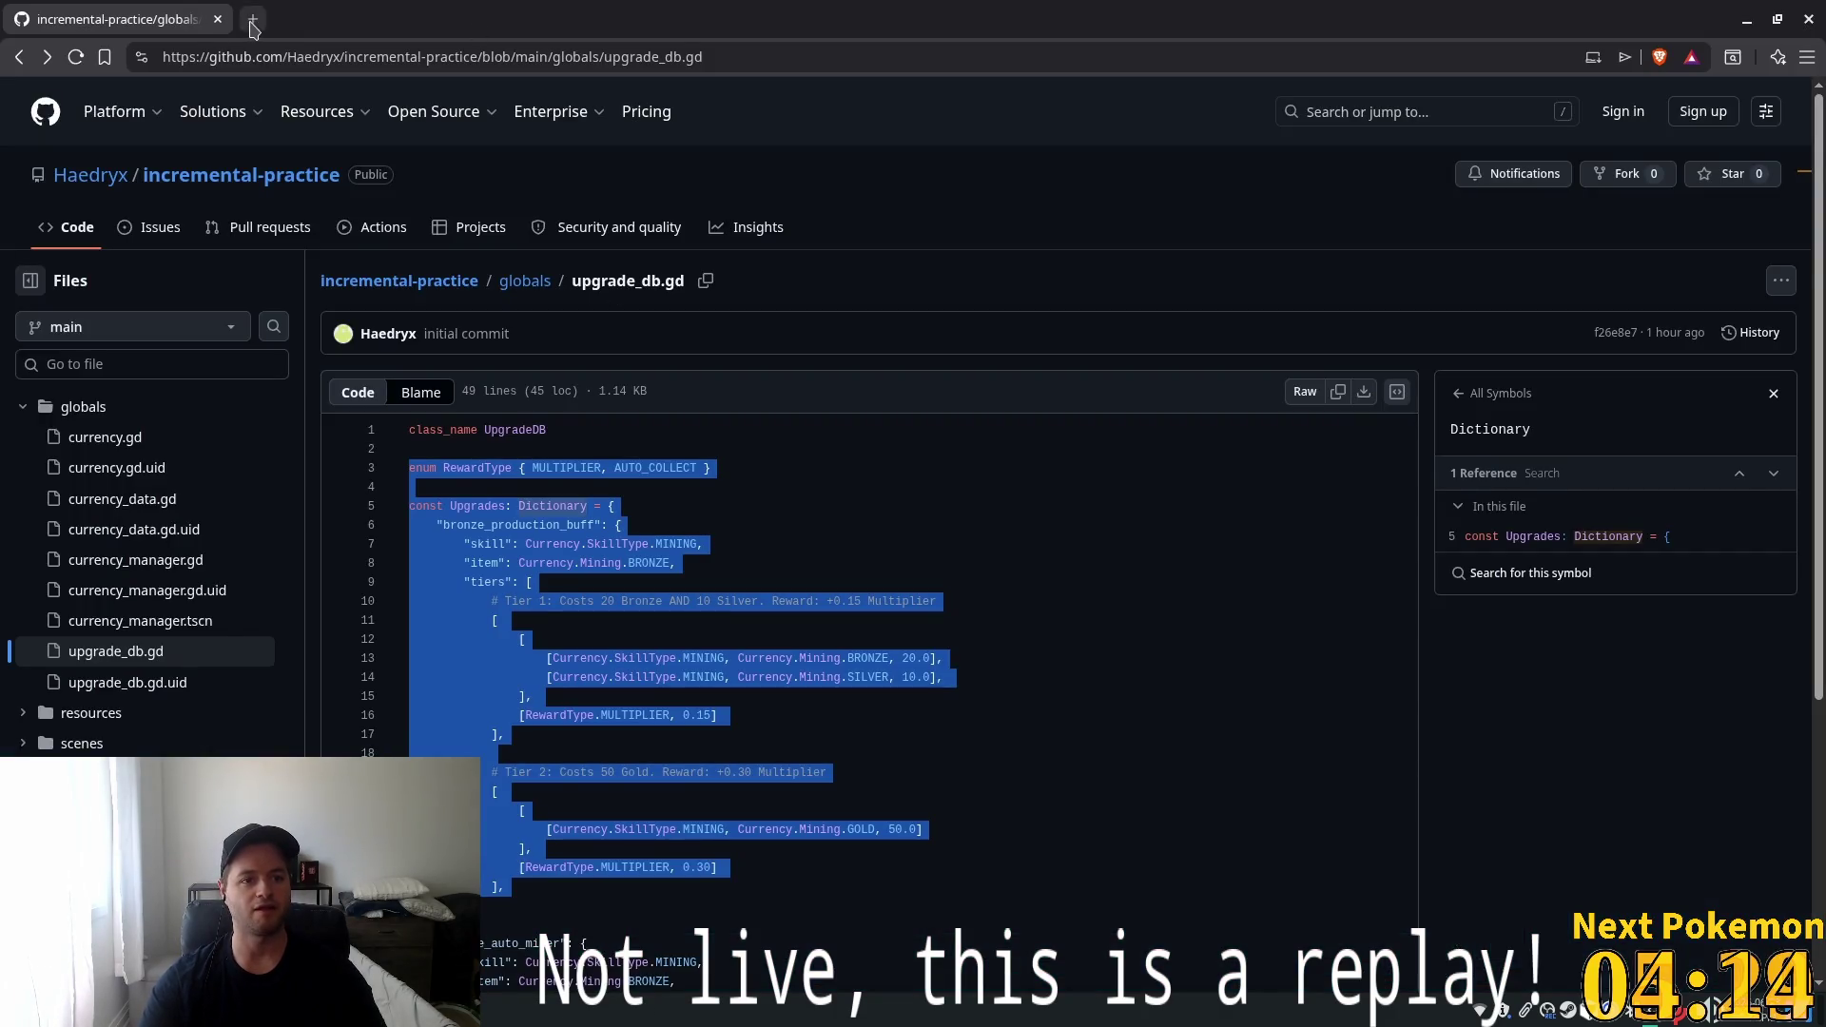
left_click(253, 20)
type("goo")
key("Return")
type("french toast with")
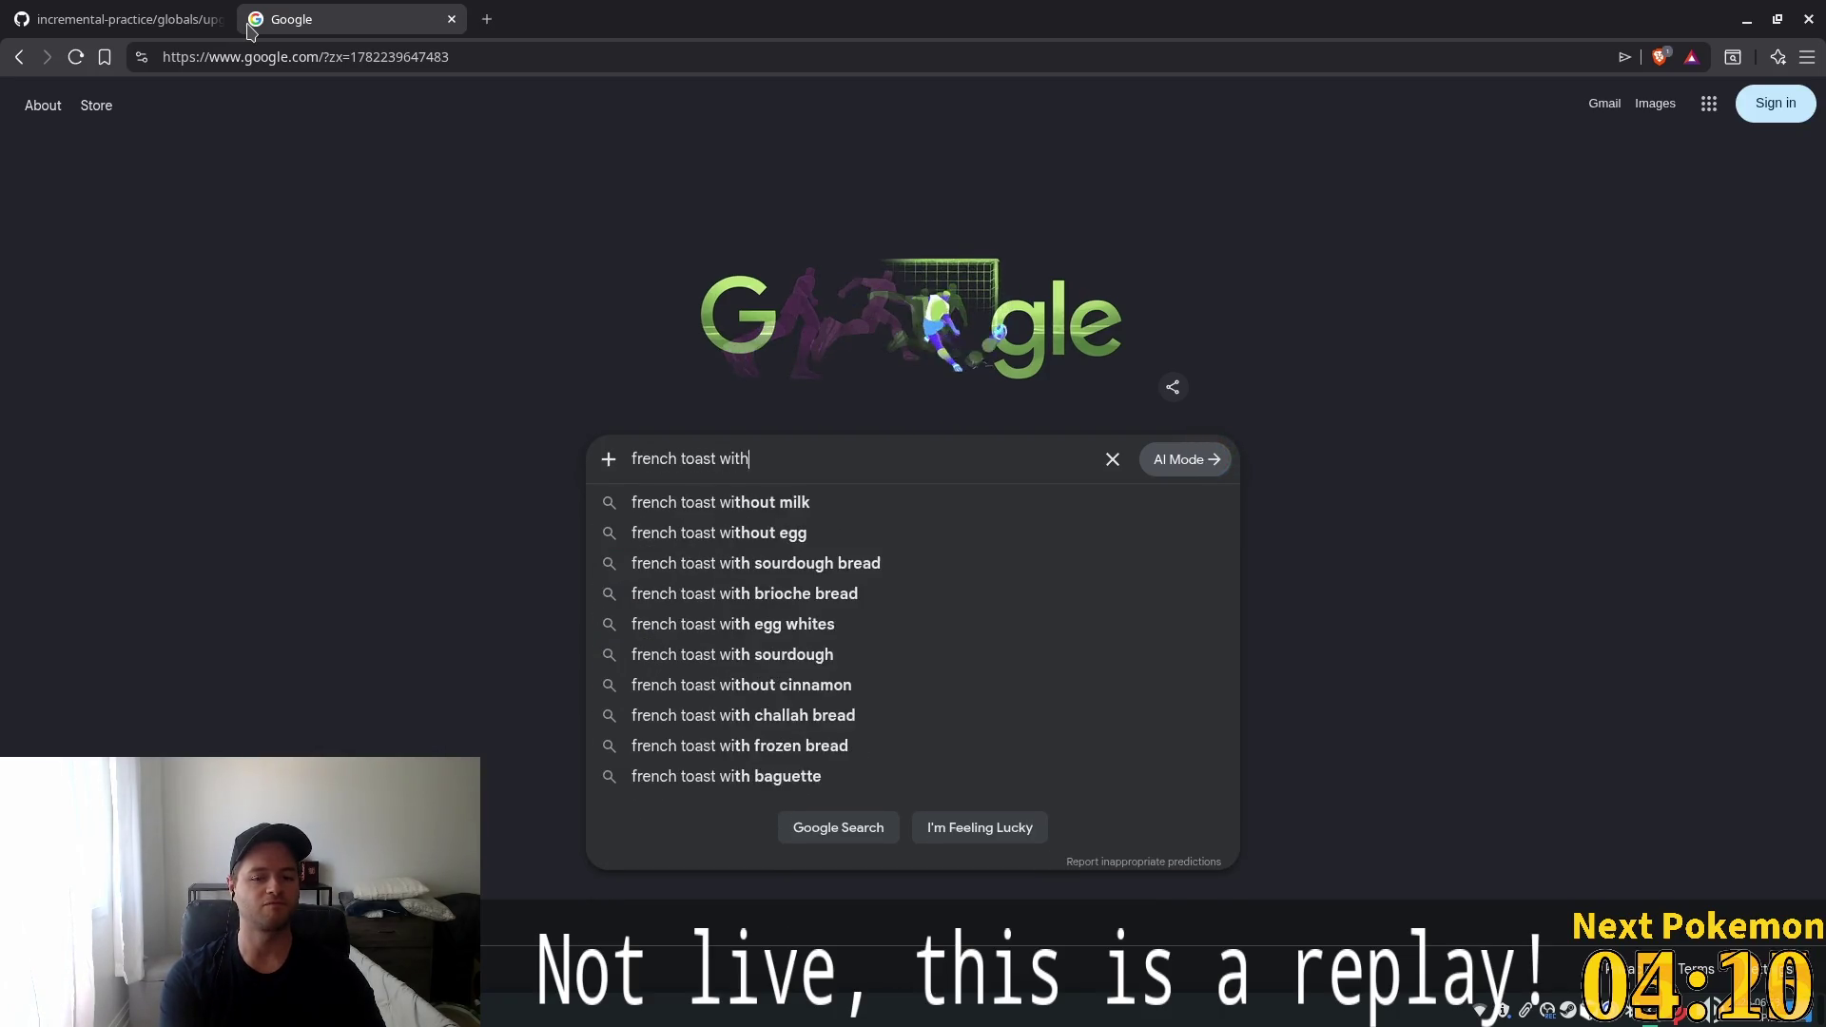
type(" map")
key("Down")
key("Return")
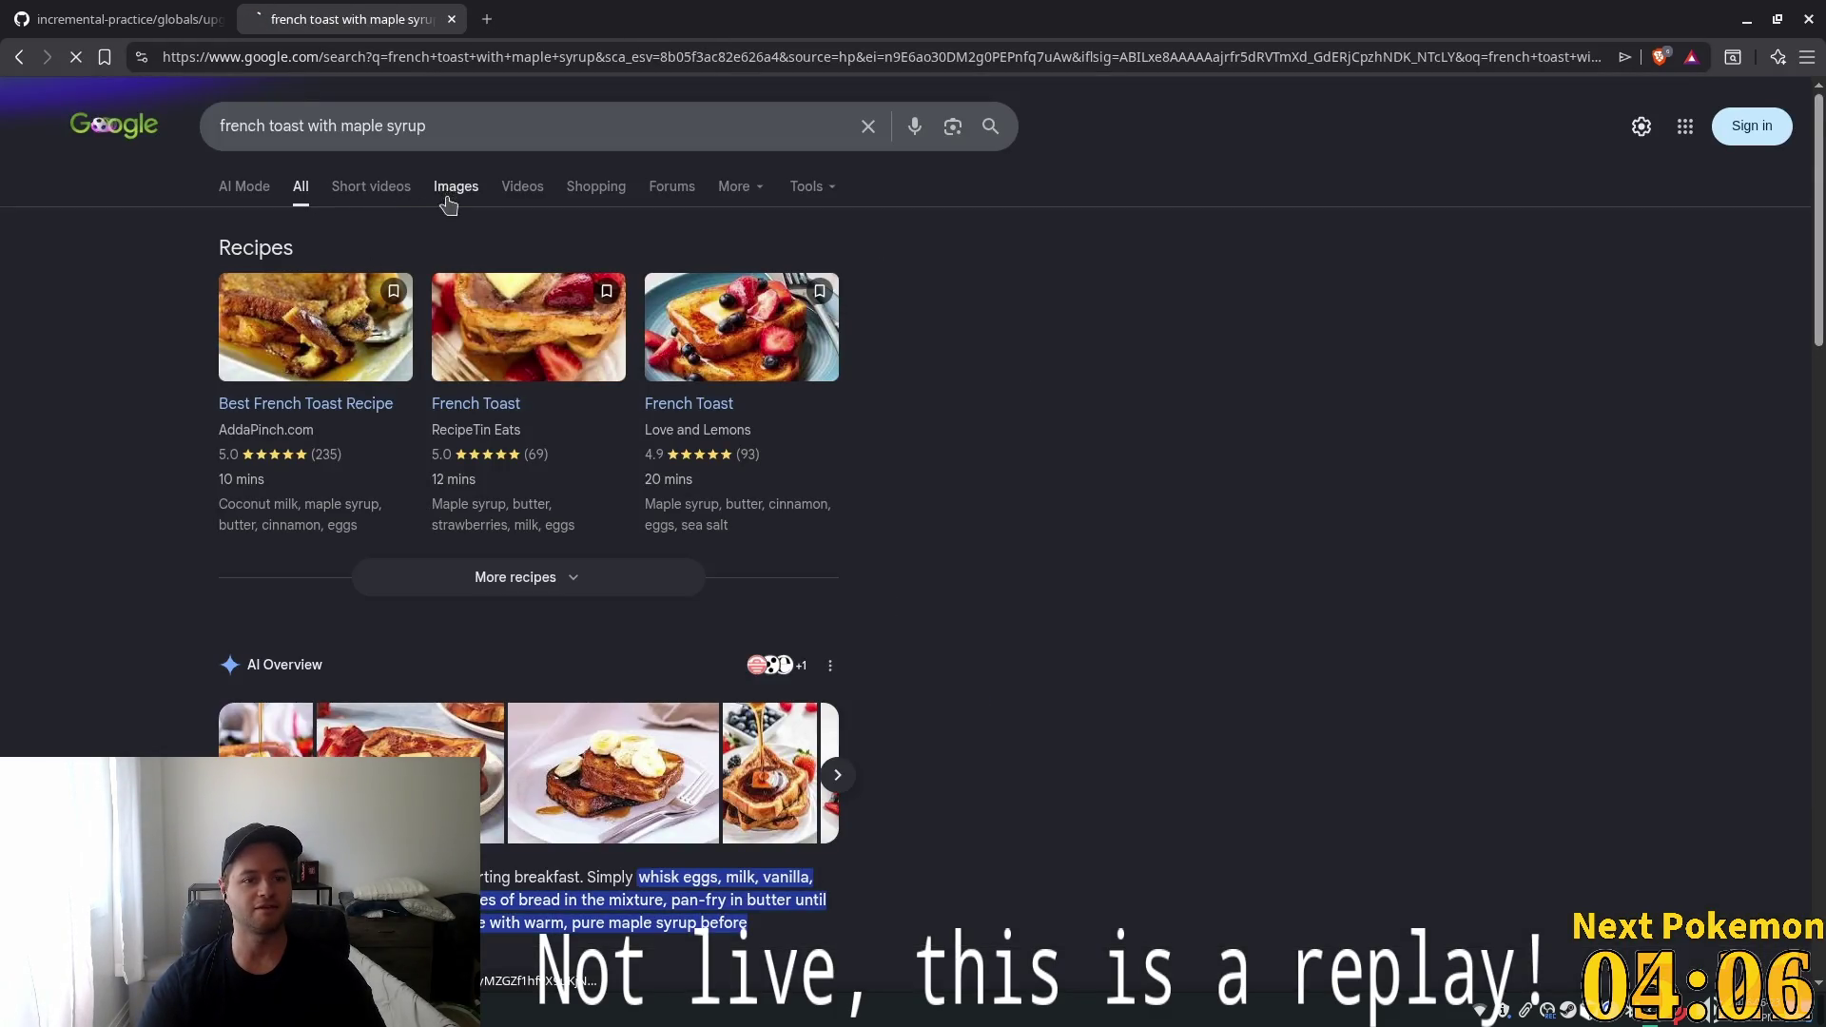
left_click(448, 206)
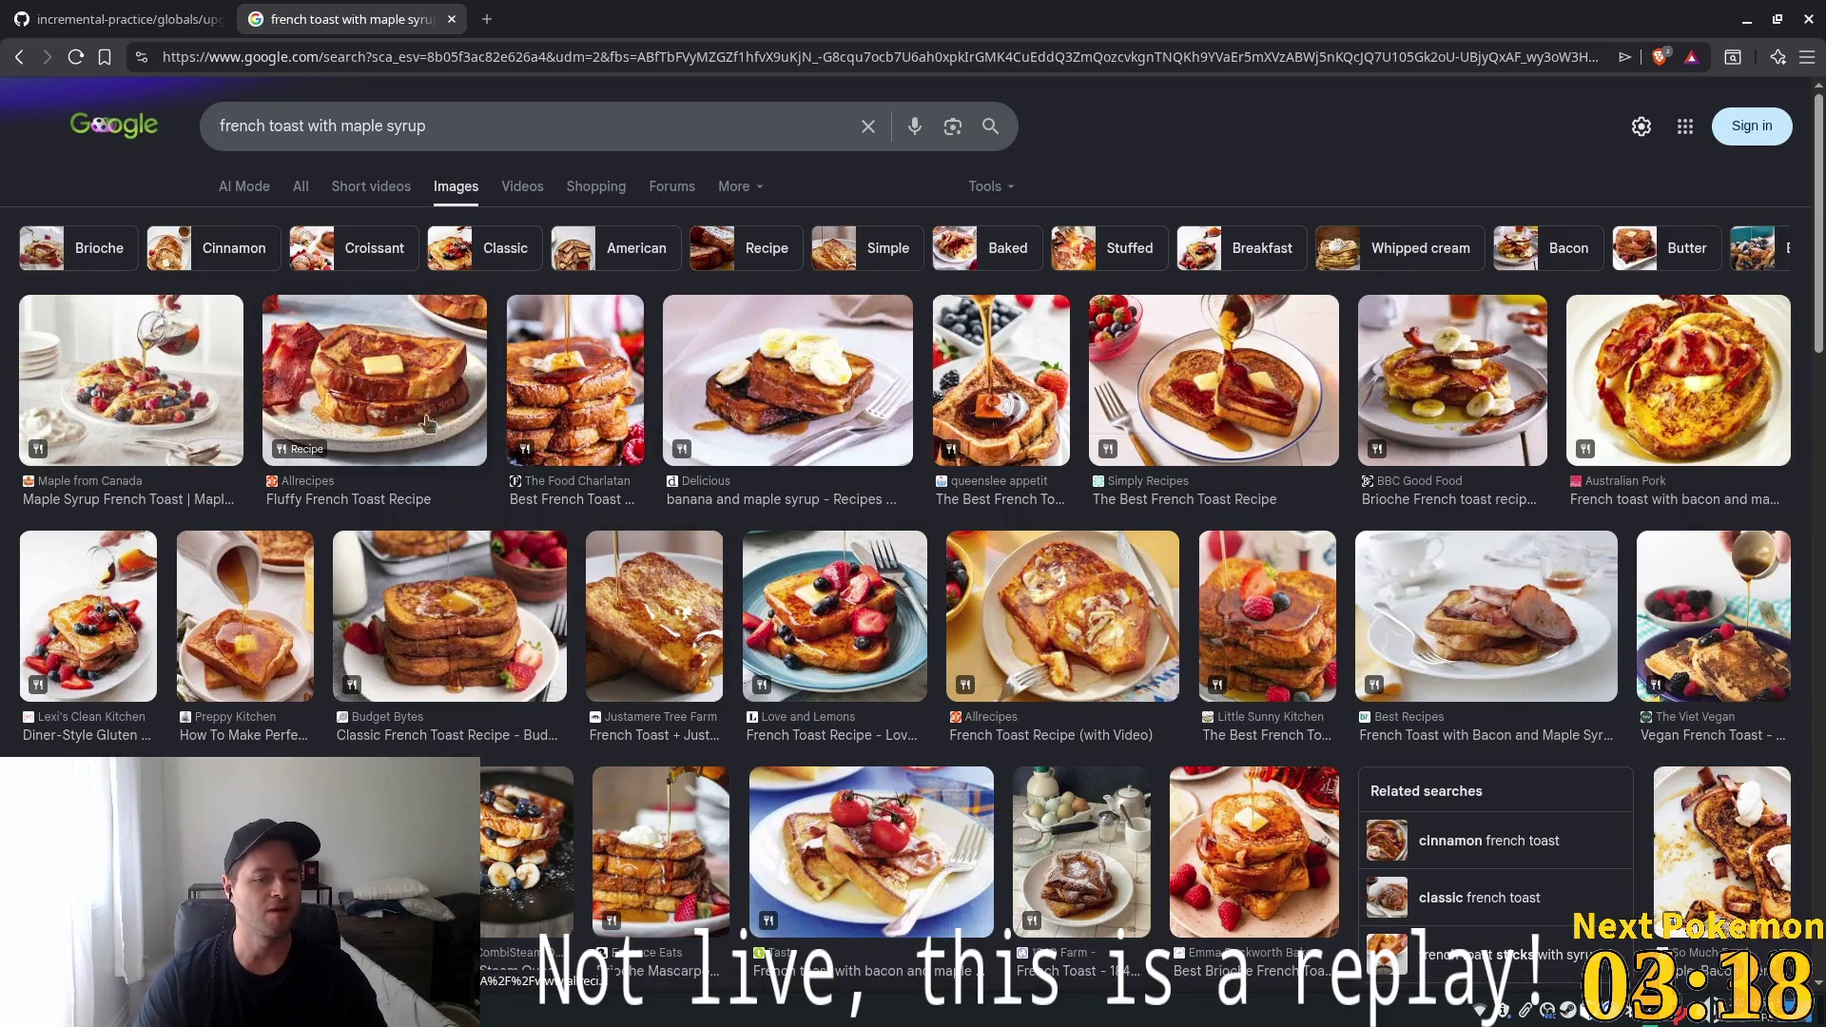
Preview Allrecipes' Fluffy French Toast image and detach the french toast tab into a new window
left_click(414, 422)
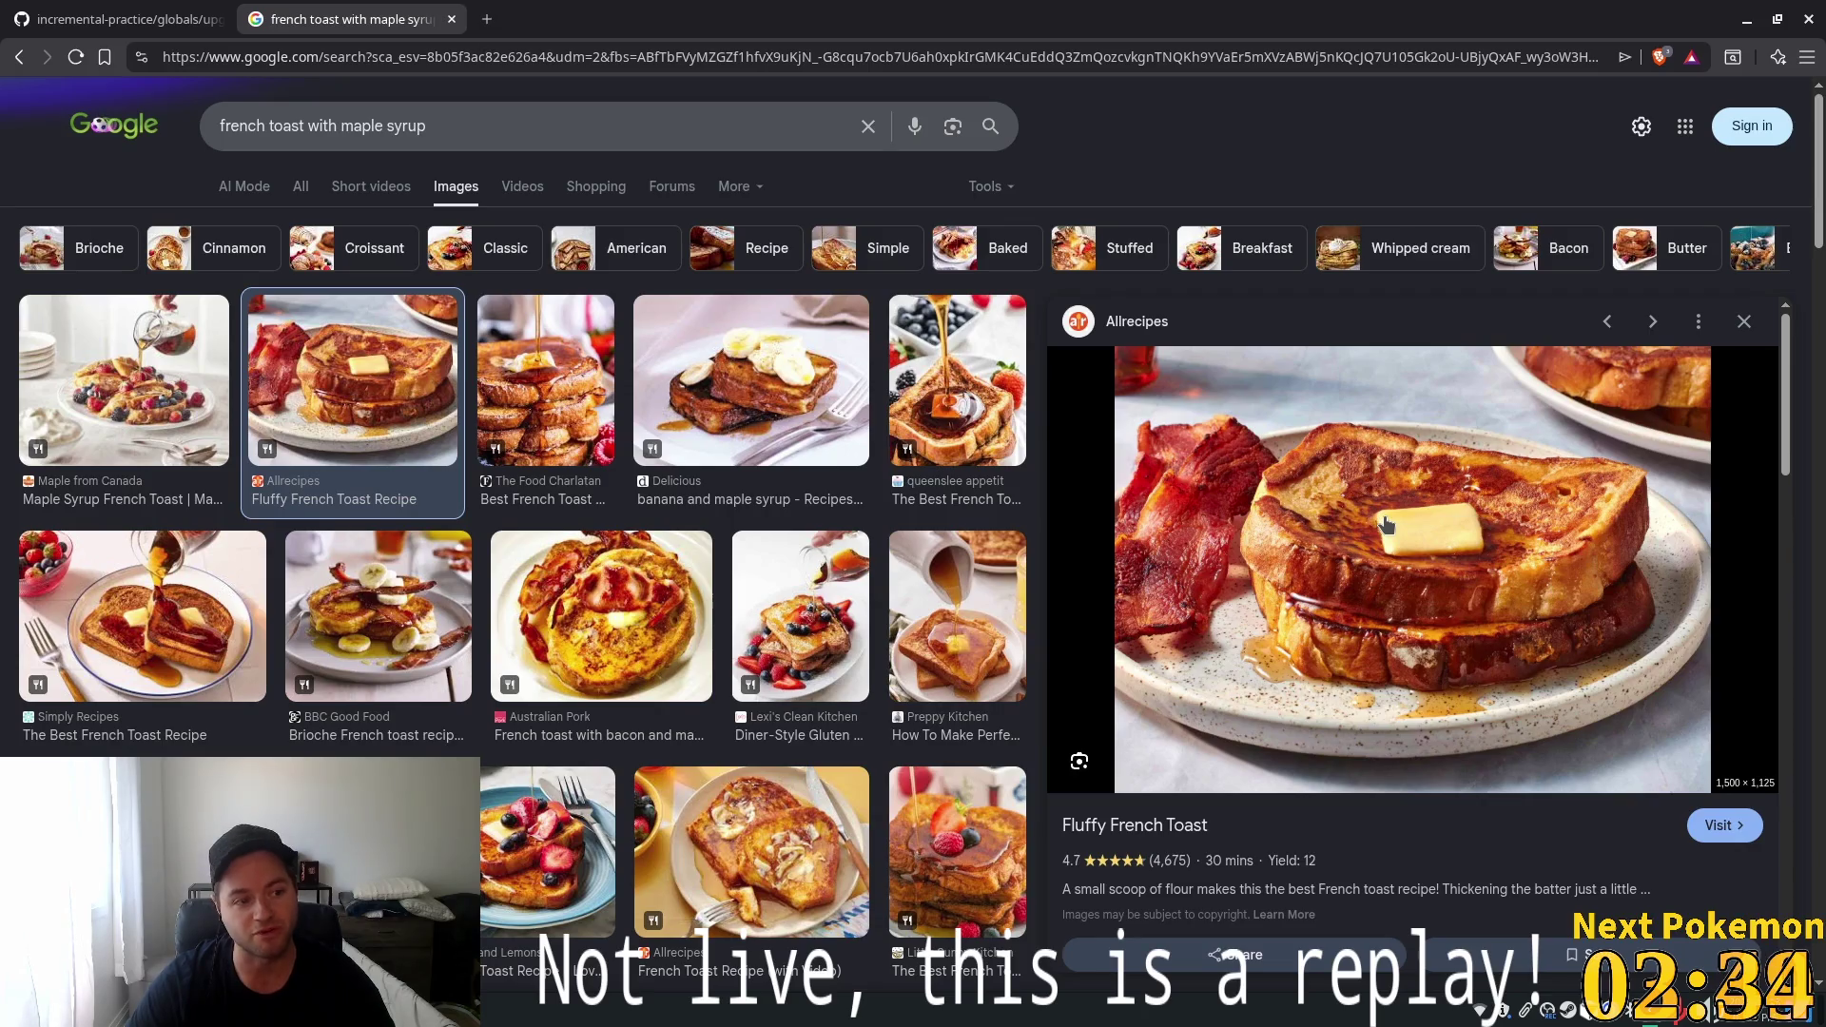
left_click_drag(399, 19, 692, 40)
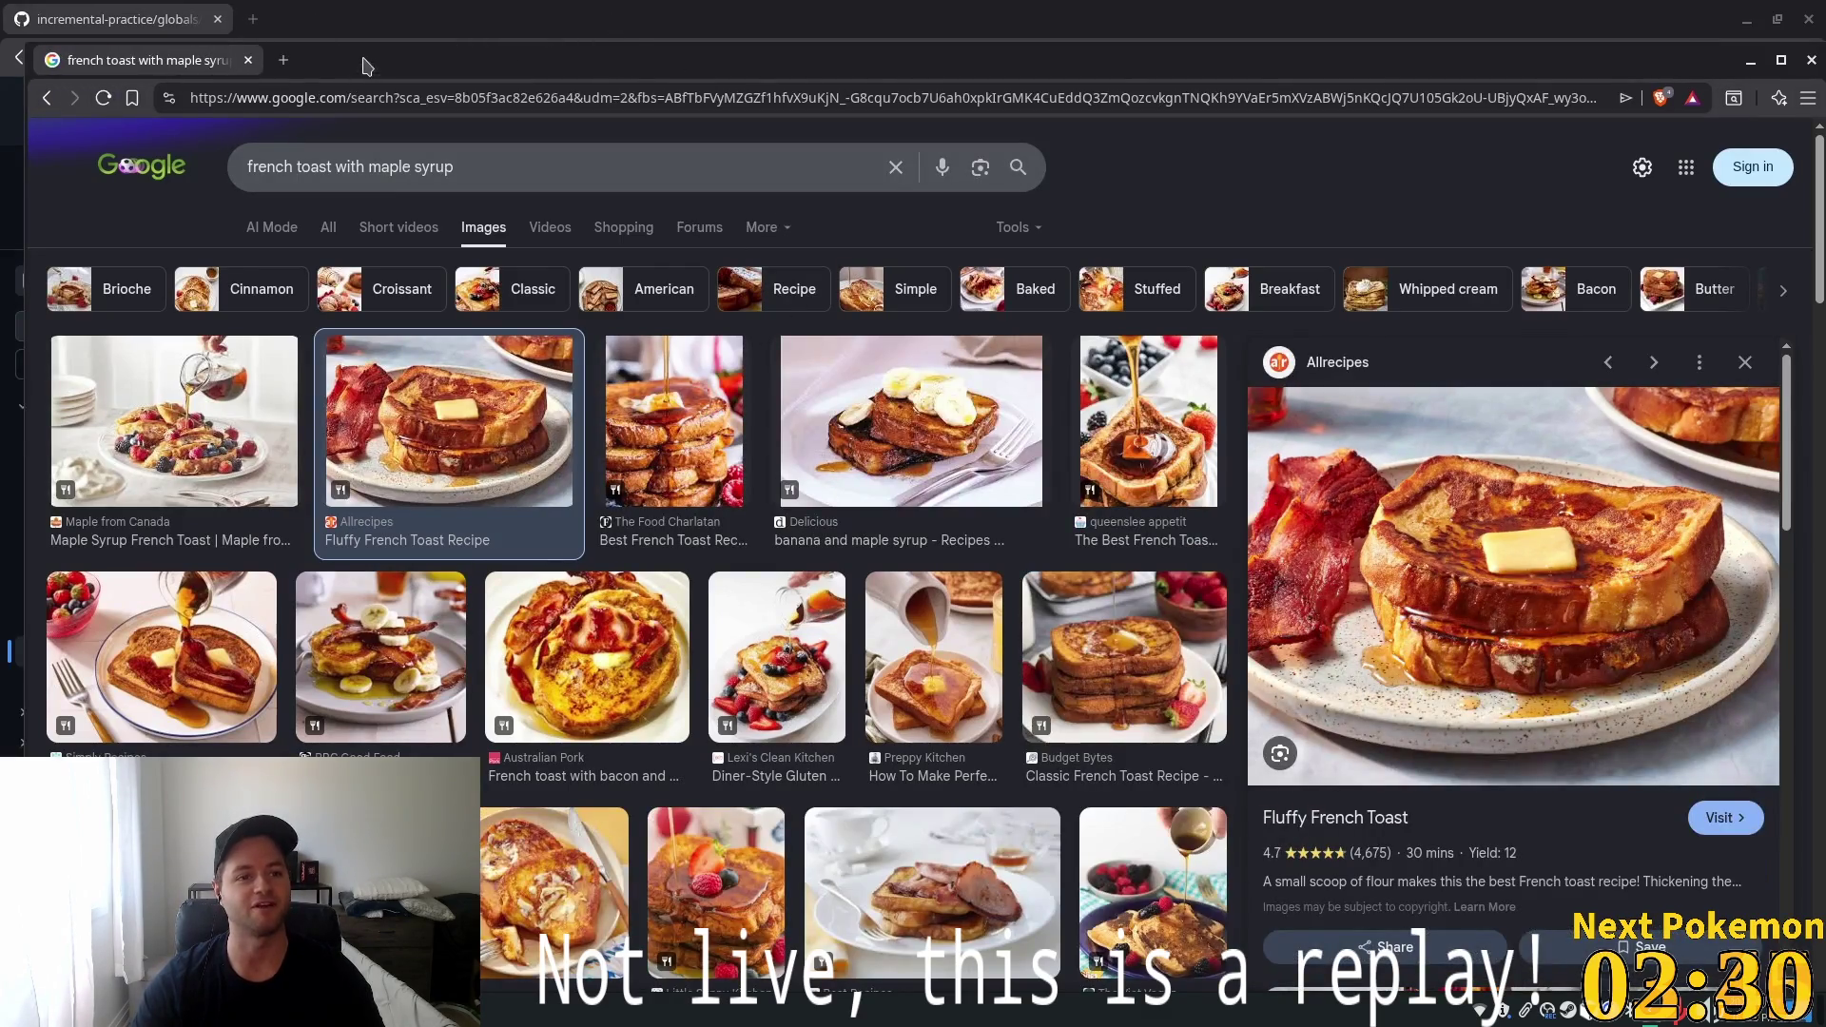
Close the french toast window and switch to the smorrebrod Google Images window
key("ctrl+w")
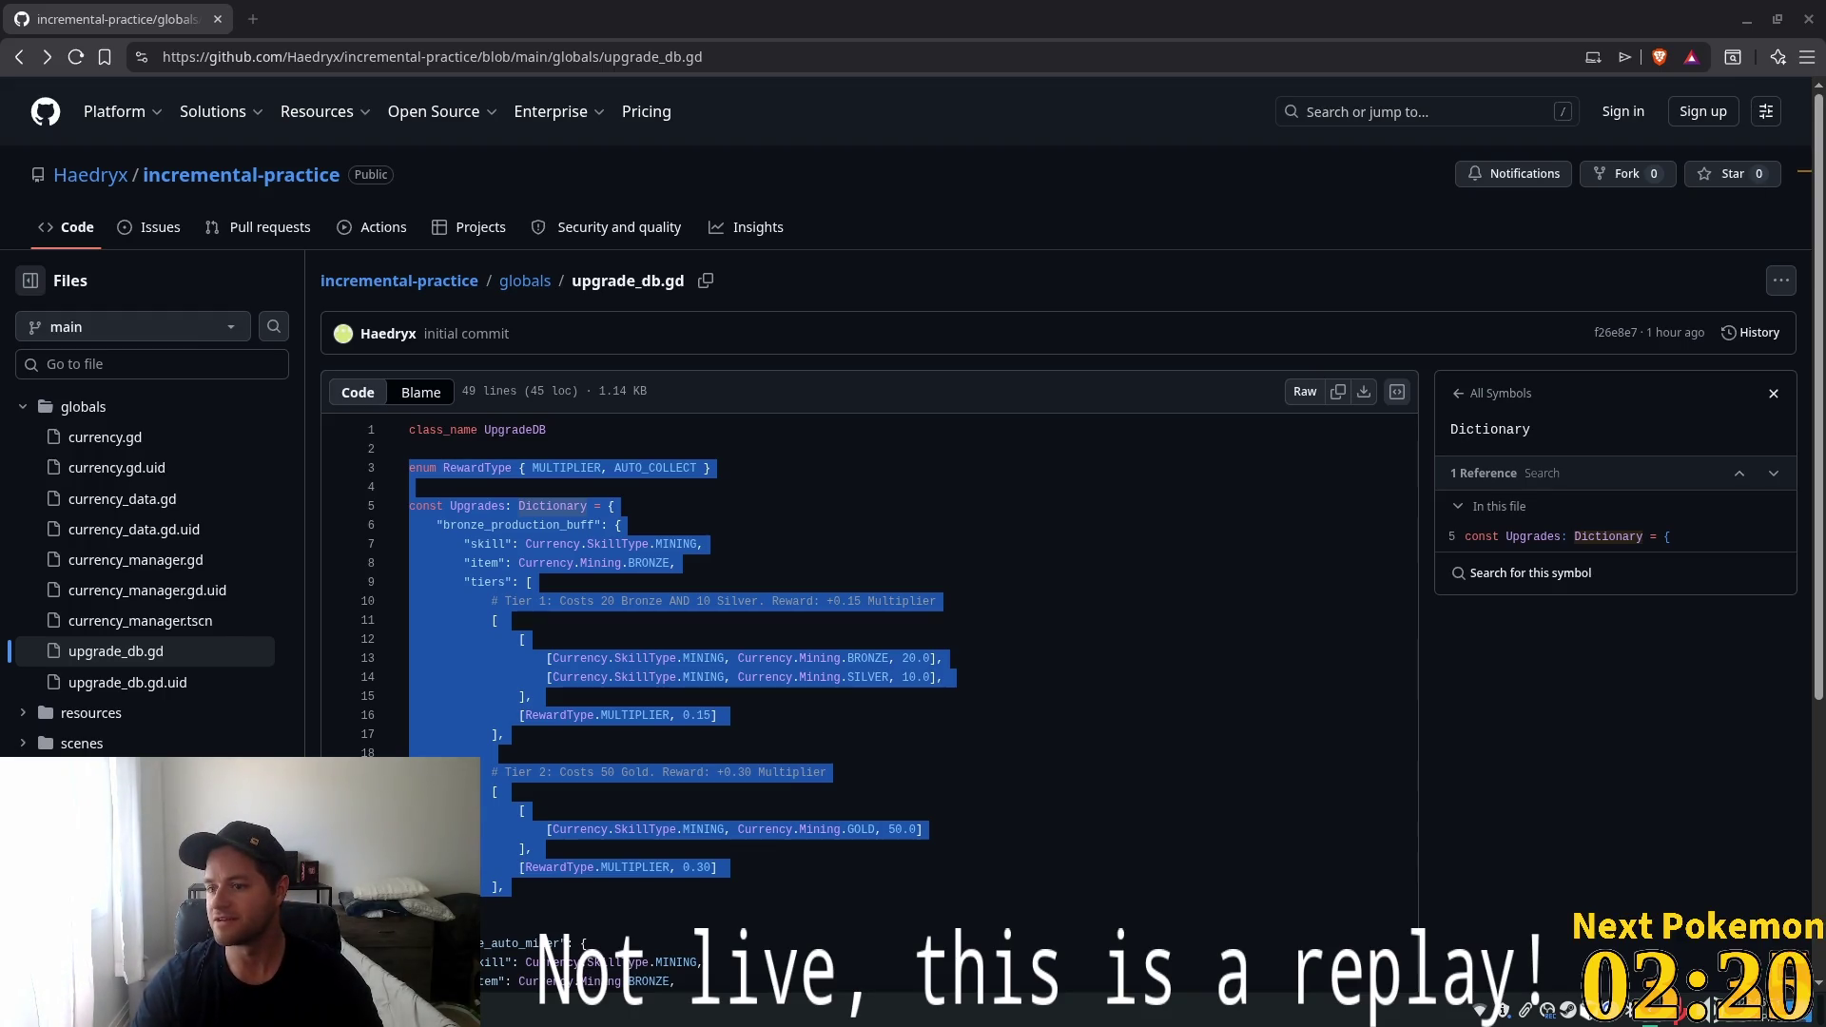
key("alt+Tab")
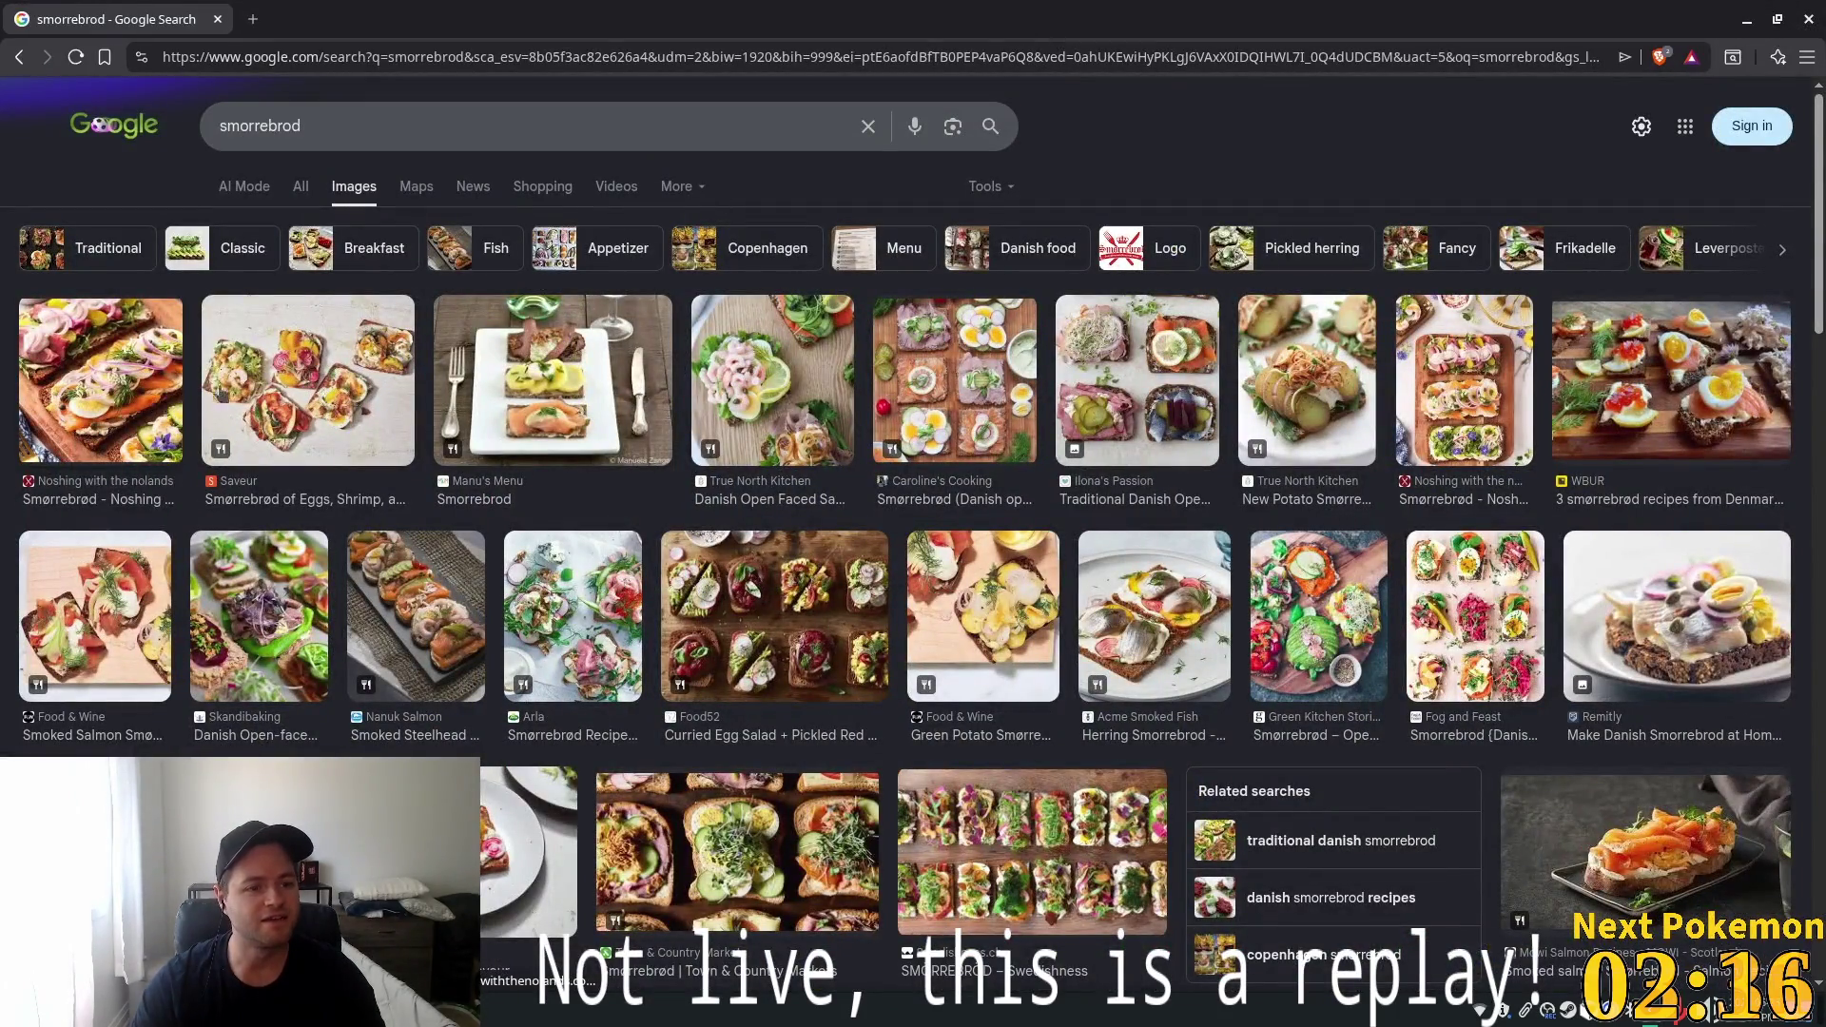
Preview smørrebrød image results from Saveur, Noshing, Manu's Menu, WBUR, Food52, Arla, Nanuk Salmon and Skandibaking
left_click(247, 388)
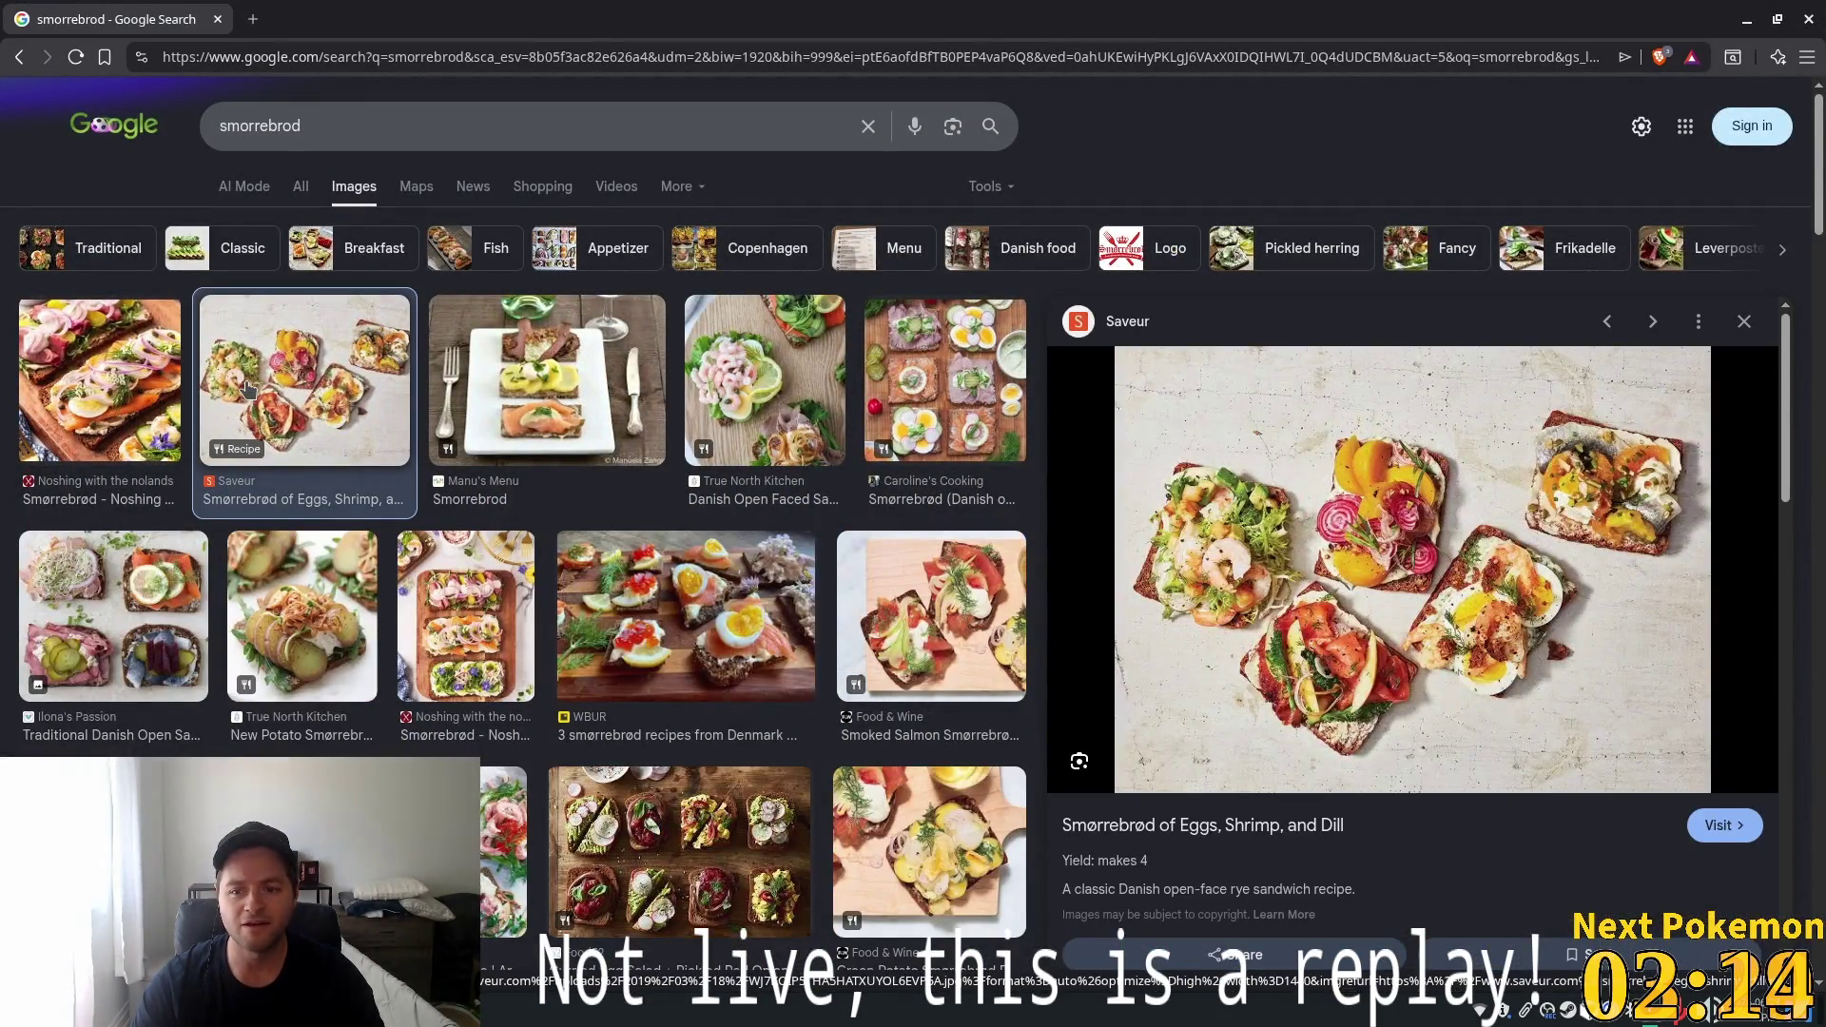
left_click(157, 366)
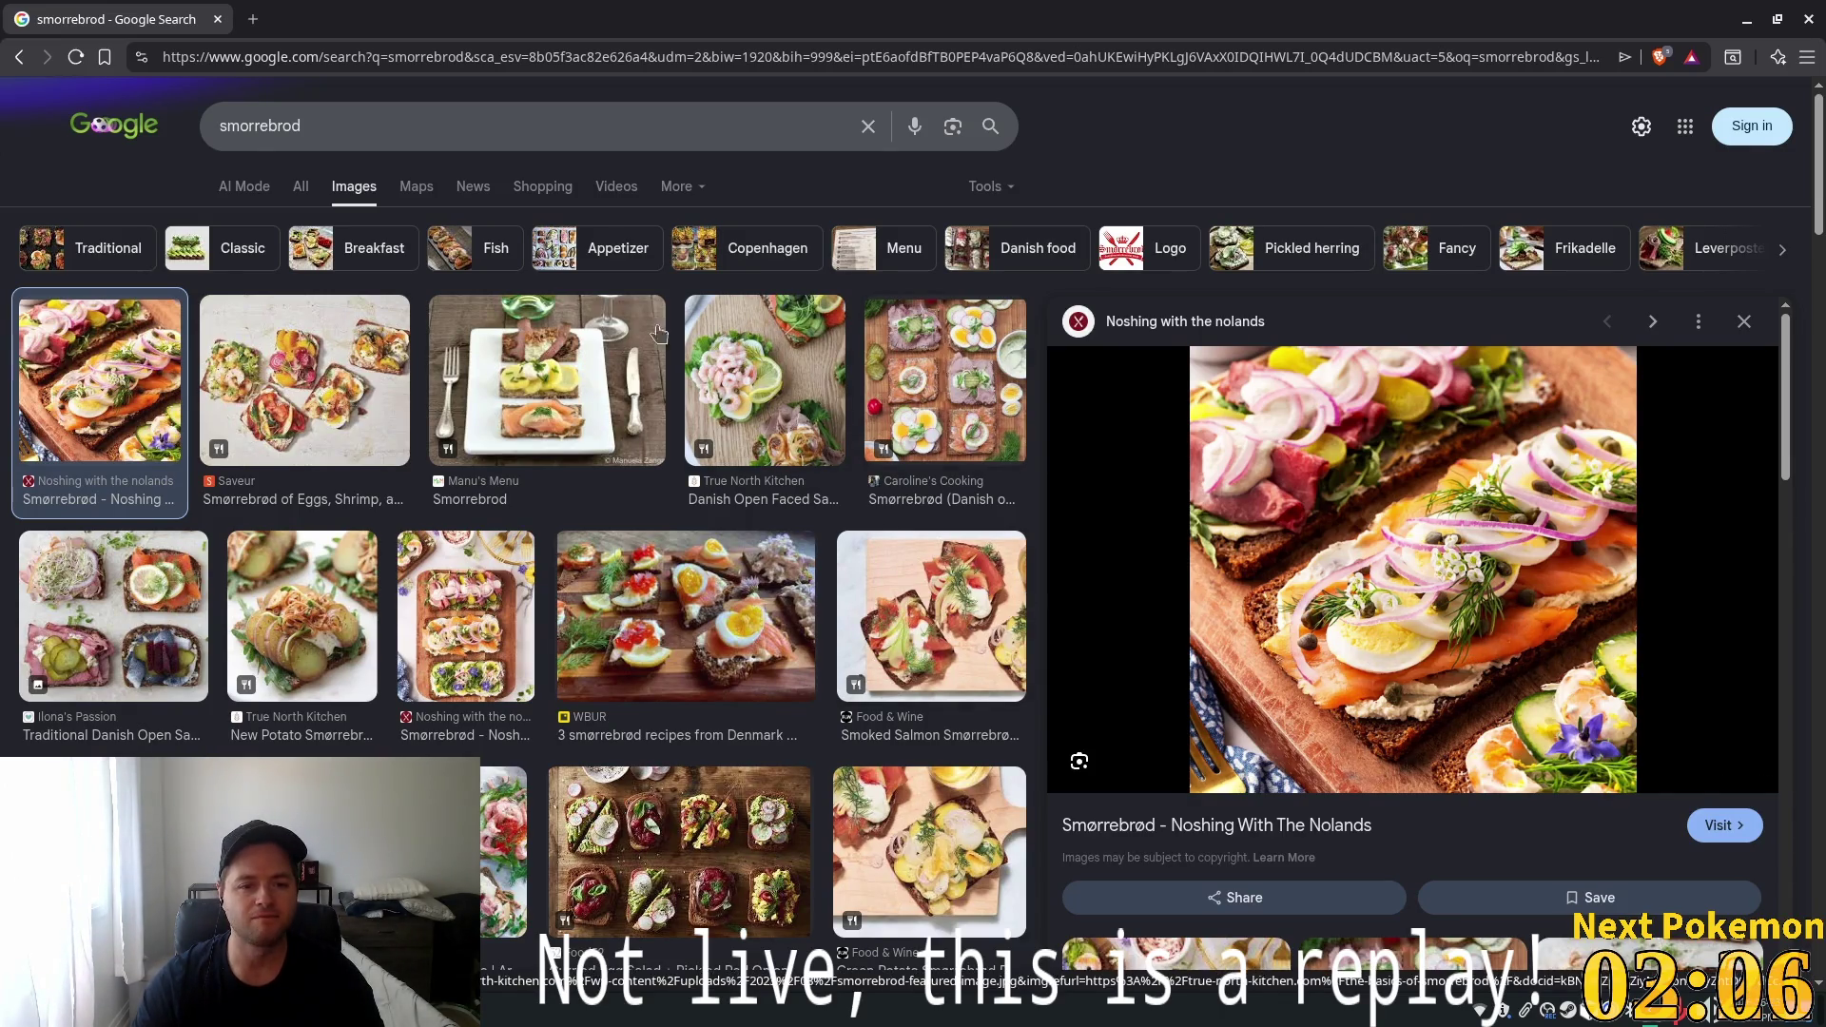
left_click(573, 362)
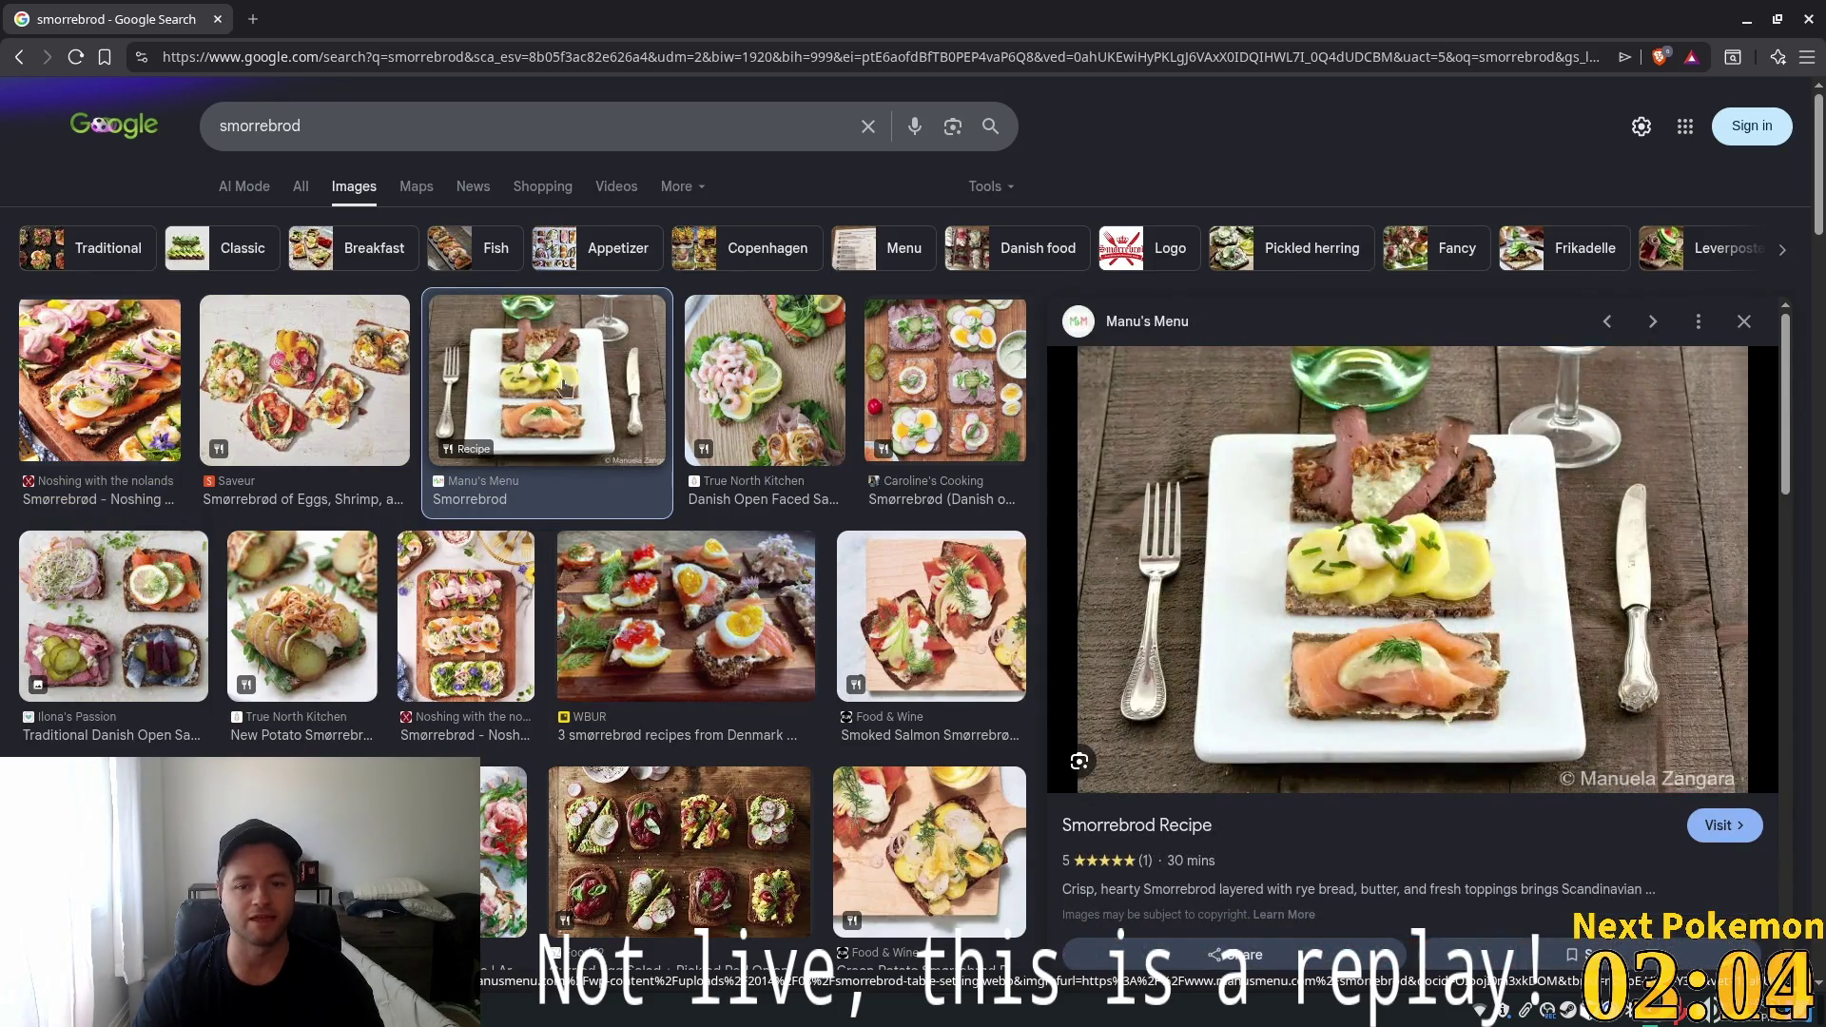
left_click(326, 407)
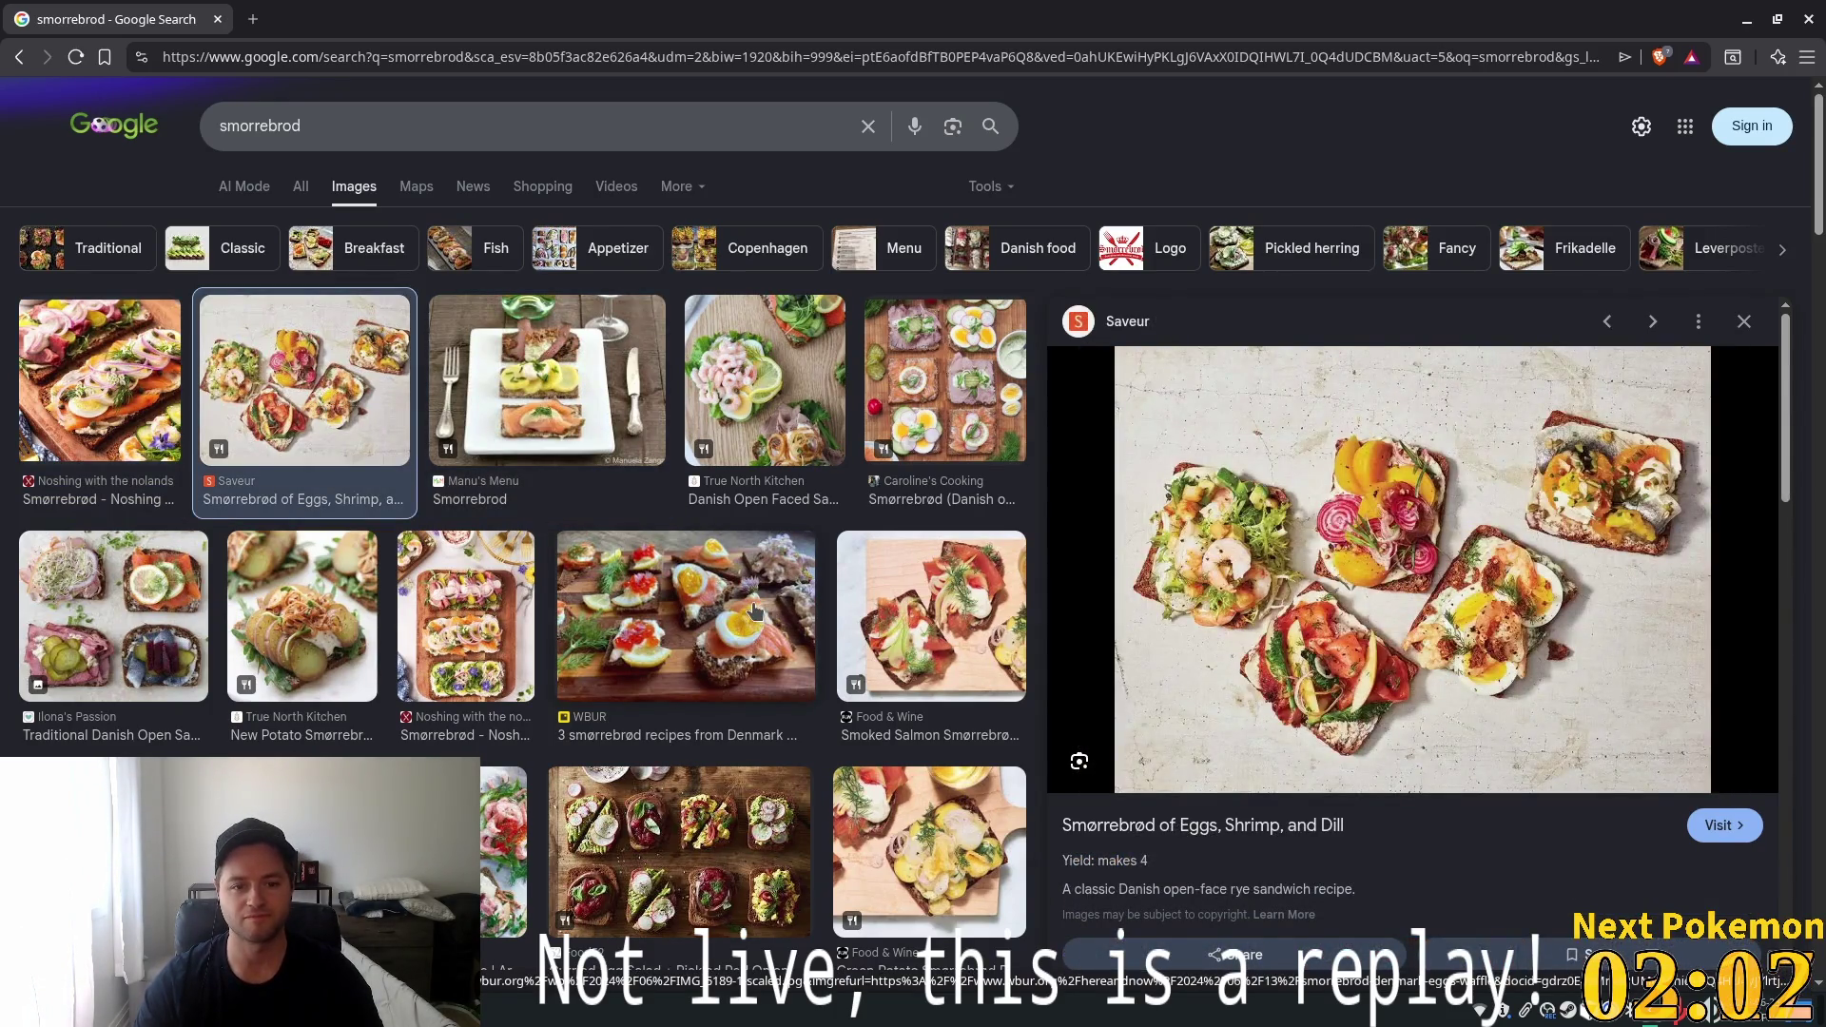
left_click(754, 612)
left_click(685, 850)
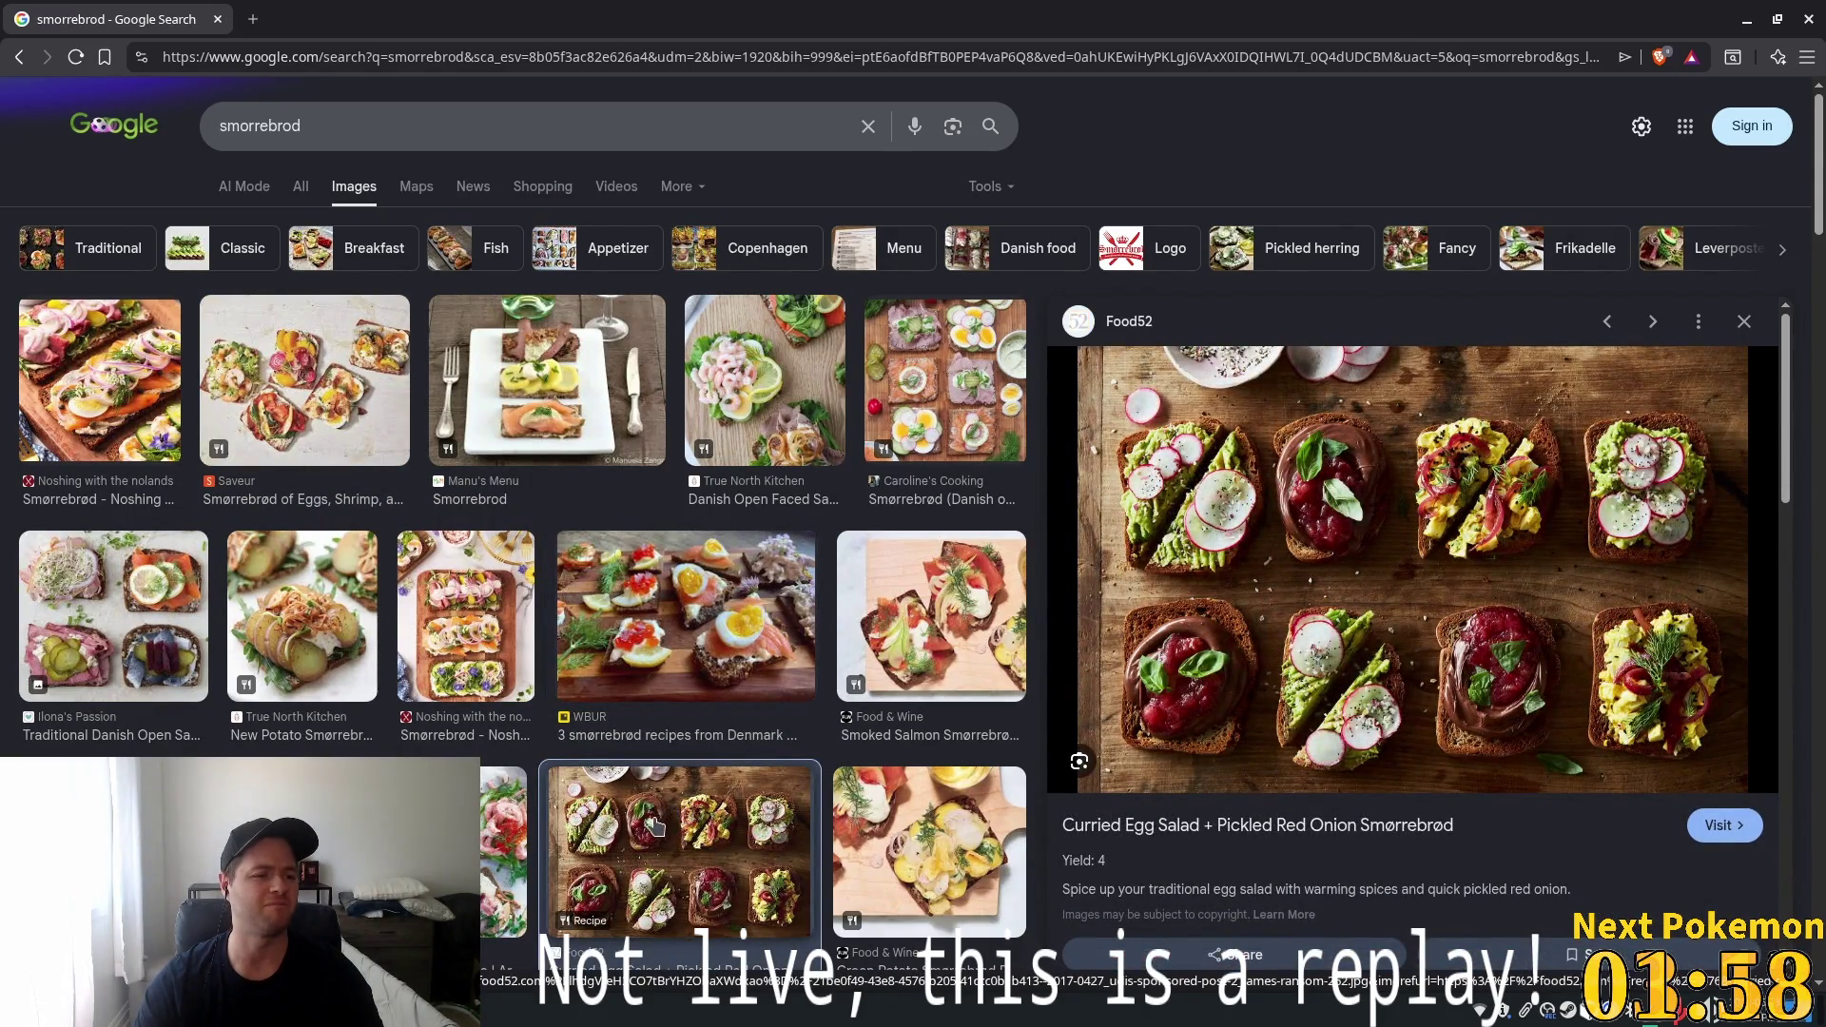
left_click(504, 847)
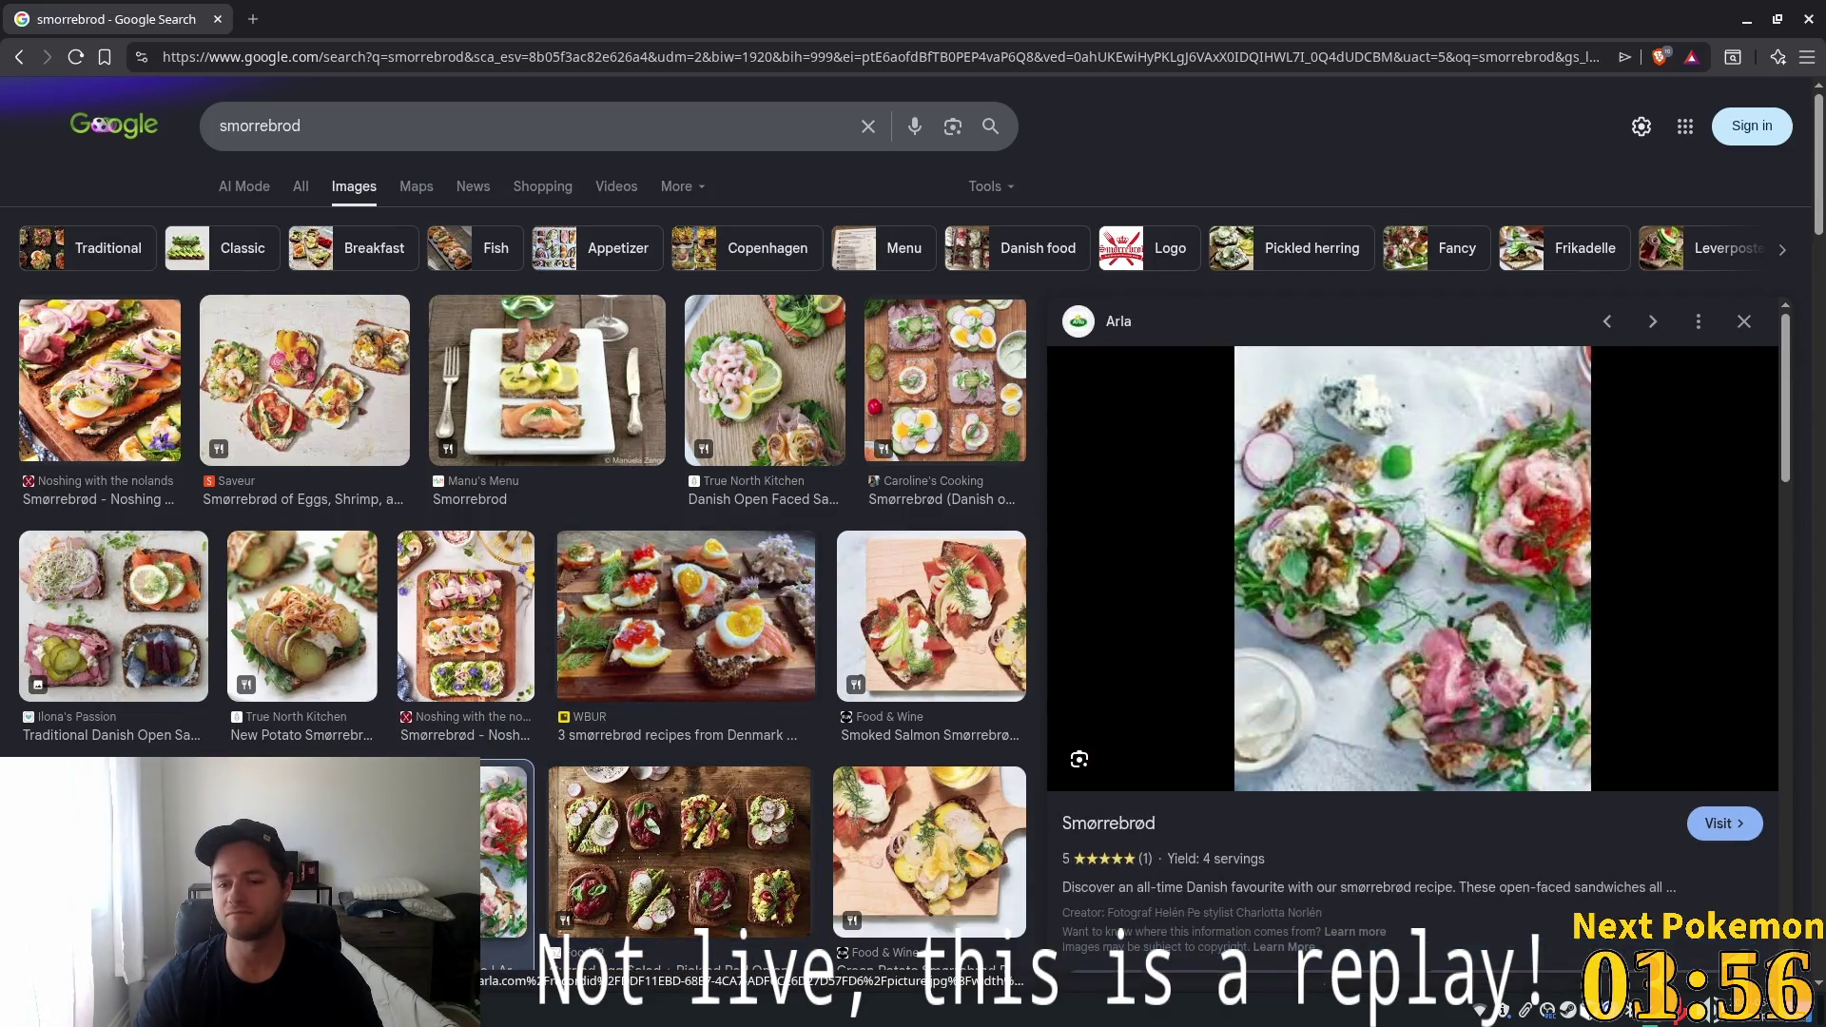
left_click(285, 847)
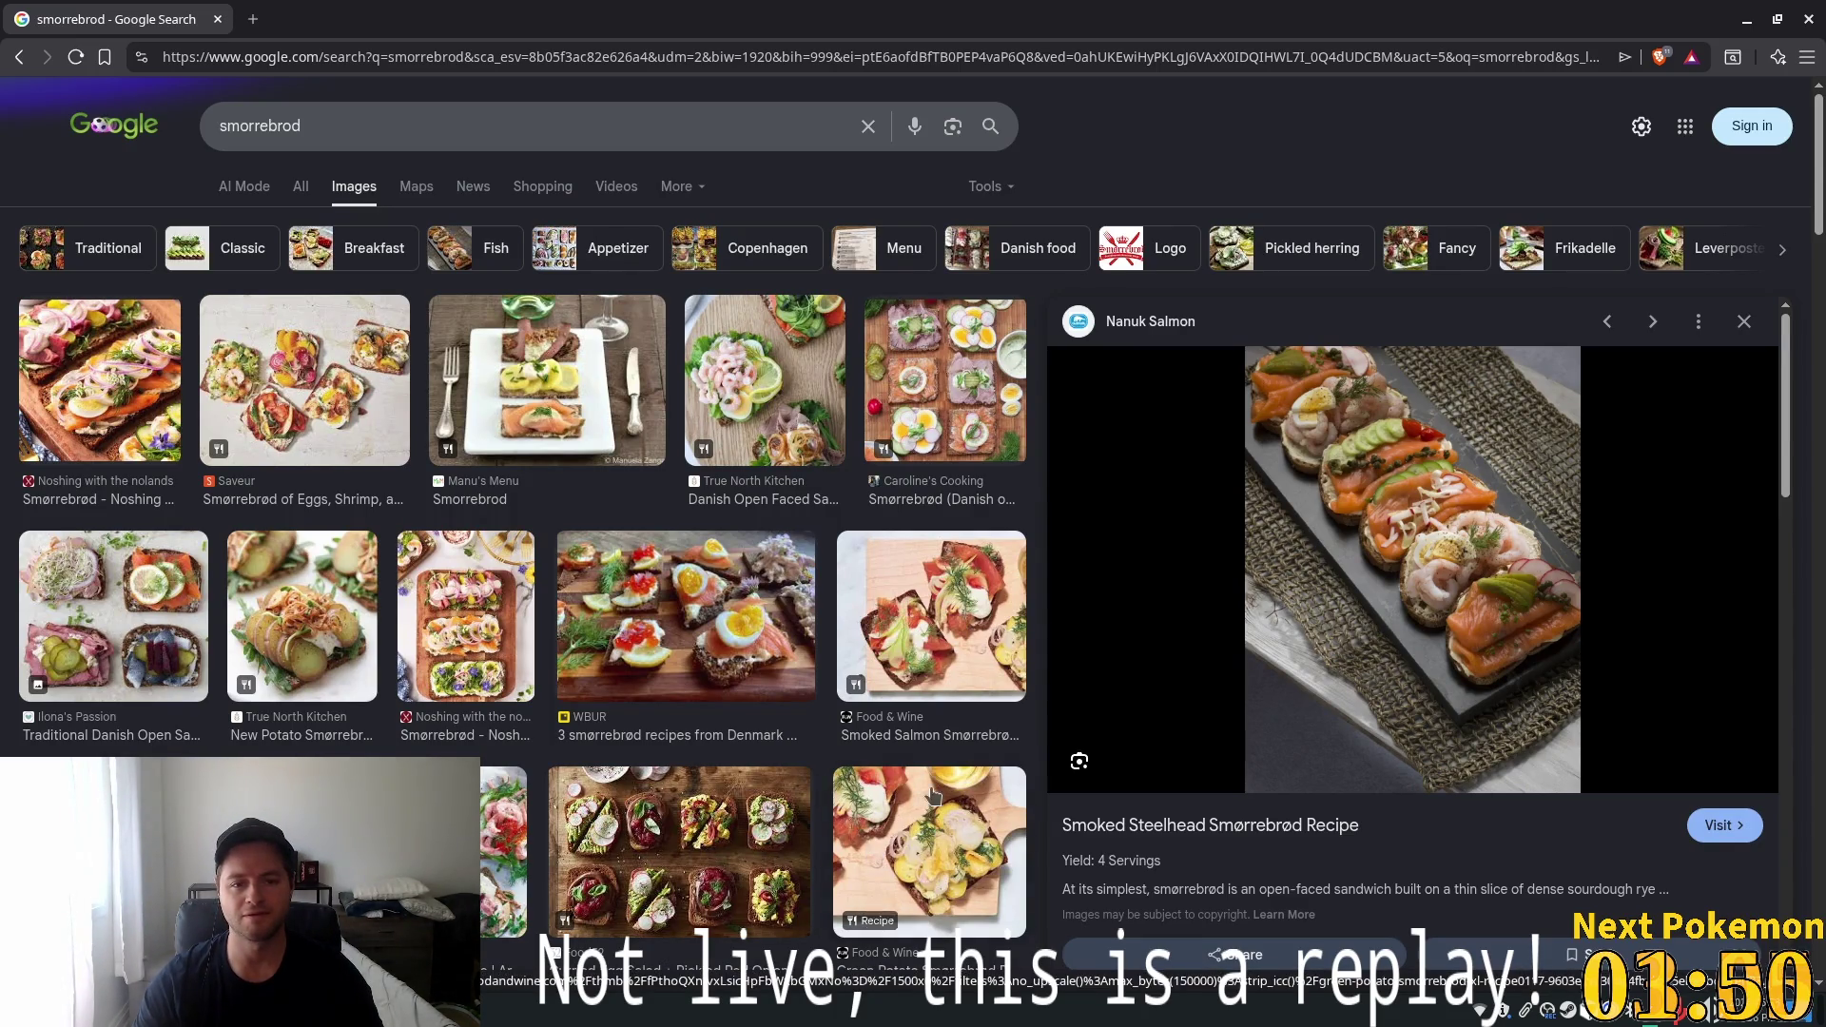
left_click(95, 851)
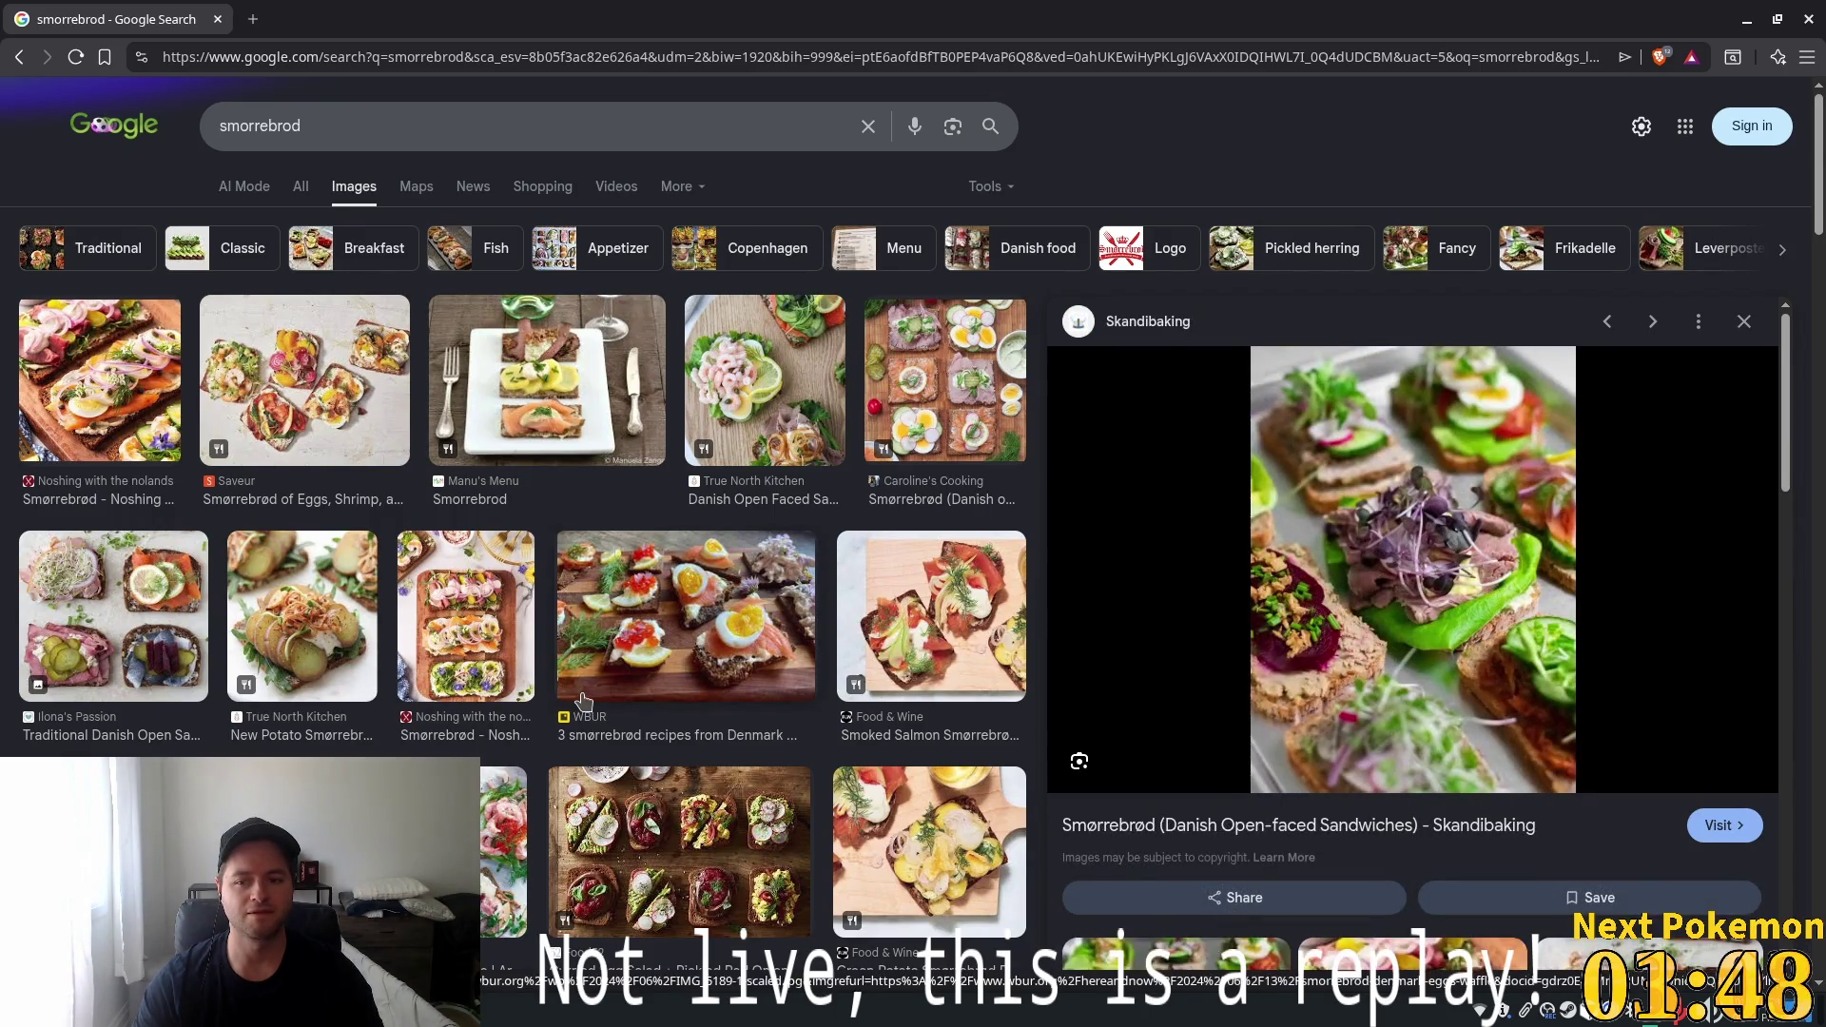
Preview the Green Kitchen Stories smørrebrød image, then close the Google Images tab
scroll(583, 701, "down", 5)
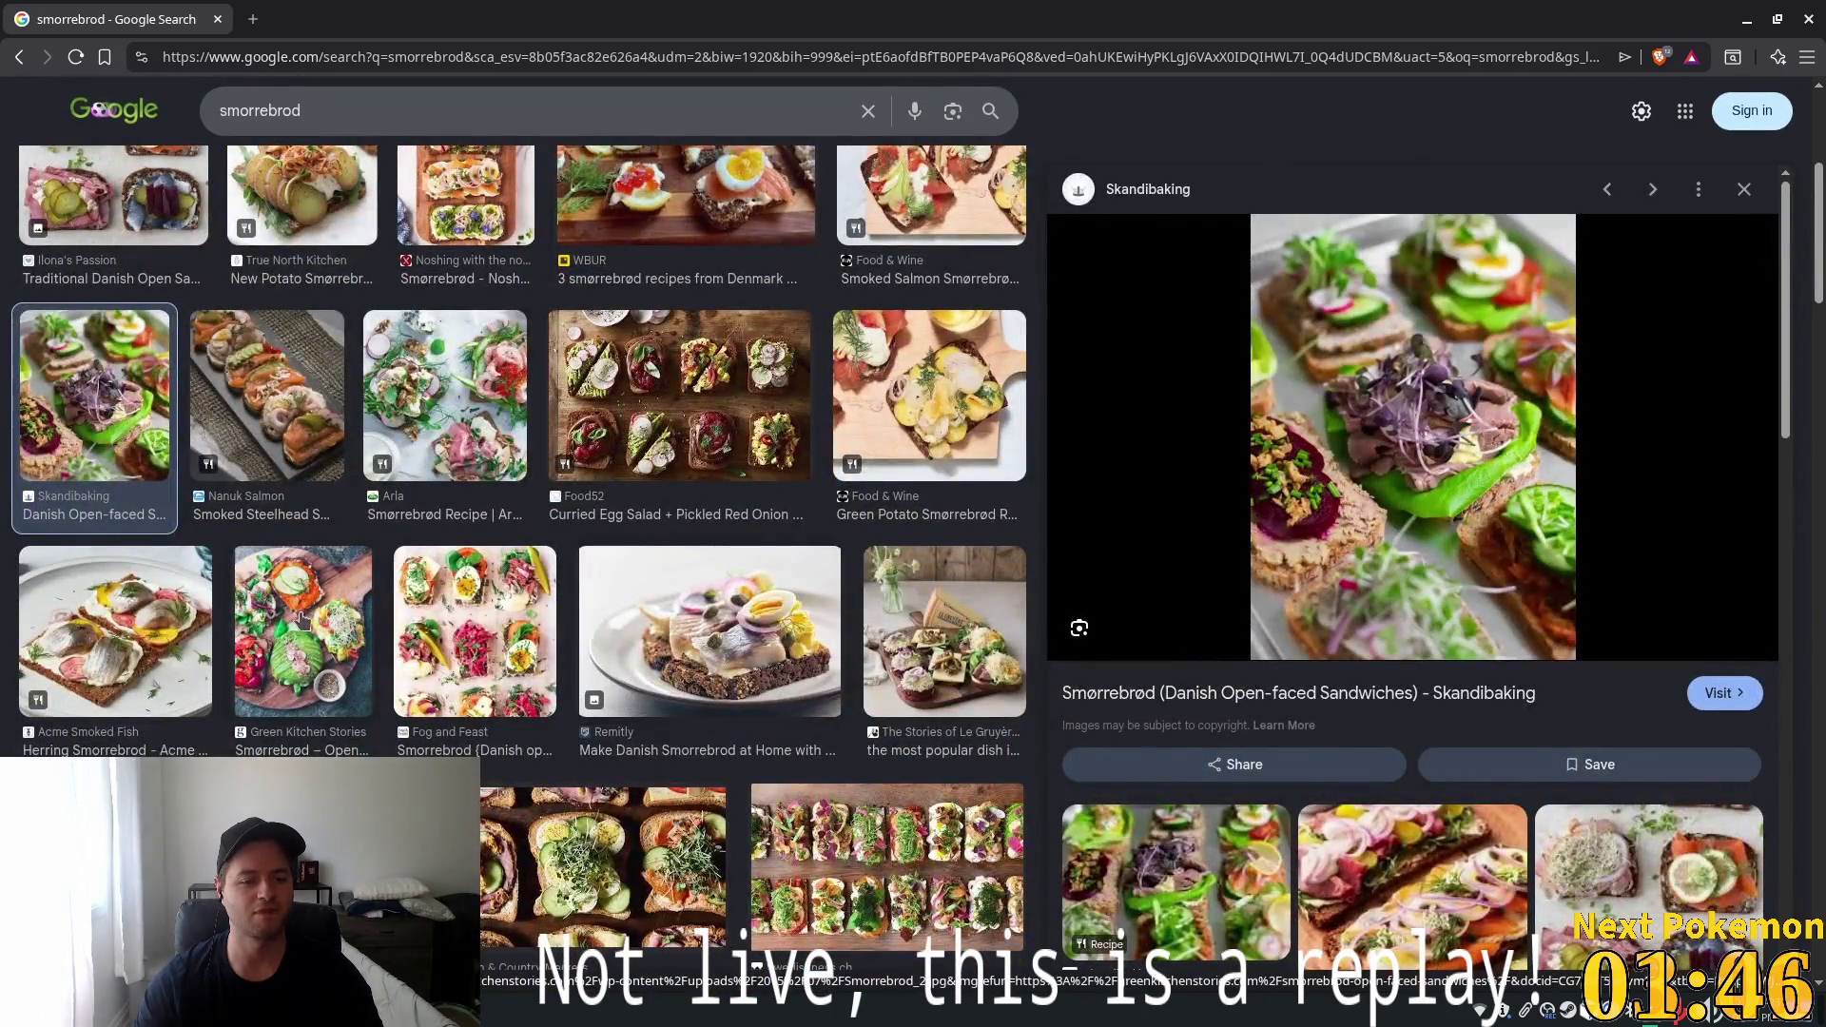
left_click(291, 612)
scroll(590, 651, "up", 5)
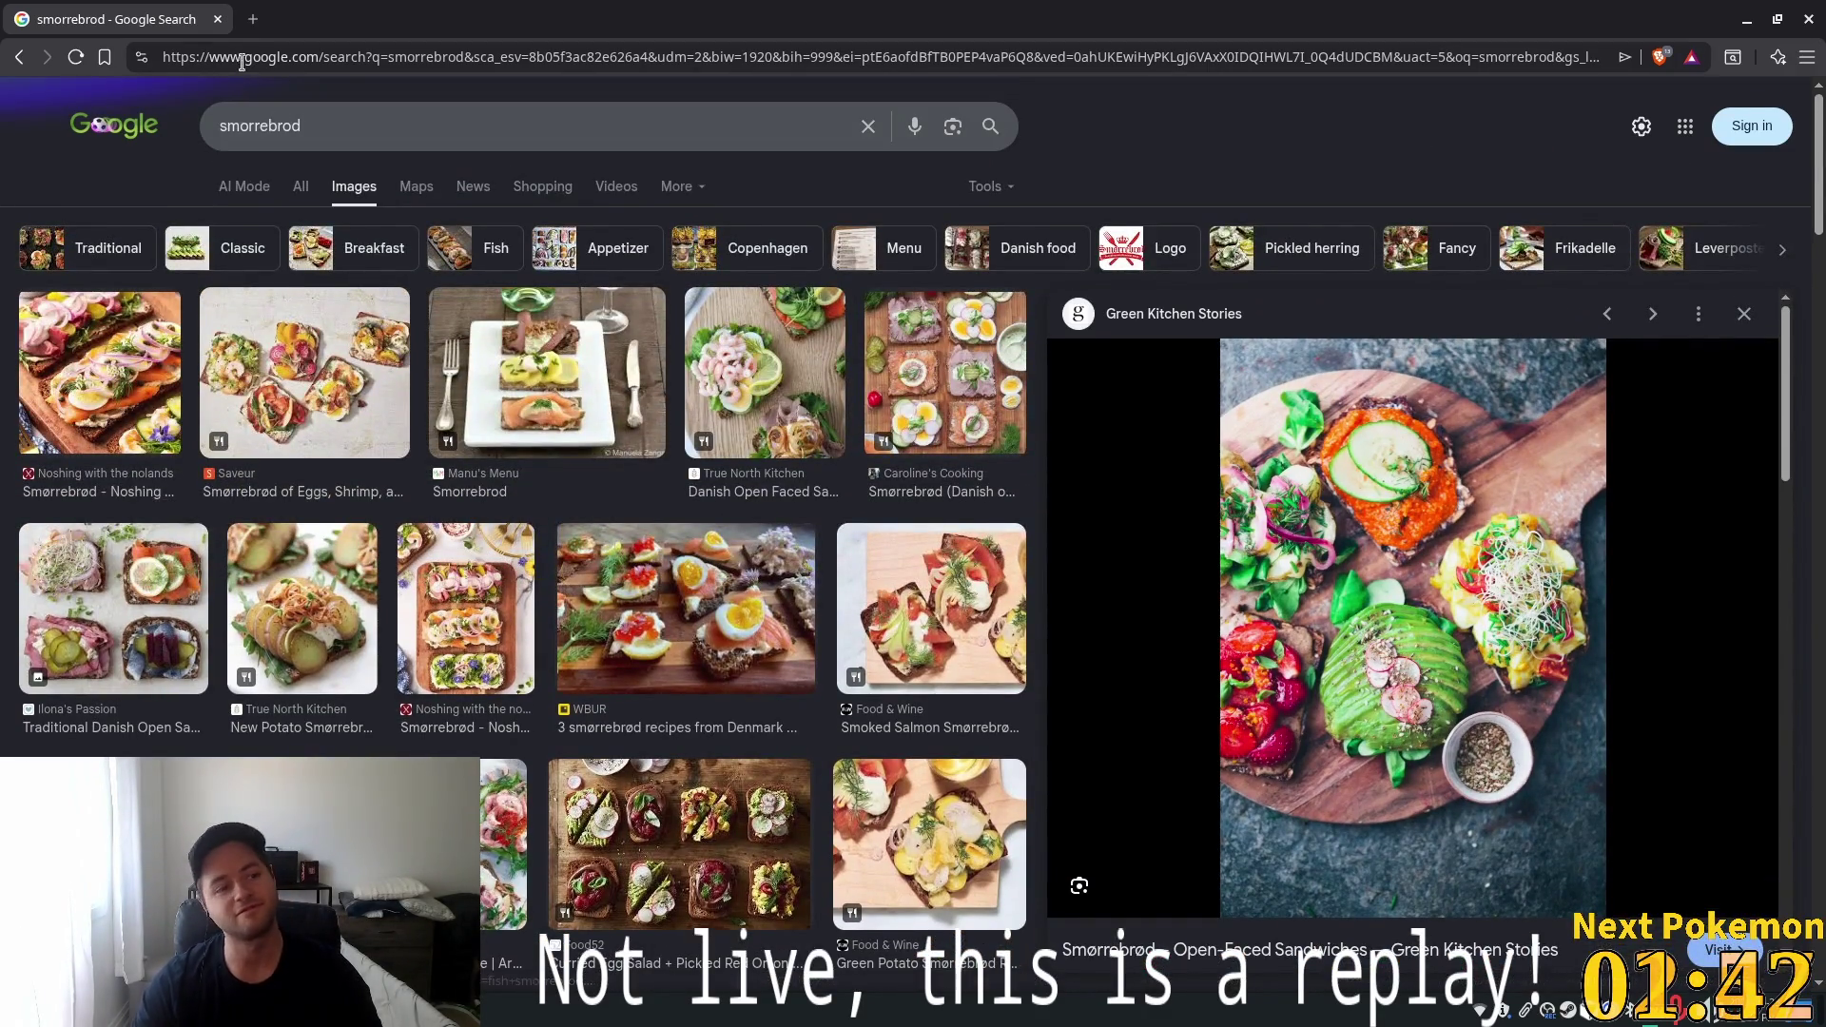
left_click(218, 20)
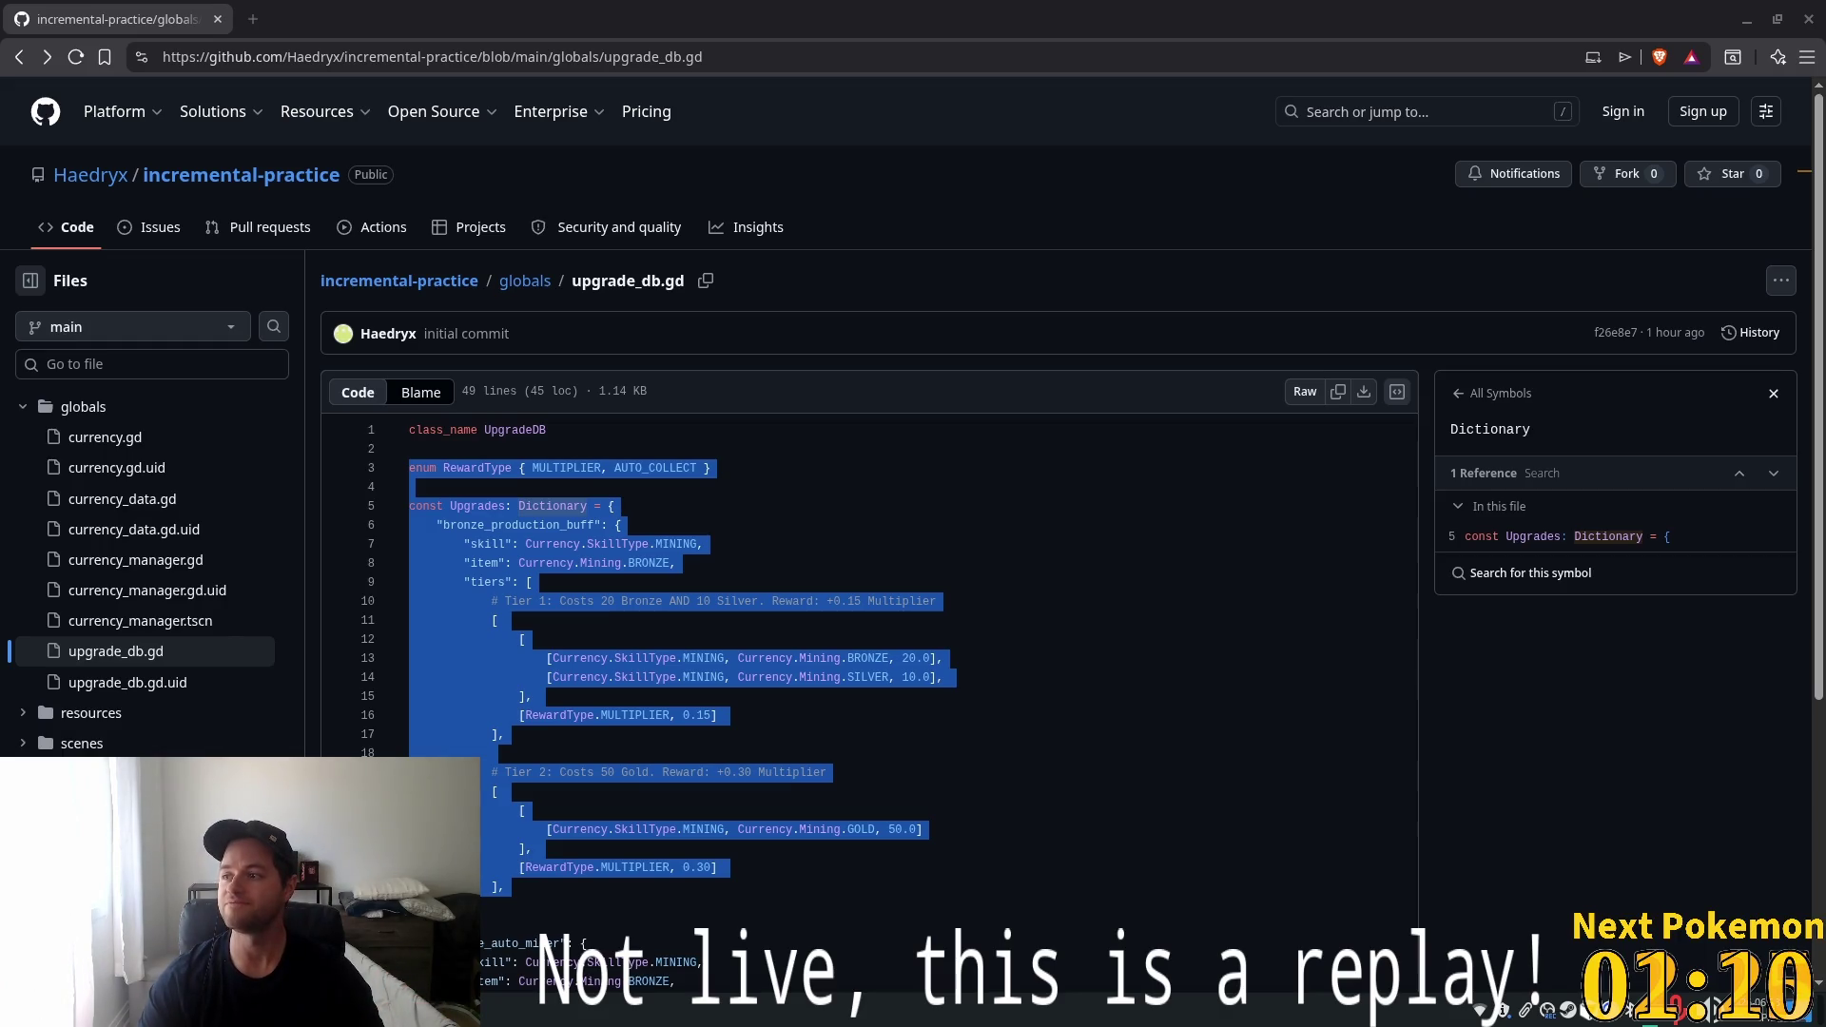
mouse_move(1822, 513)
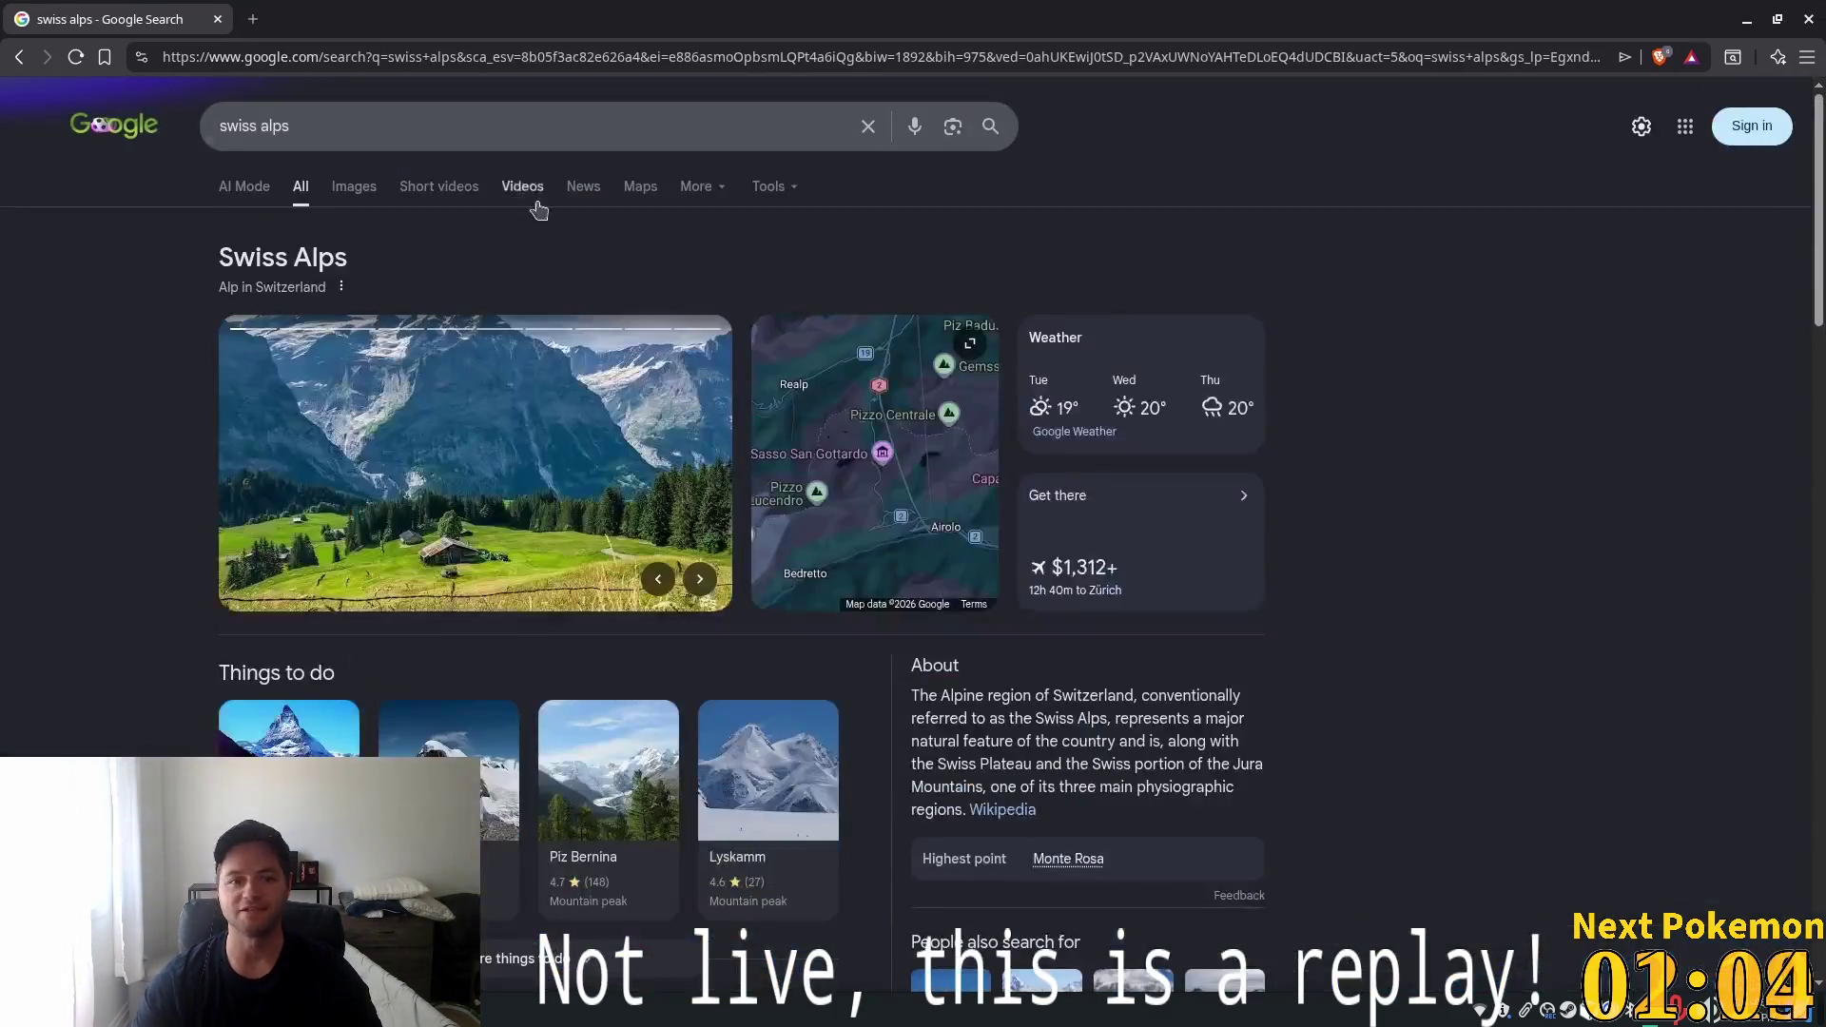
Browse swiss alps image results: summer village, AlpinBus resort, train viaduct and Matterhorn reflection
left_click(354, 186)
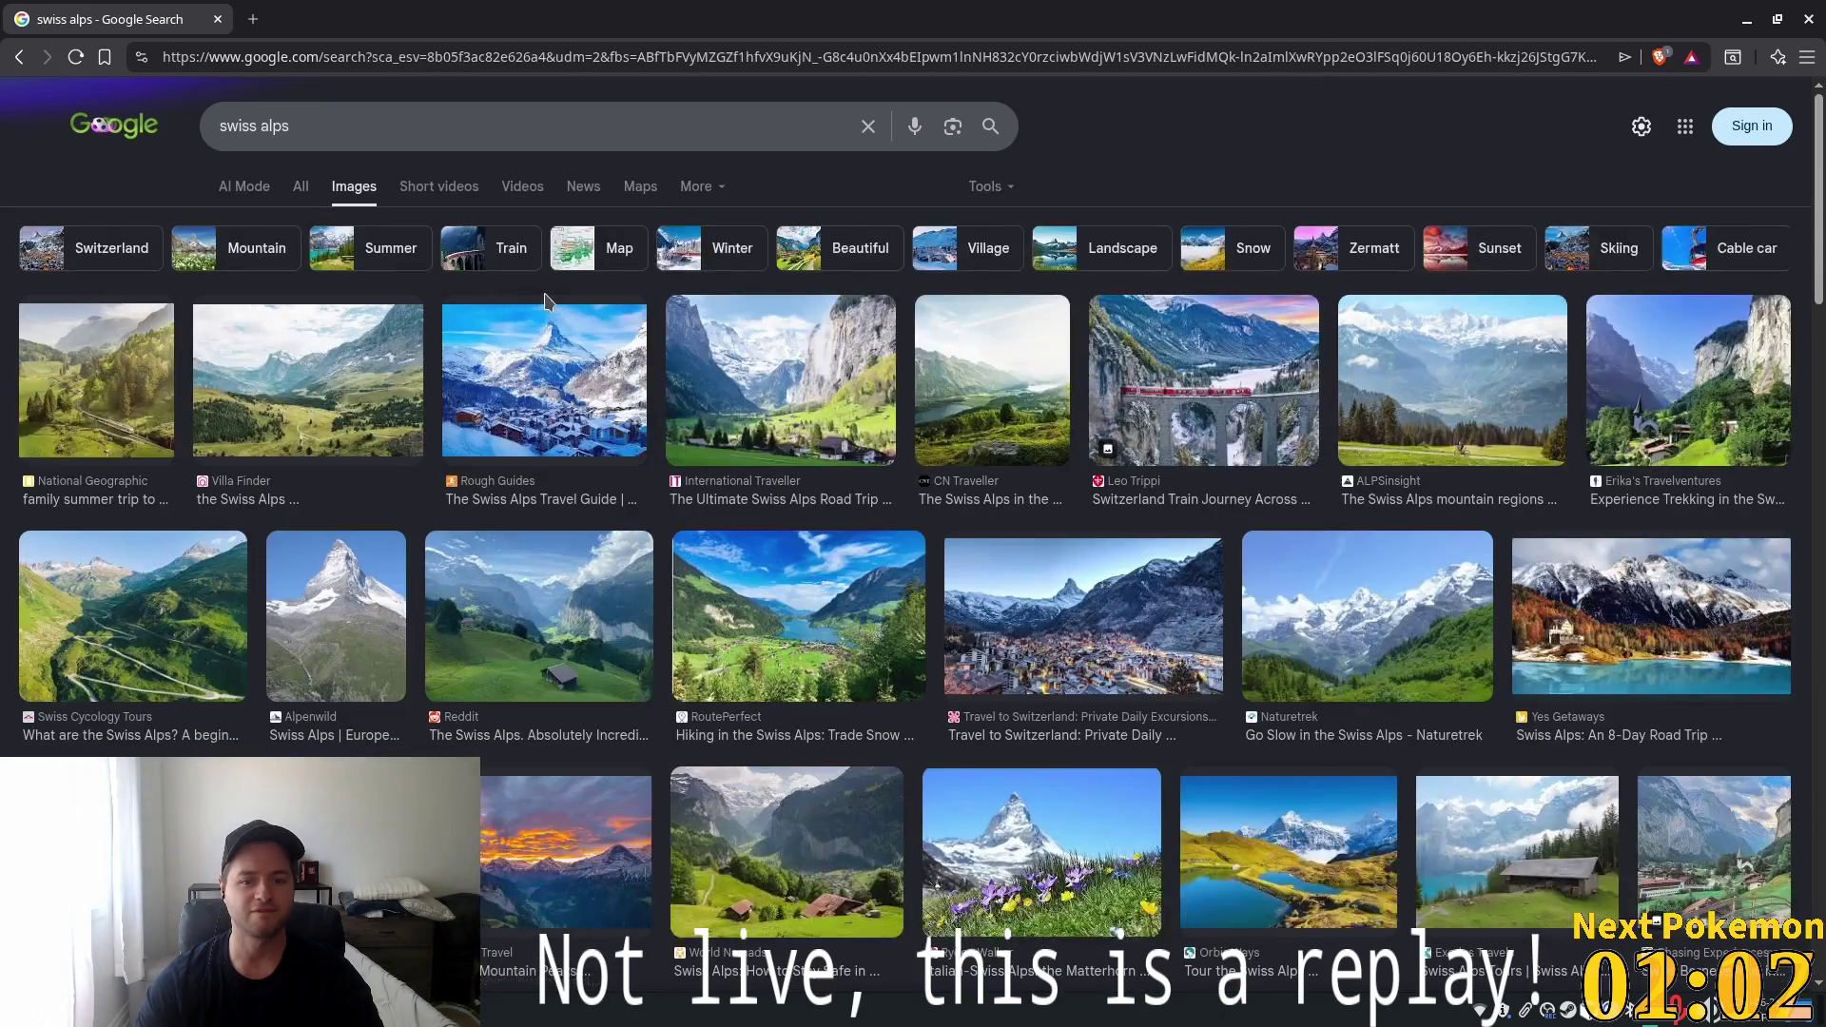
scroll(599, 353, "down", 3)
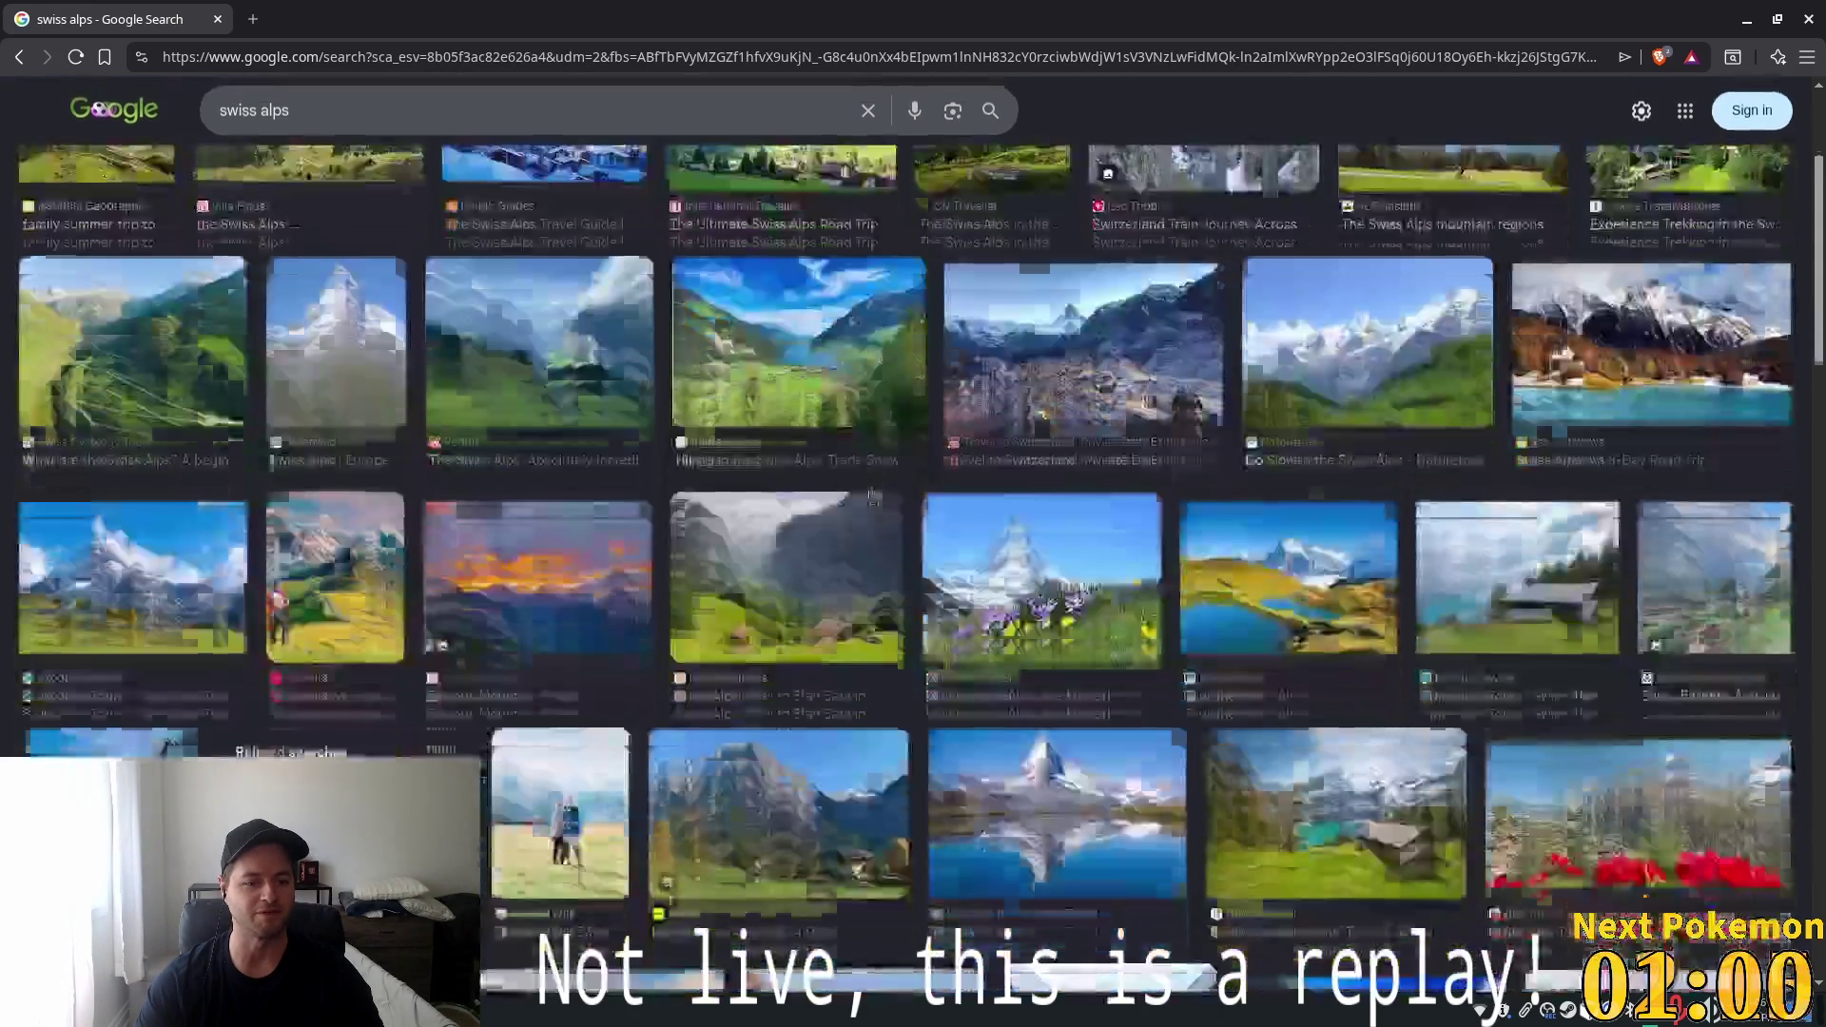
scroll(868, 516, "down", 5)
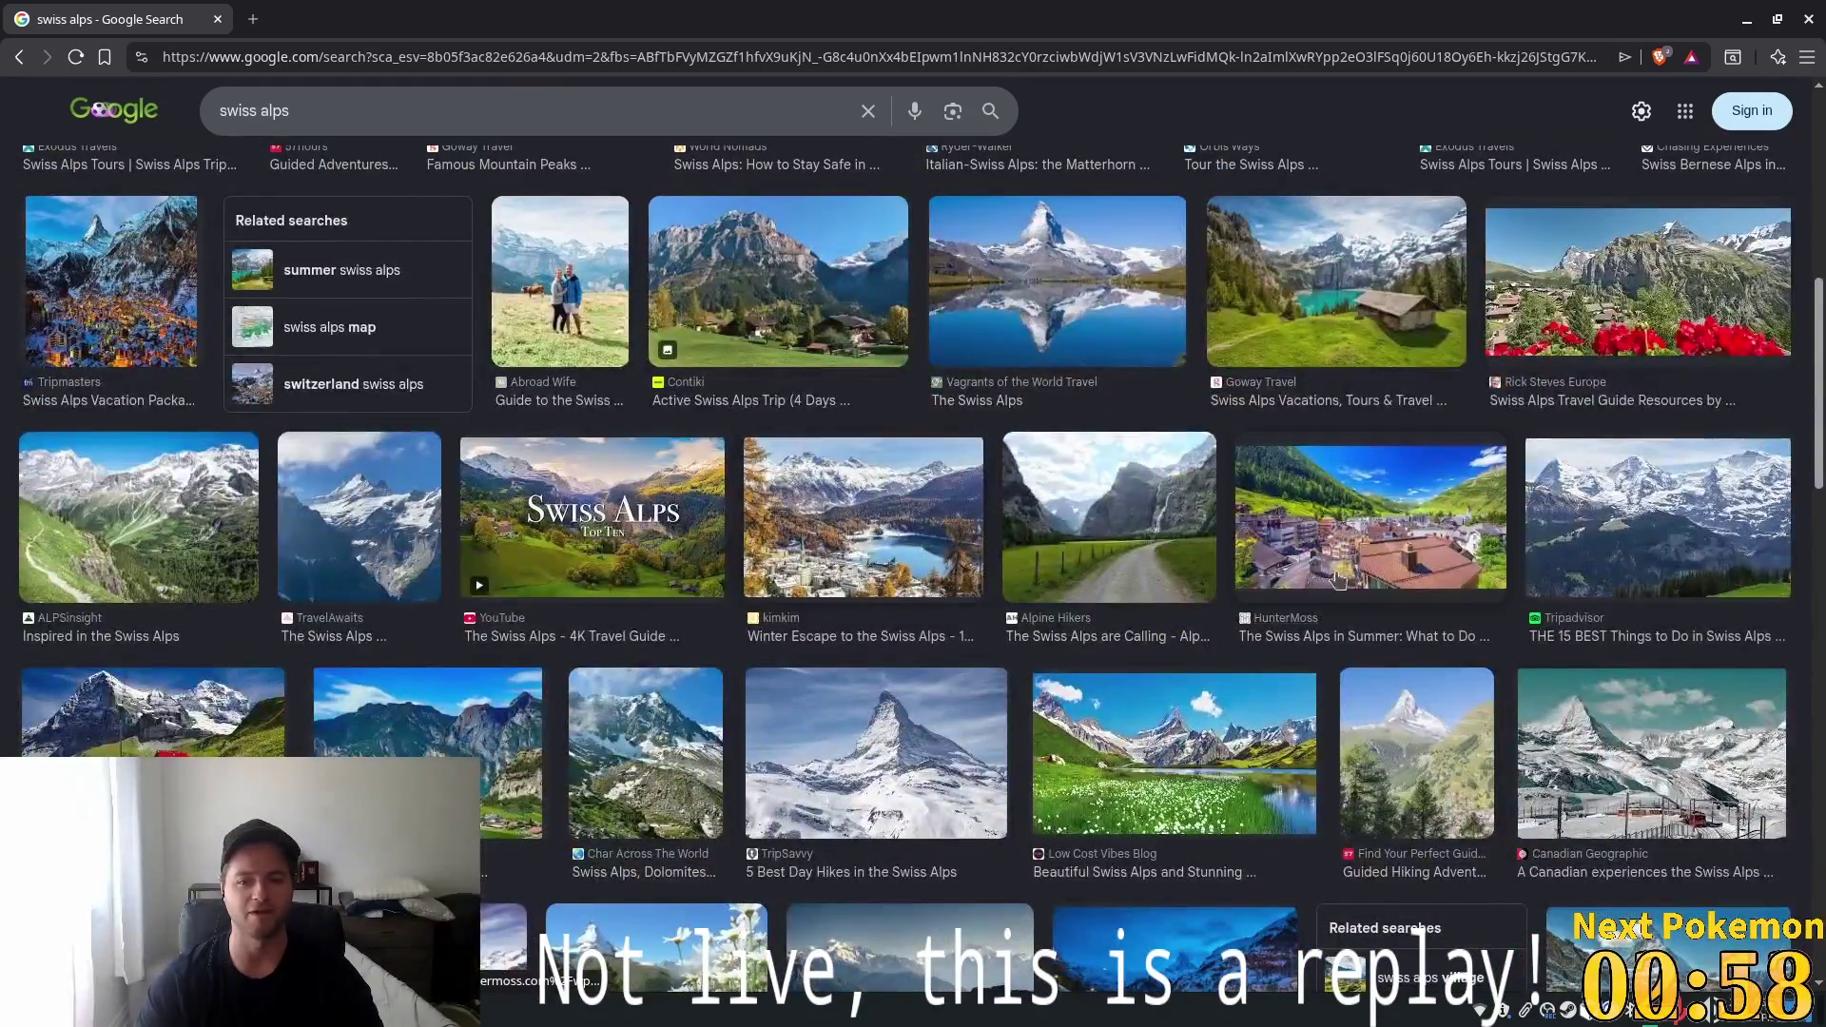
left_click(1242, 609)
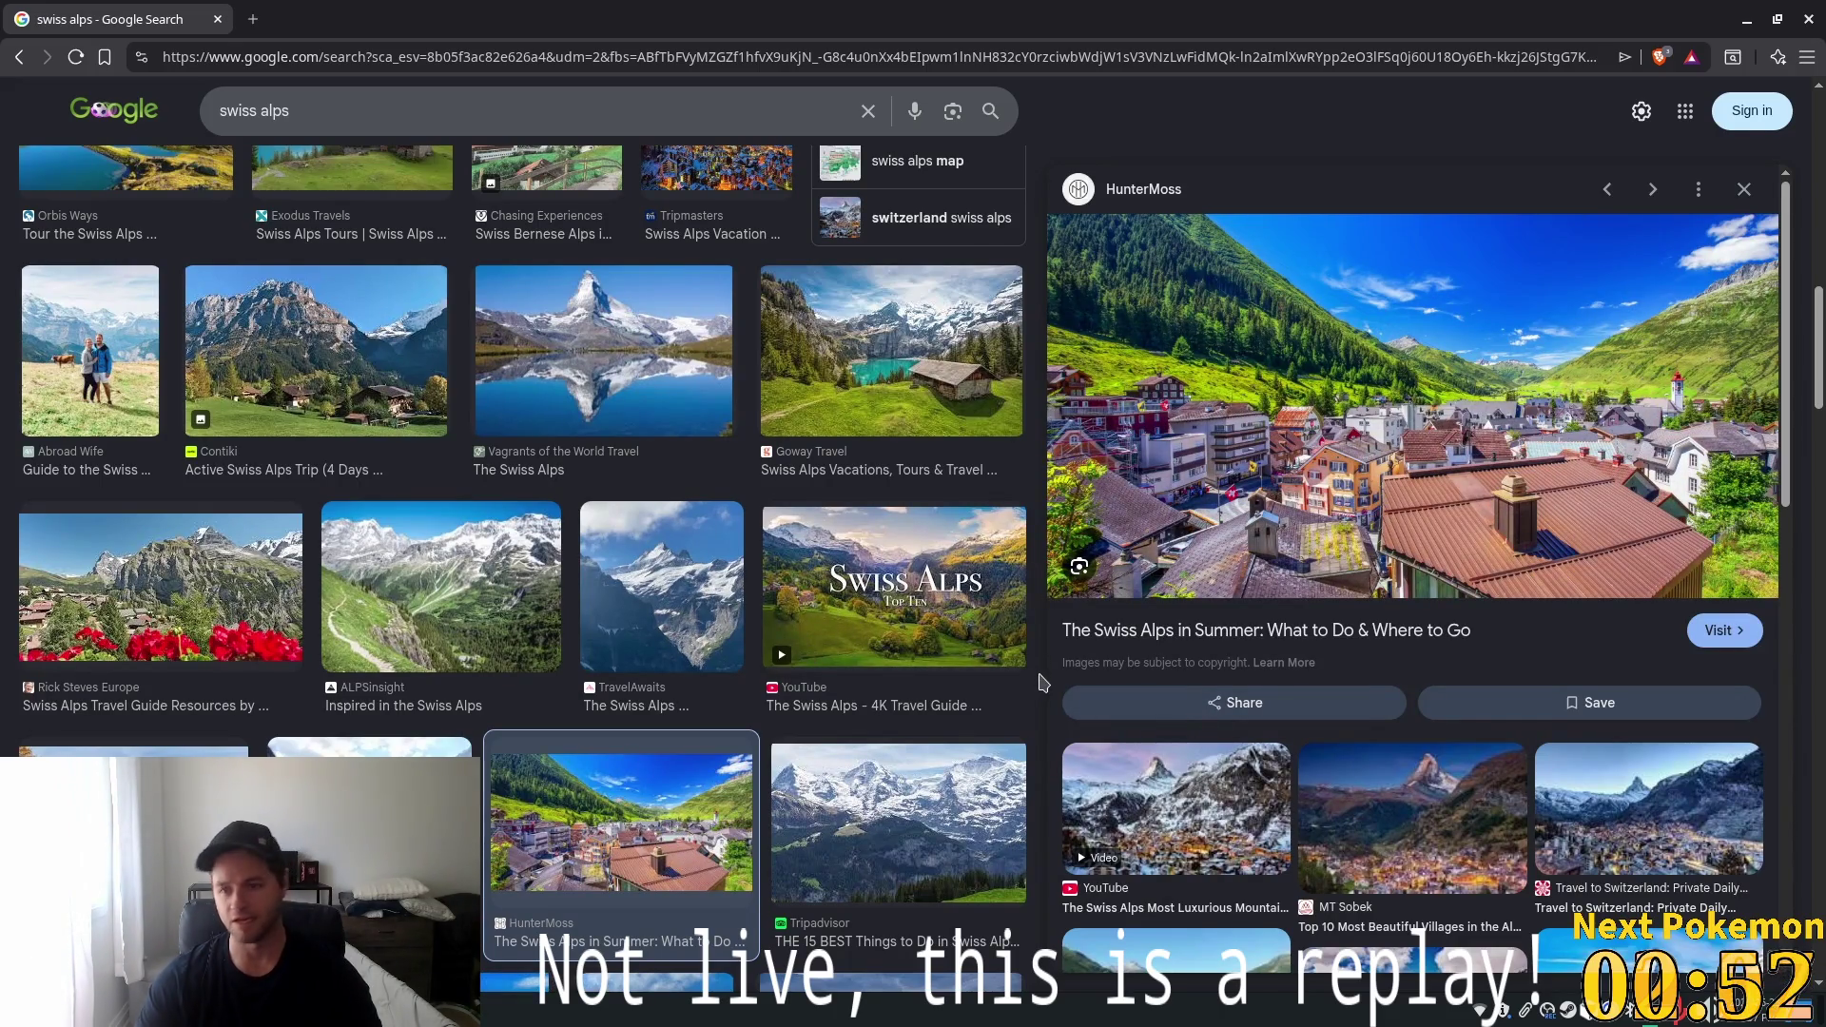
scroll(1046, 687, "down", 7)
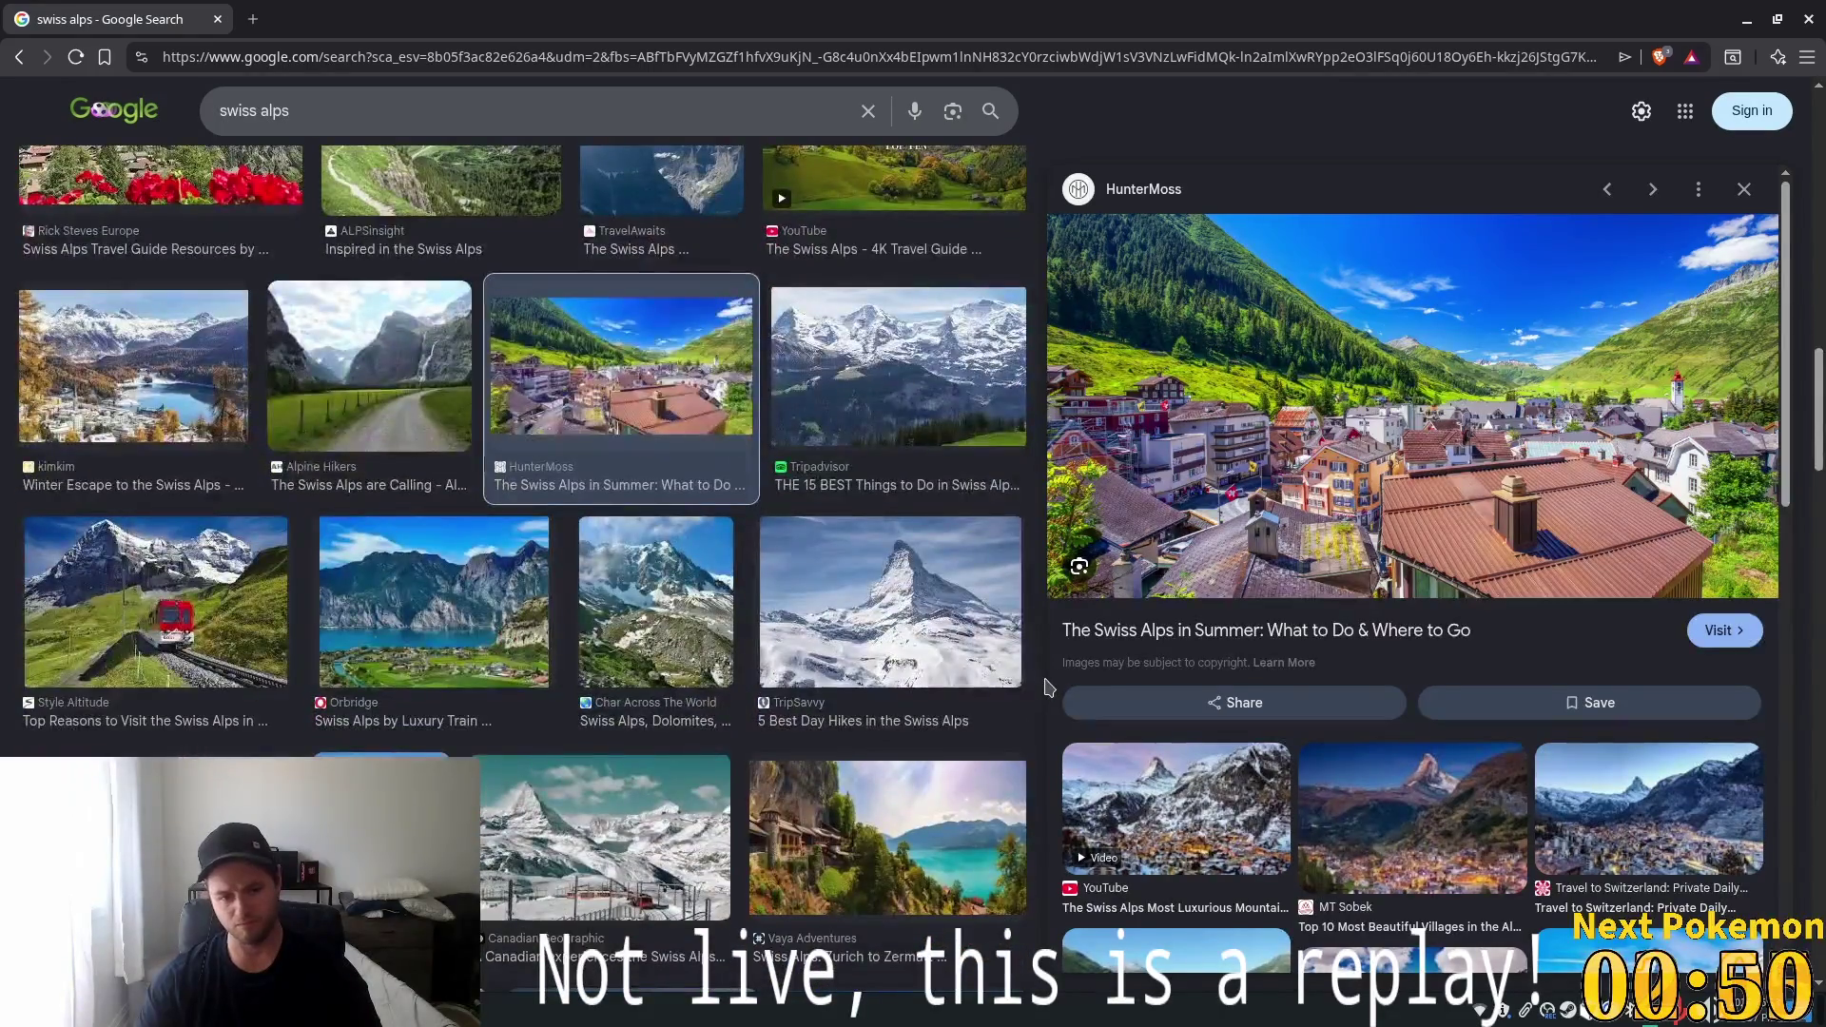
scroll(1046, 687, "down", 2)
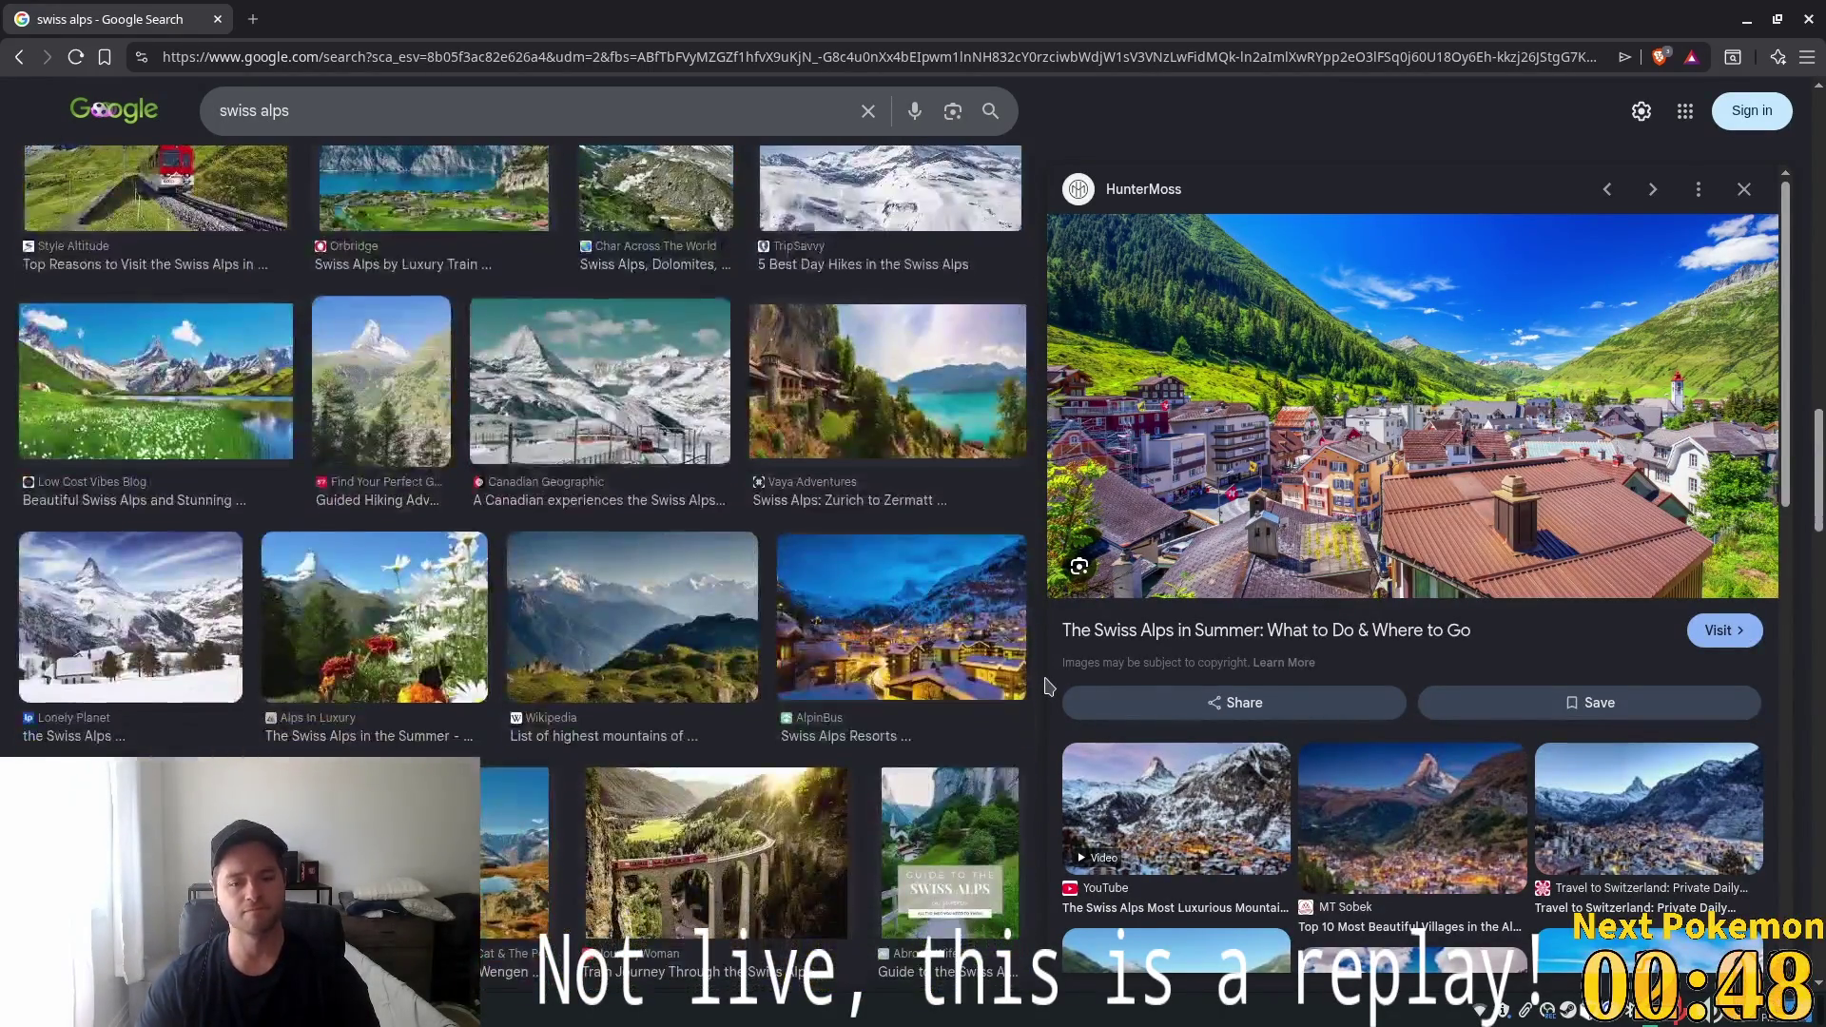
left_click(899, 597)
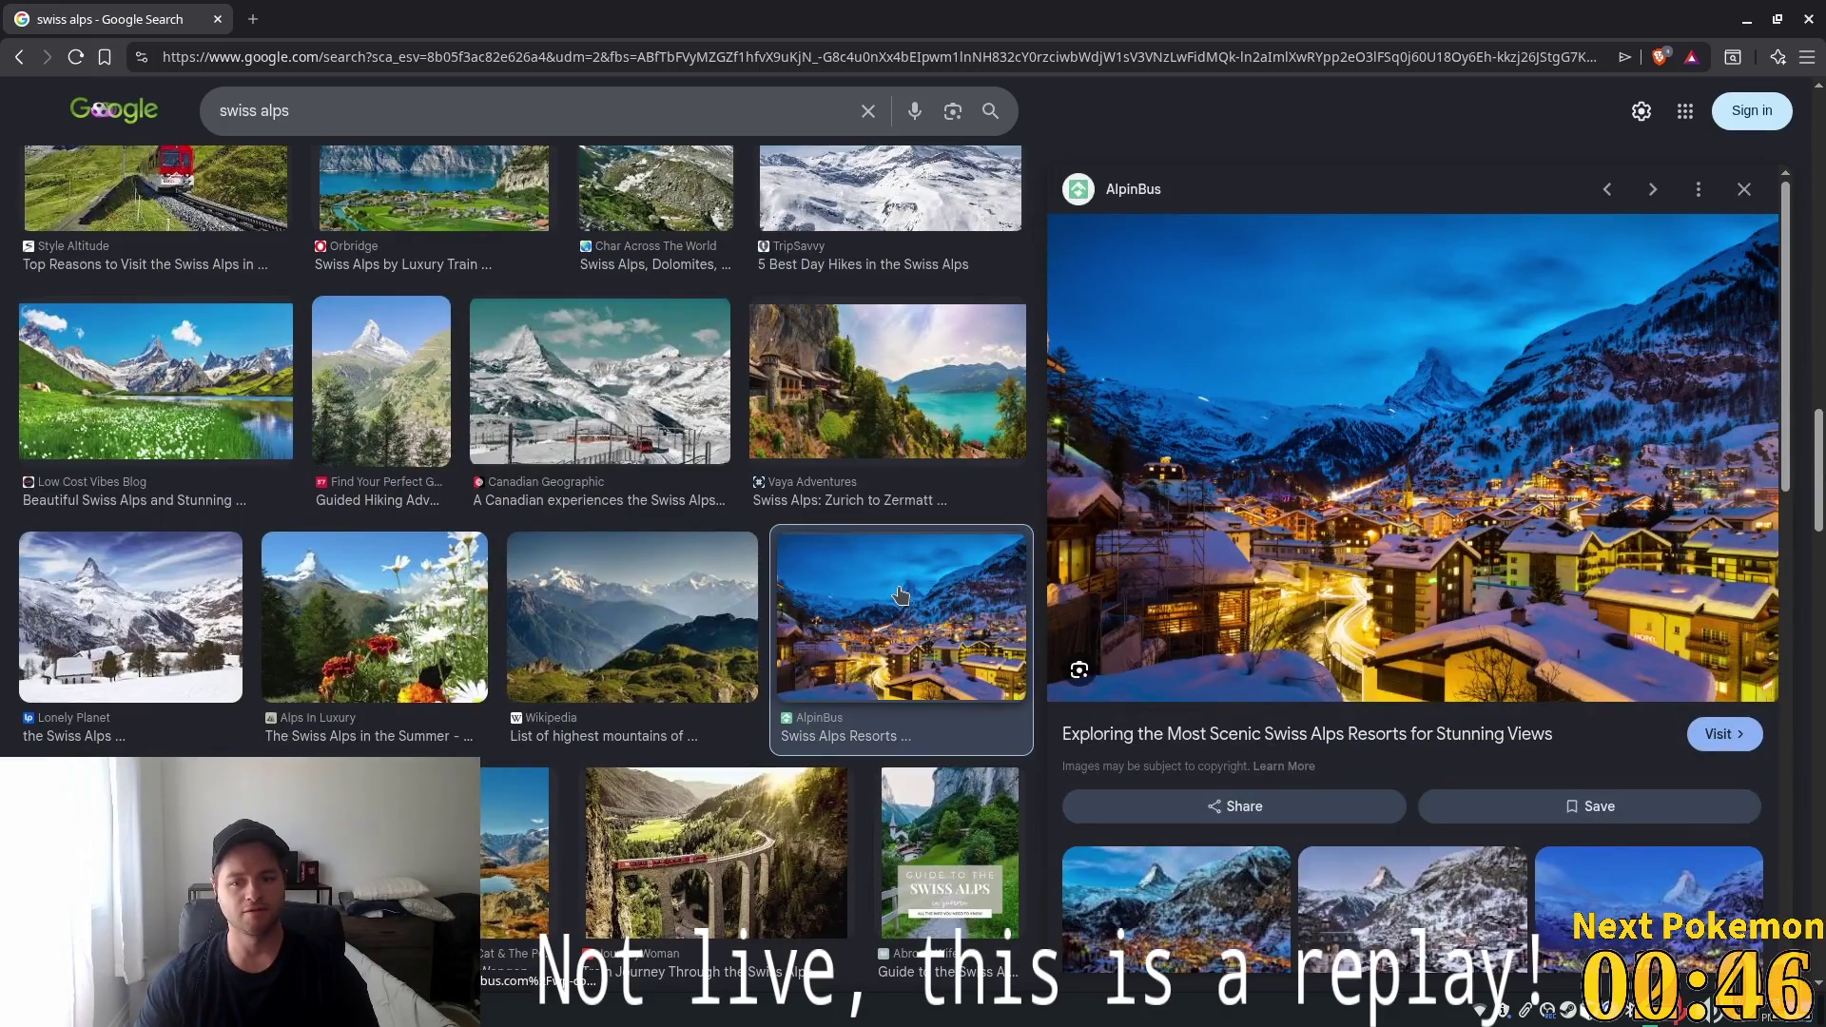
left_click(668, 782)
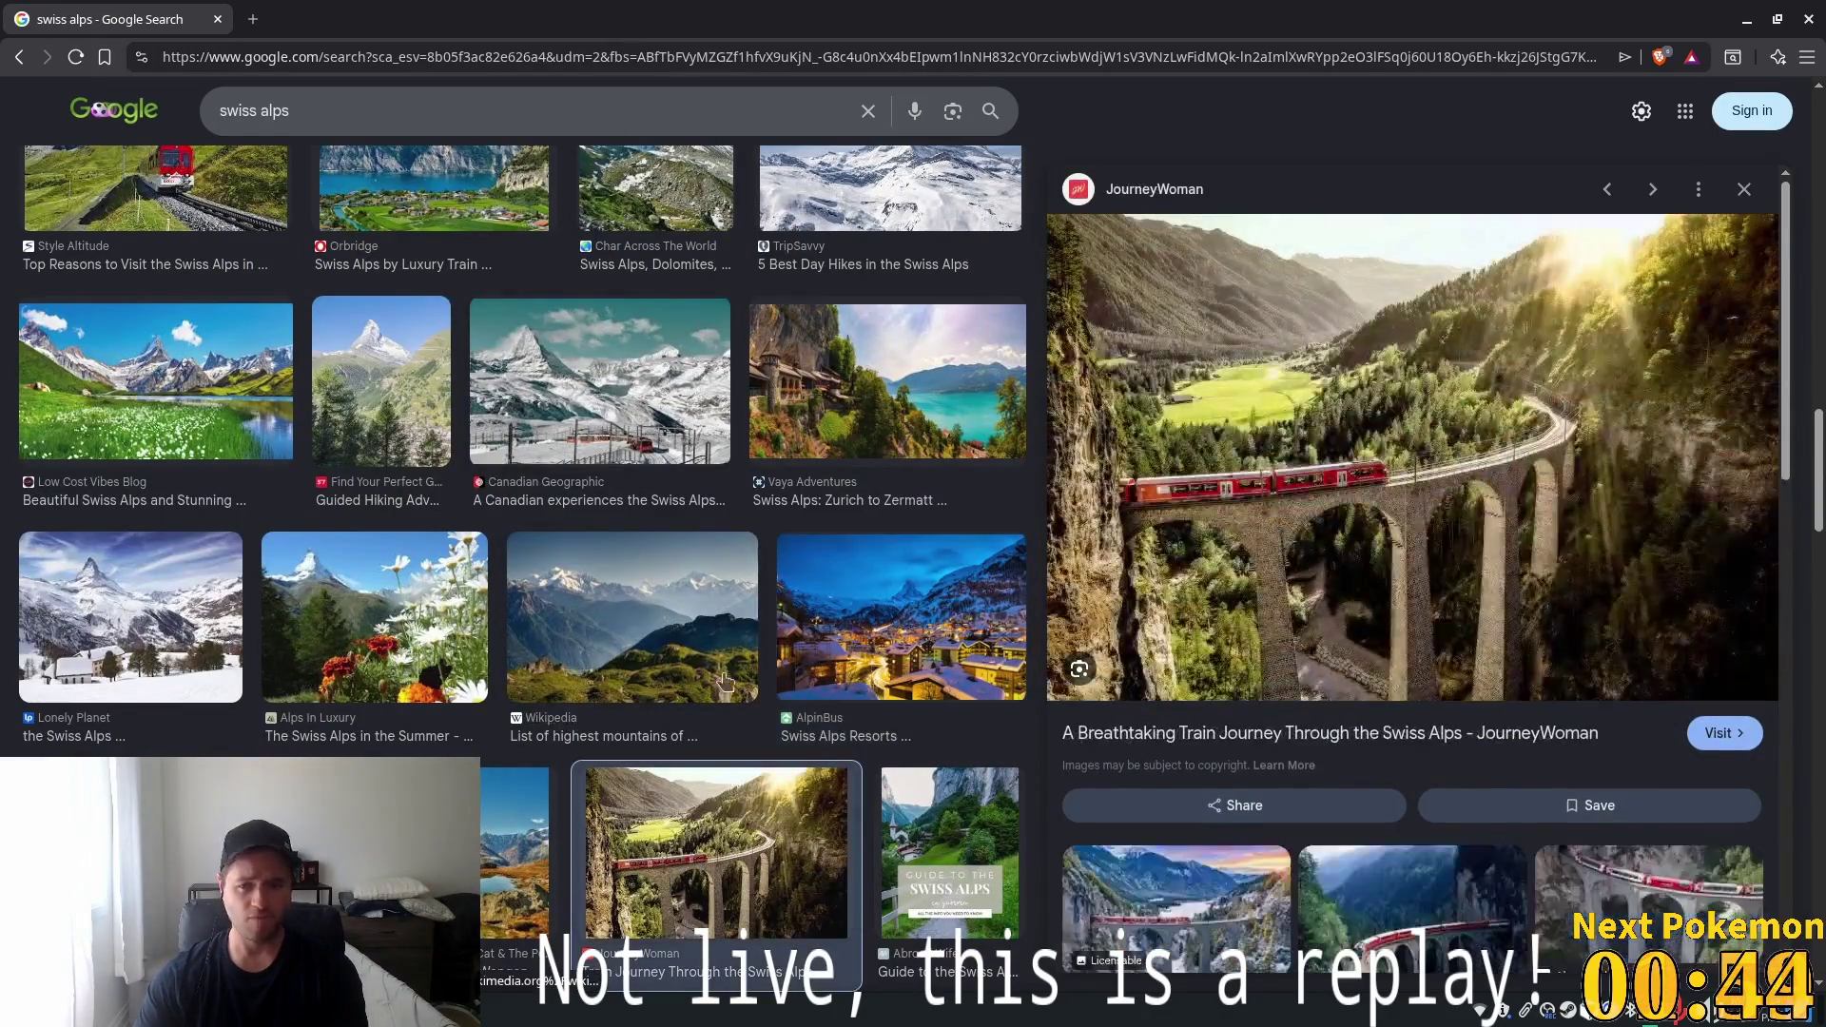
key("Left")
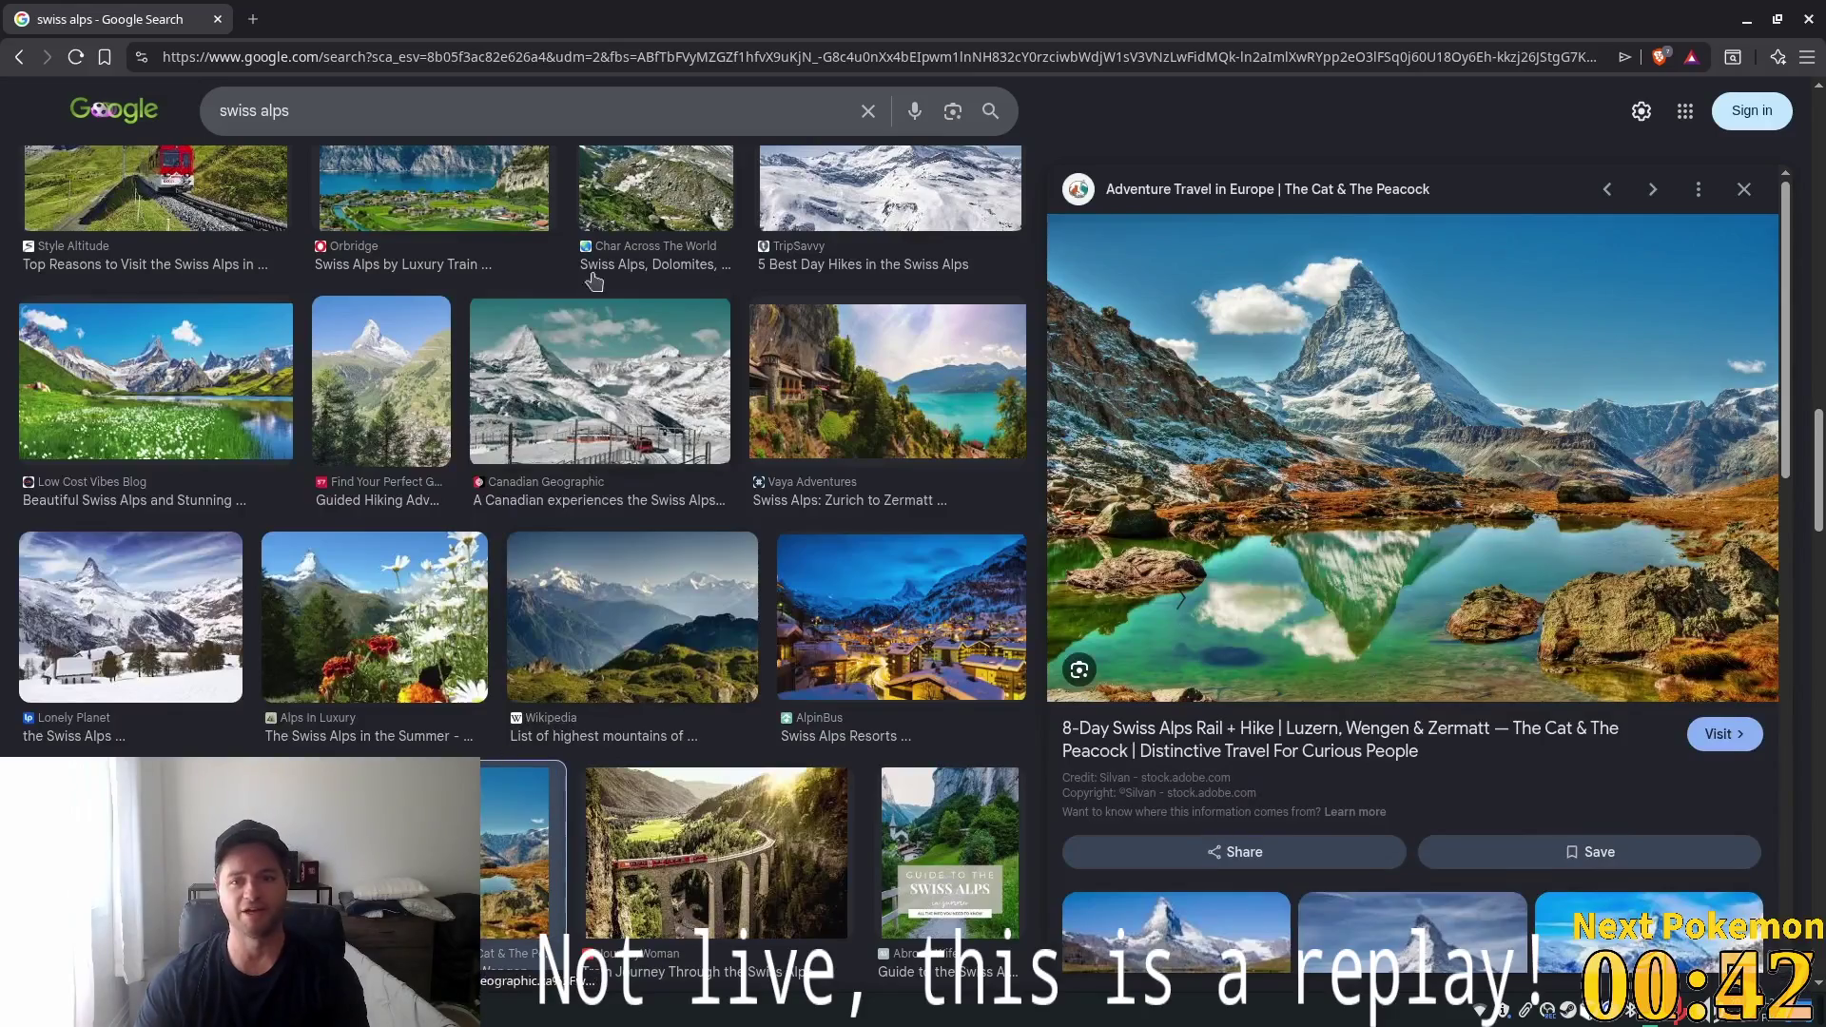
Clear the selection in GitHub's upgrade_db.gd, then switch to the Godot editor
key("alt+Tab")
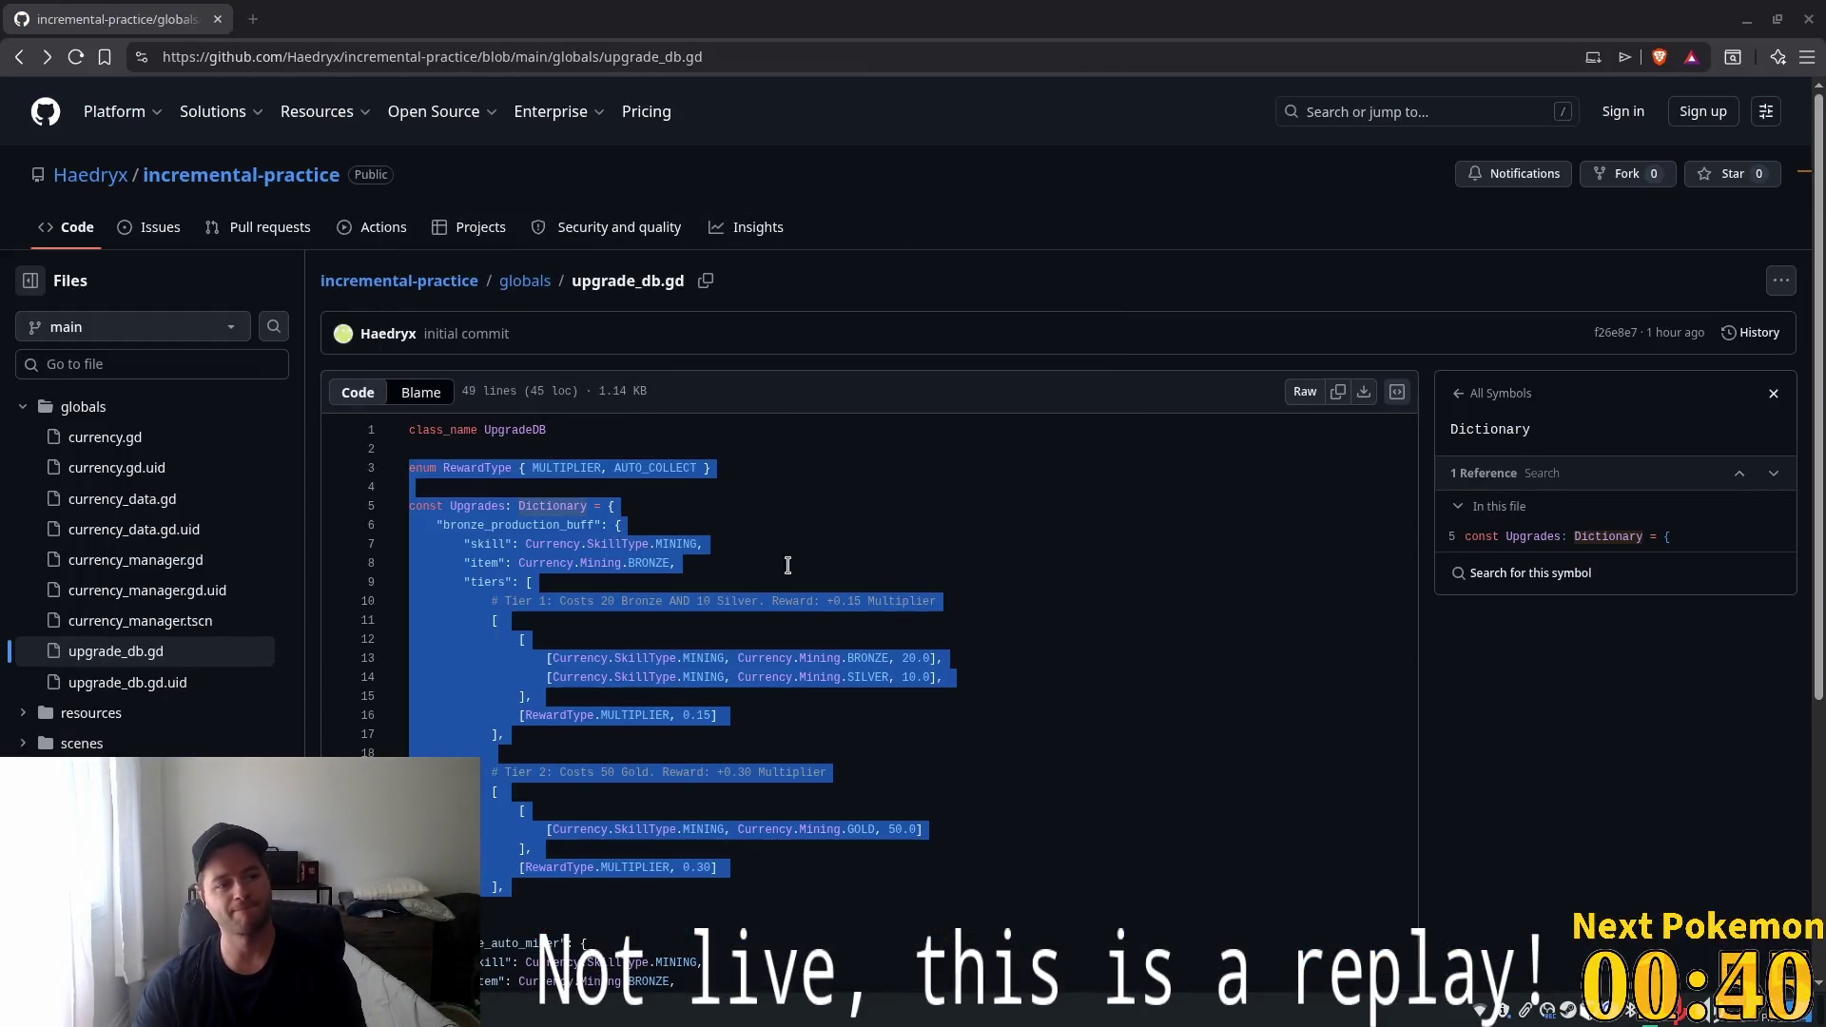
left_click(1120, 188)
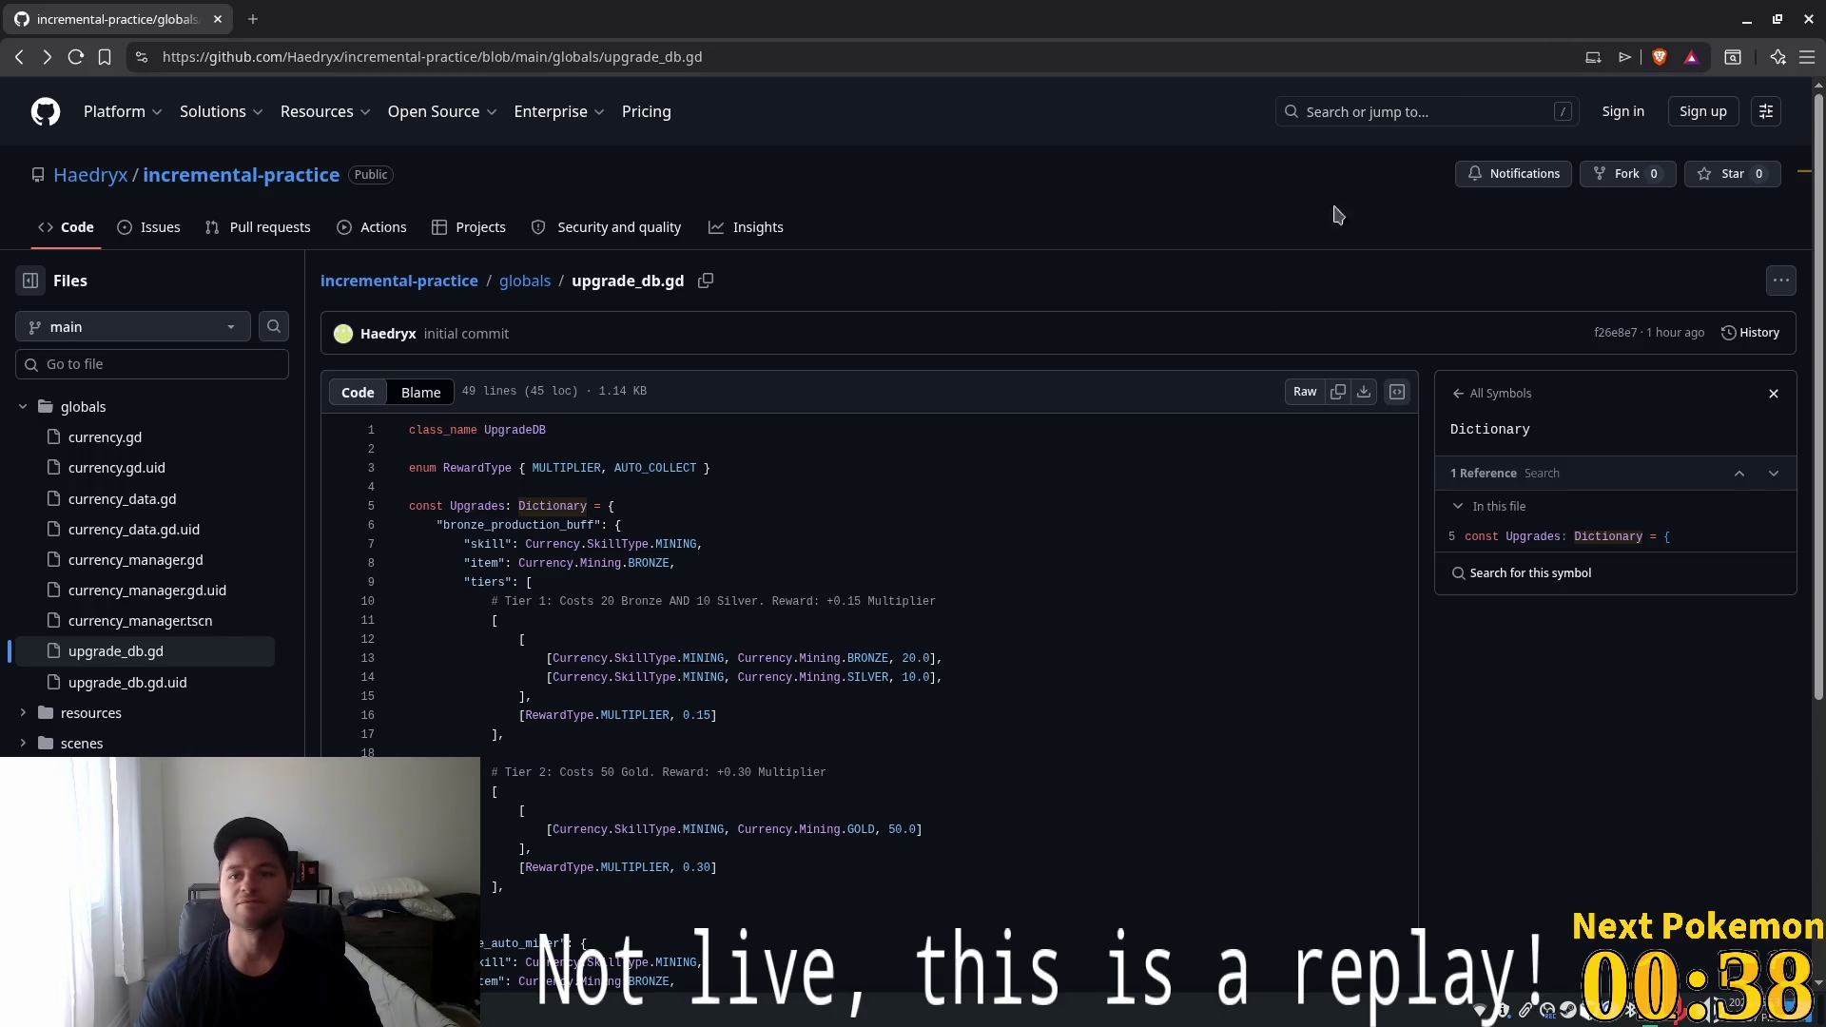
key("alt+Tab")
scroll(864, 464, "down", 10)
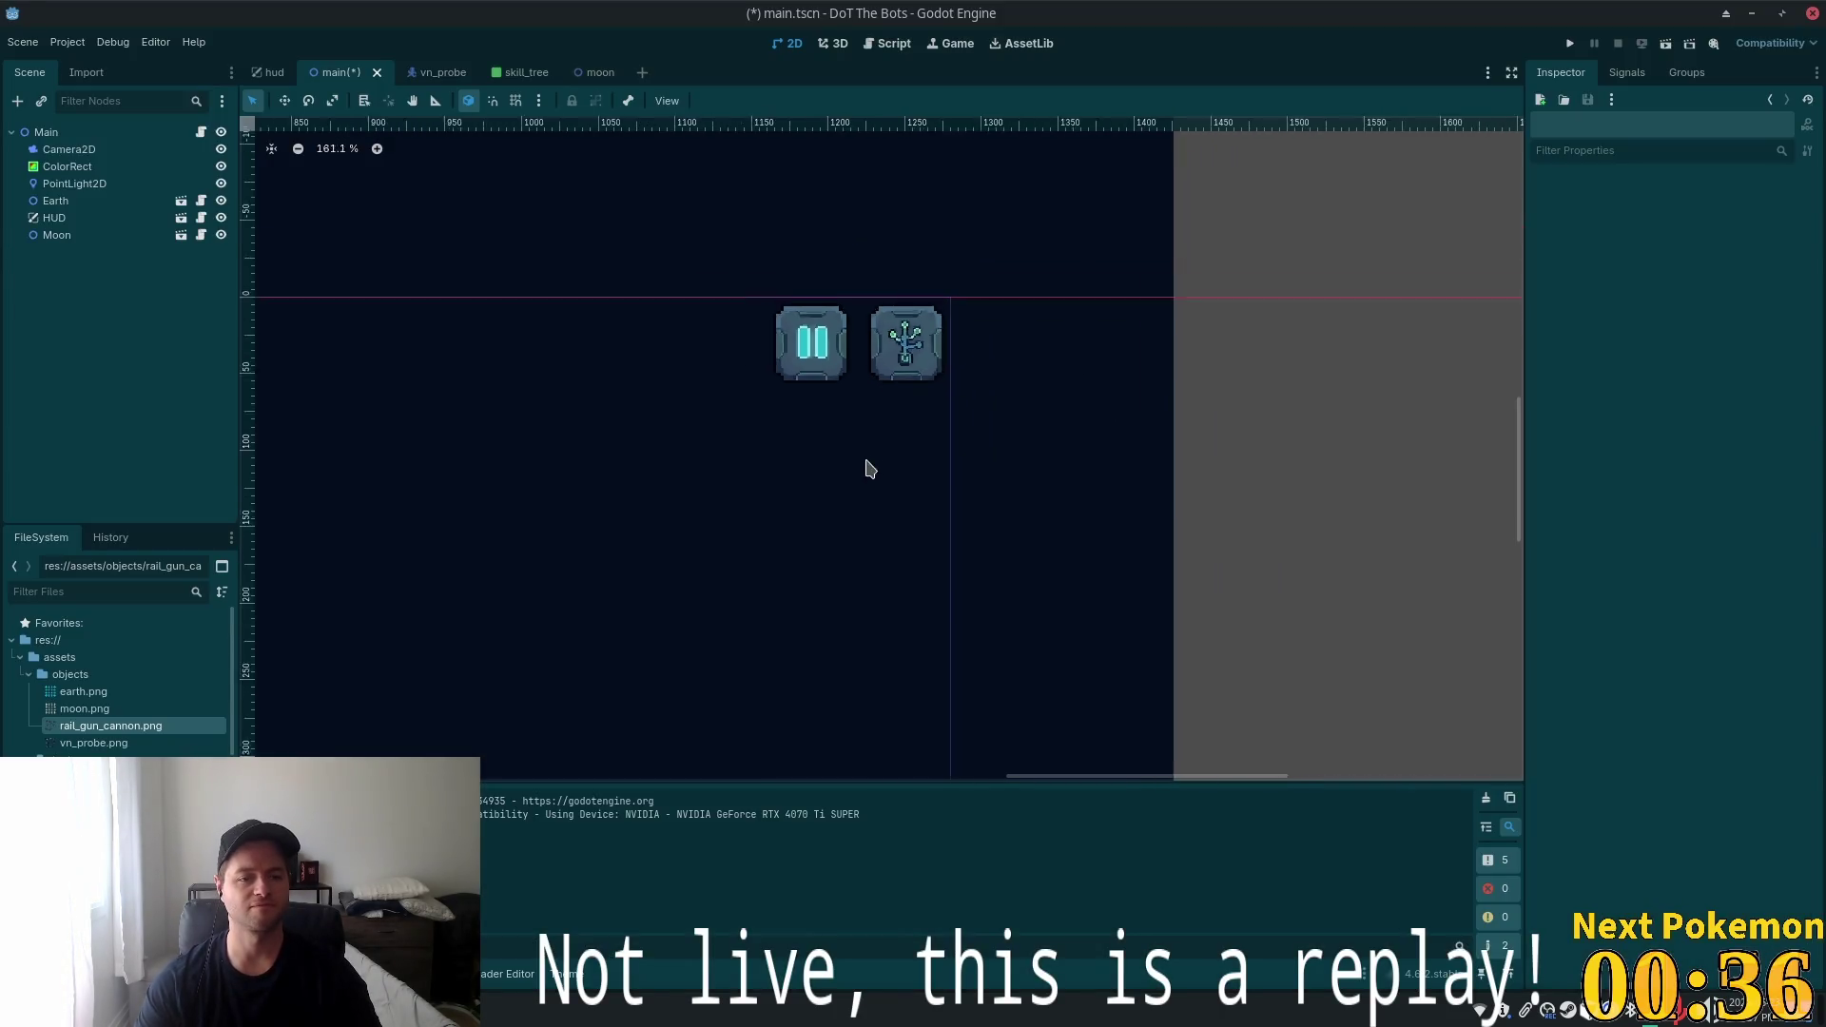
Pan the Godot canvas to view the whole main scene, then switch to Cursor
left_click_drag(1233, 580, 1286, 352)
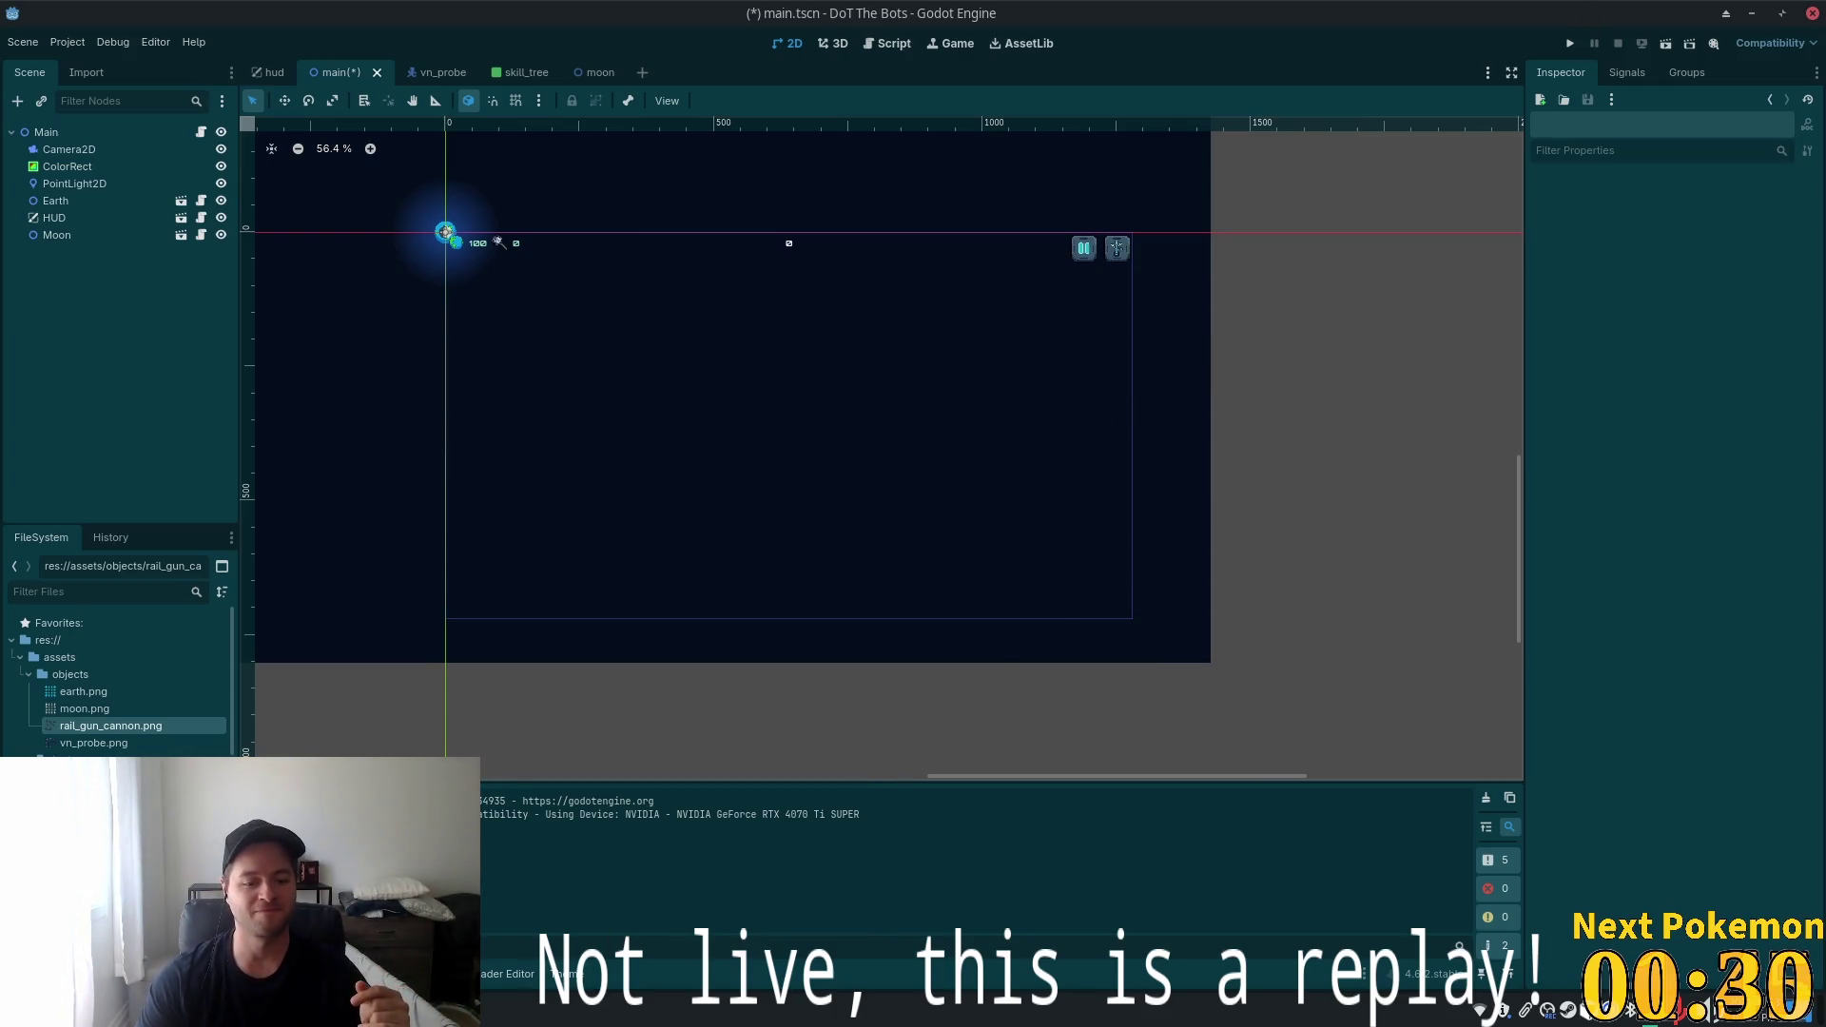
key("alt+Tab")
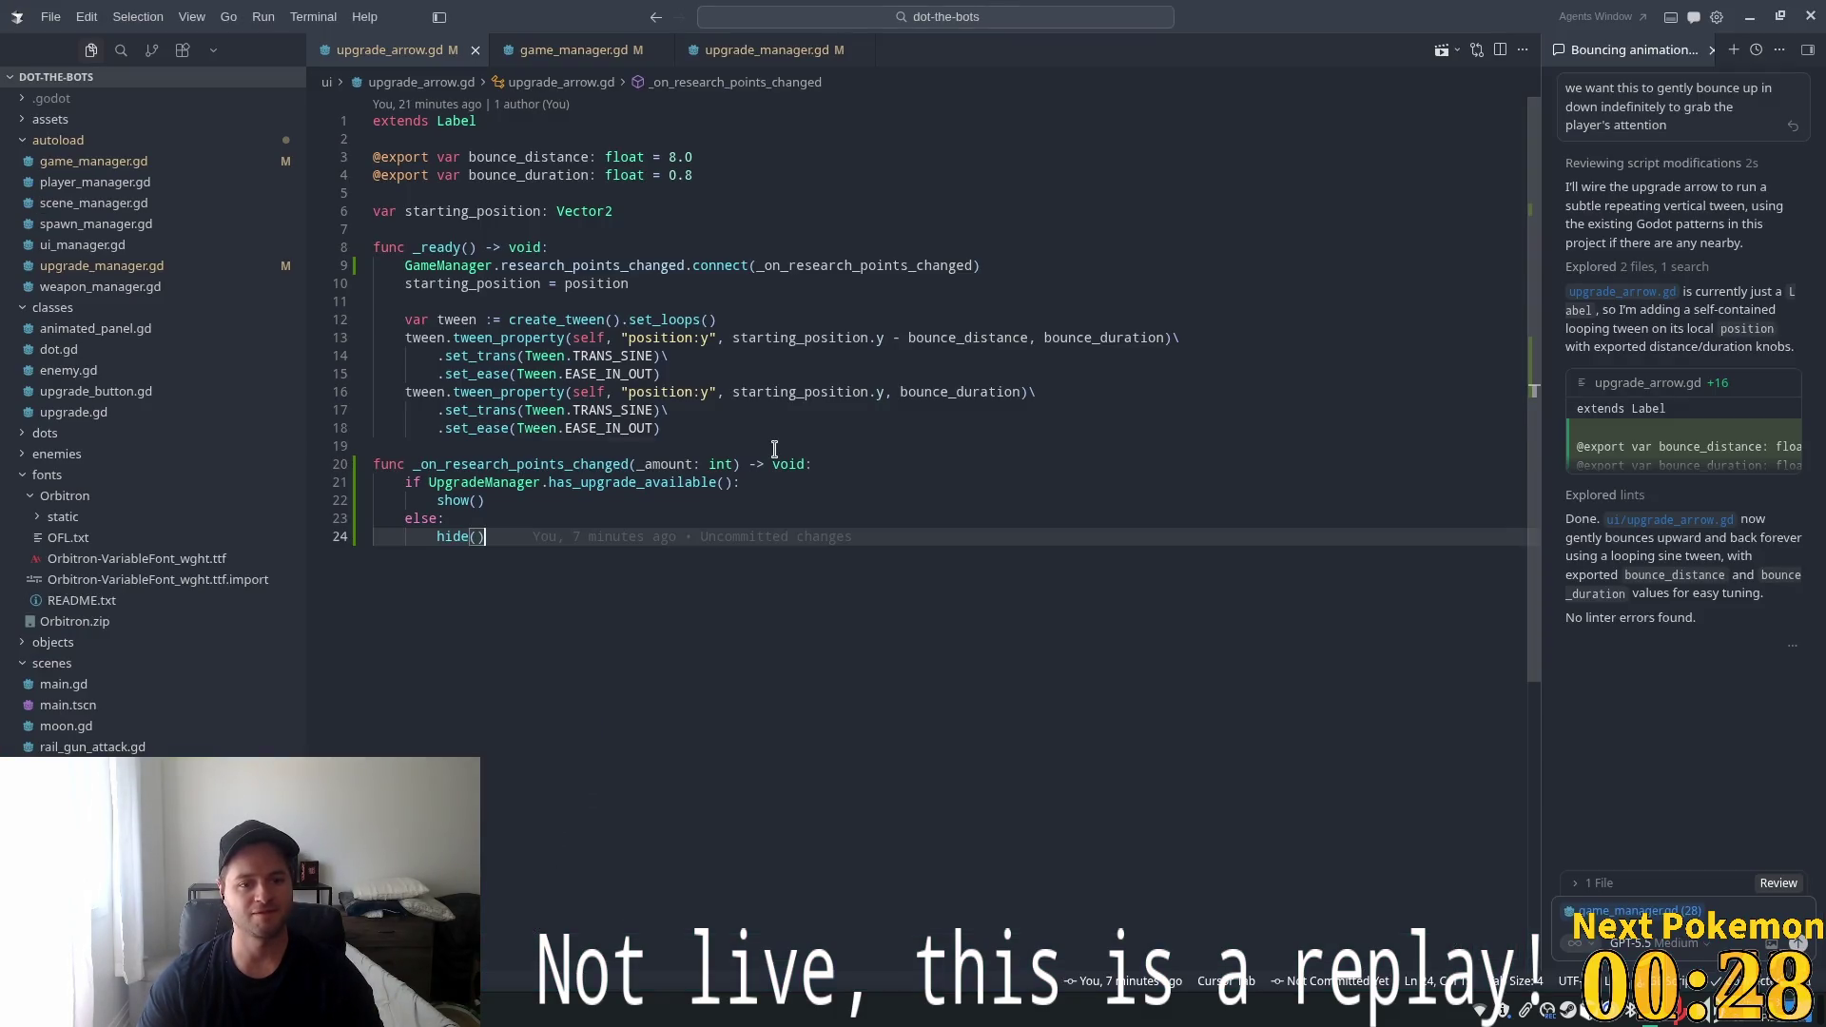
Save upgrade_arrow.gd with its looping bounce tween
left_click(776, 447)
key("ctrl+s")
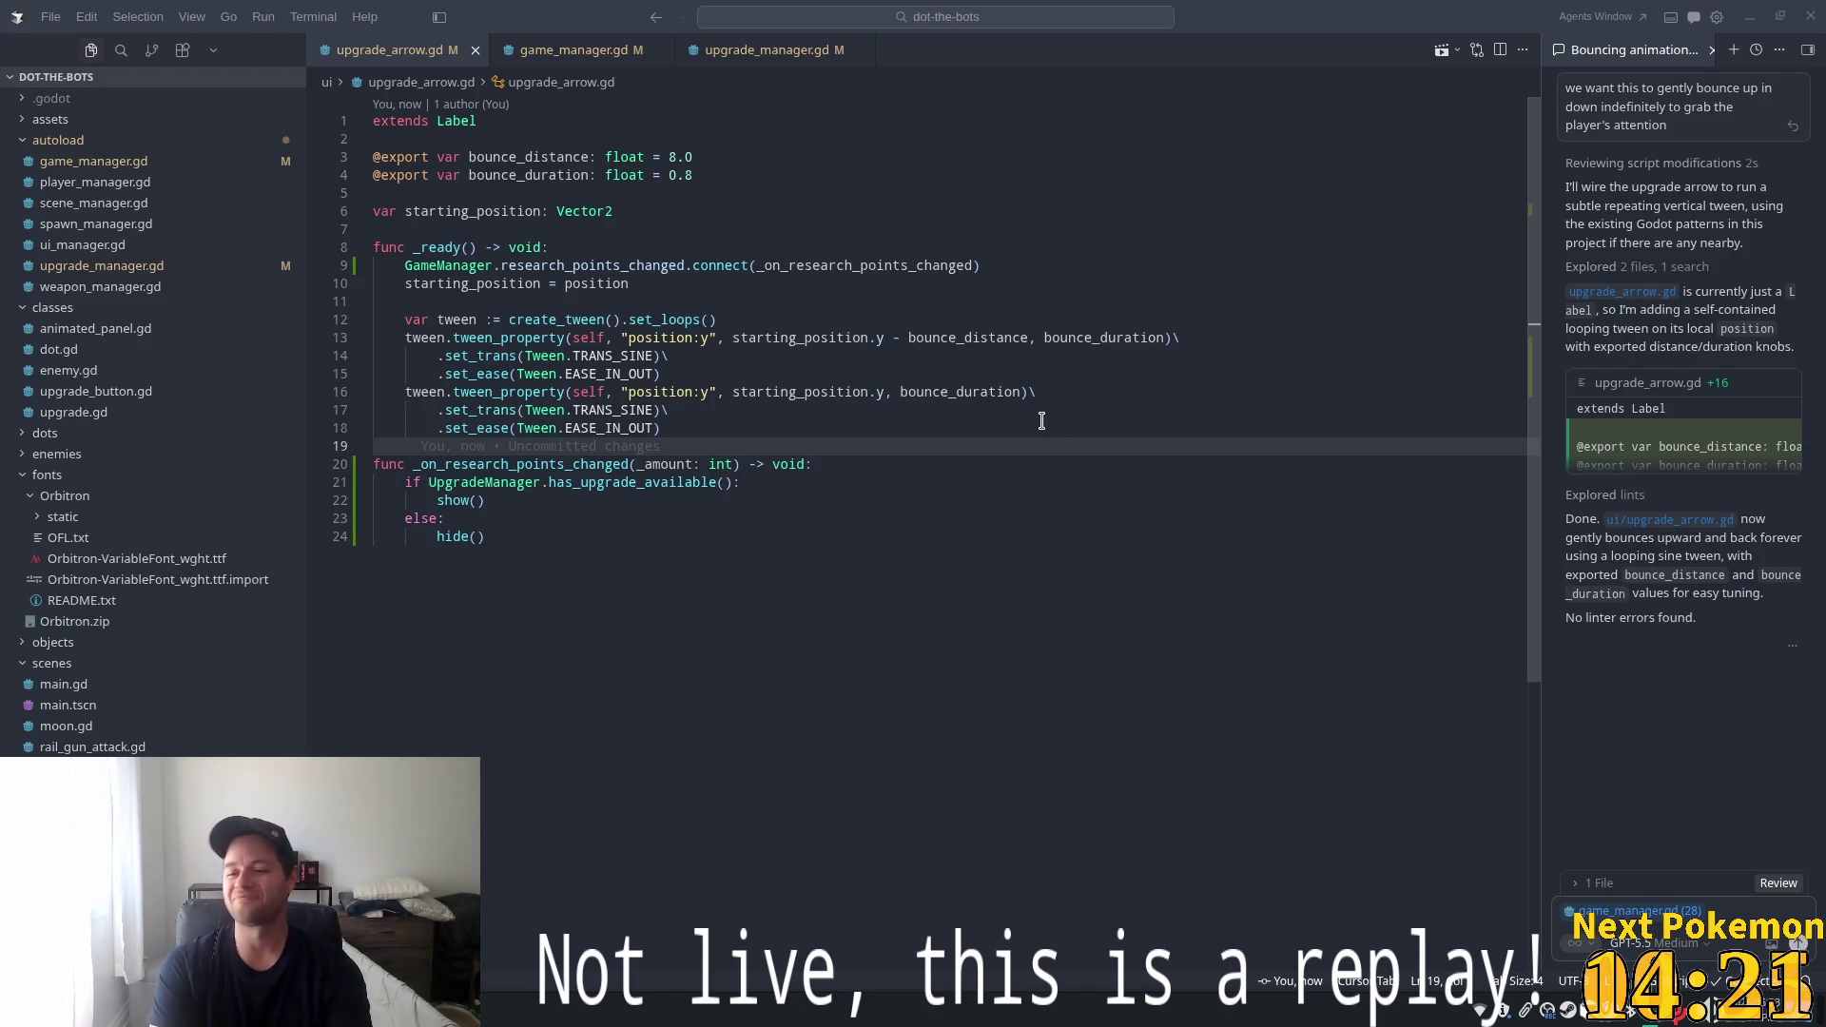
left_click(786, 375)
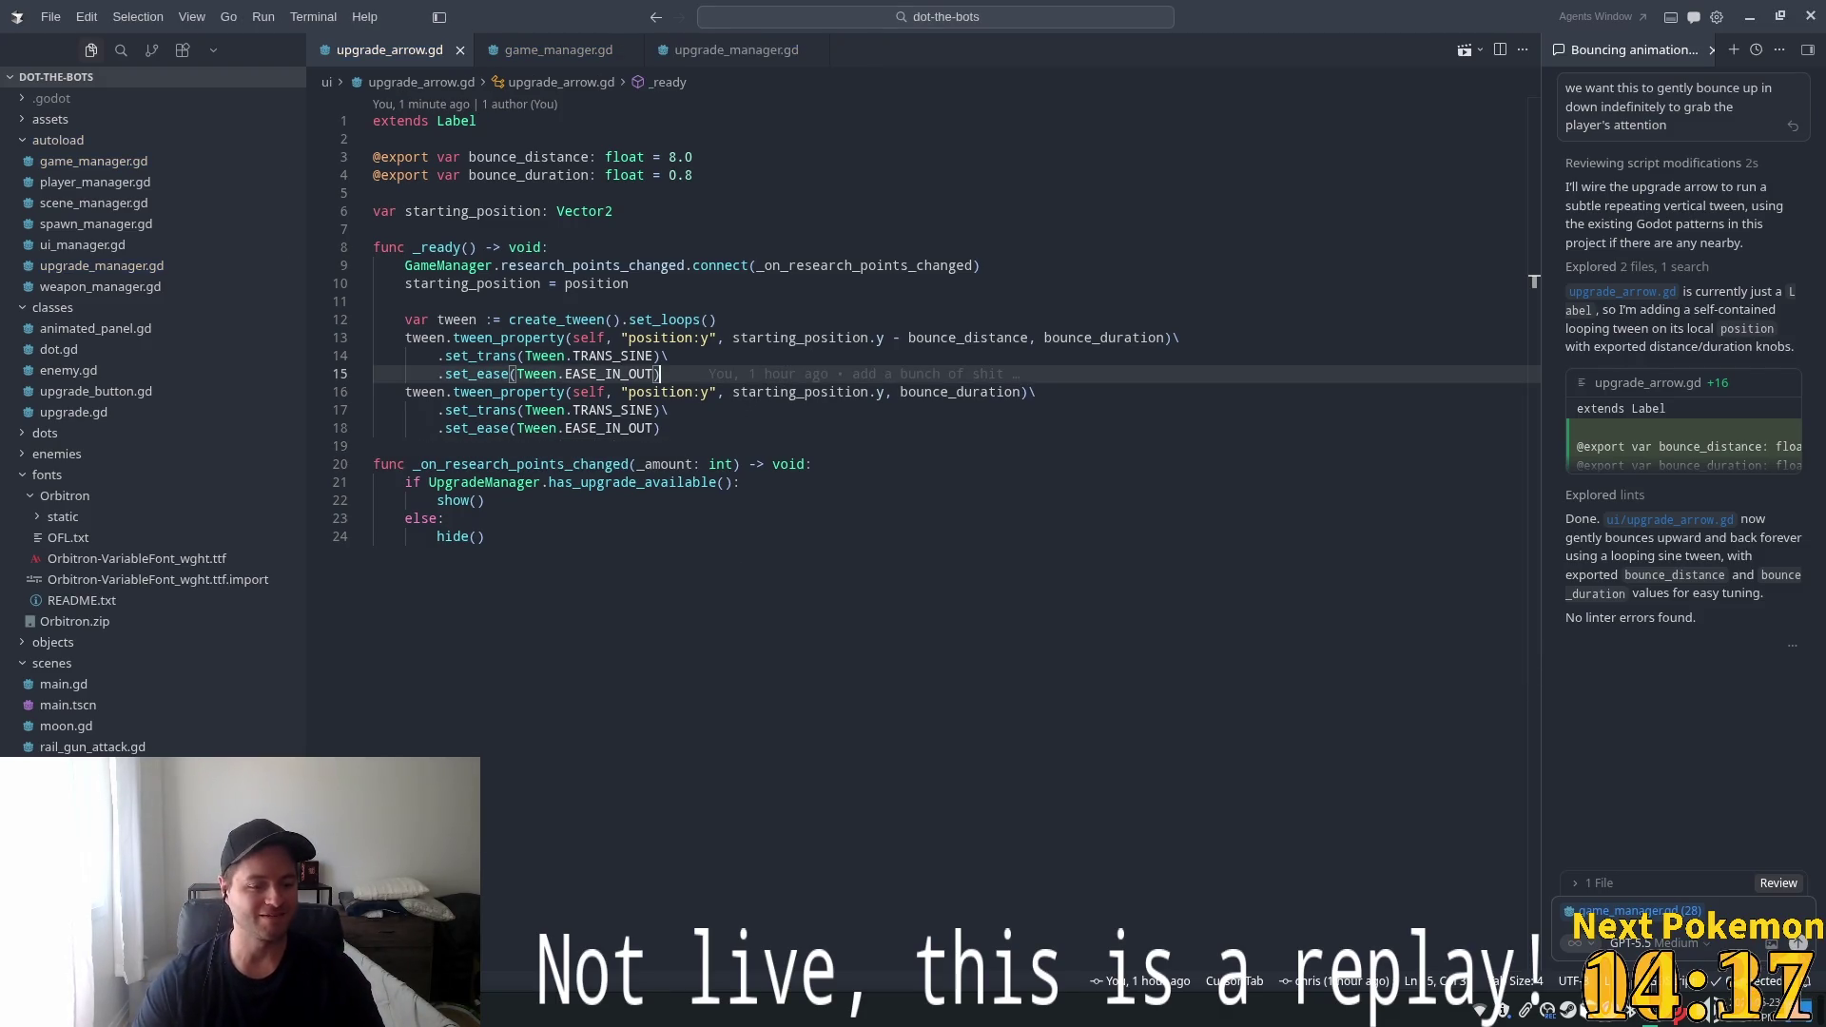
Check the 'tooltip for resource display' todo in the notes, then hide them
key("alt+Tab")
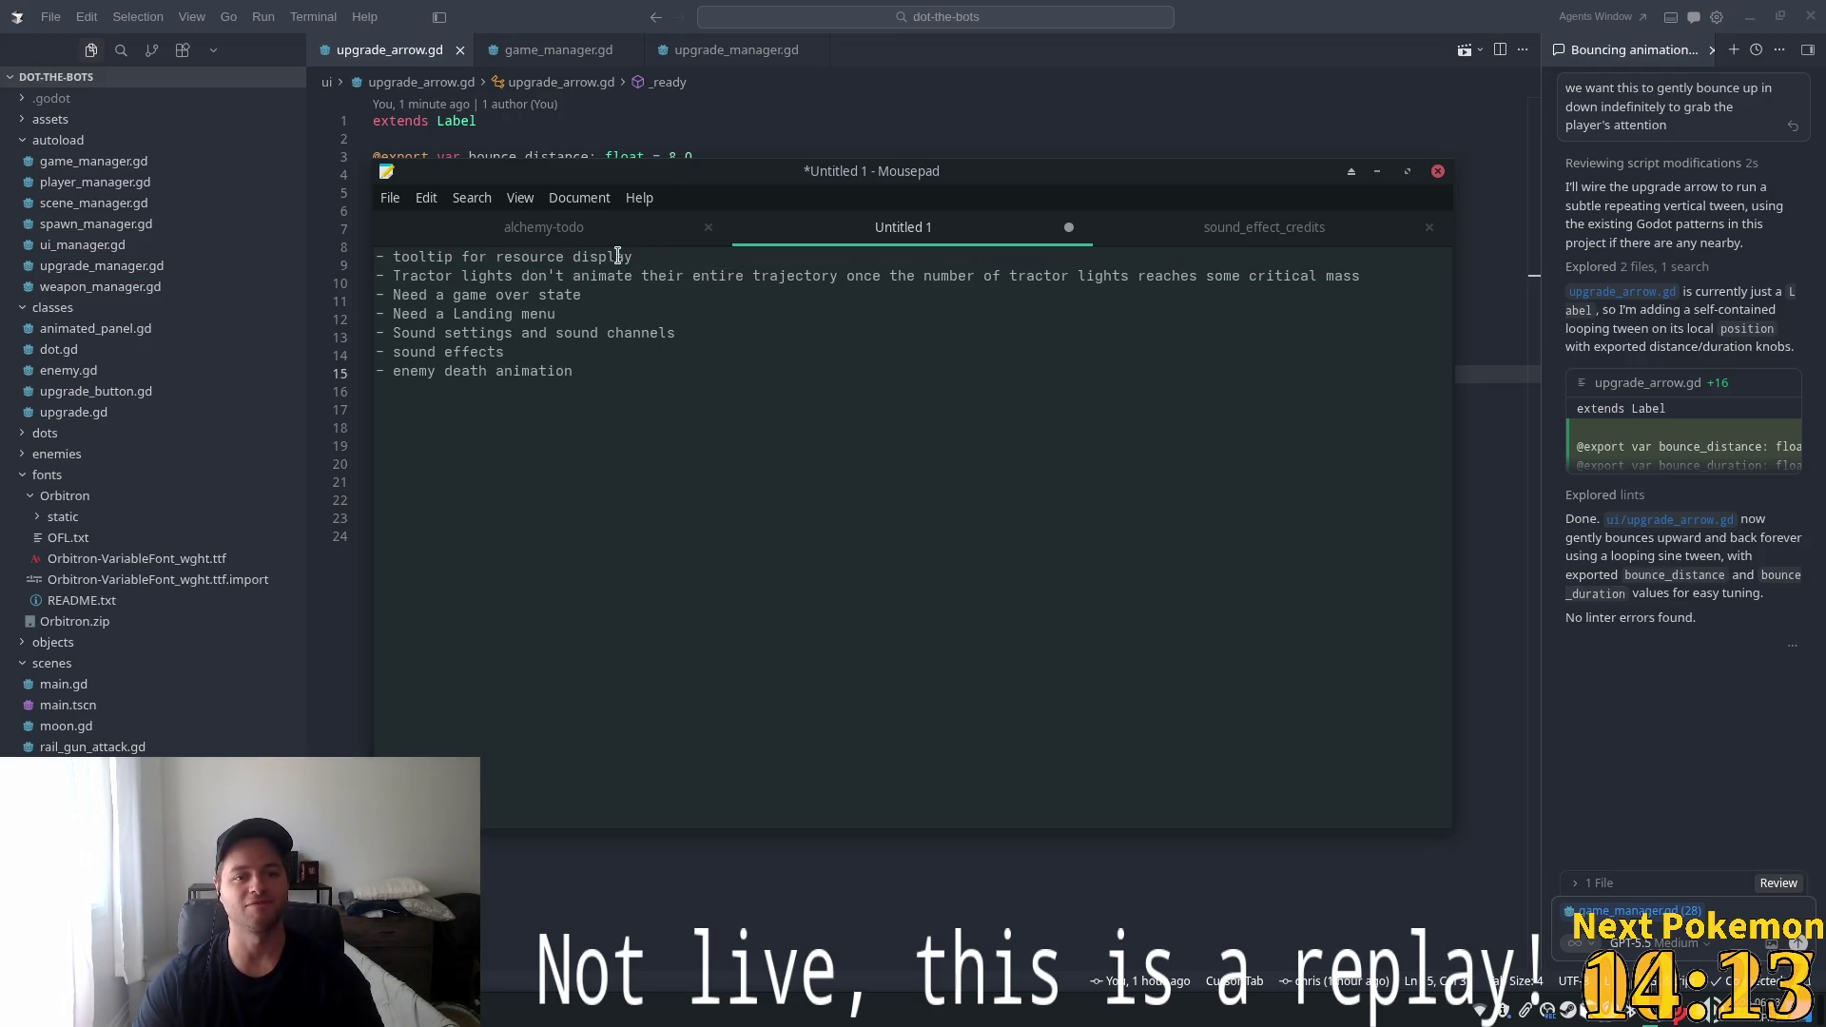
left_click_drag(632, 256, 380, 264)
left_click(875, 372)
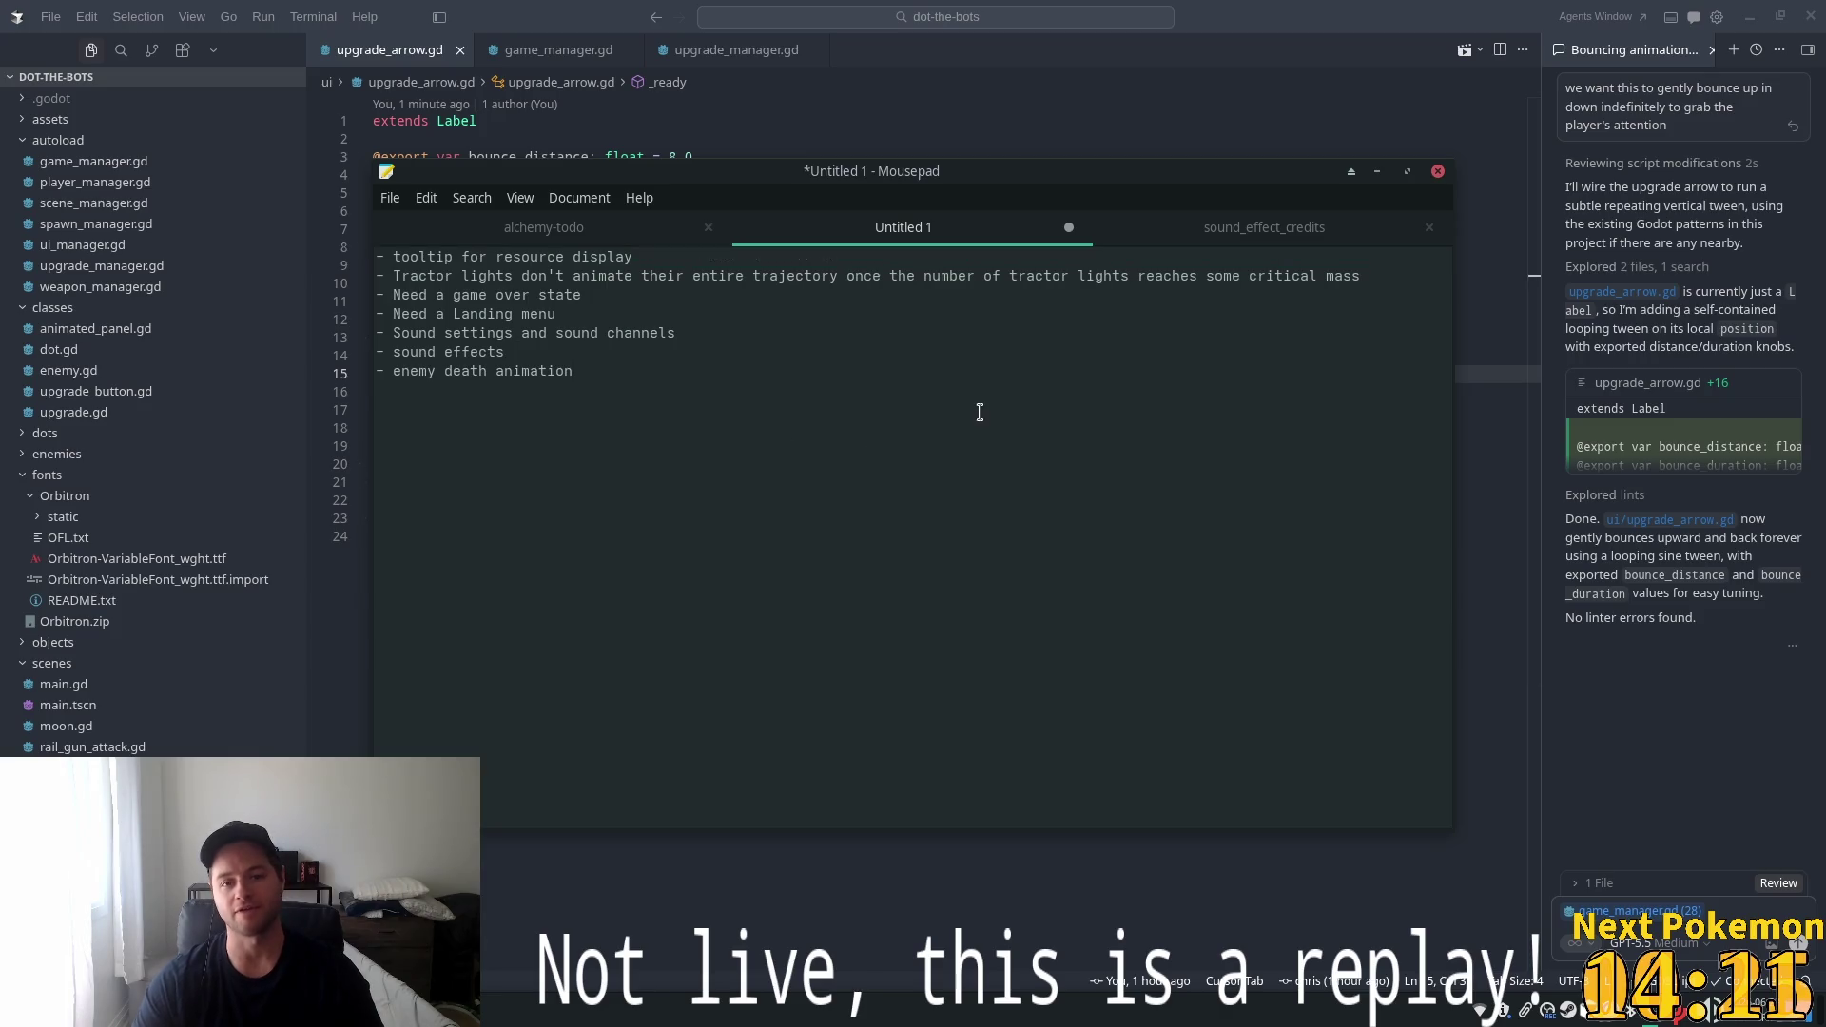
key("alt+Tab")
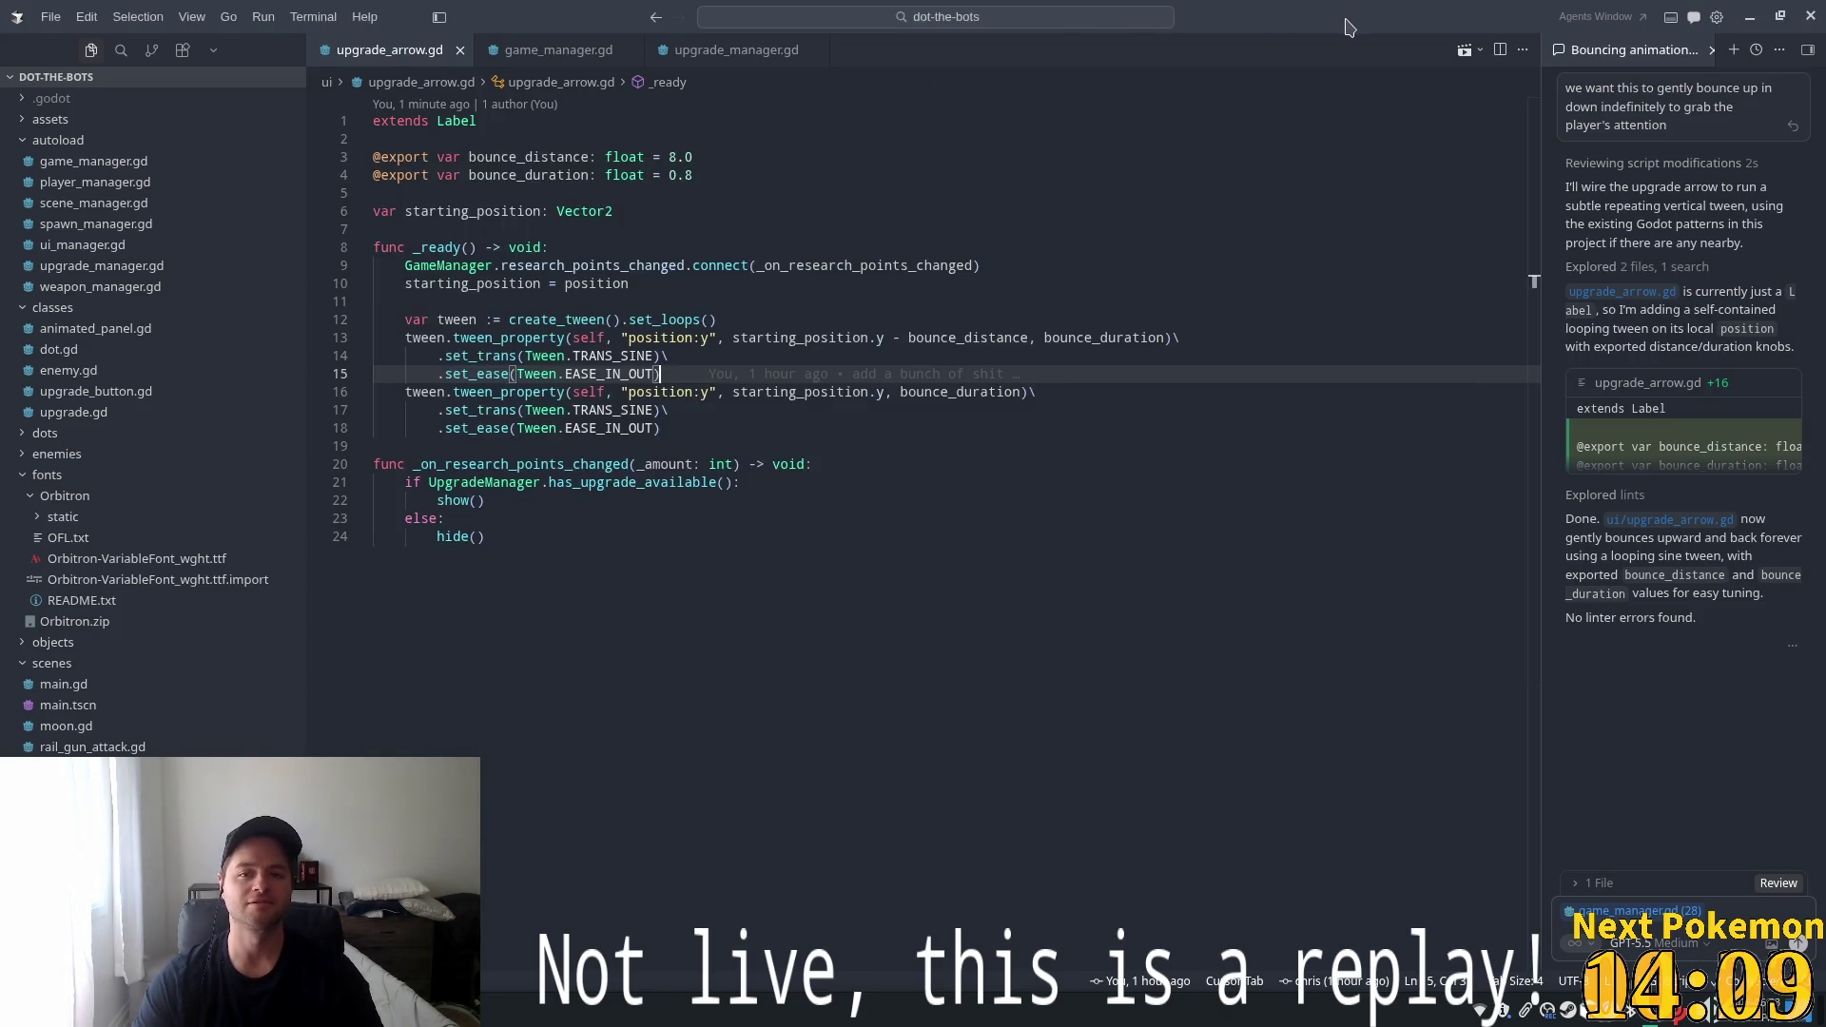
Switch from Cursor to the Godot editor showing main.tscn
key("alt+Tab")
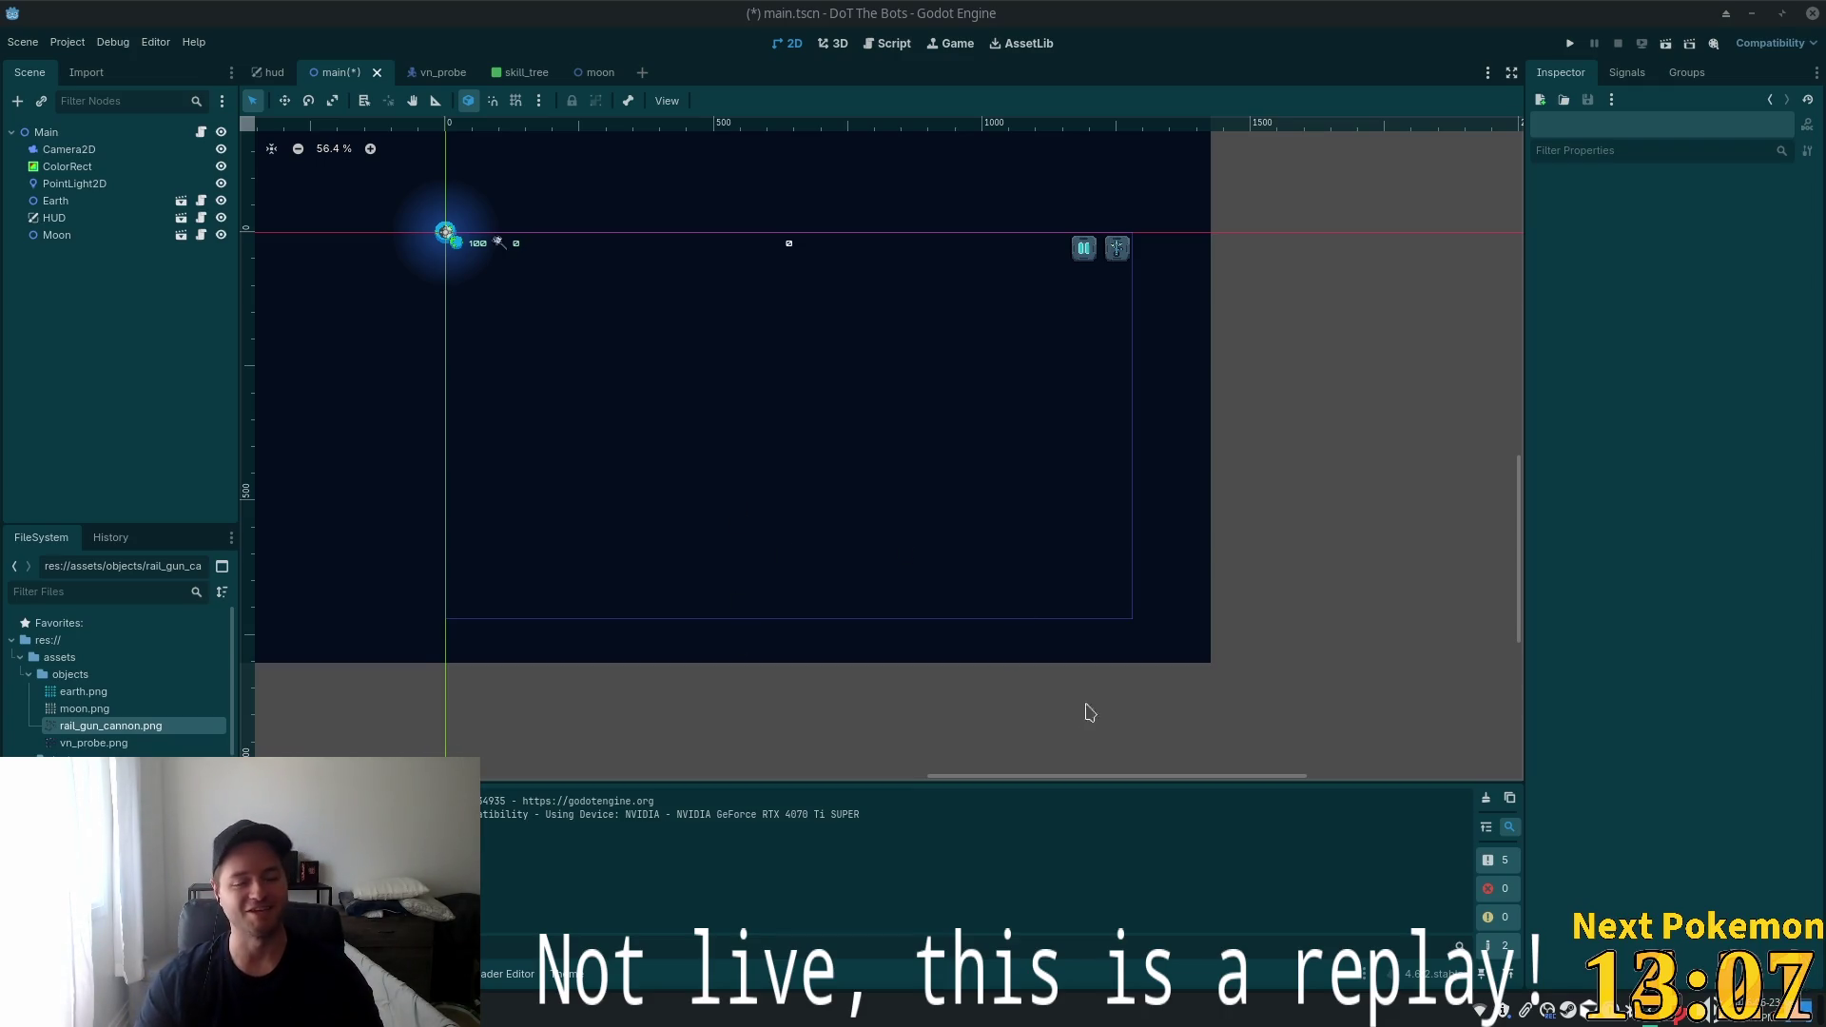
Open hud.tscn and inspect ButtonPause's TooltipTrigger, titled 'Pause (Esc)' with description 'Pause the game'
scroll(430, 371, "up", 2)
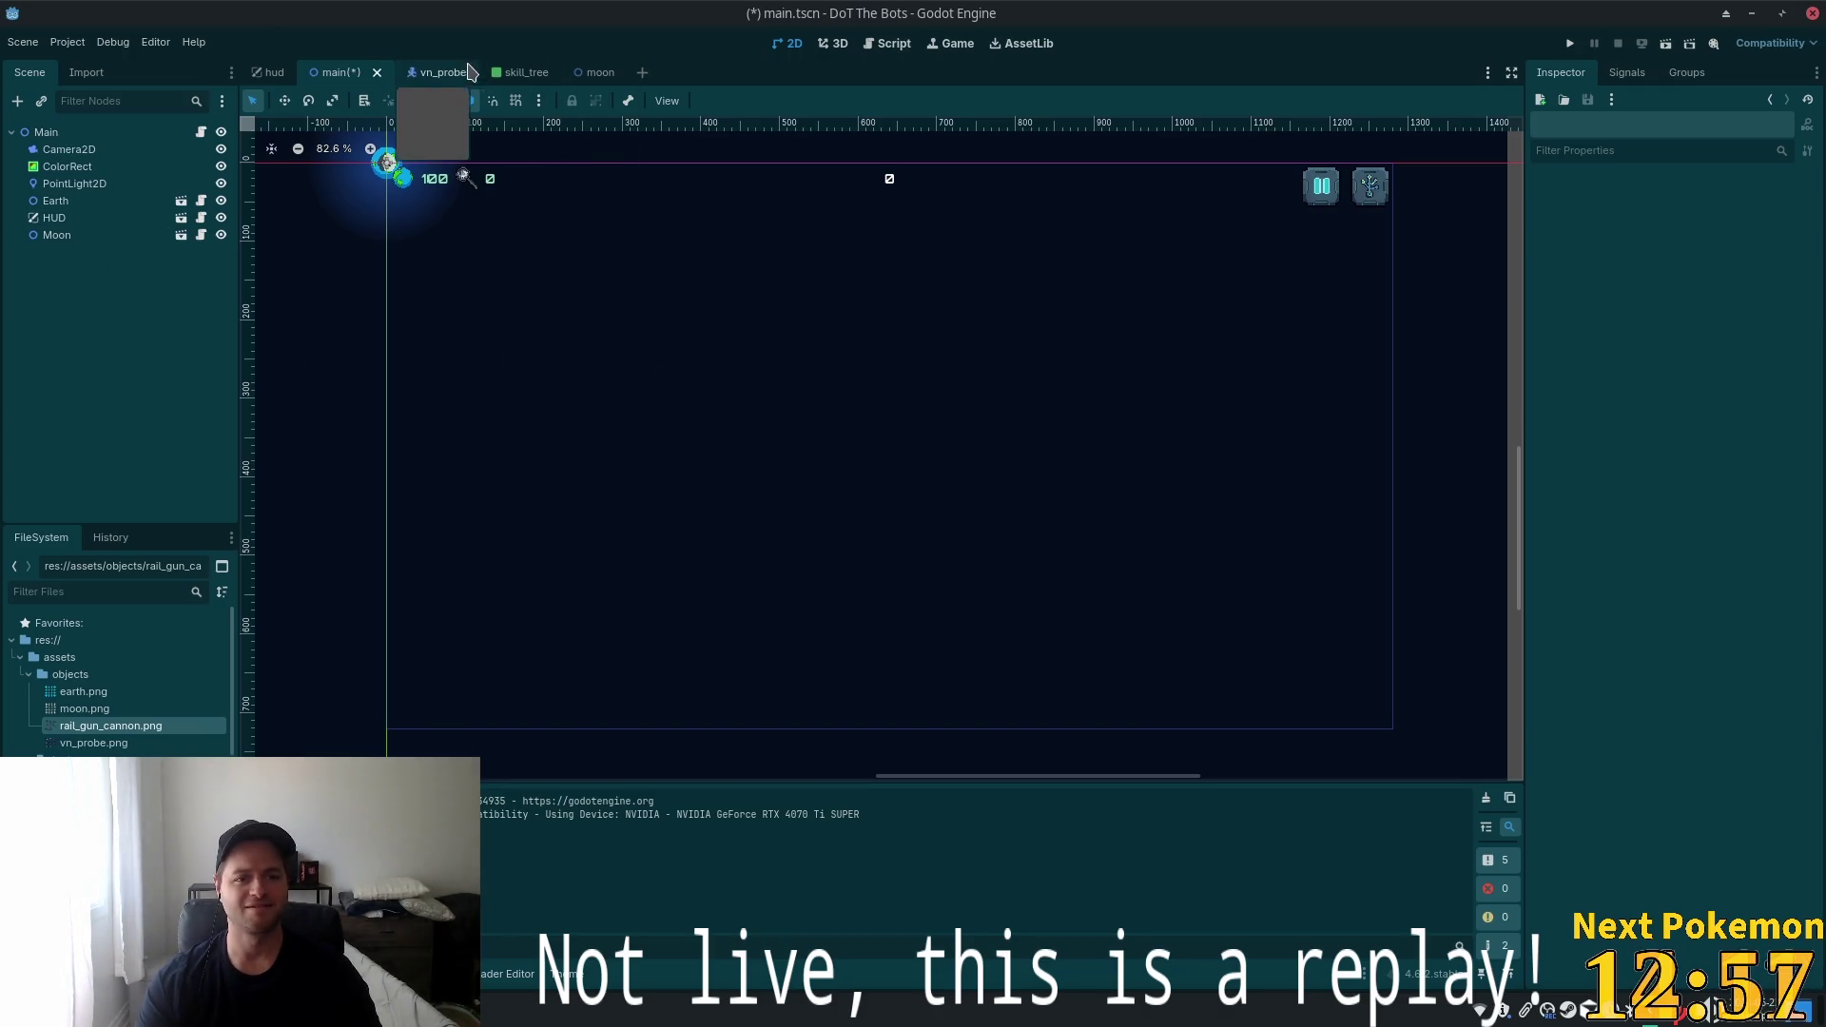
left_click(258, 78)
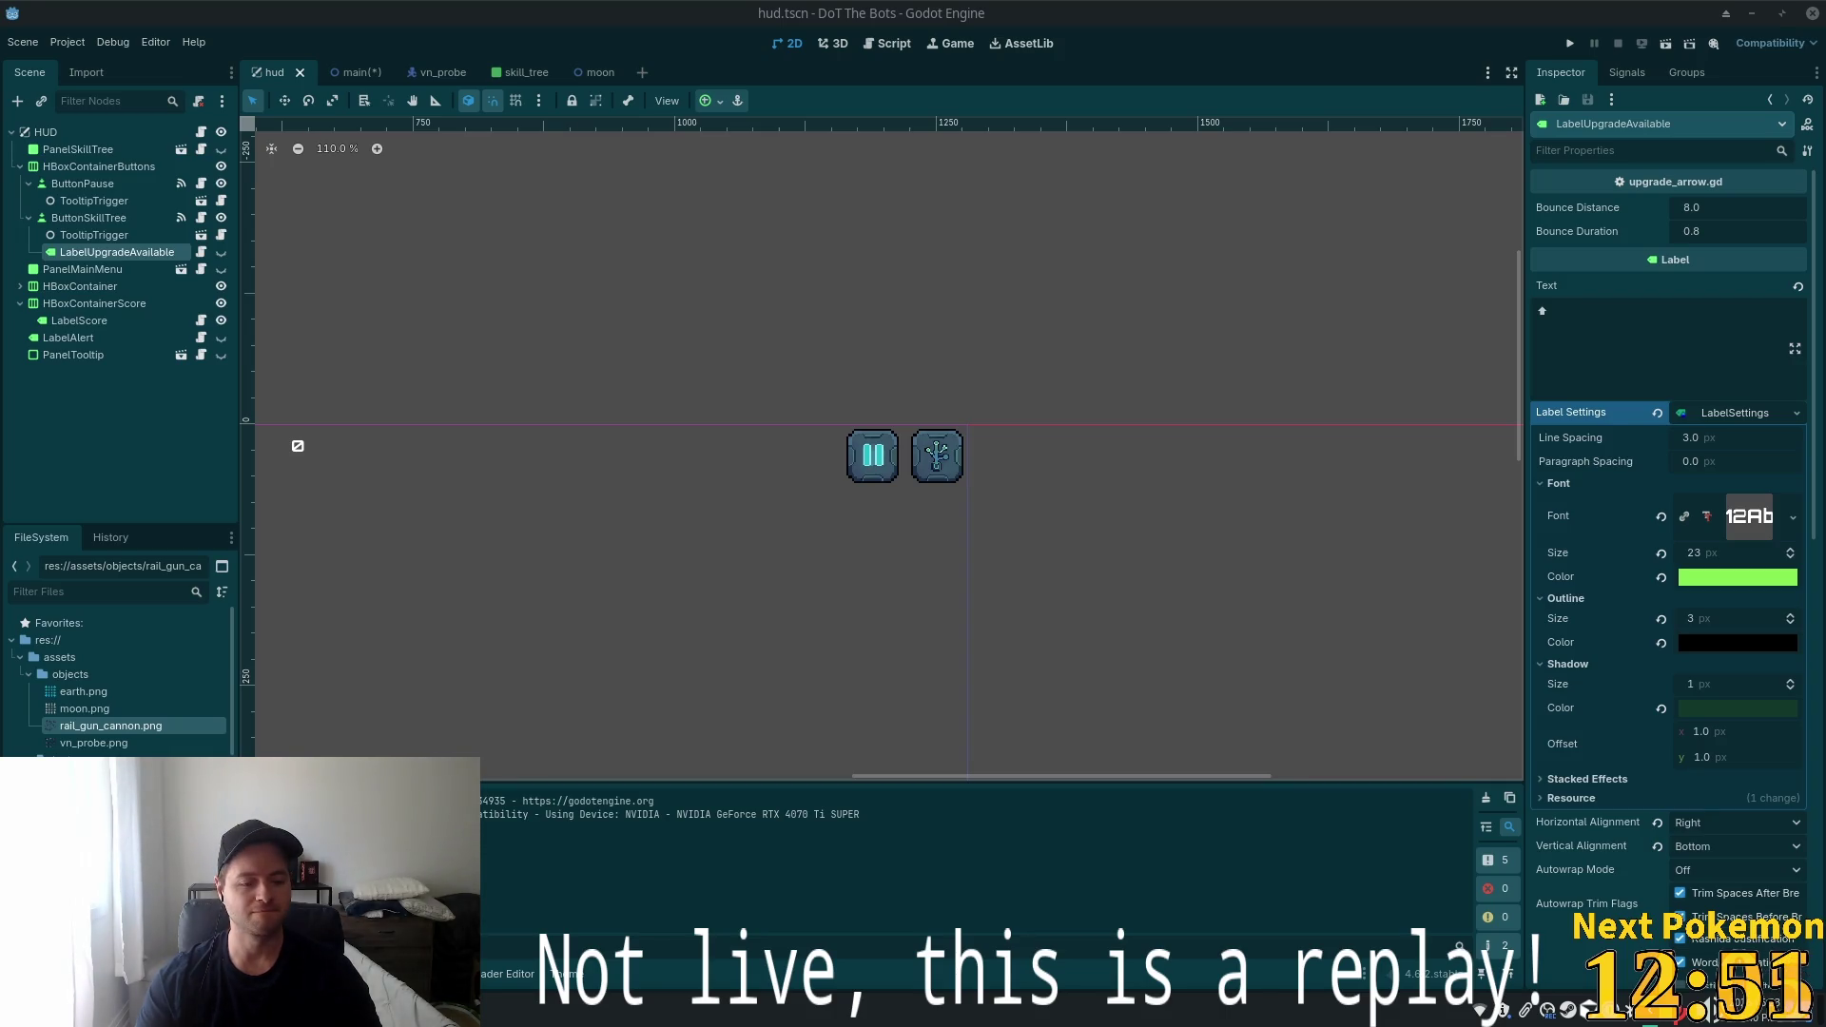
scroll(570, 555, "down", 5)
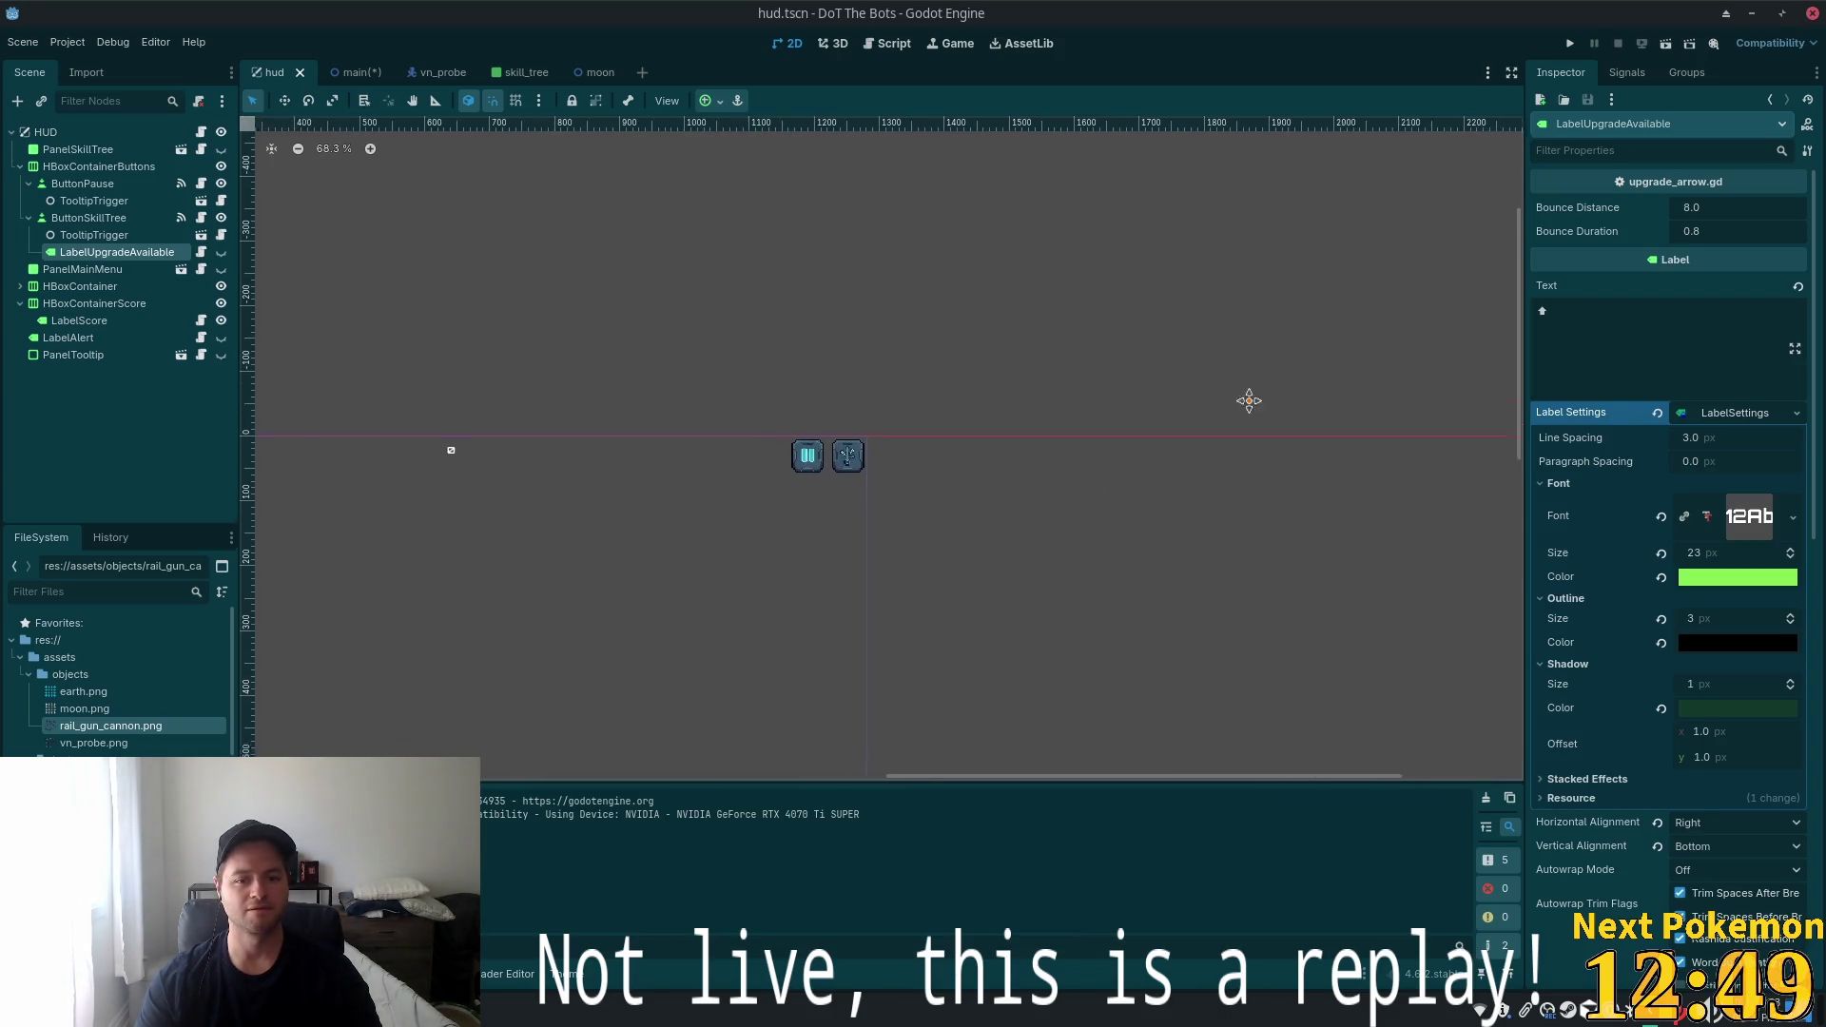
scroll(442, 305, "up", 4)
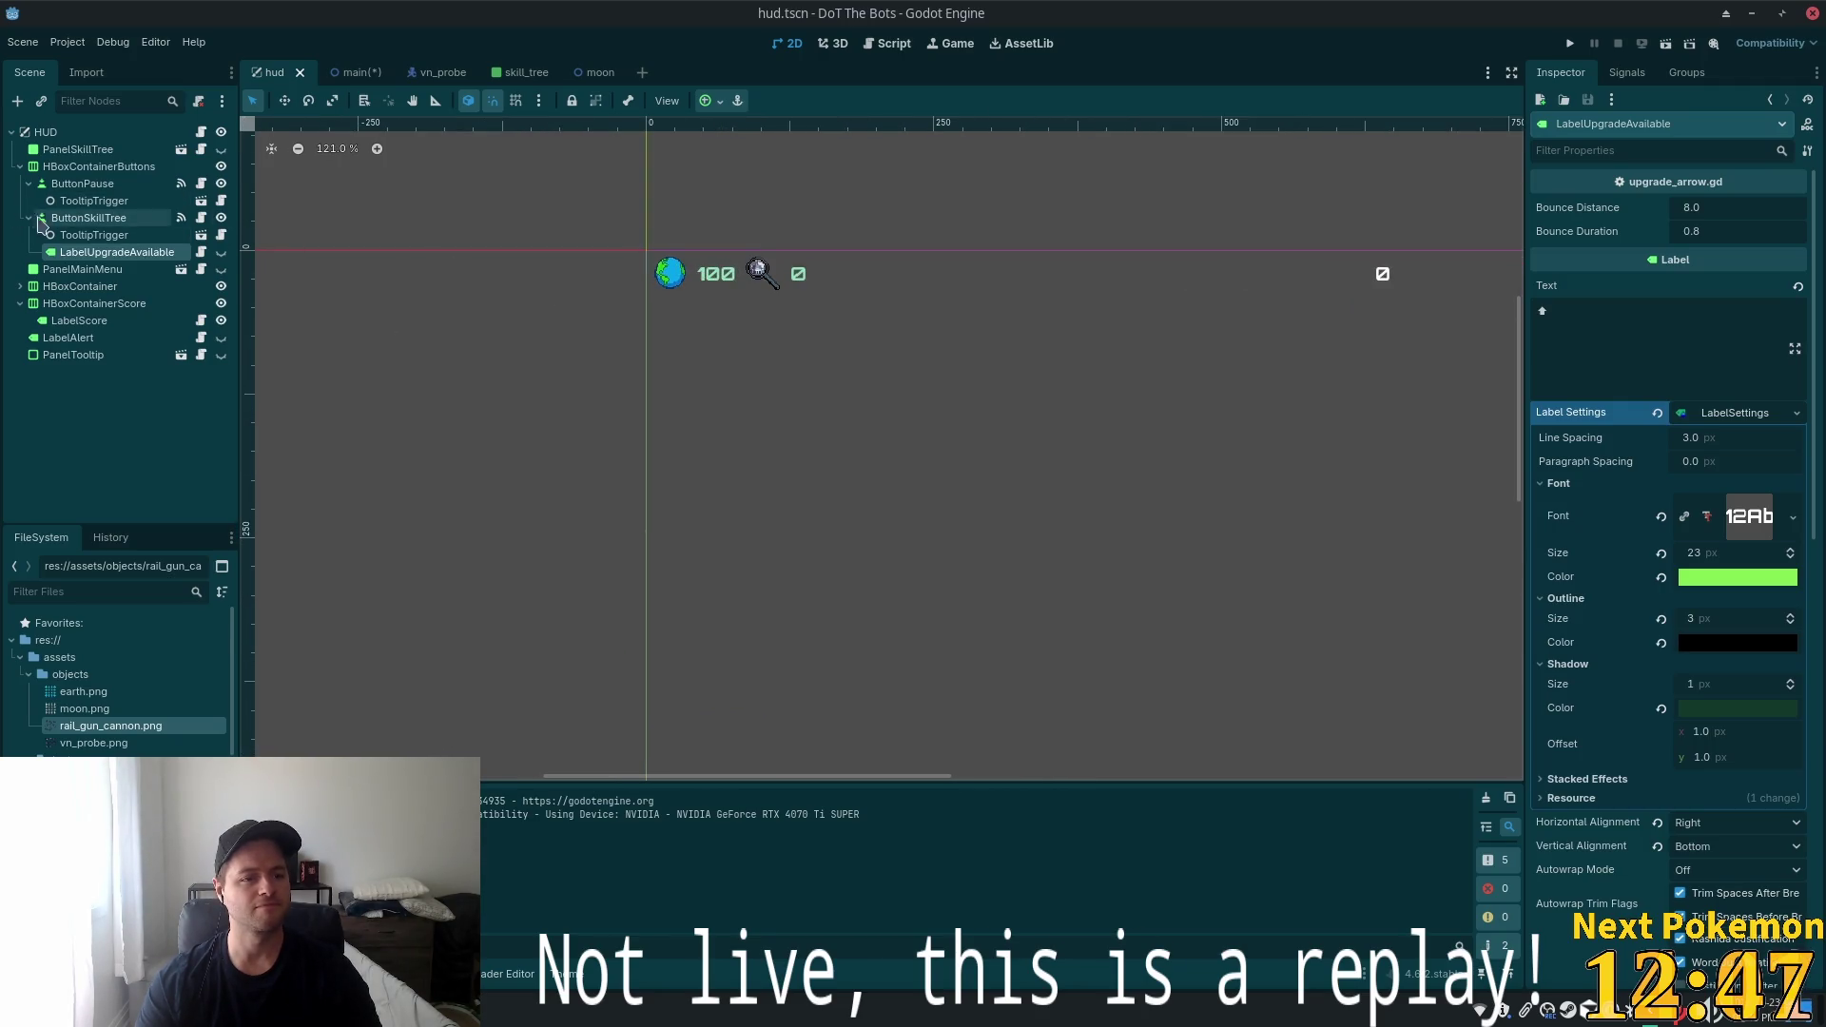
left_click(75, 203)
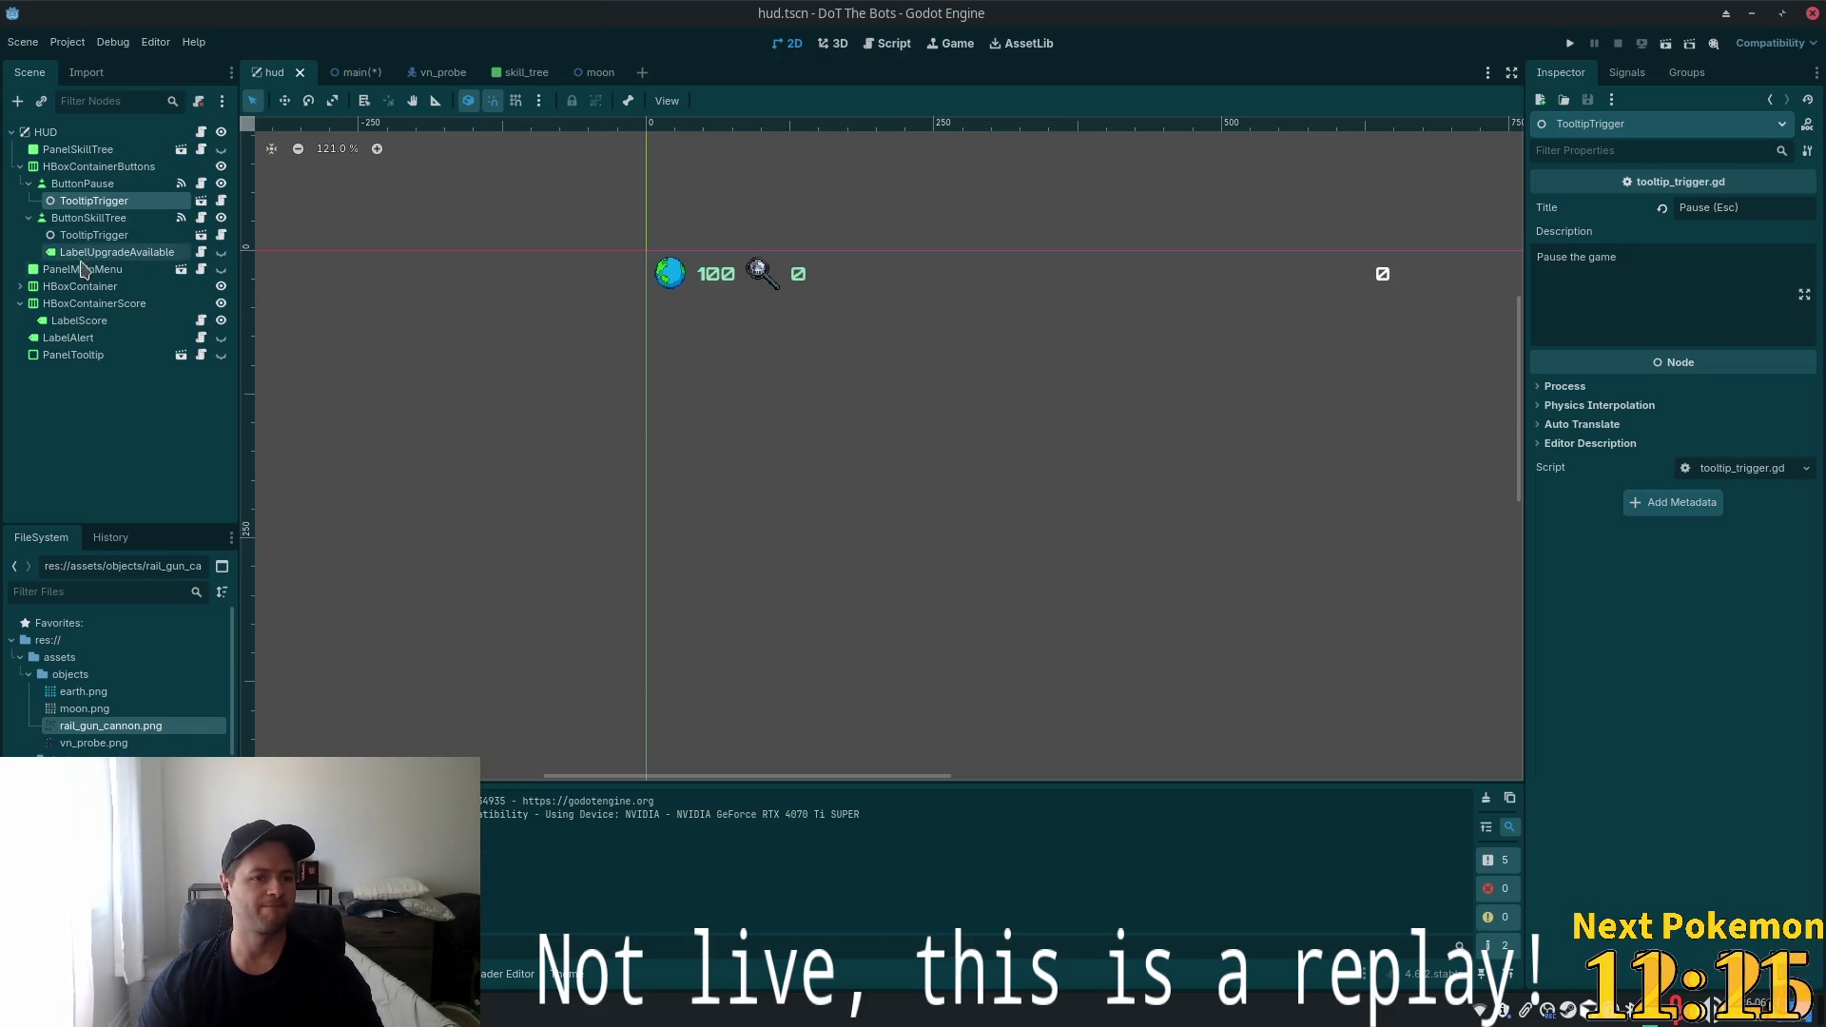
Instance tooltip_trigger.tscn under the inner HBoxContainer beside ButtonResources and LabelResources
left_click(95, 287)
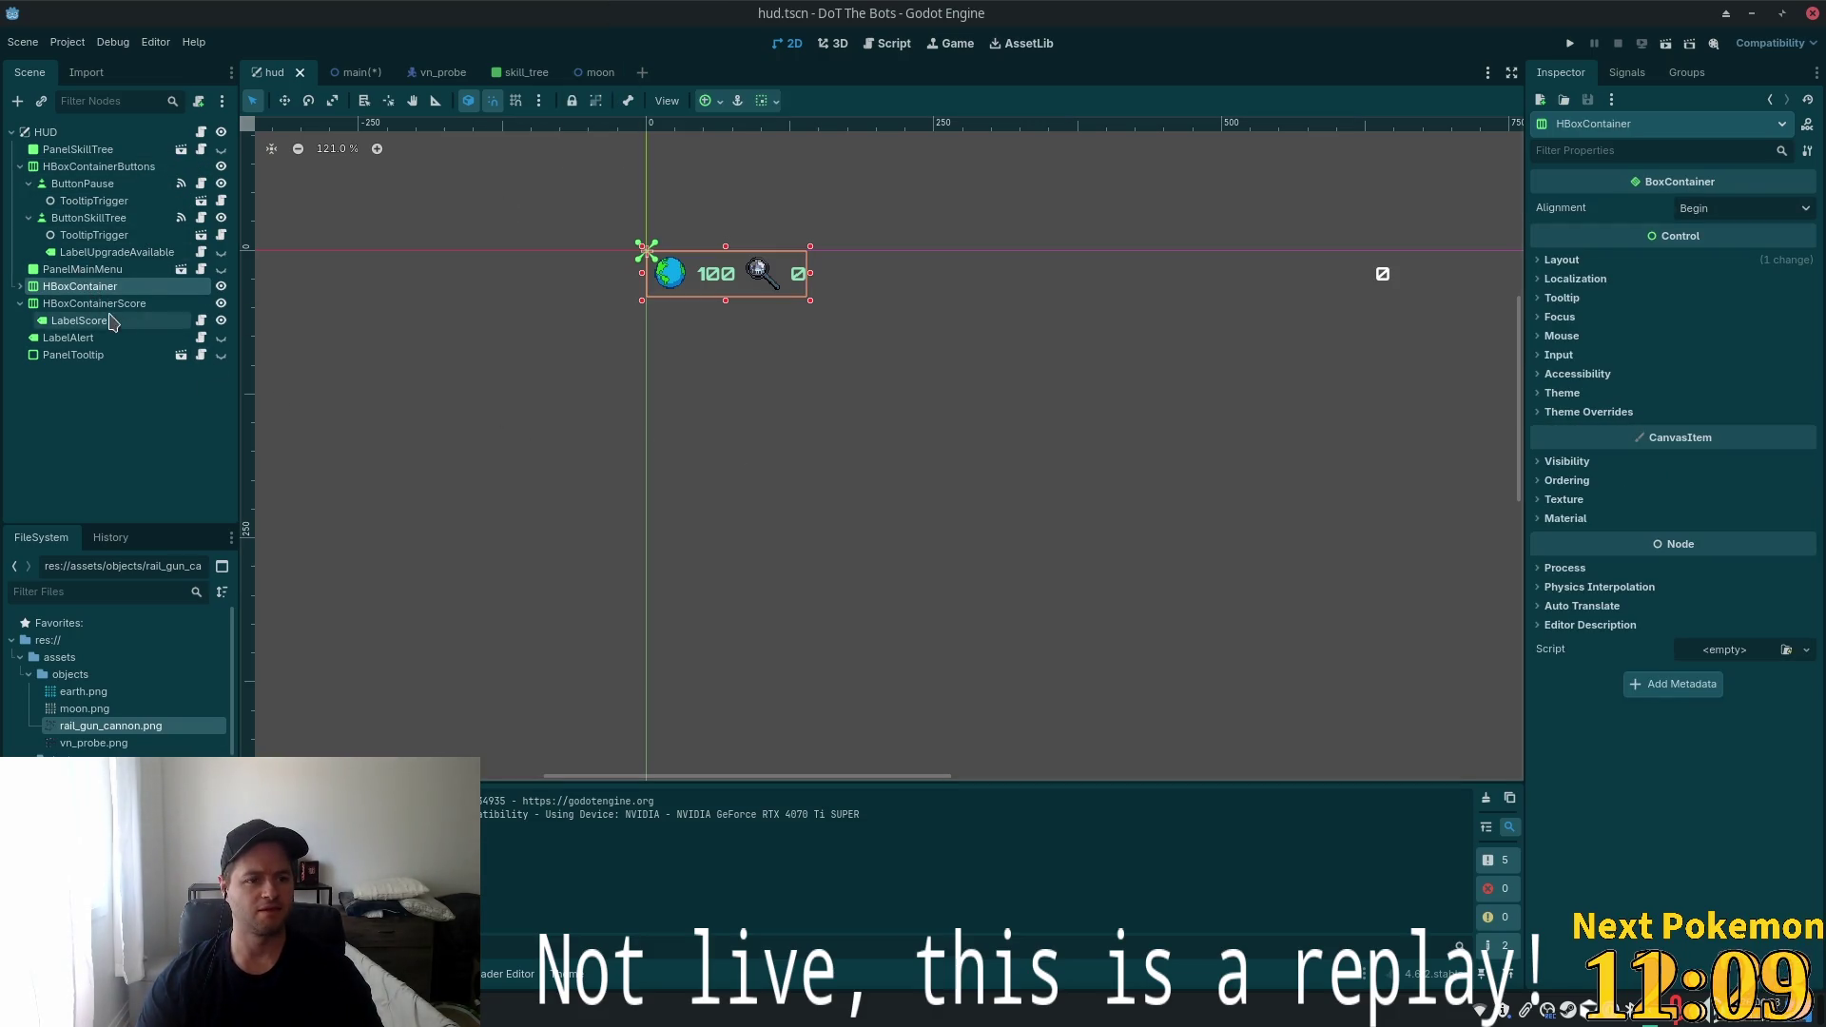
left_click(20, 288)
left_click(88, 303)
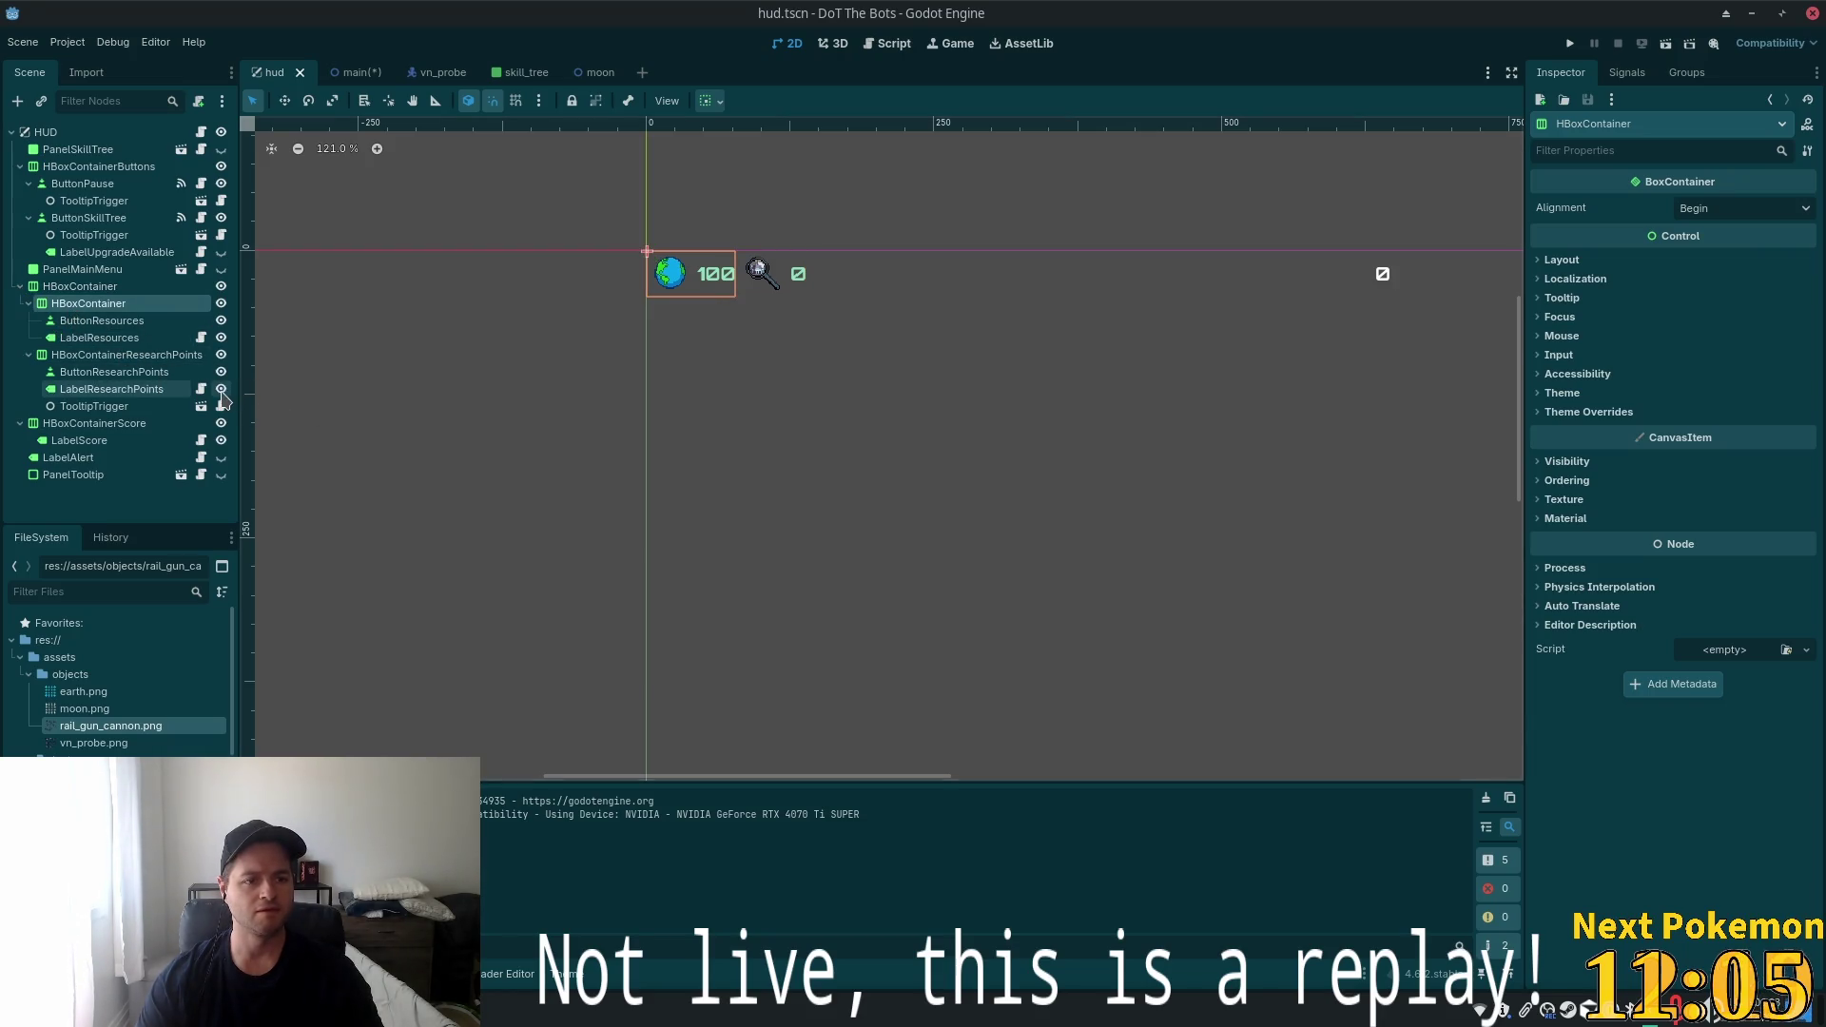
key("ctrl+a")
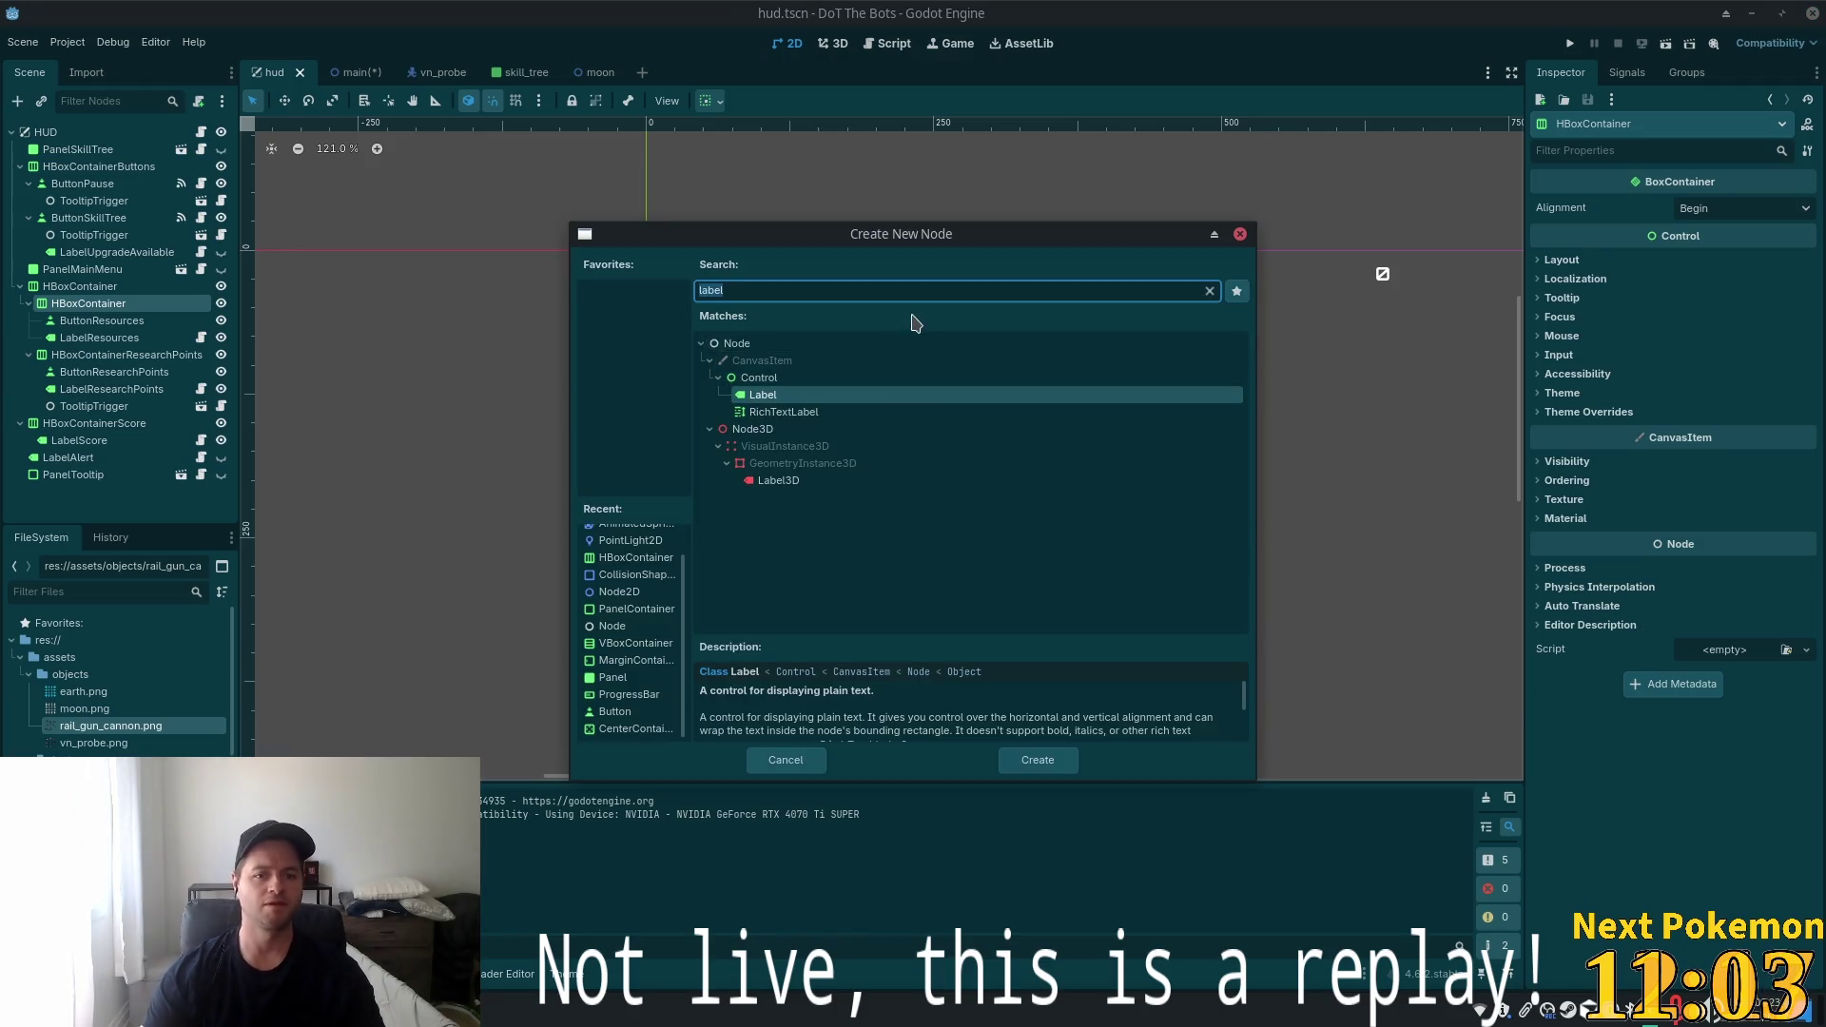
key("Escape")
key("ctrl+shift+a")
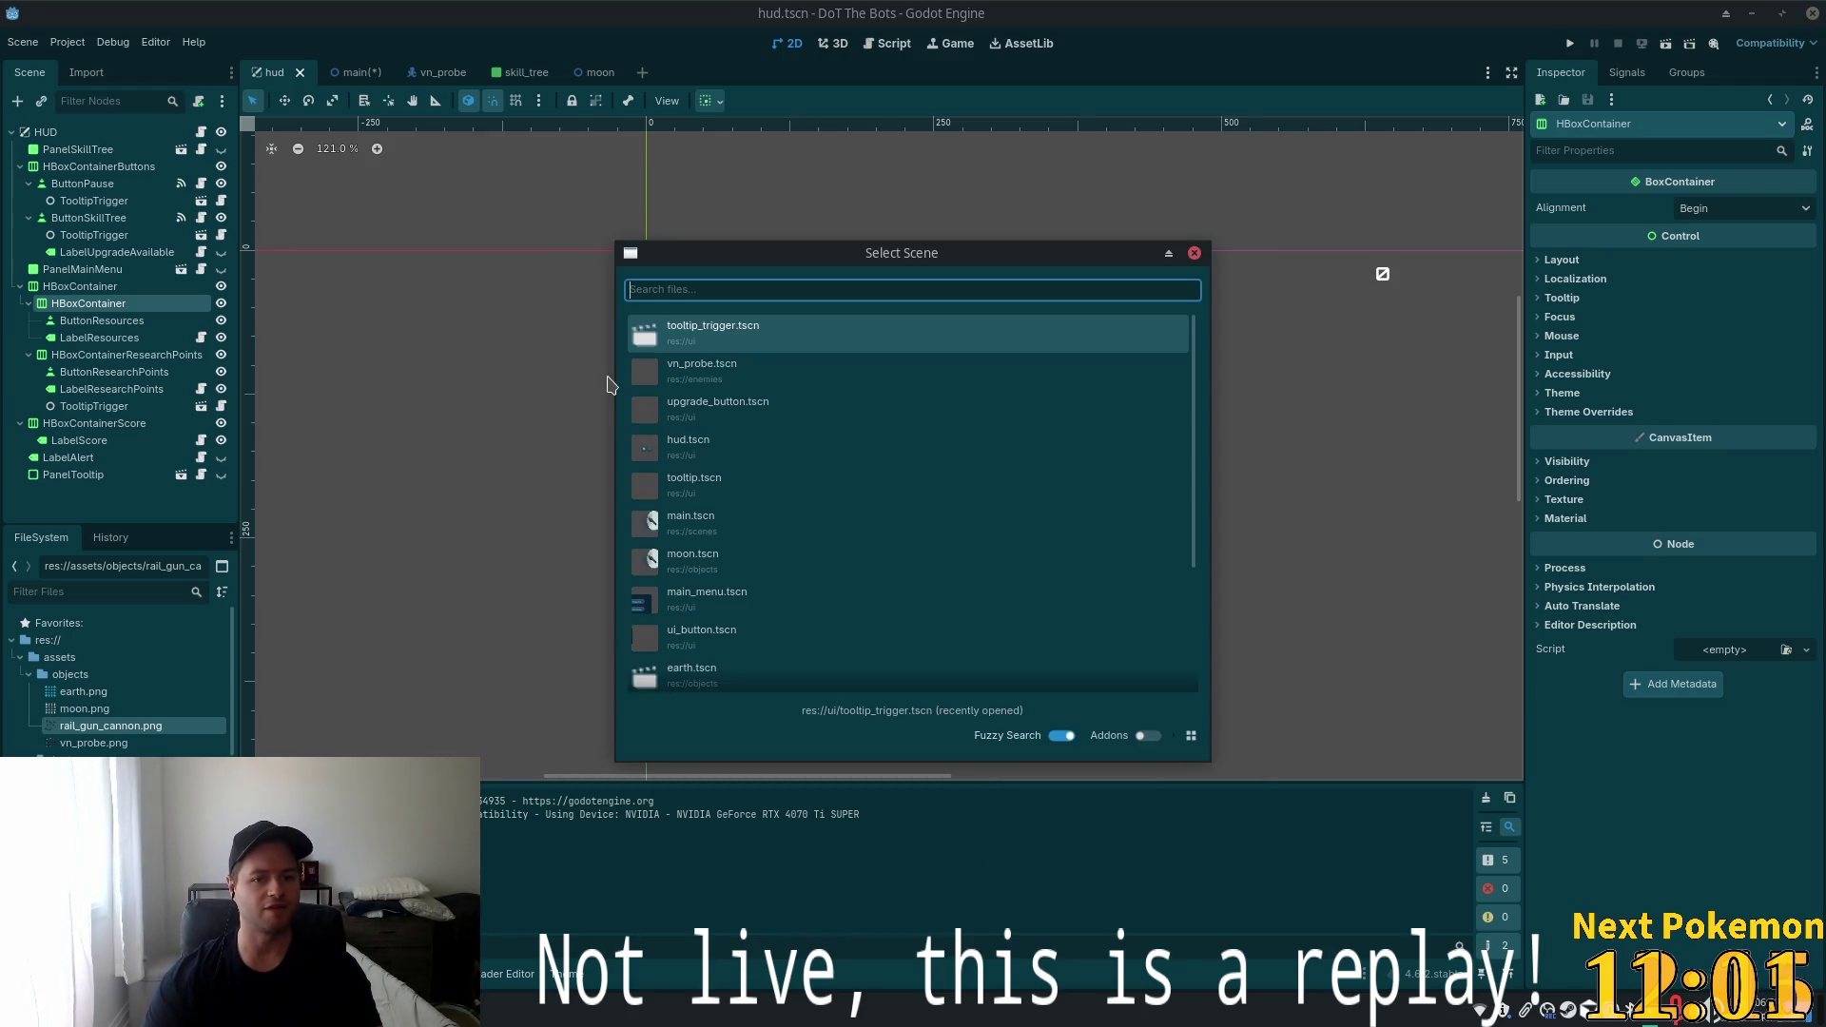
double_click(812, 335)
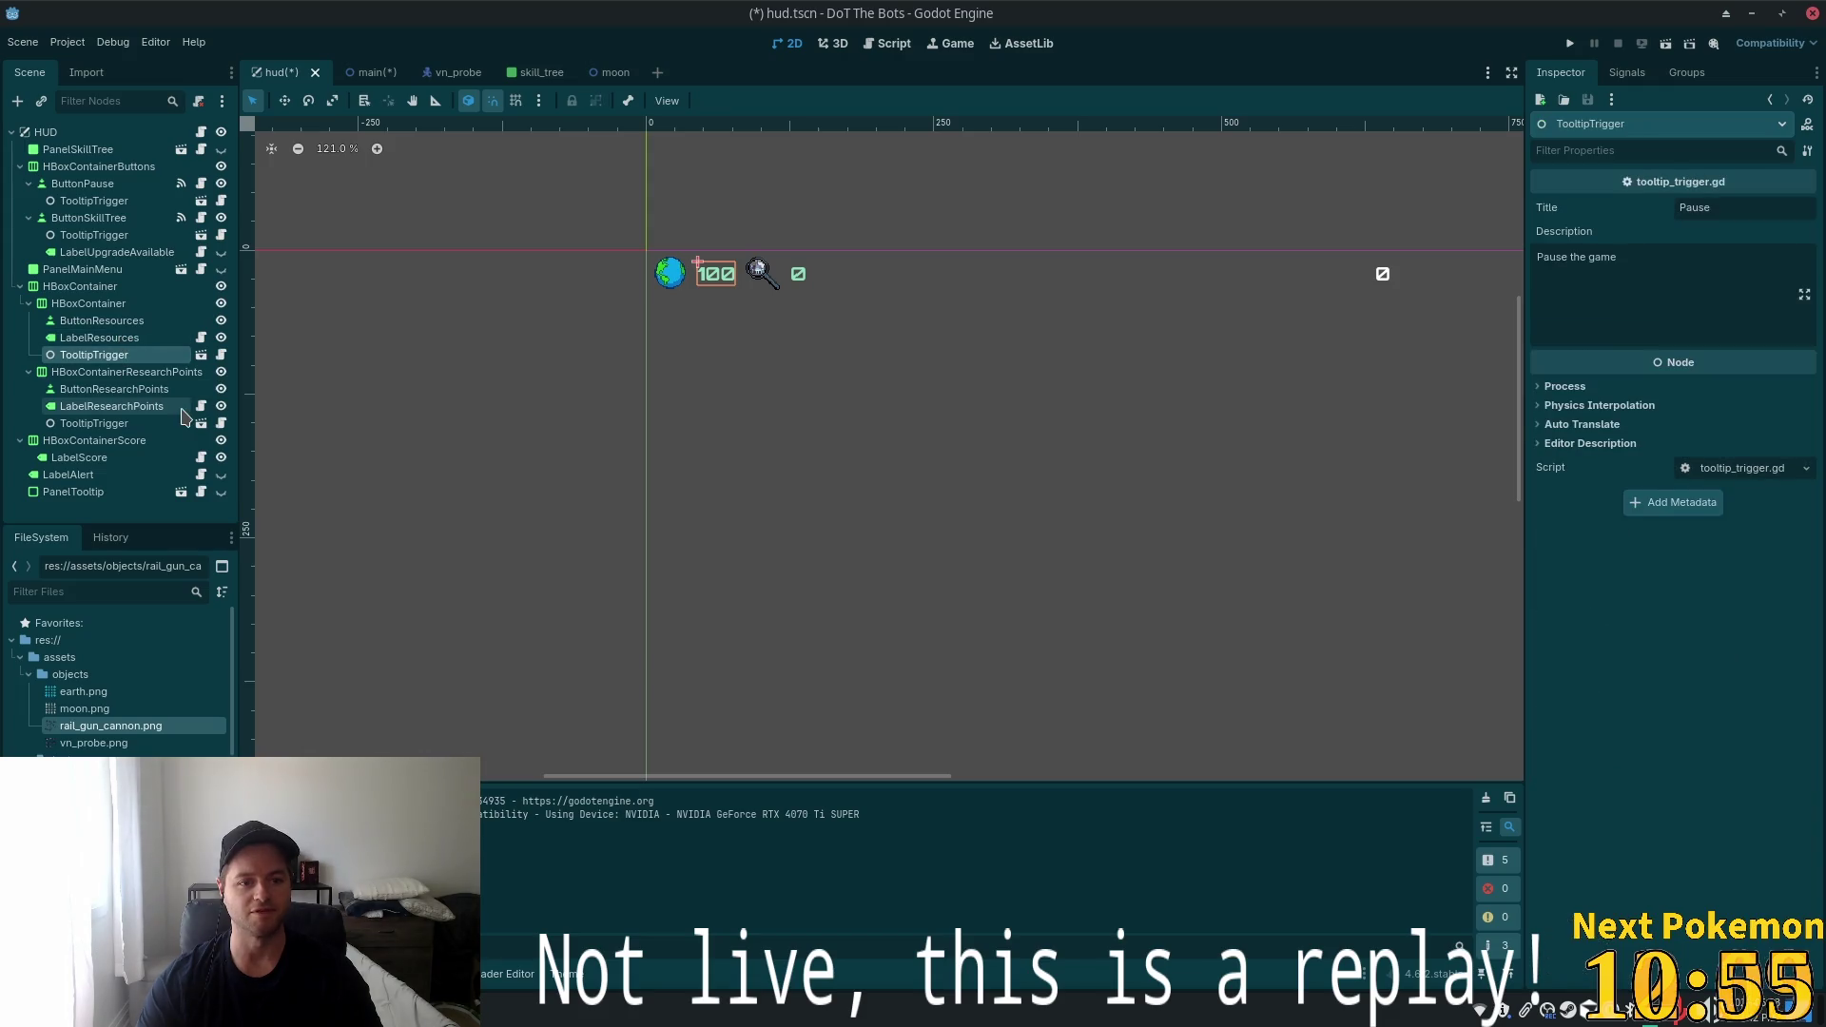
Set the new TooltipTrigger's Title to 'Resources'
left_click(1798, 204)
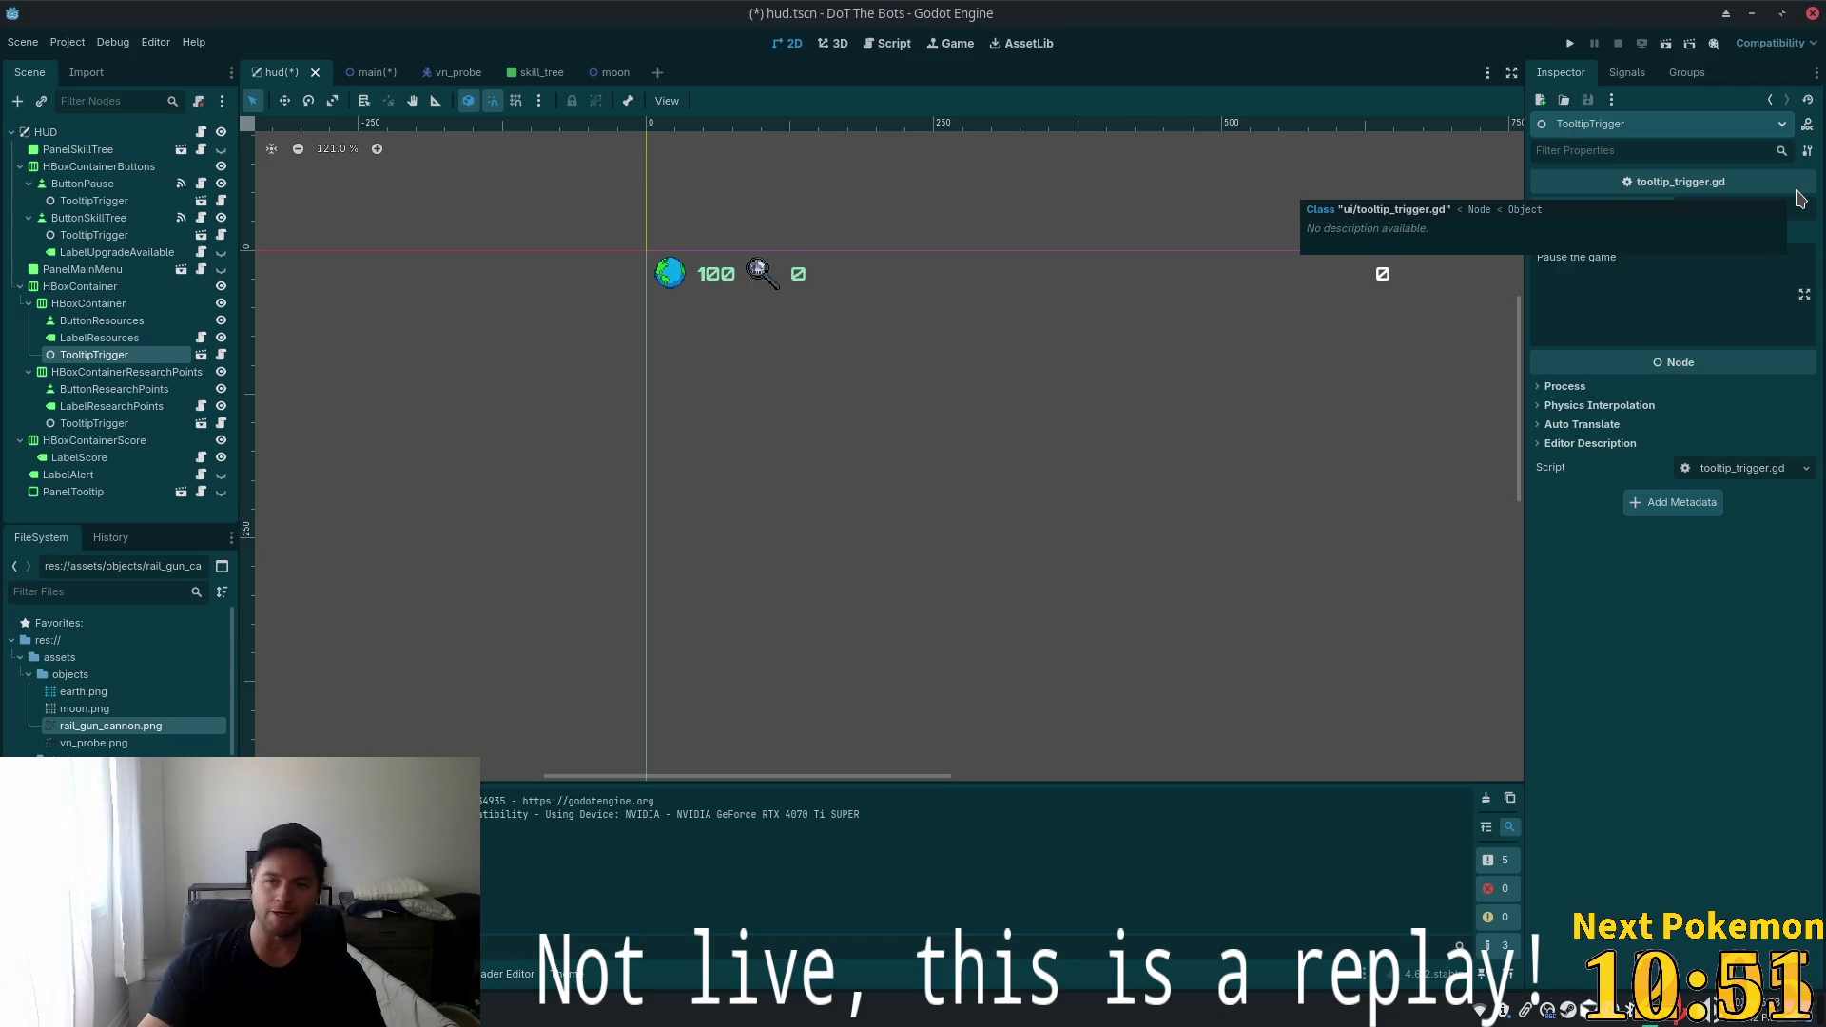
type("Resources")
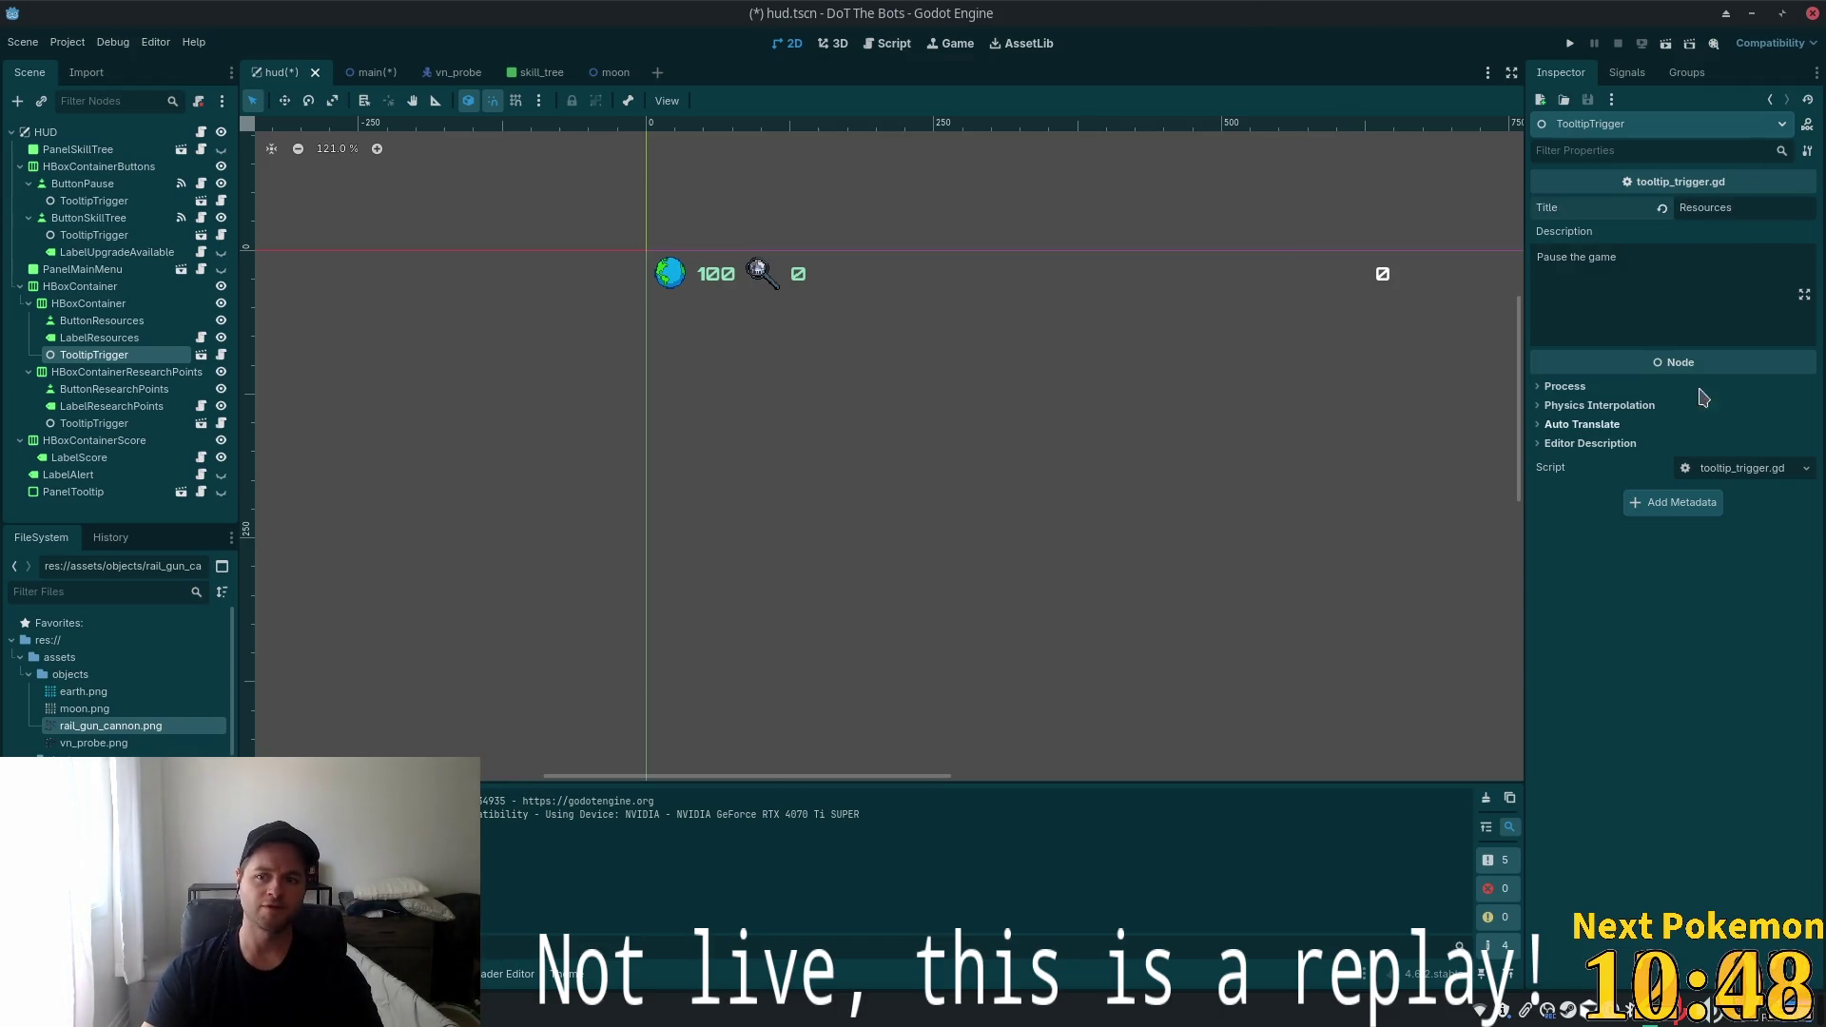
key("Tab")
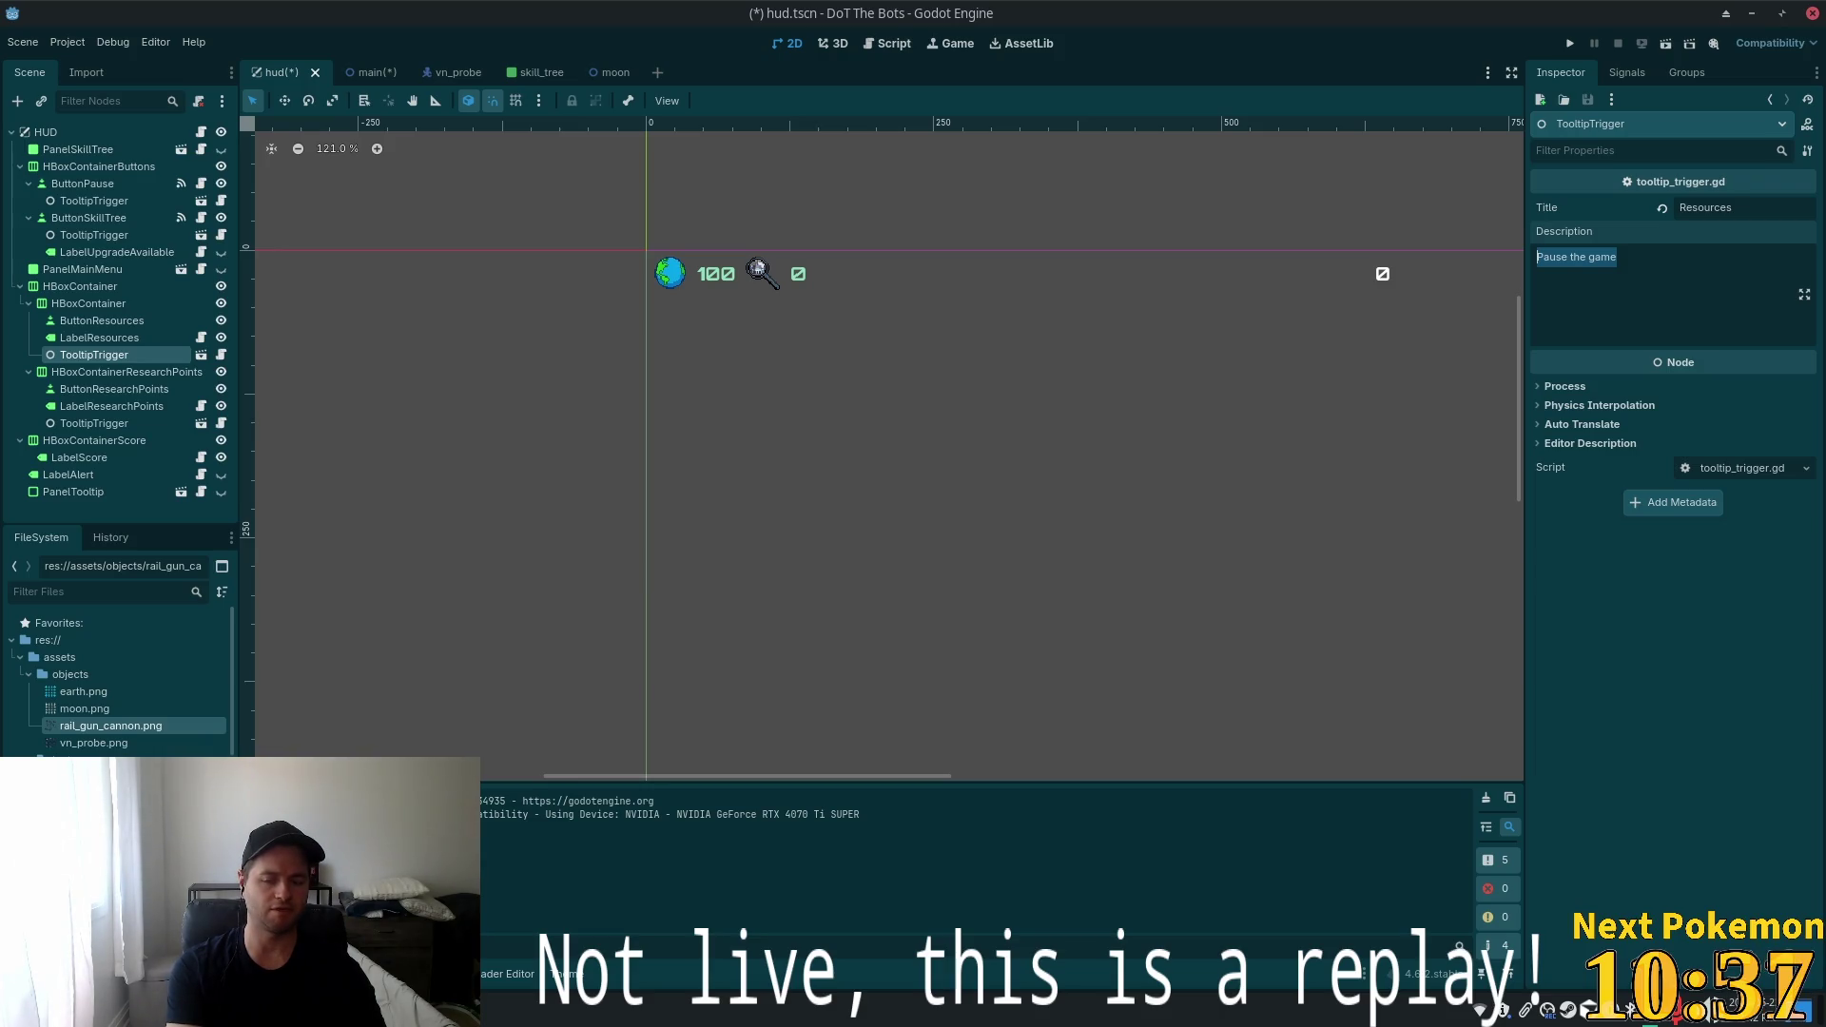
Describe it as 'Protect your resources!' plus a game-over warning line, then save hud.tscn
type("Protect your resour")
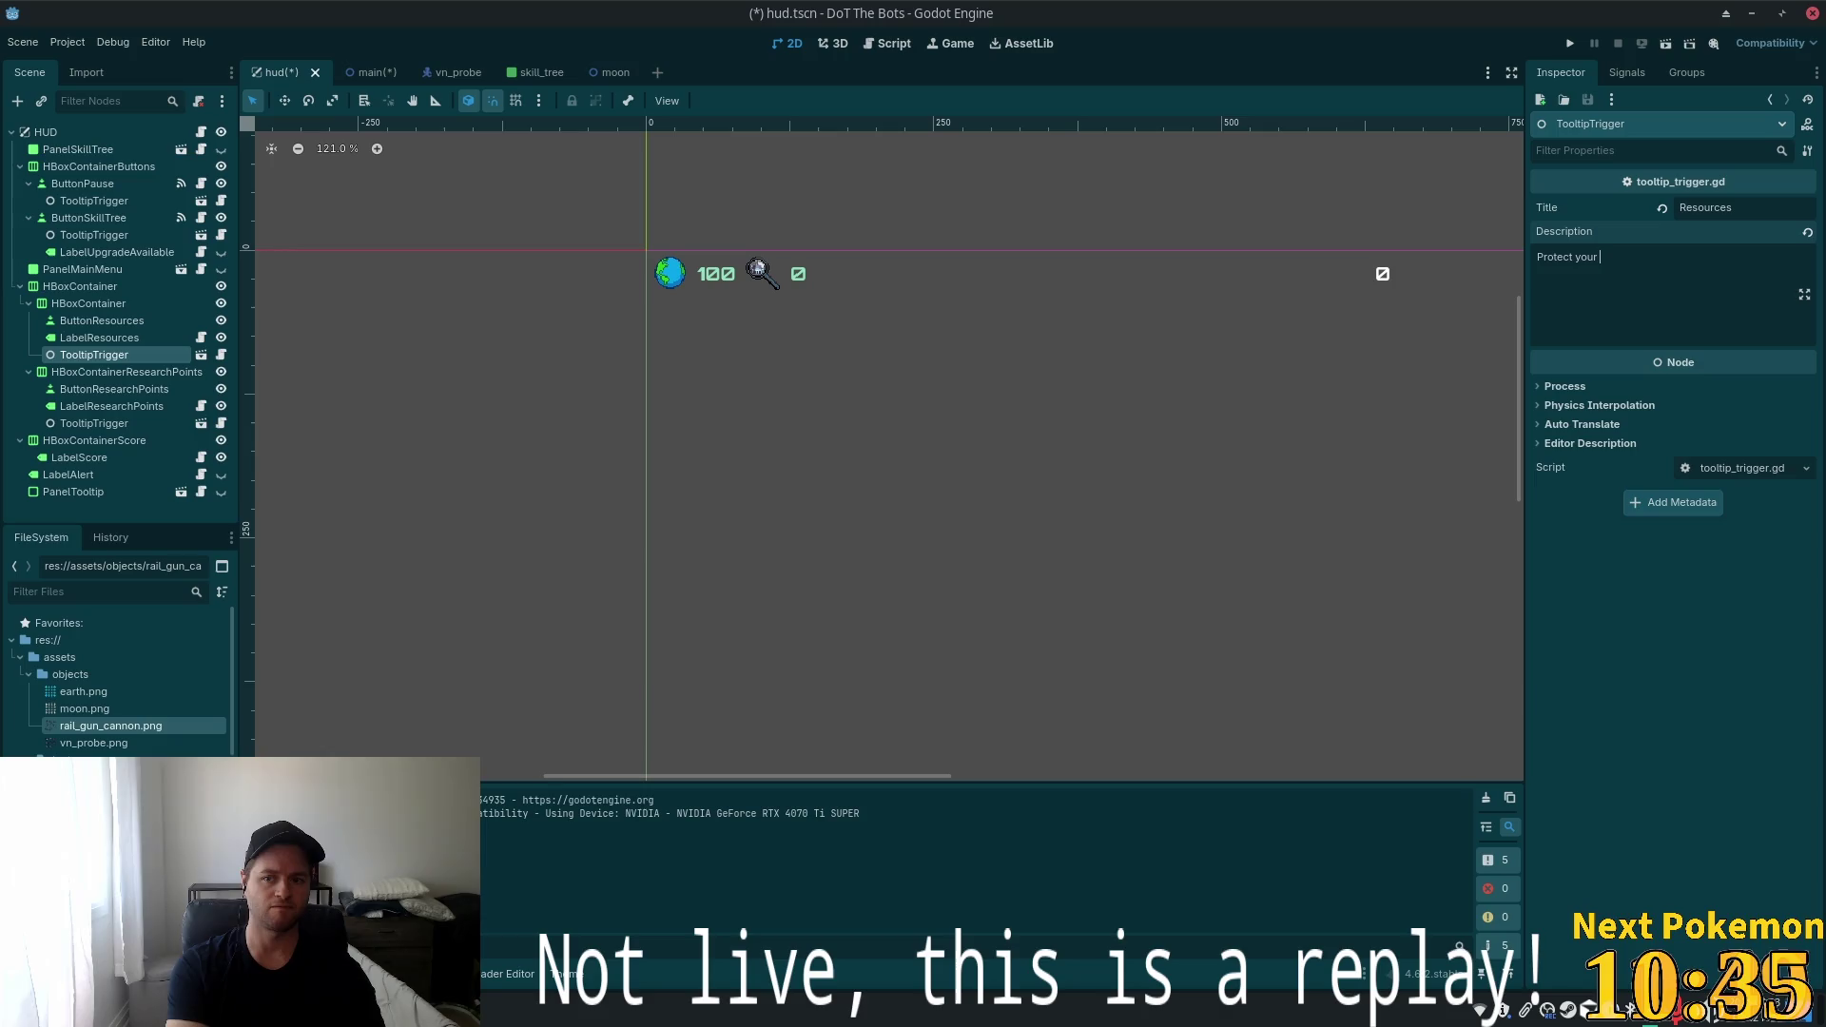
type("ces!")
key("Return")
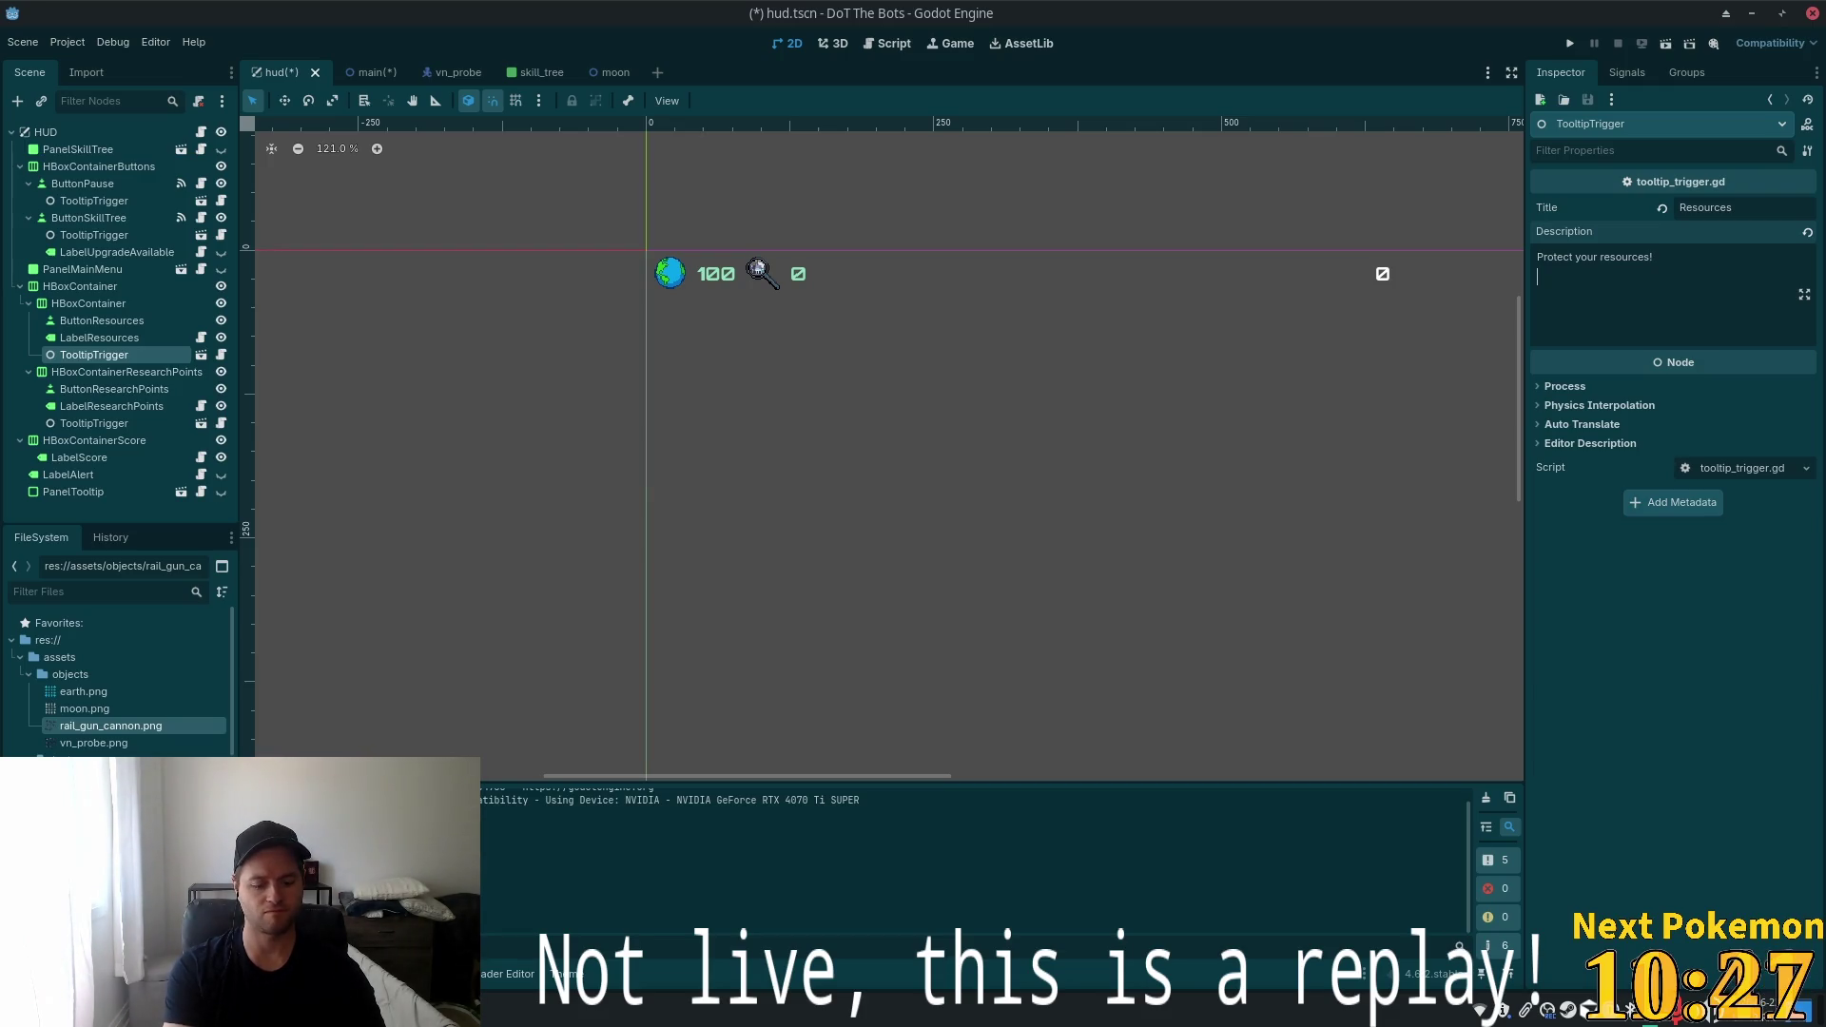
type("G")
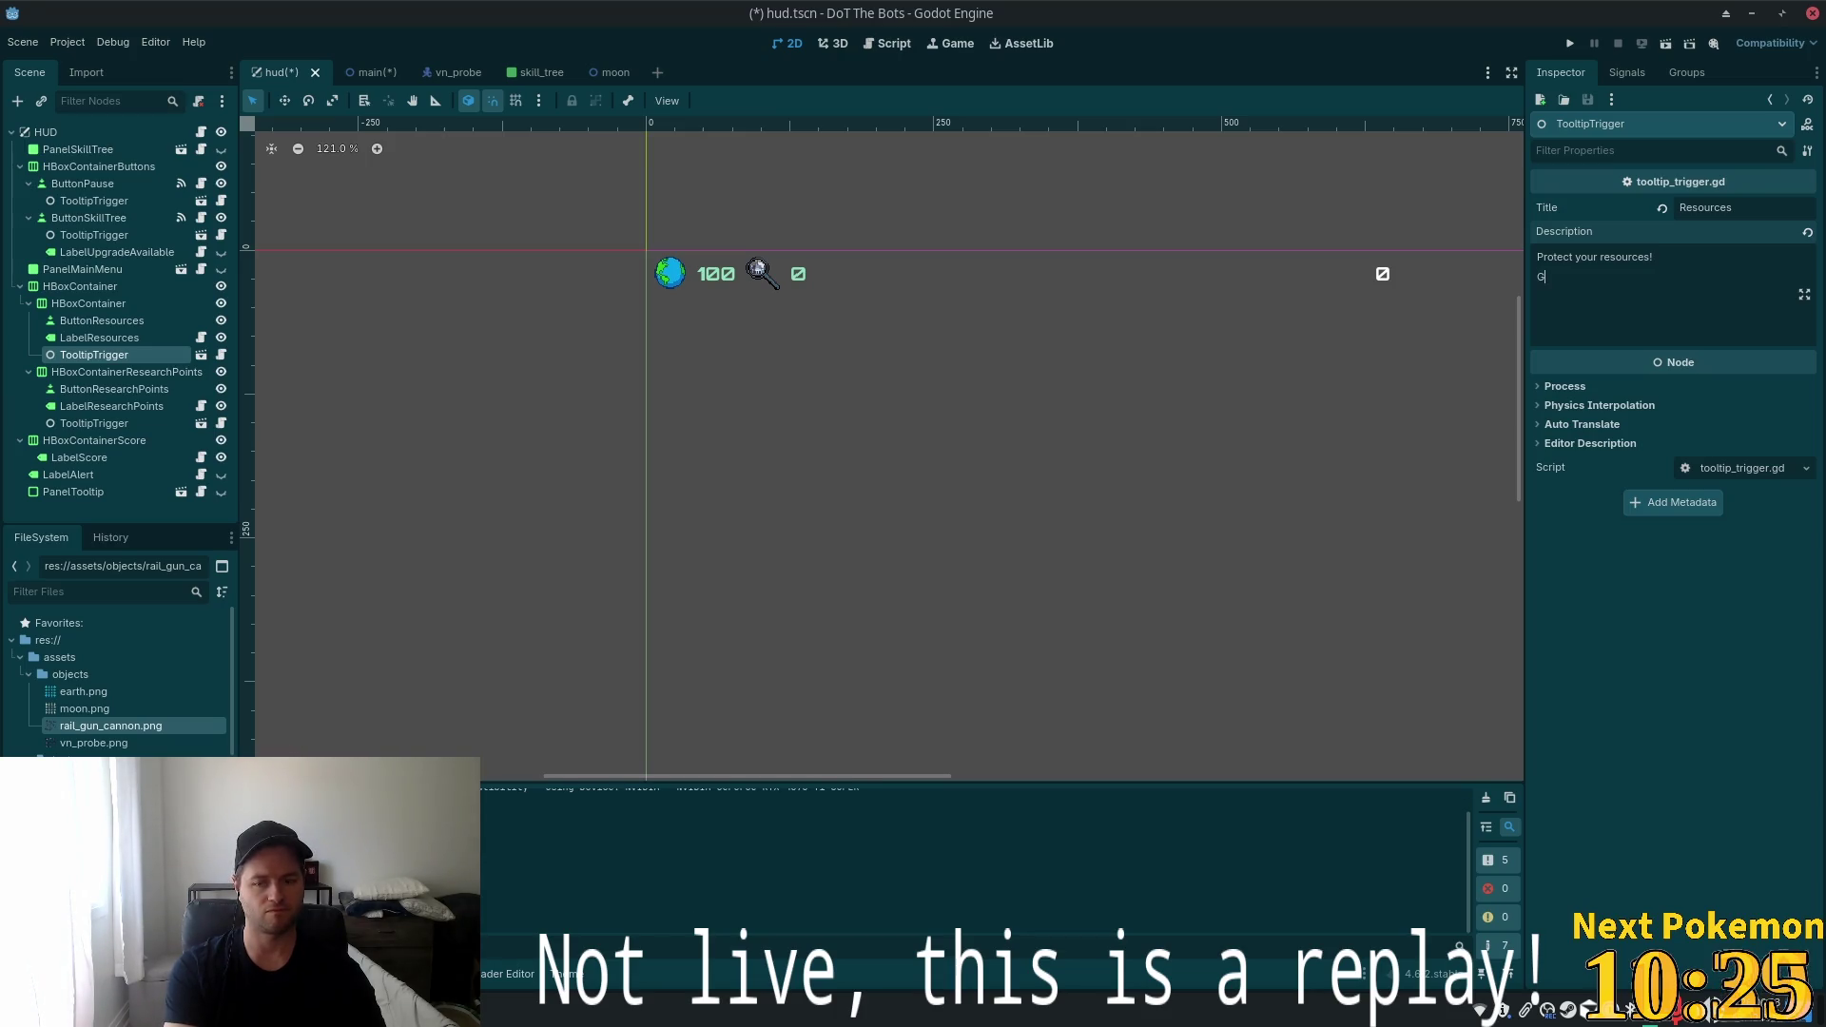
type("ve")
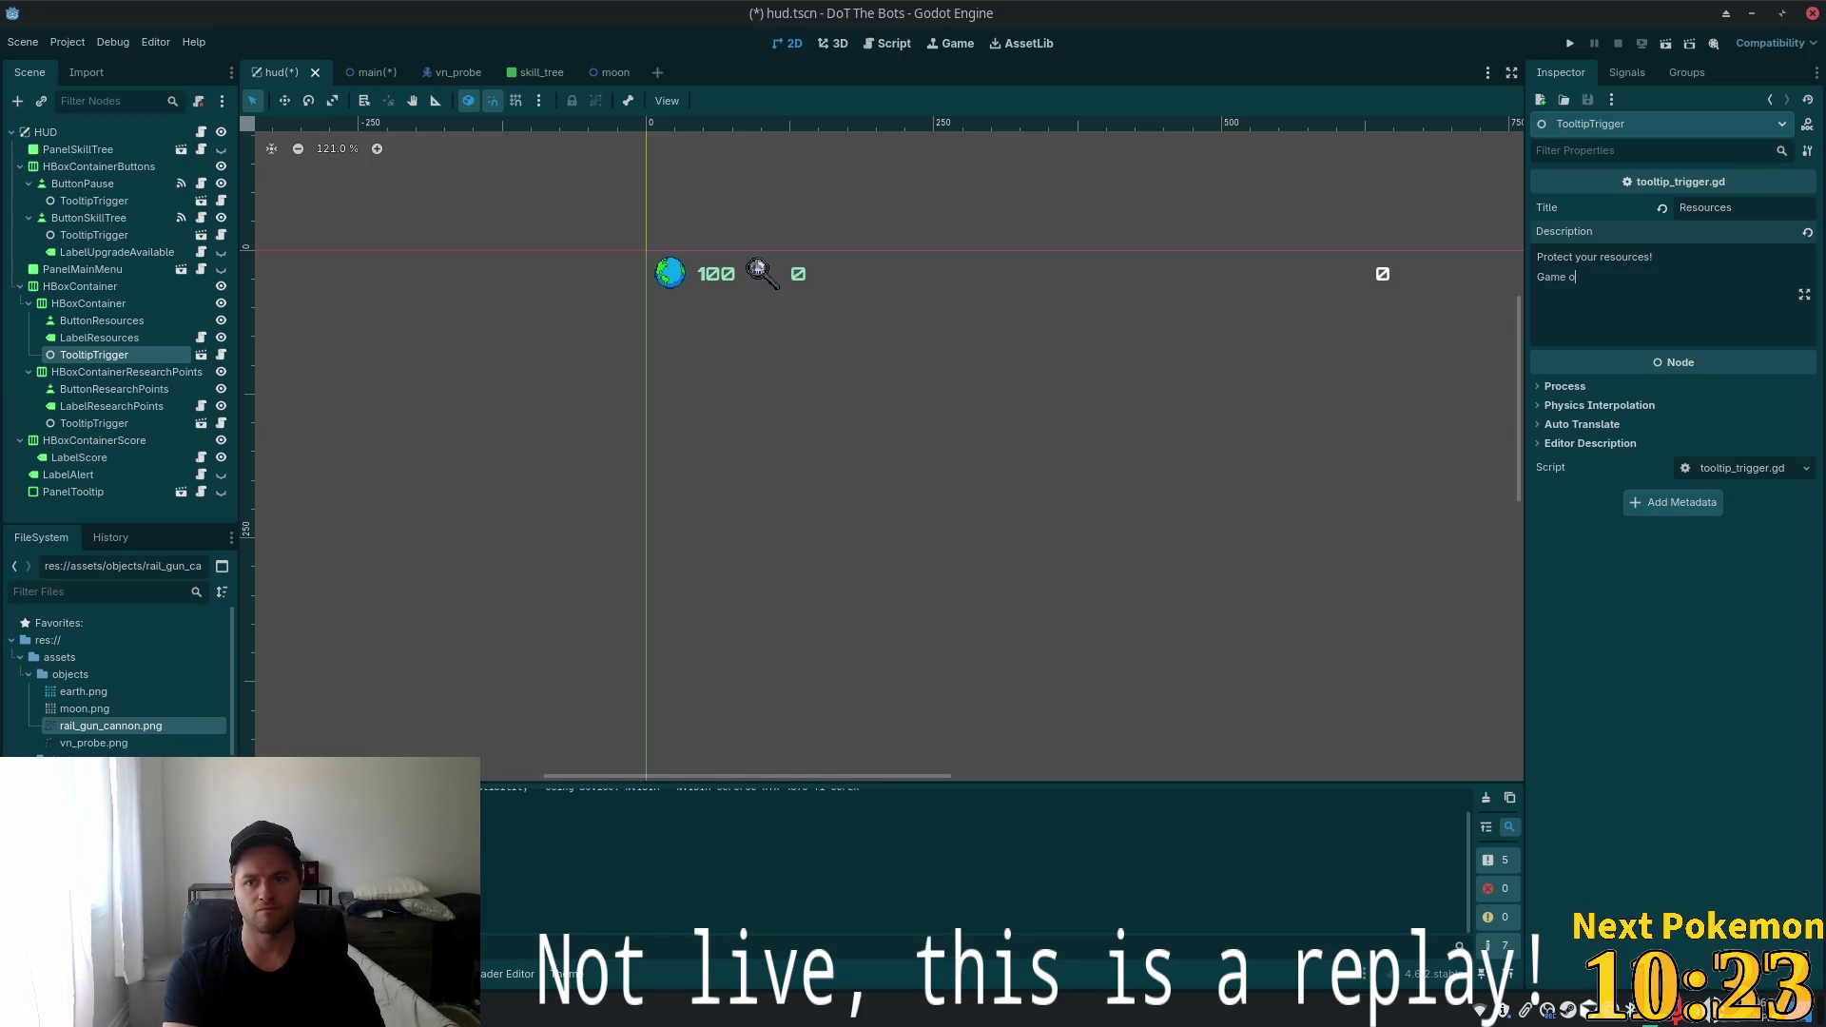
type("f y")
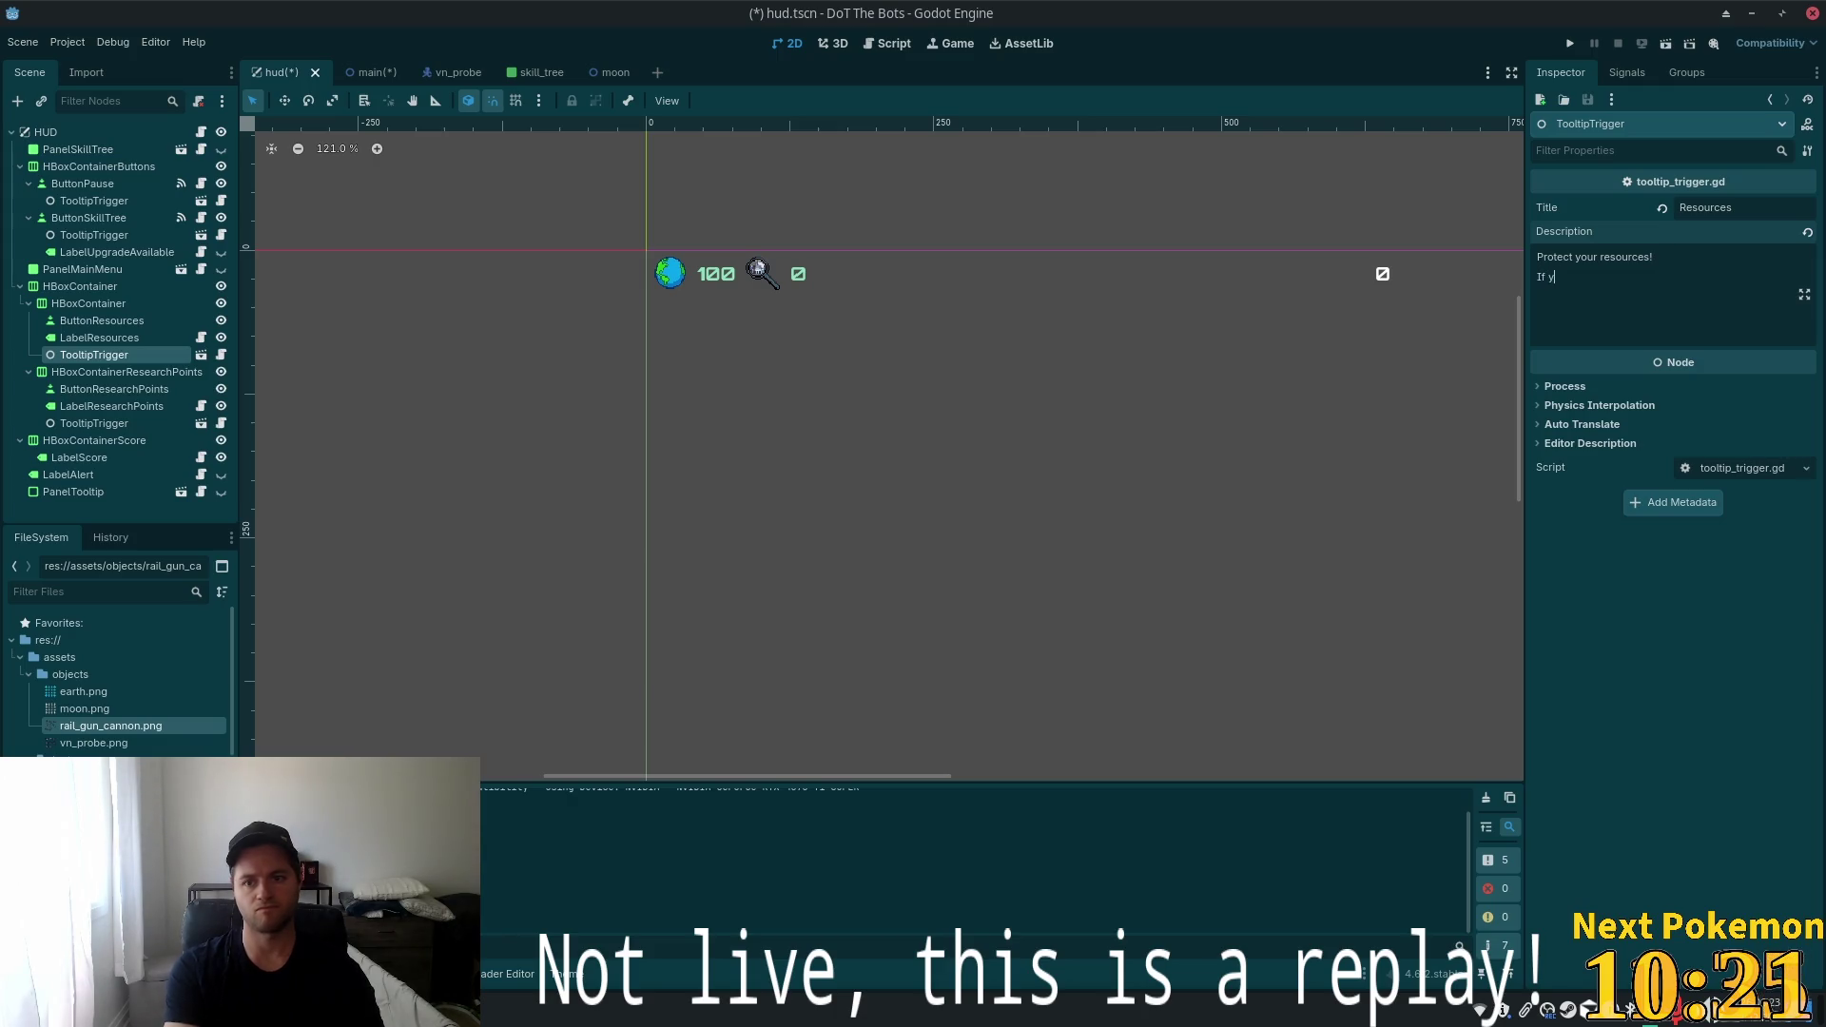
type("ou lose al")
type("l your res")
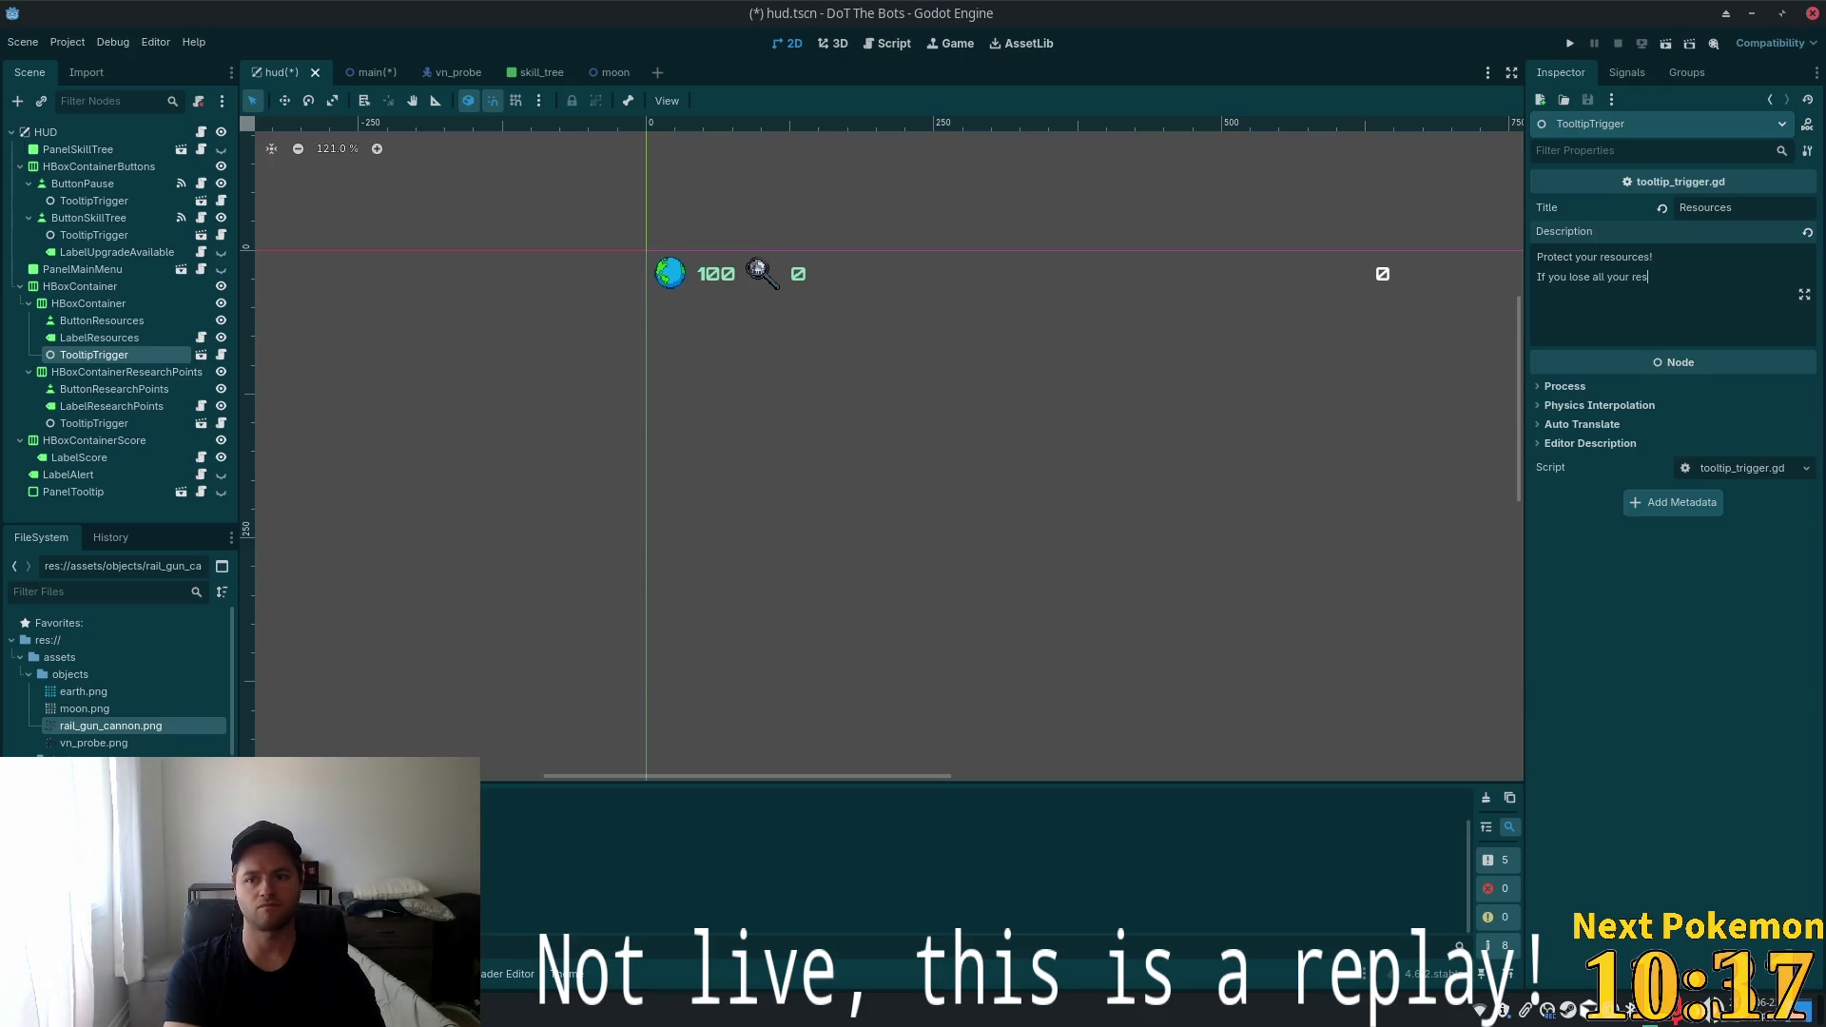
type("ources")
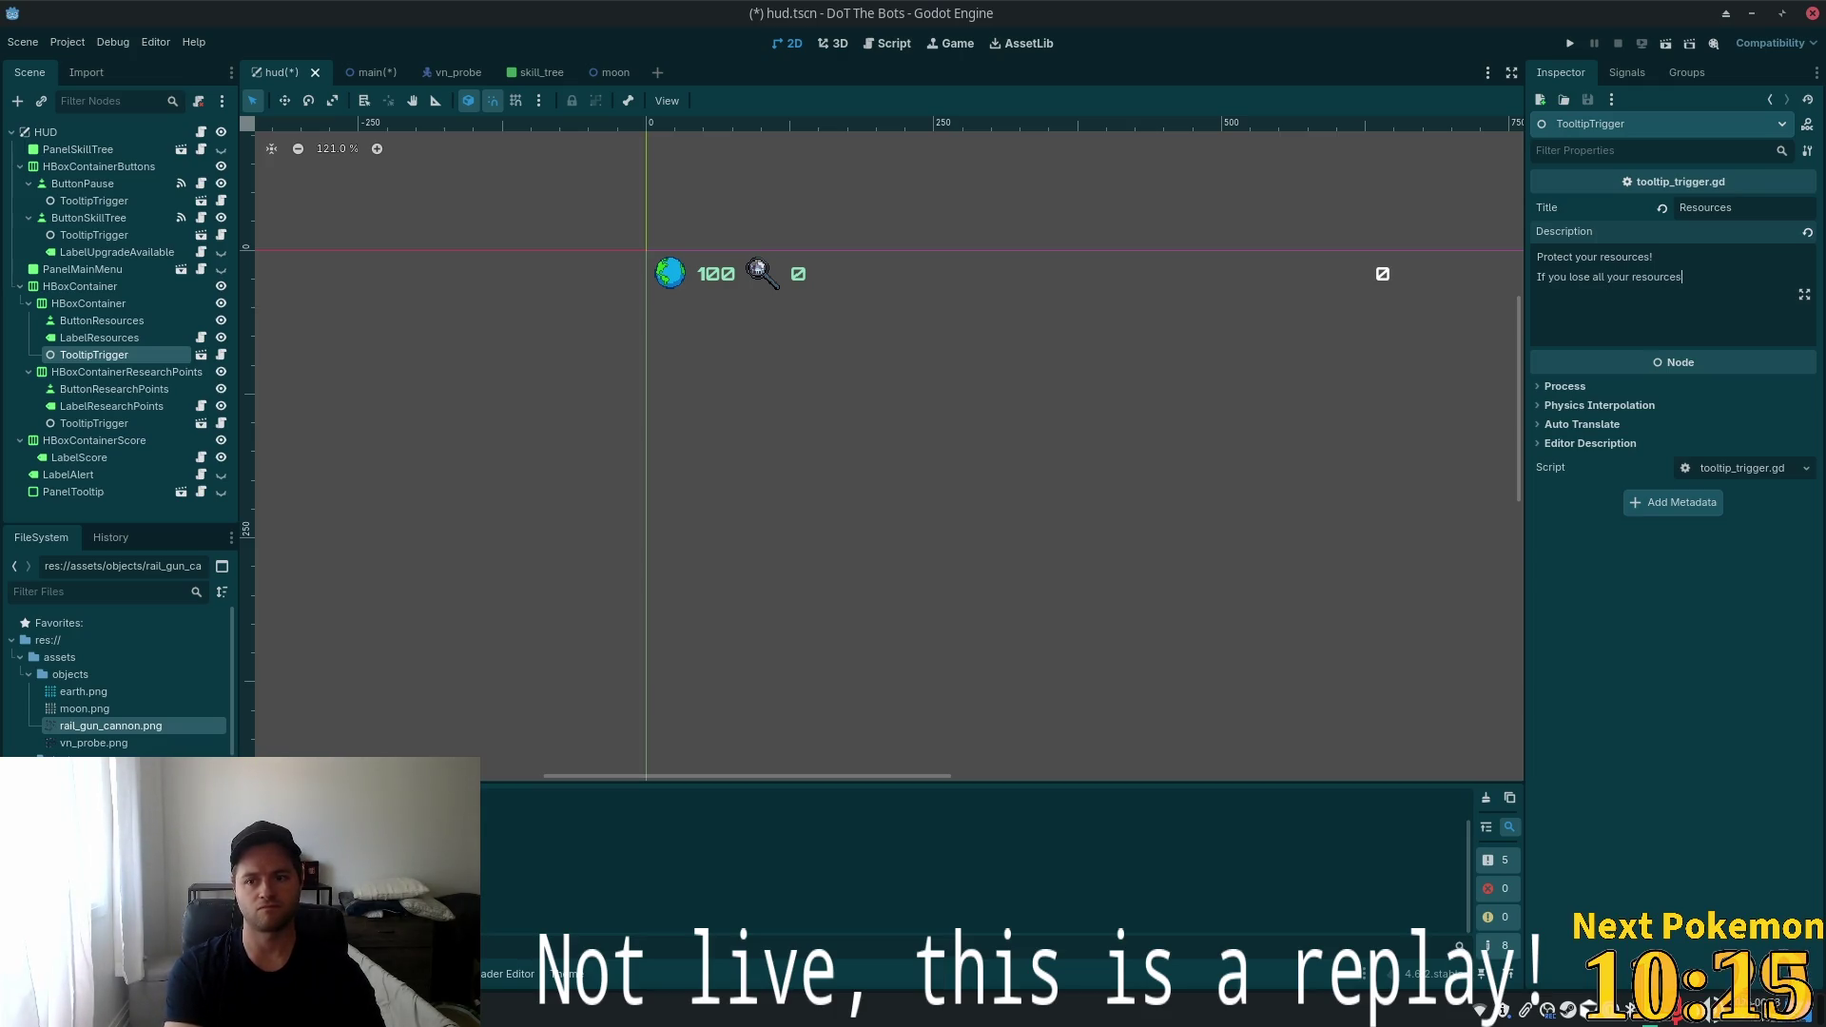
type(" itsame over.")
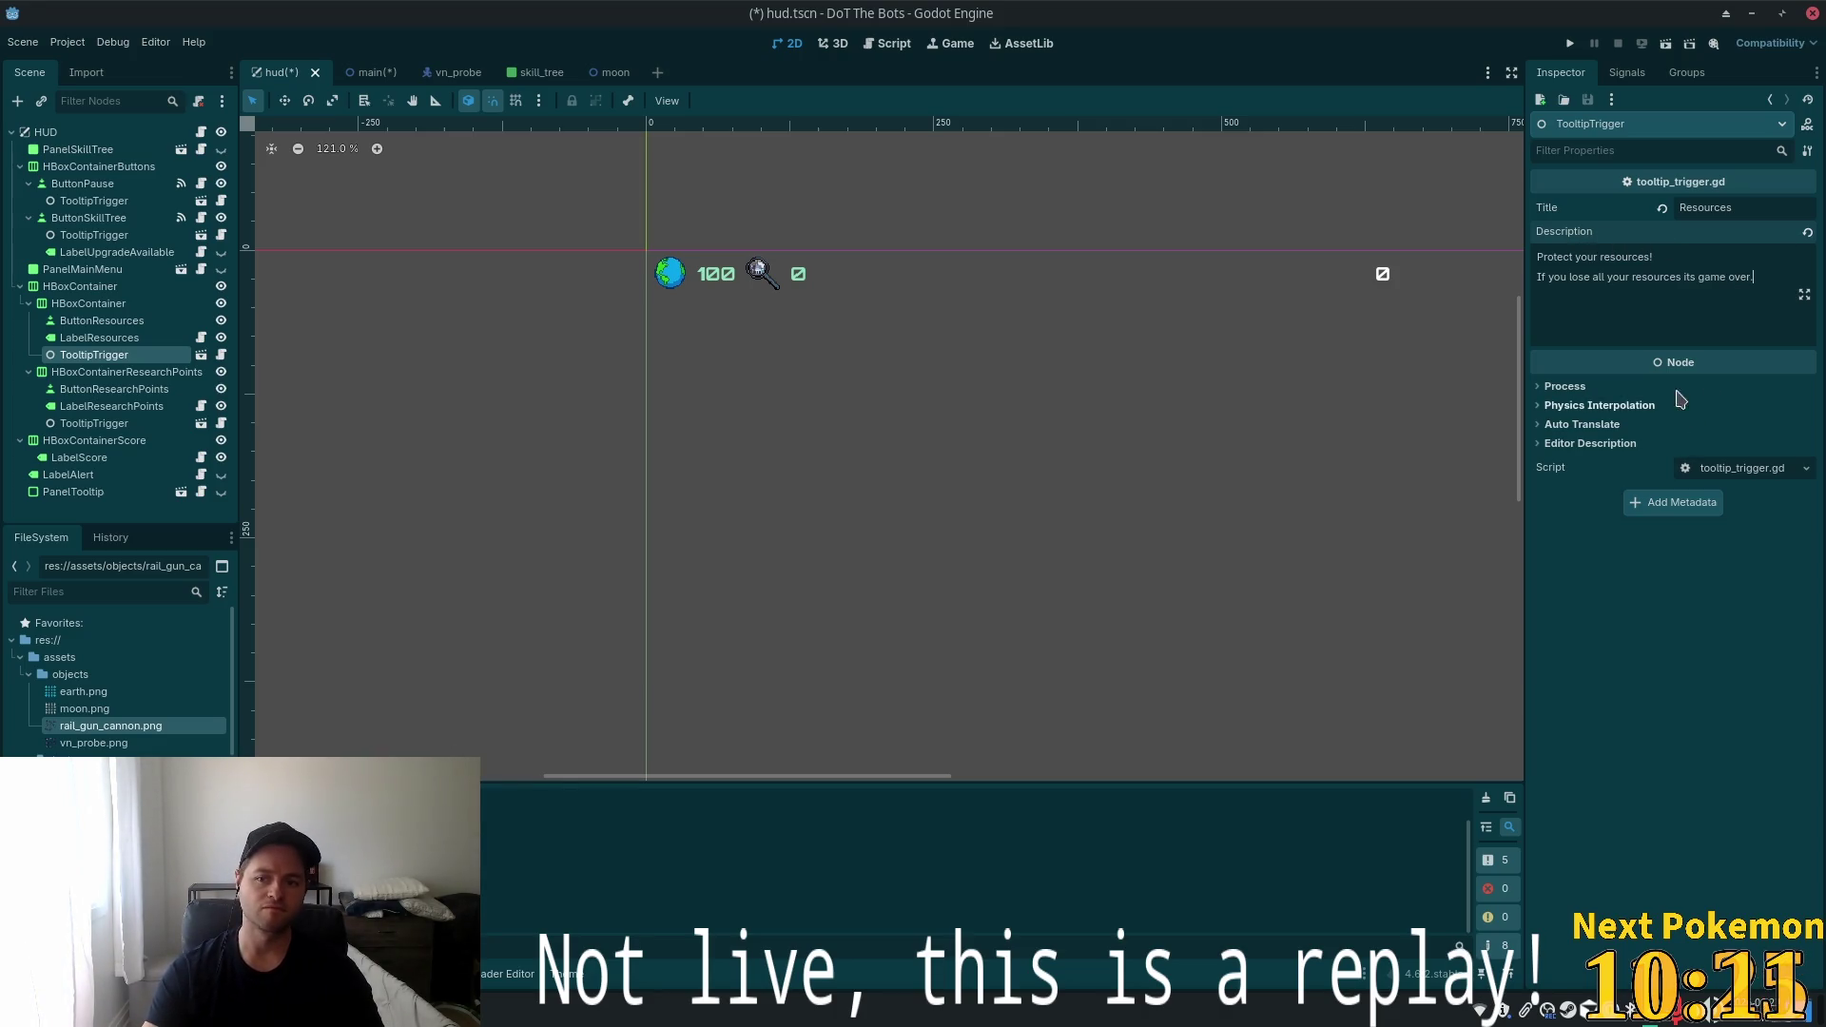
key("ctrl+s")
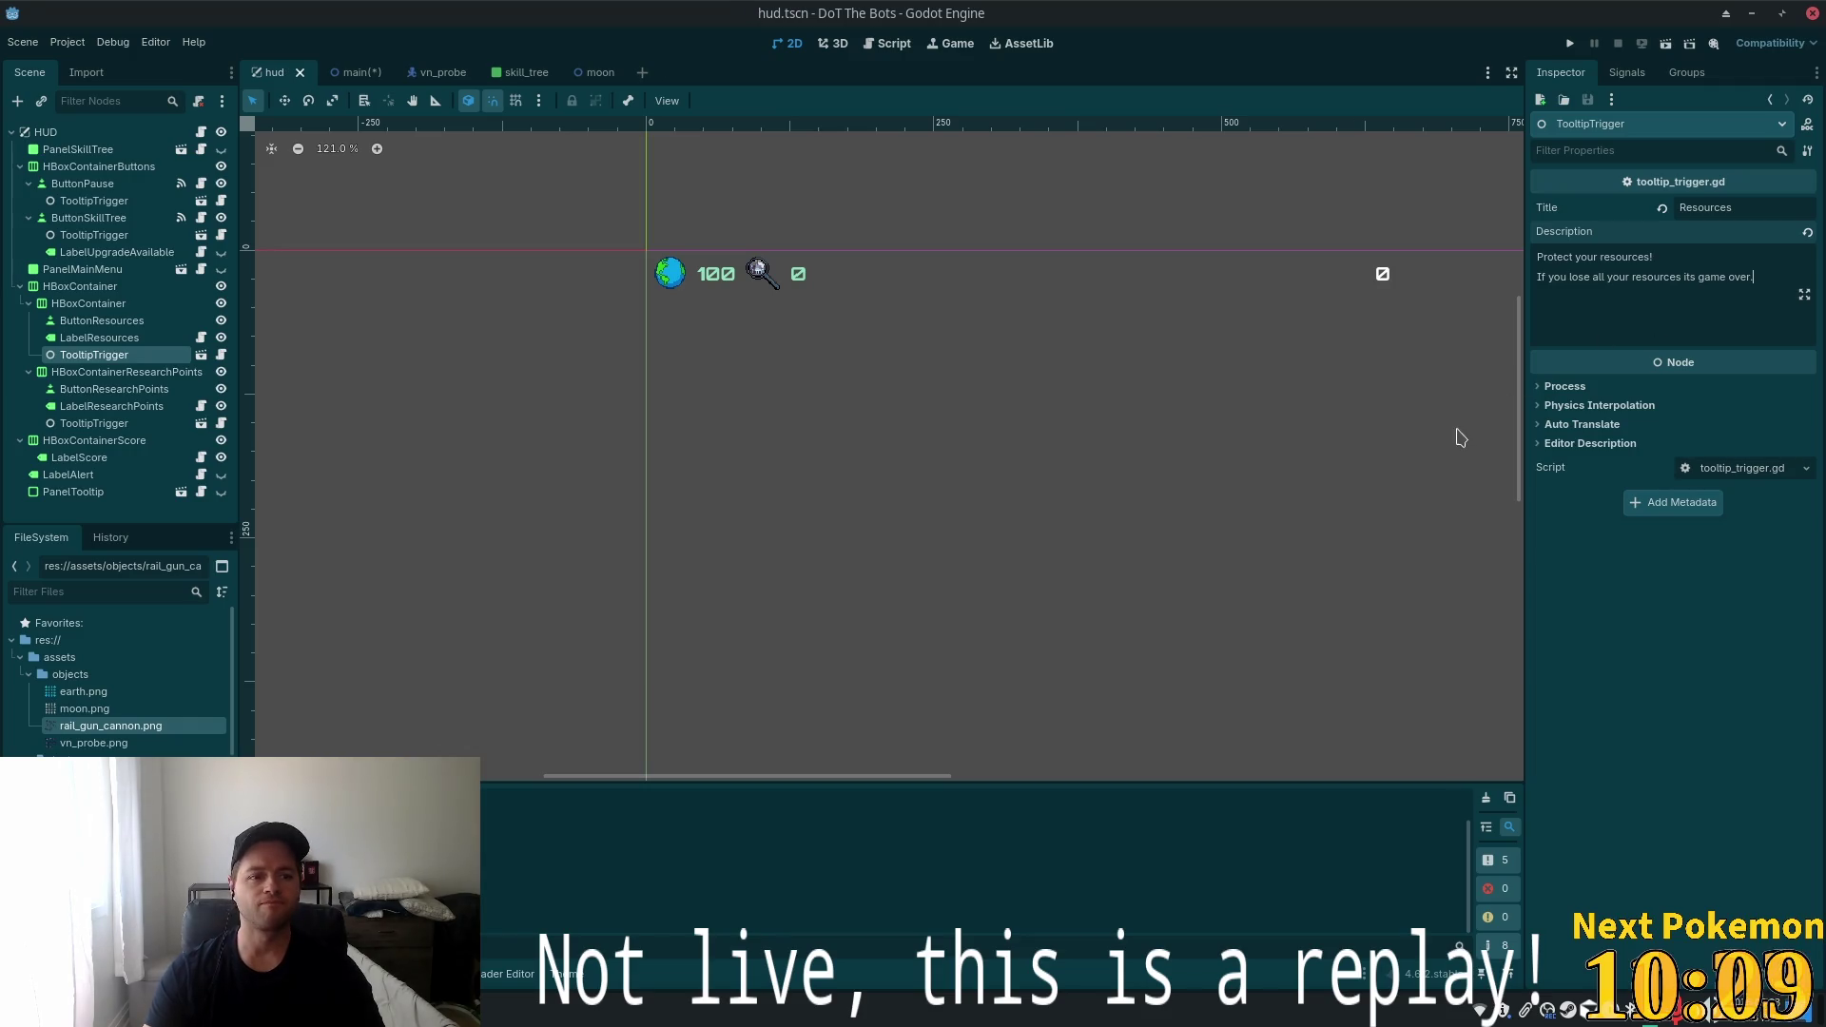
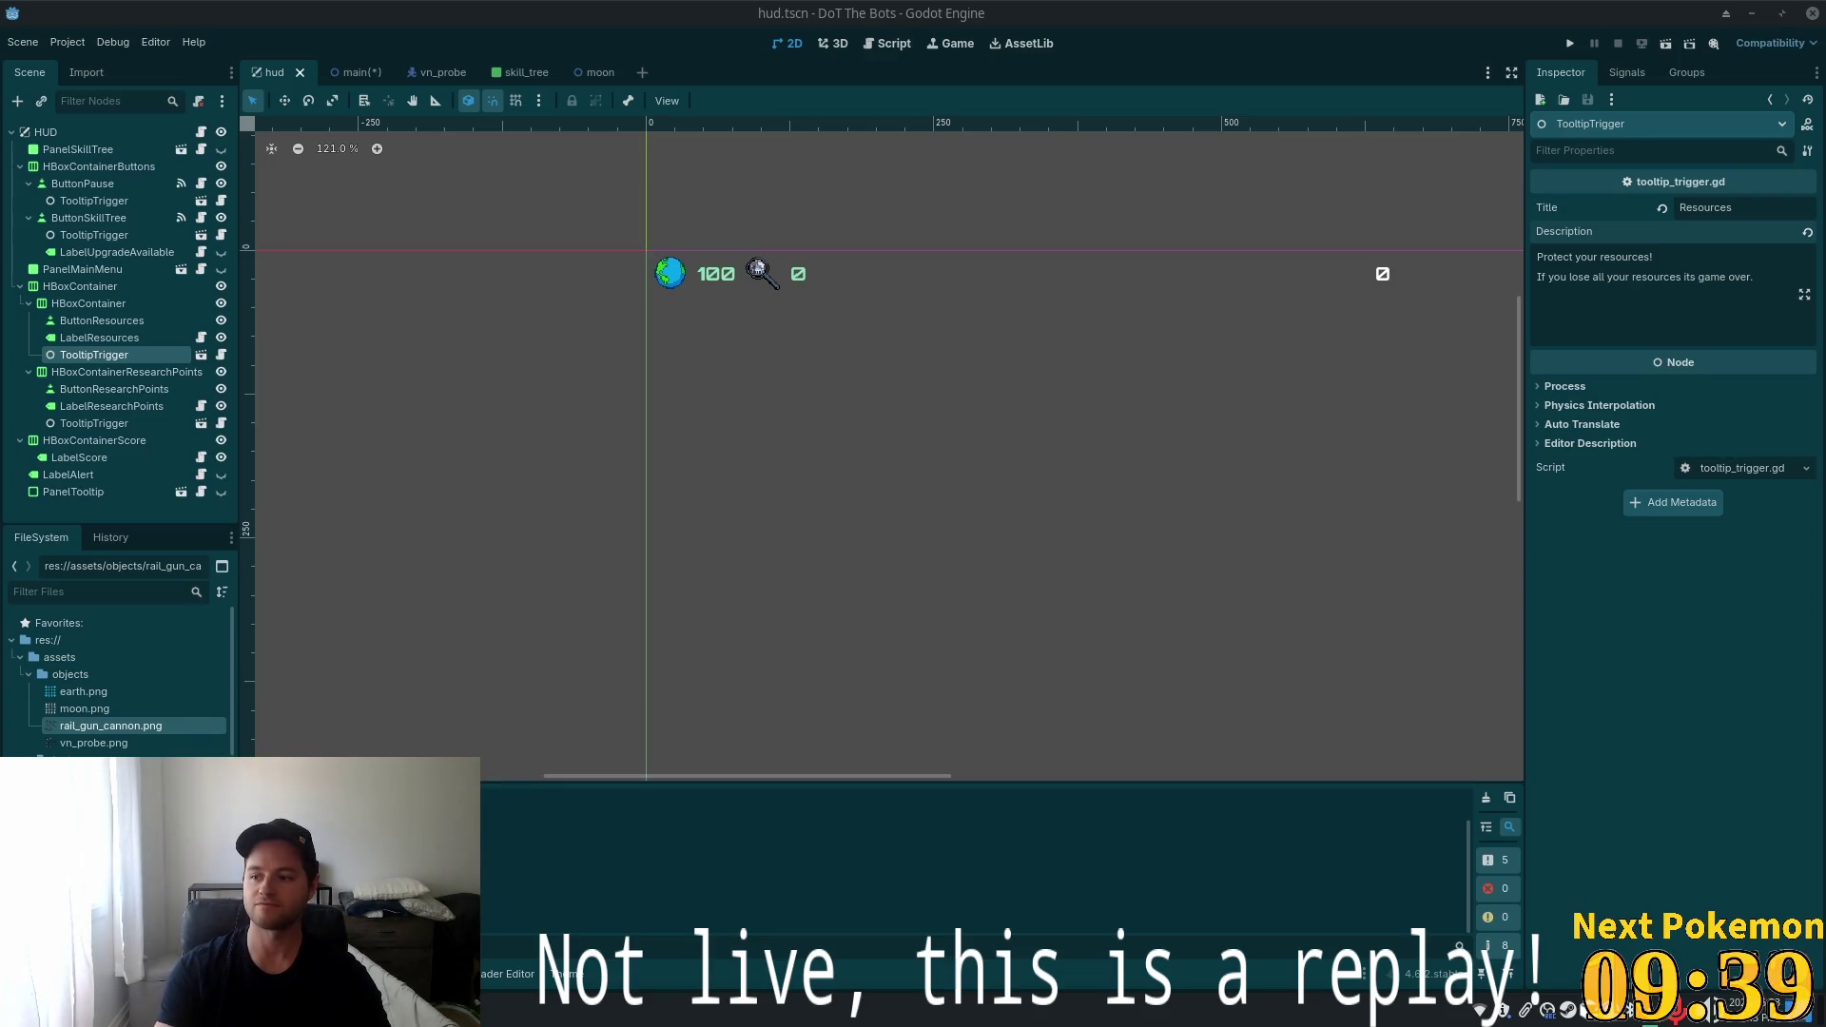
Bring the Chrome window with the 'austria' search in front of the Godot editor
key("alt+Tab")
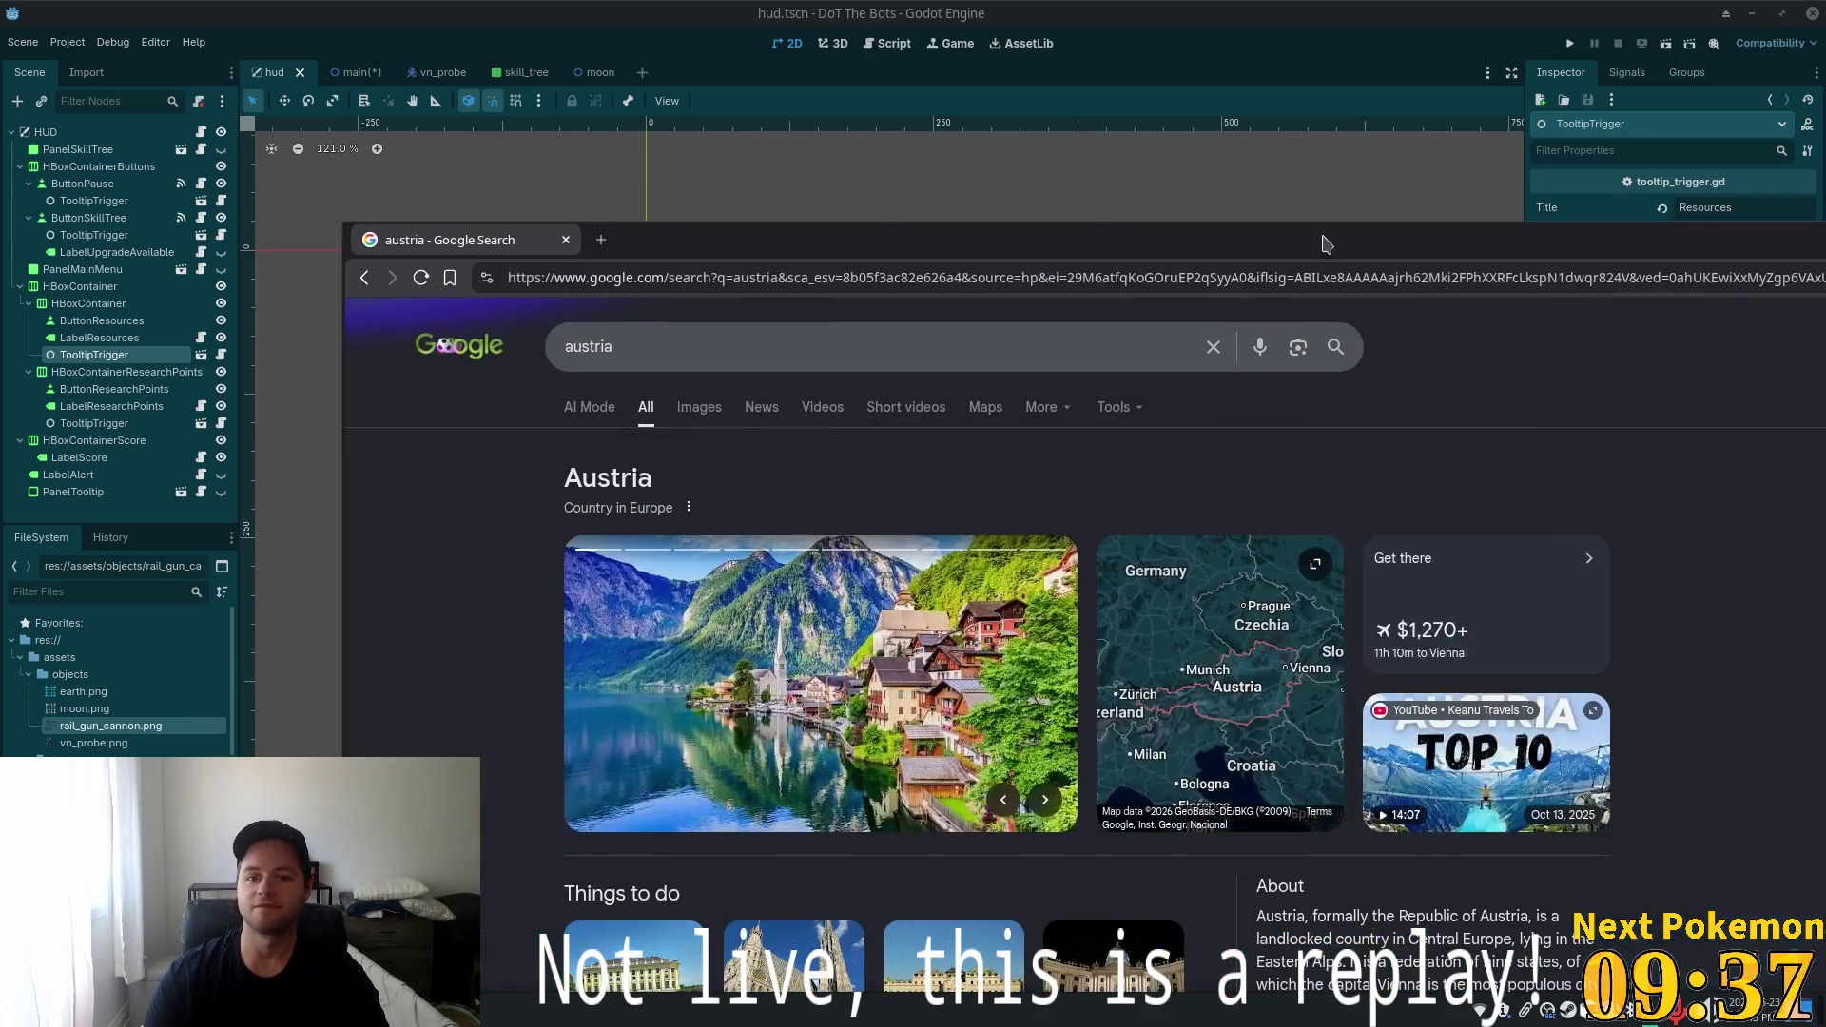
Maximize Chrome, show austria image results, and preview the Hallstatt, Salzburg and Expedia photos
double_click(1154, 255)
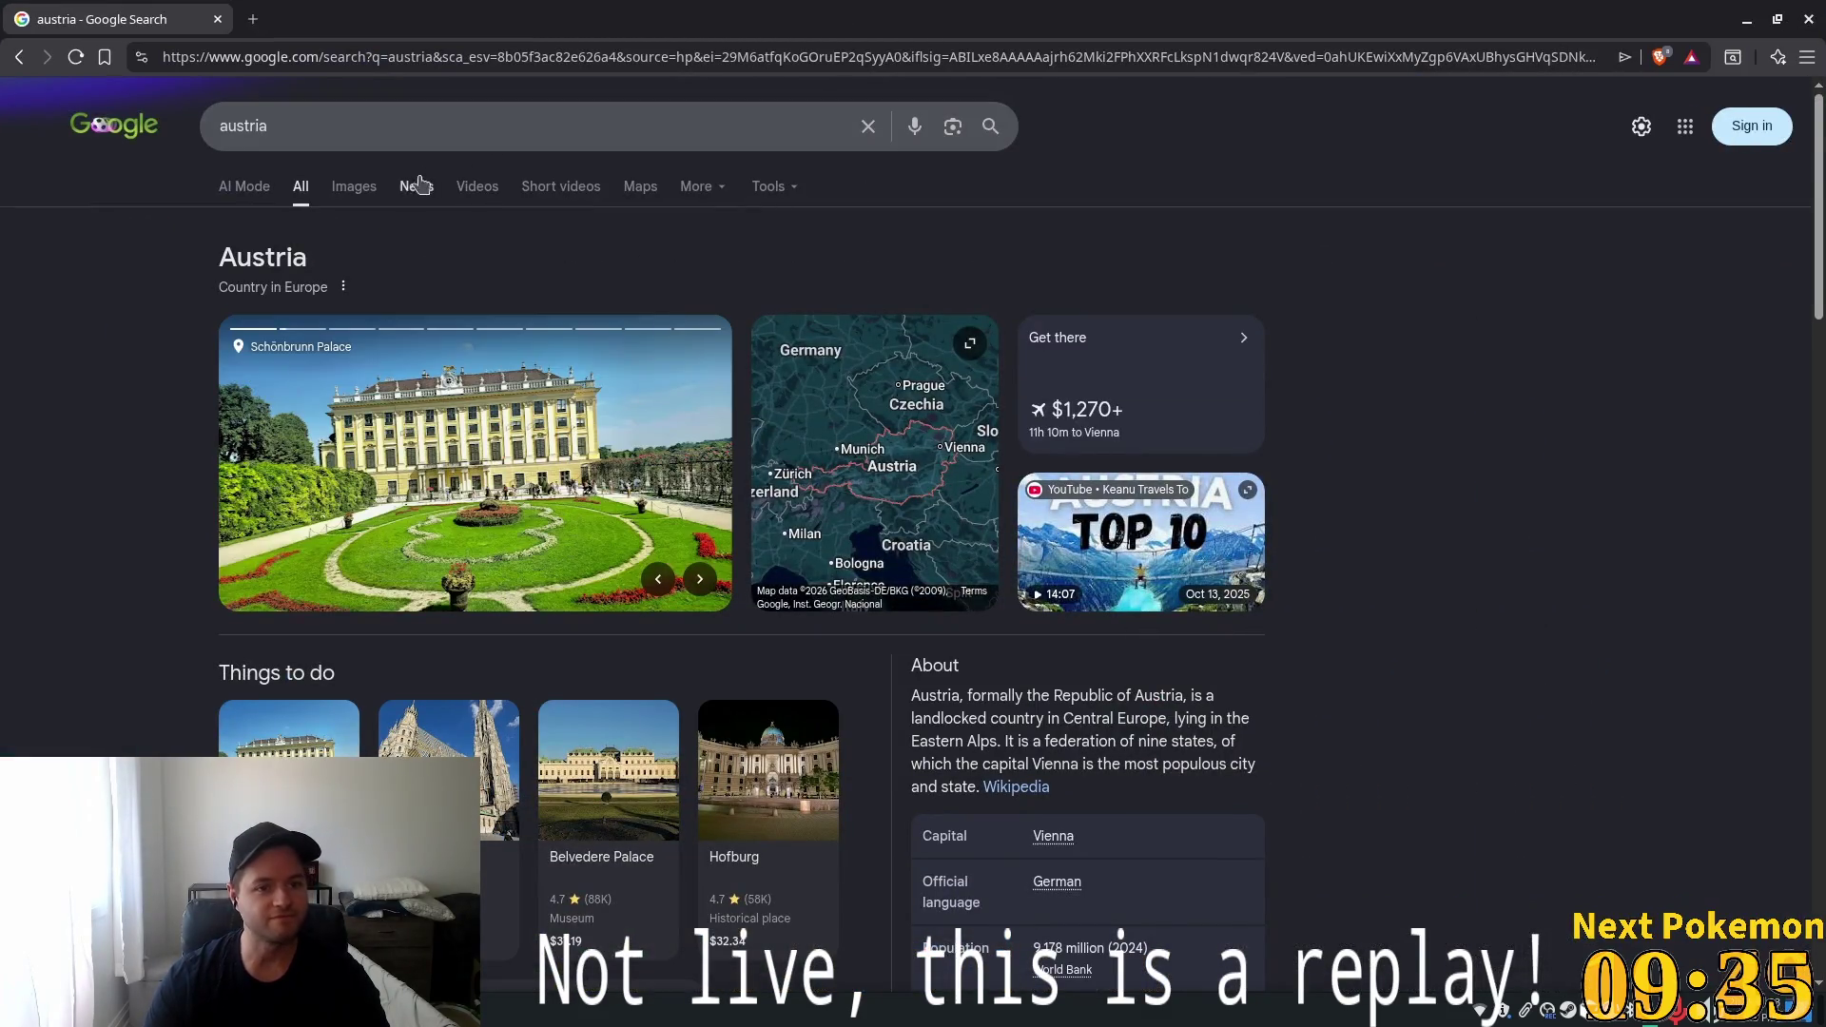
left_click(353, 188)
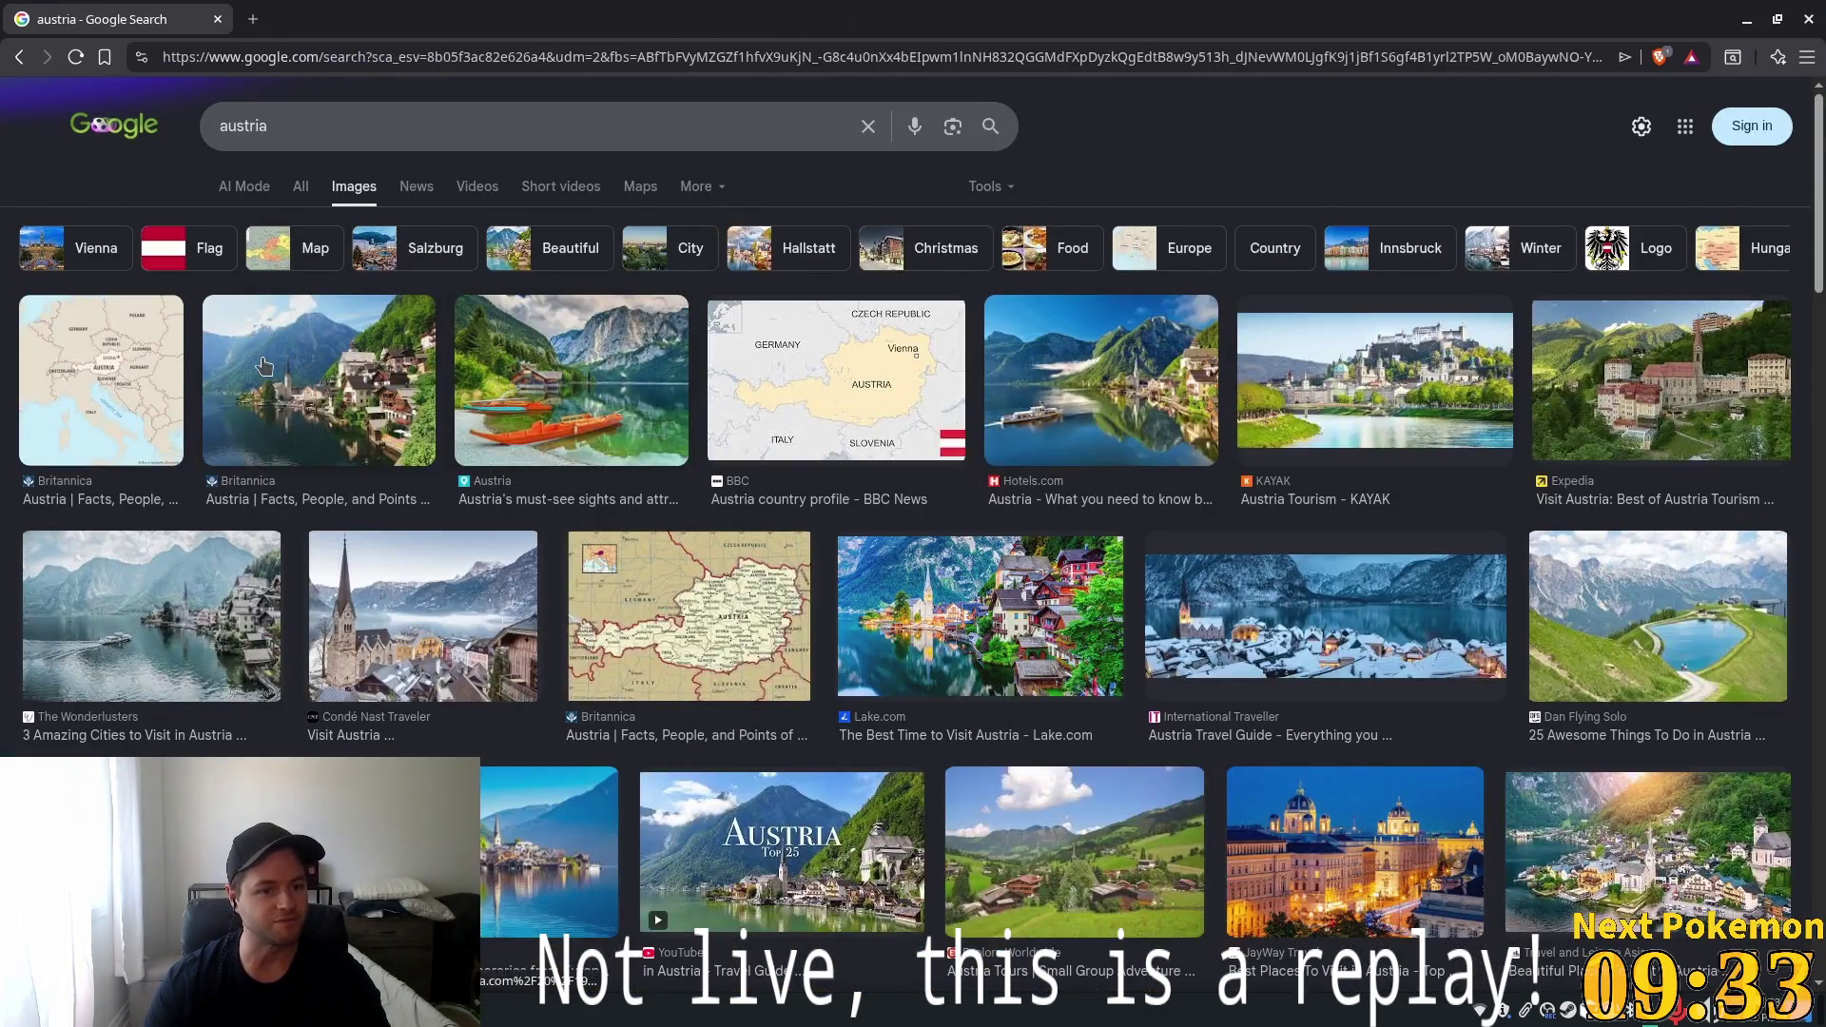
left_click(265, 366)
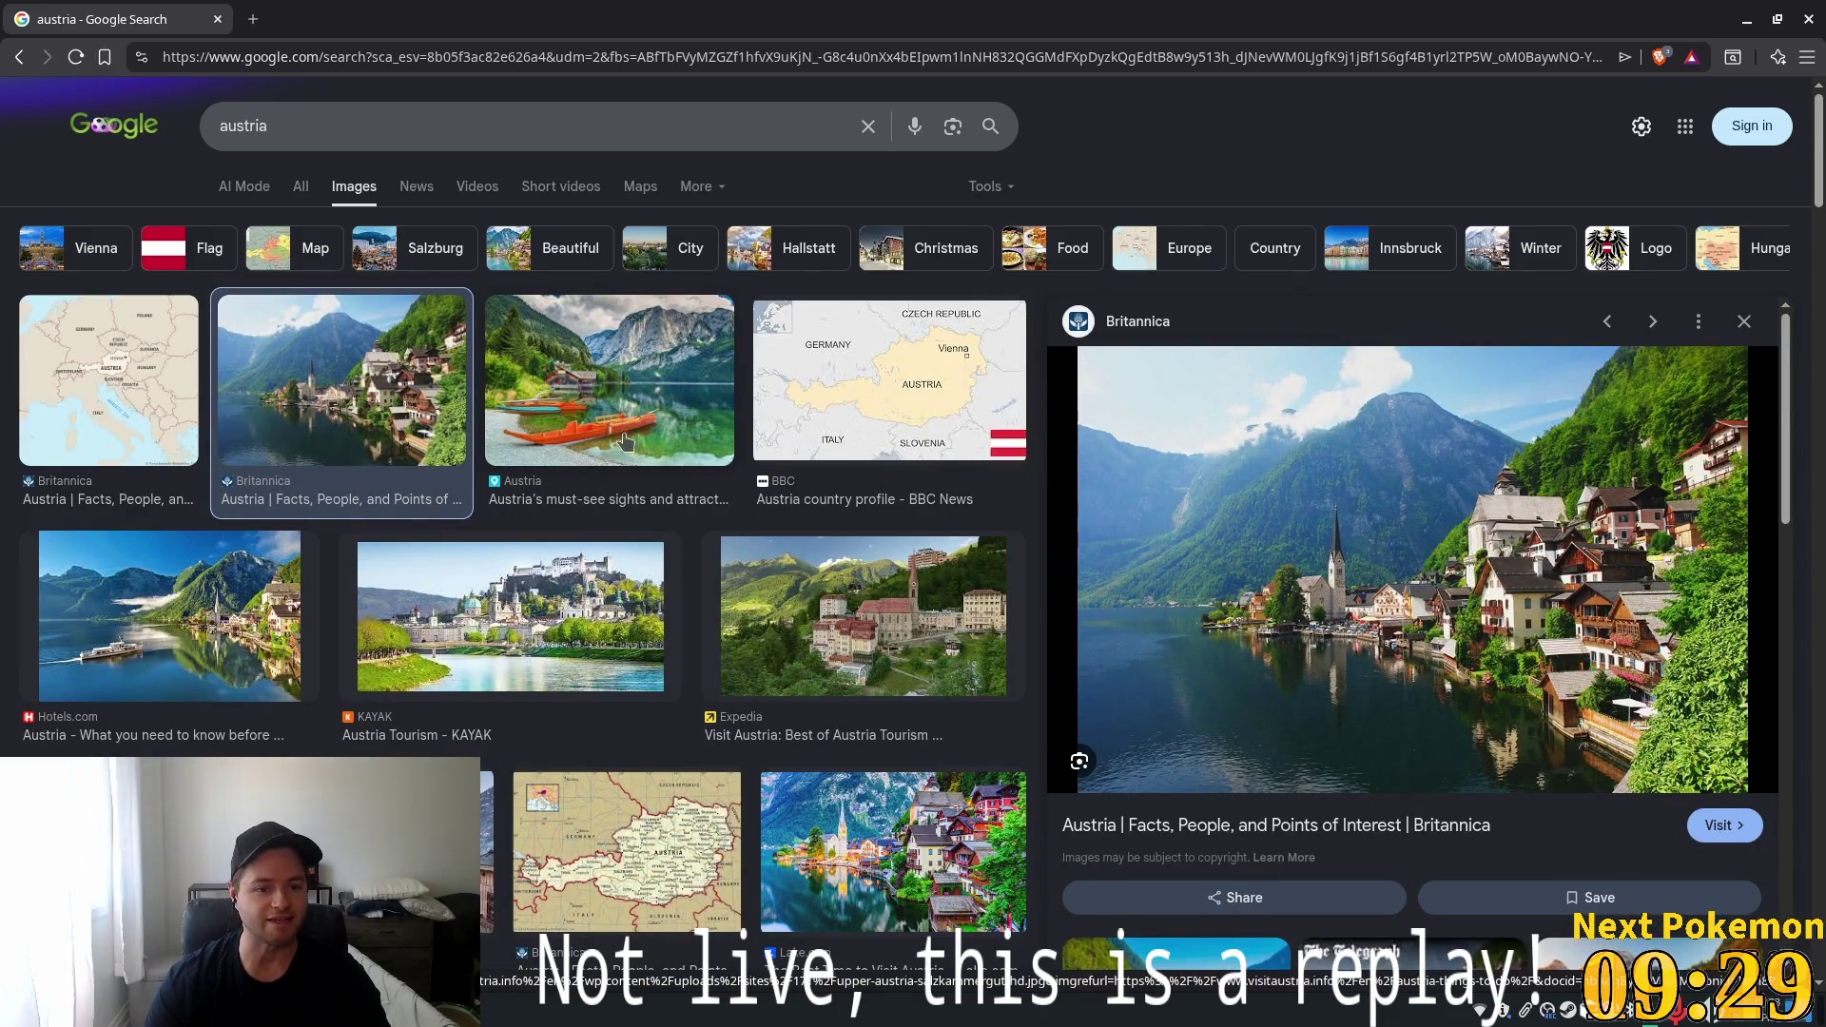
left_click(609, 613)
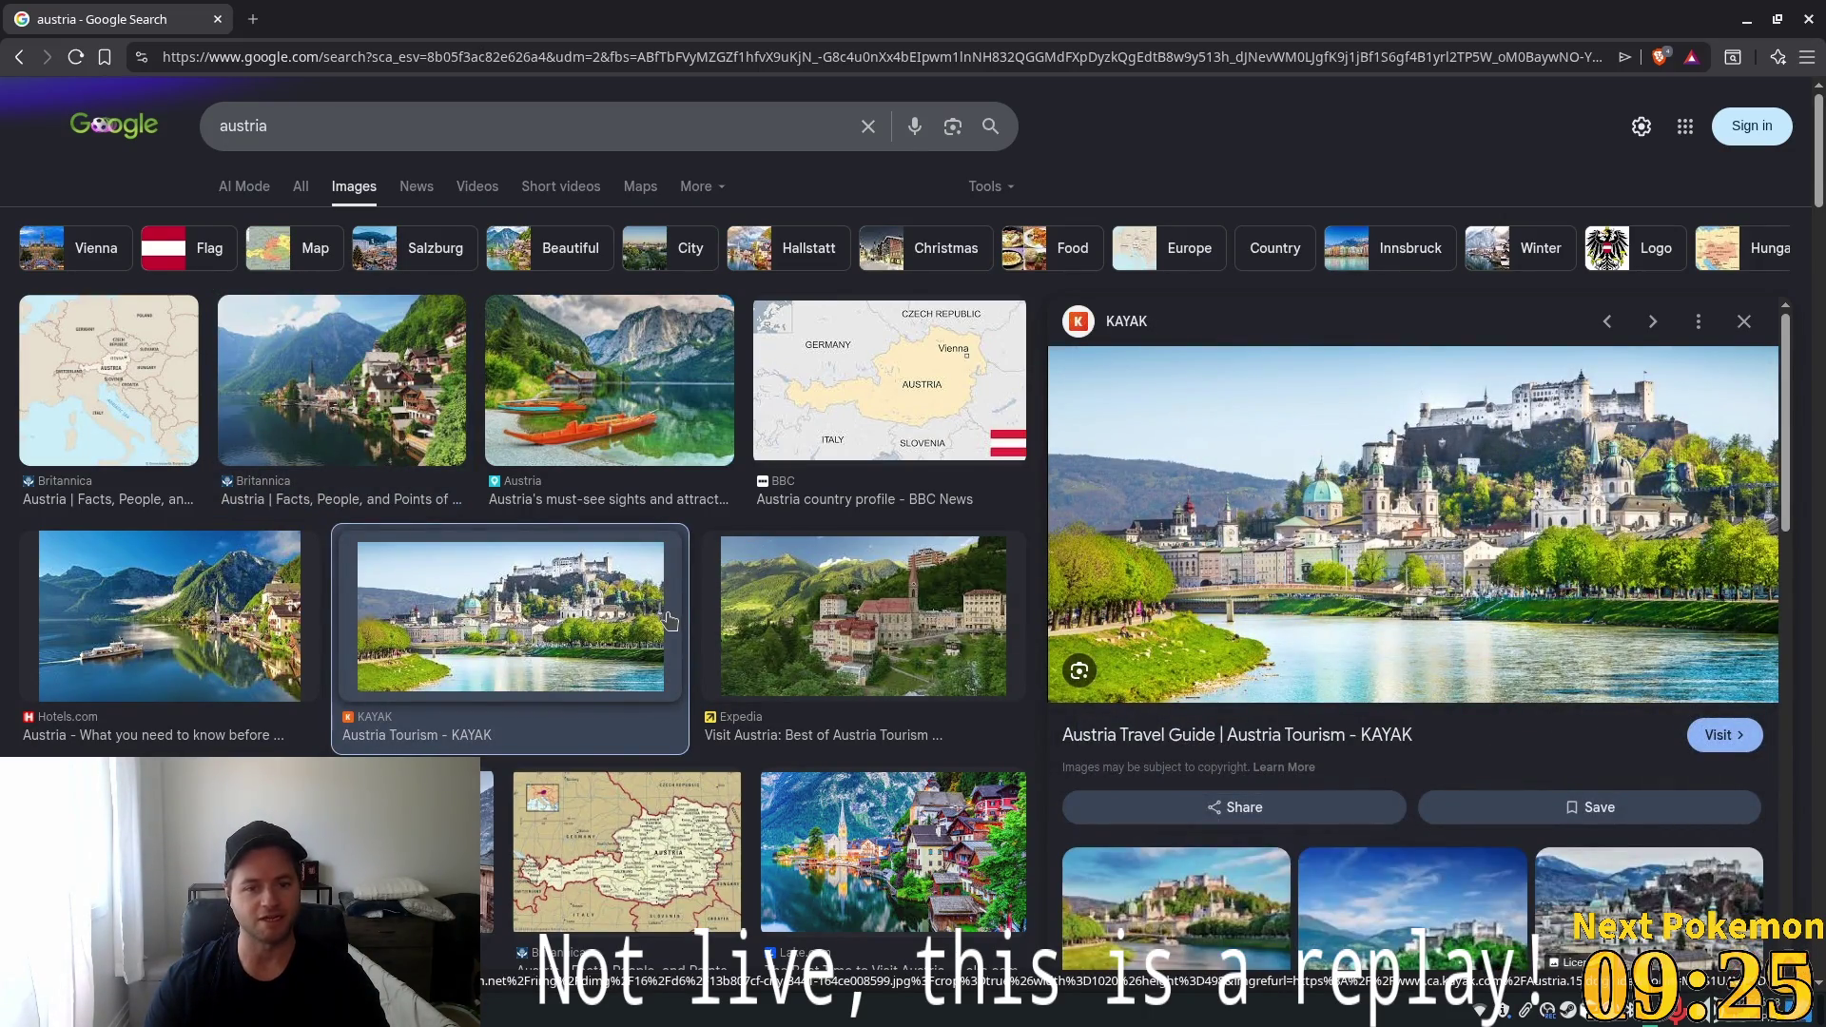
left_click(904, 623)
Preview more austria images, ending on the Austria Top 25 video, then select the query
scroll(904, 623, "down", 6)
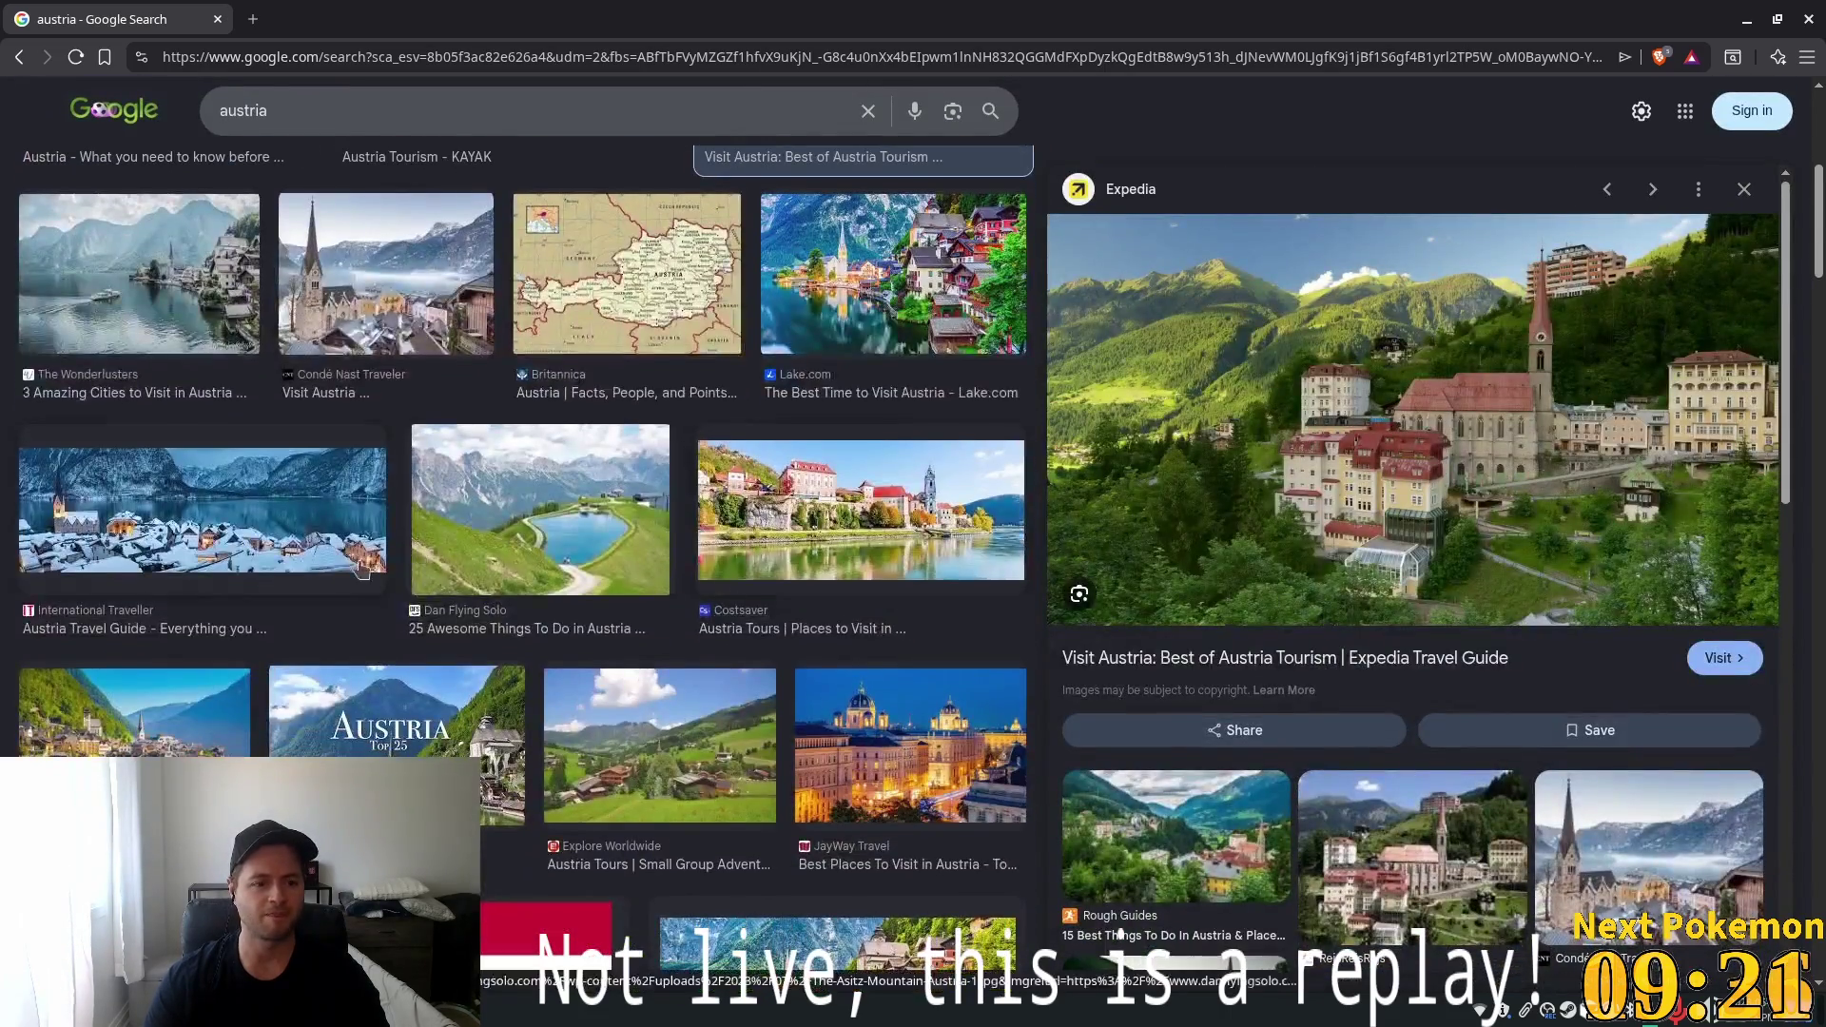
left_click(362, 569)
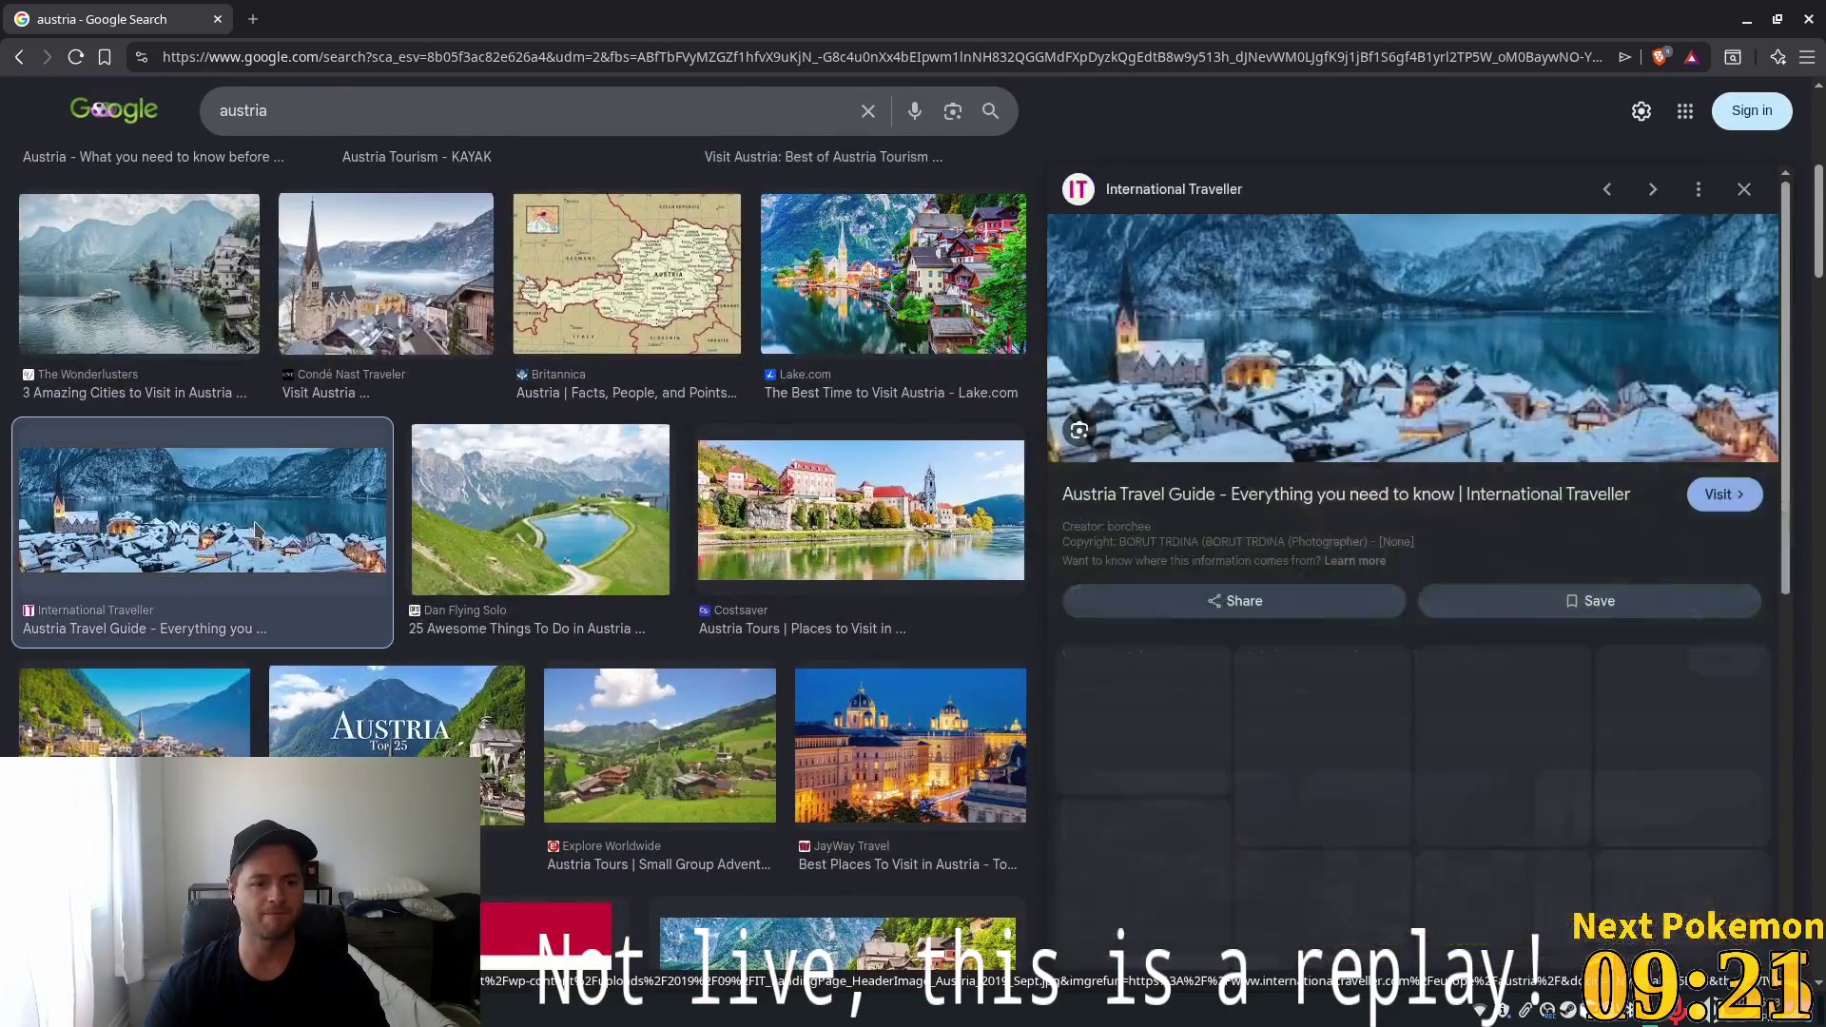
left_click(620, 561)
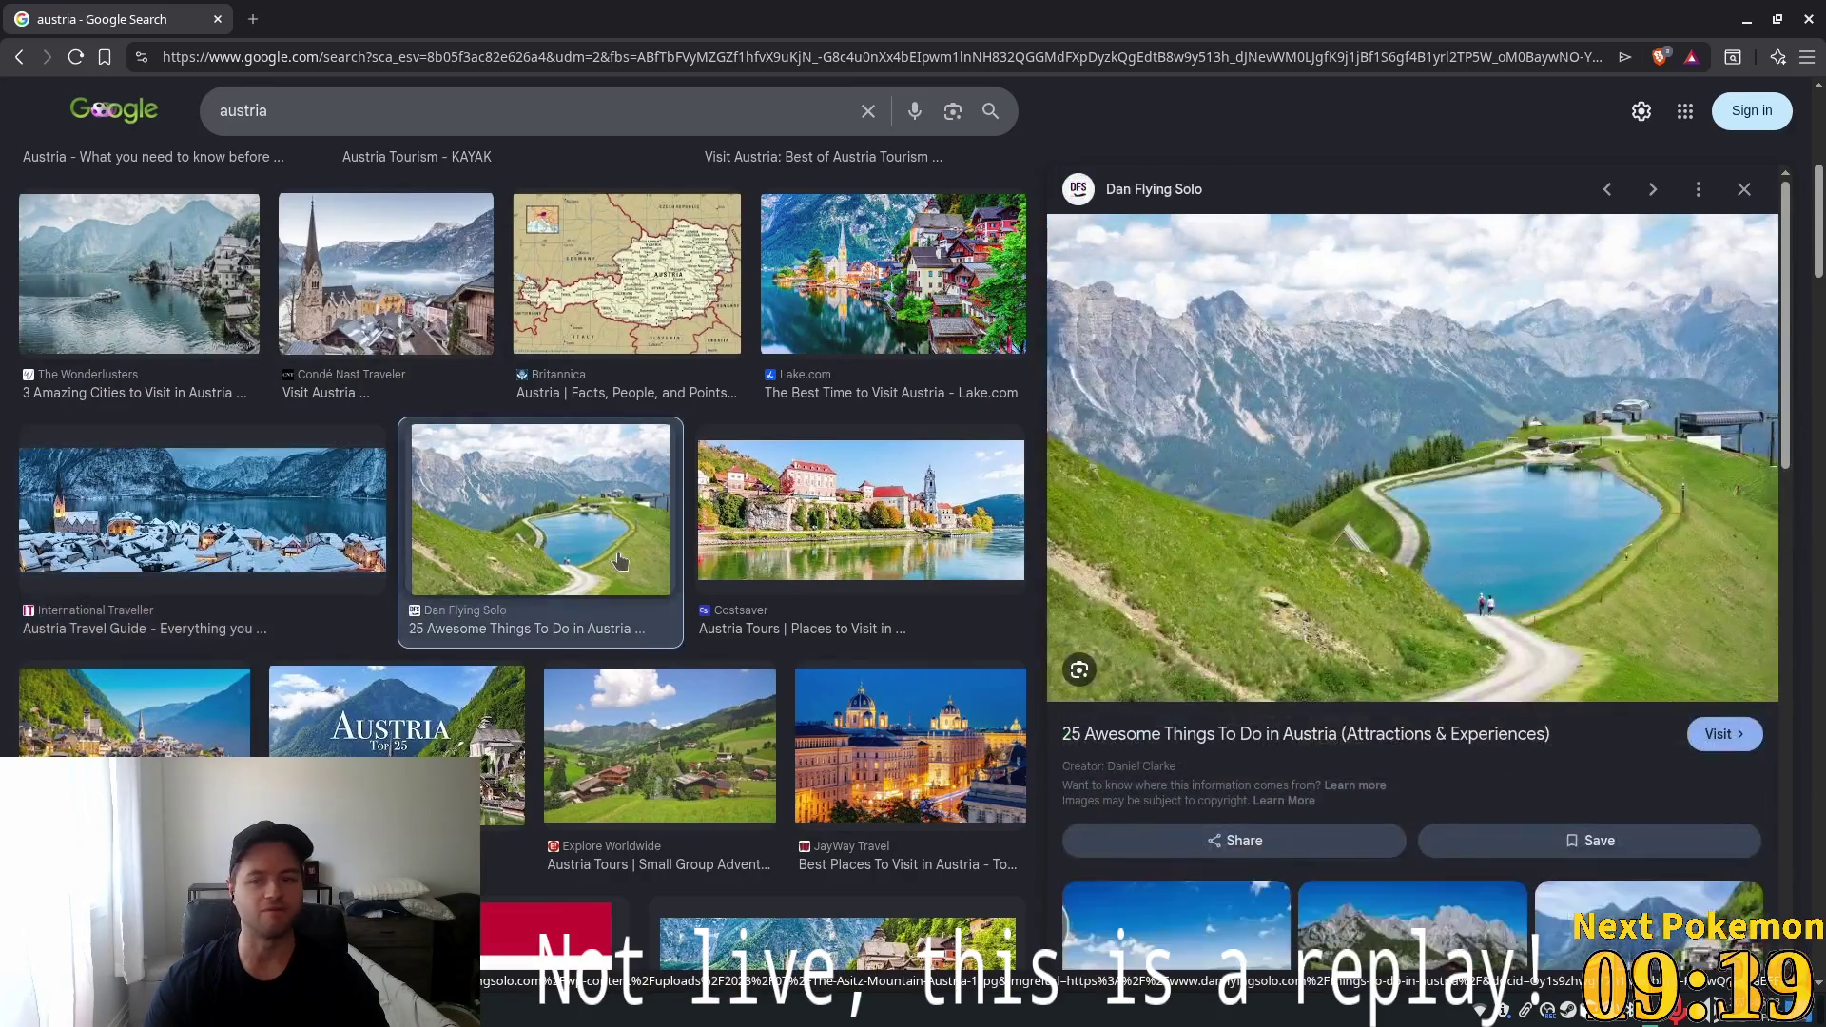
left_click(824, 540)
left_click(716, 709)
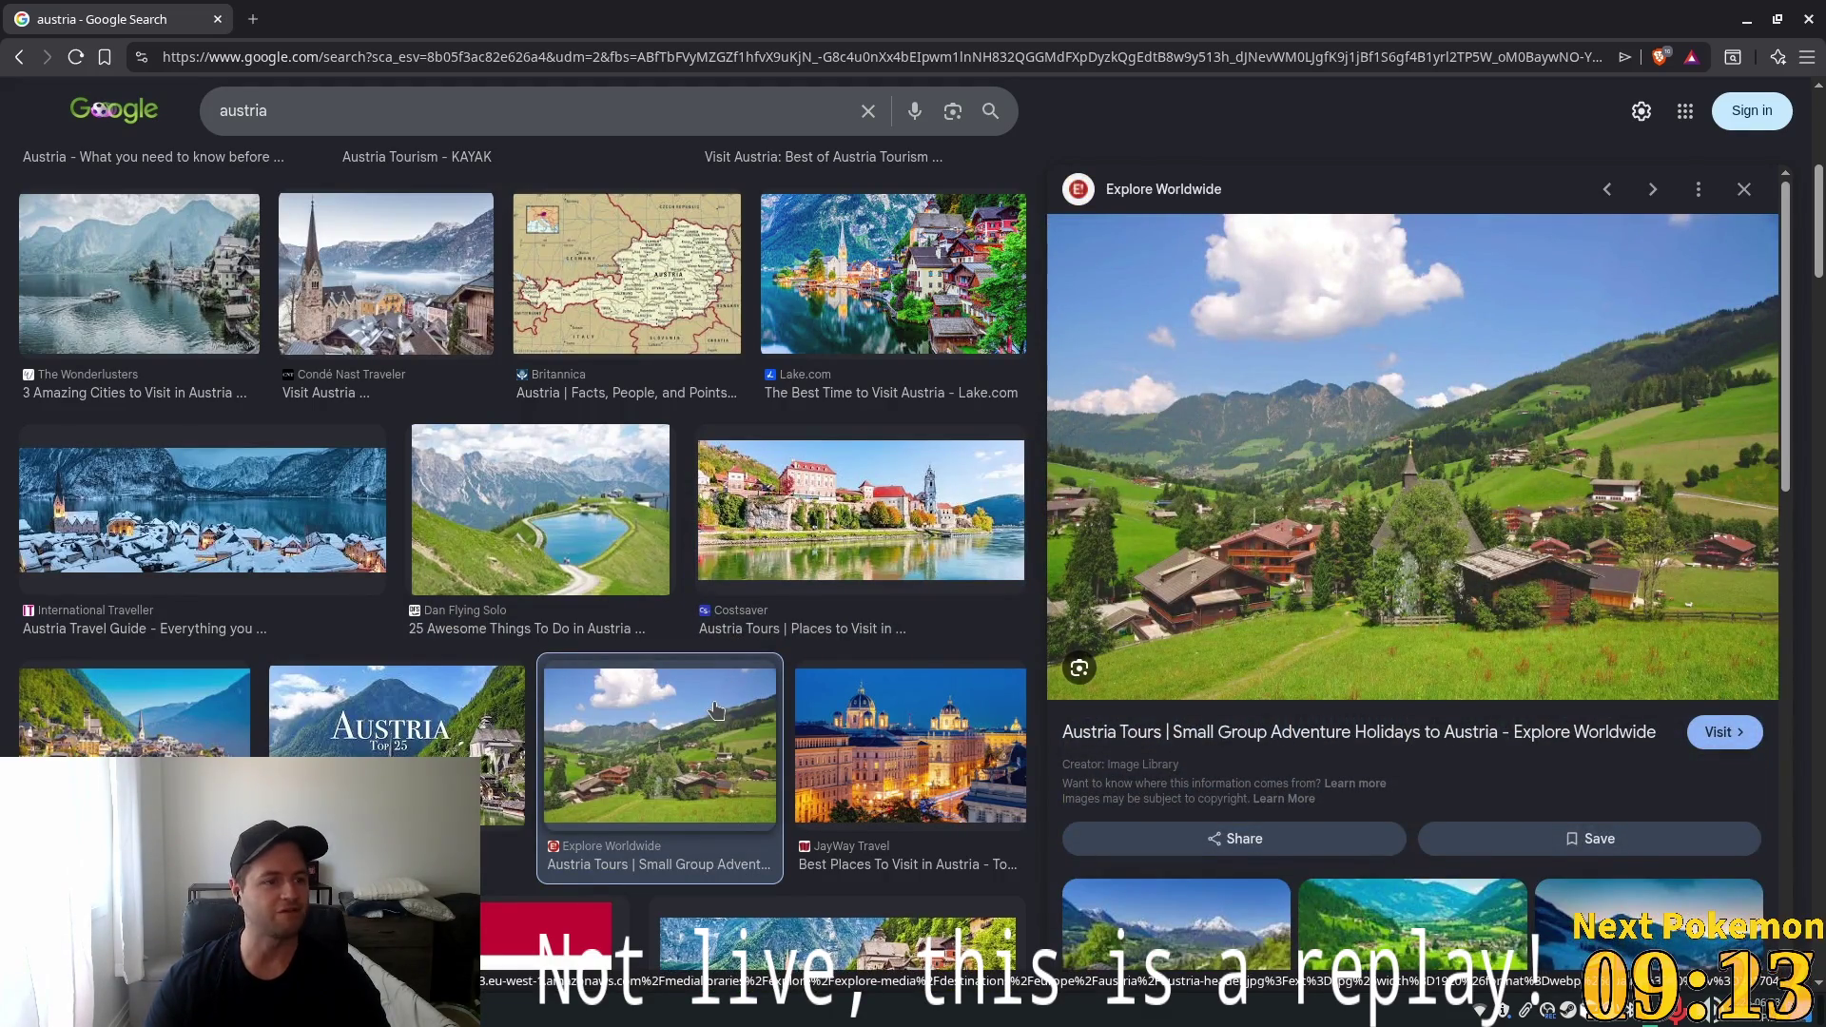
left_click(456, 734)
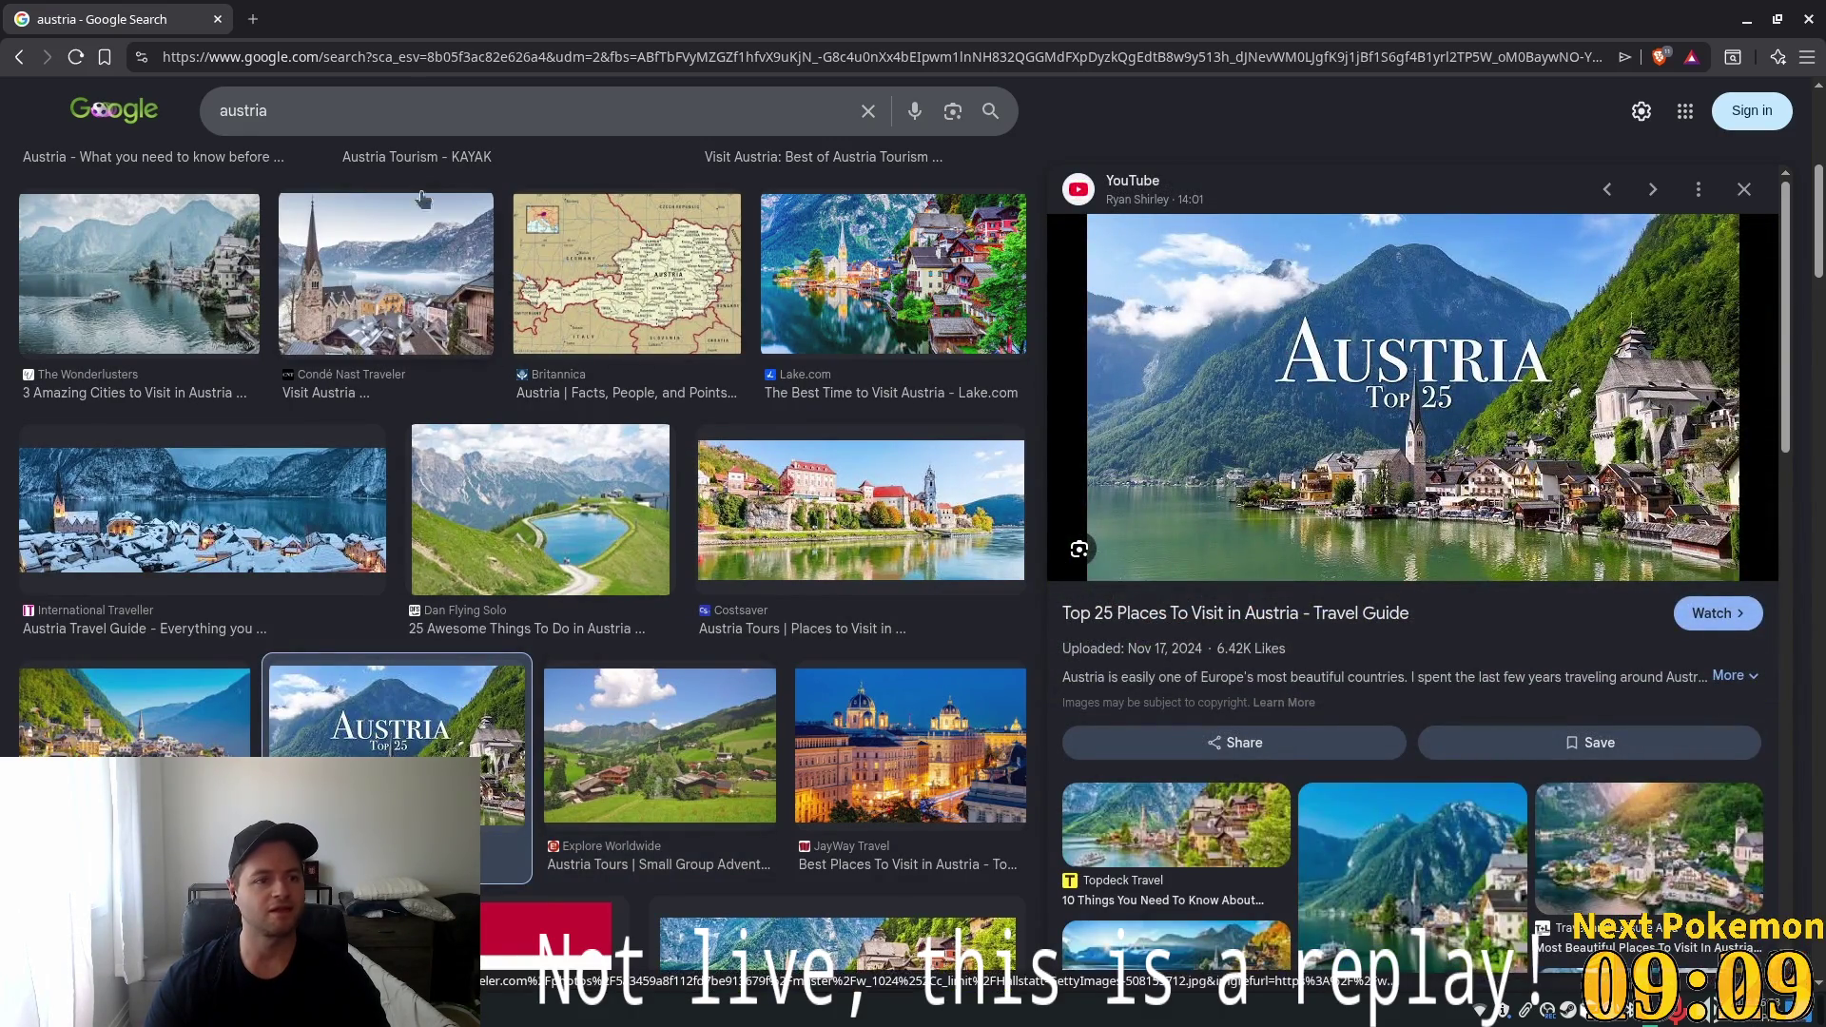
triple_click(330, 110)
Run an image search for 'canada'
type("canadaw")
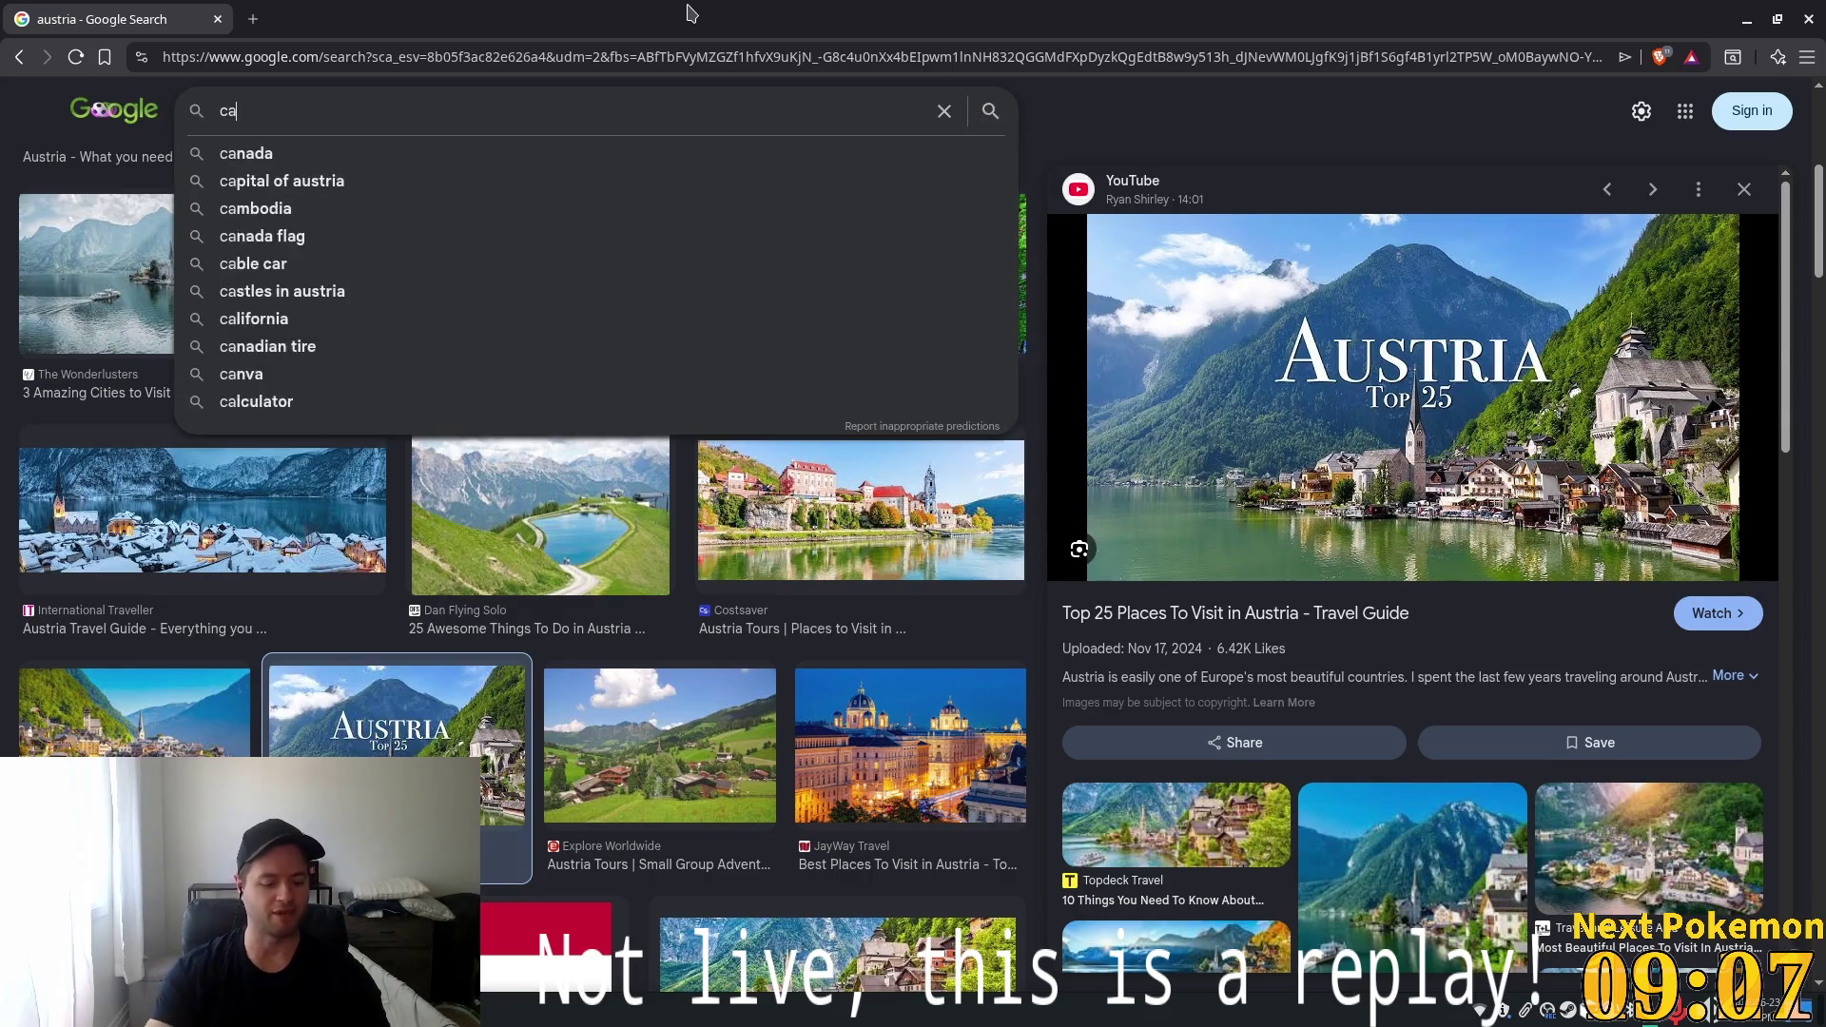
key("BackSpace")
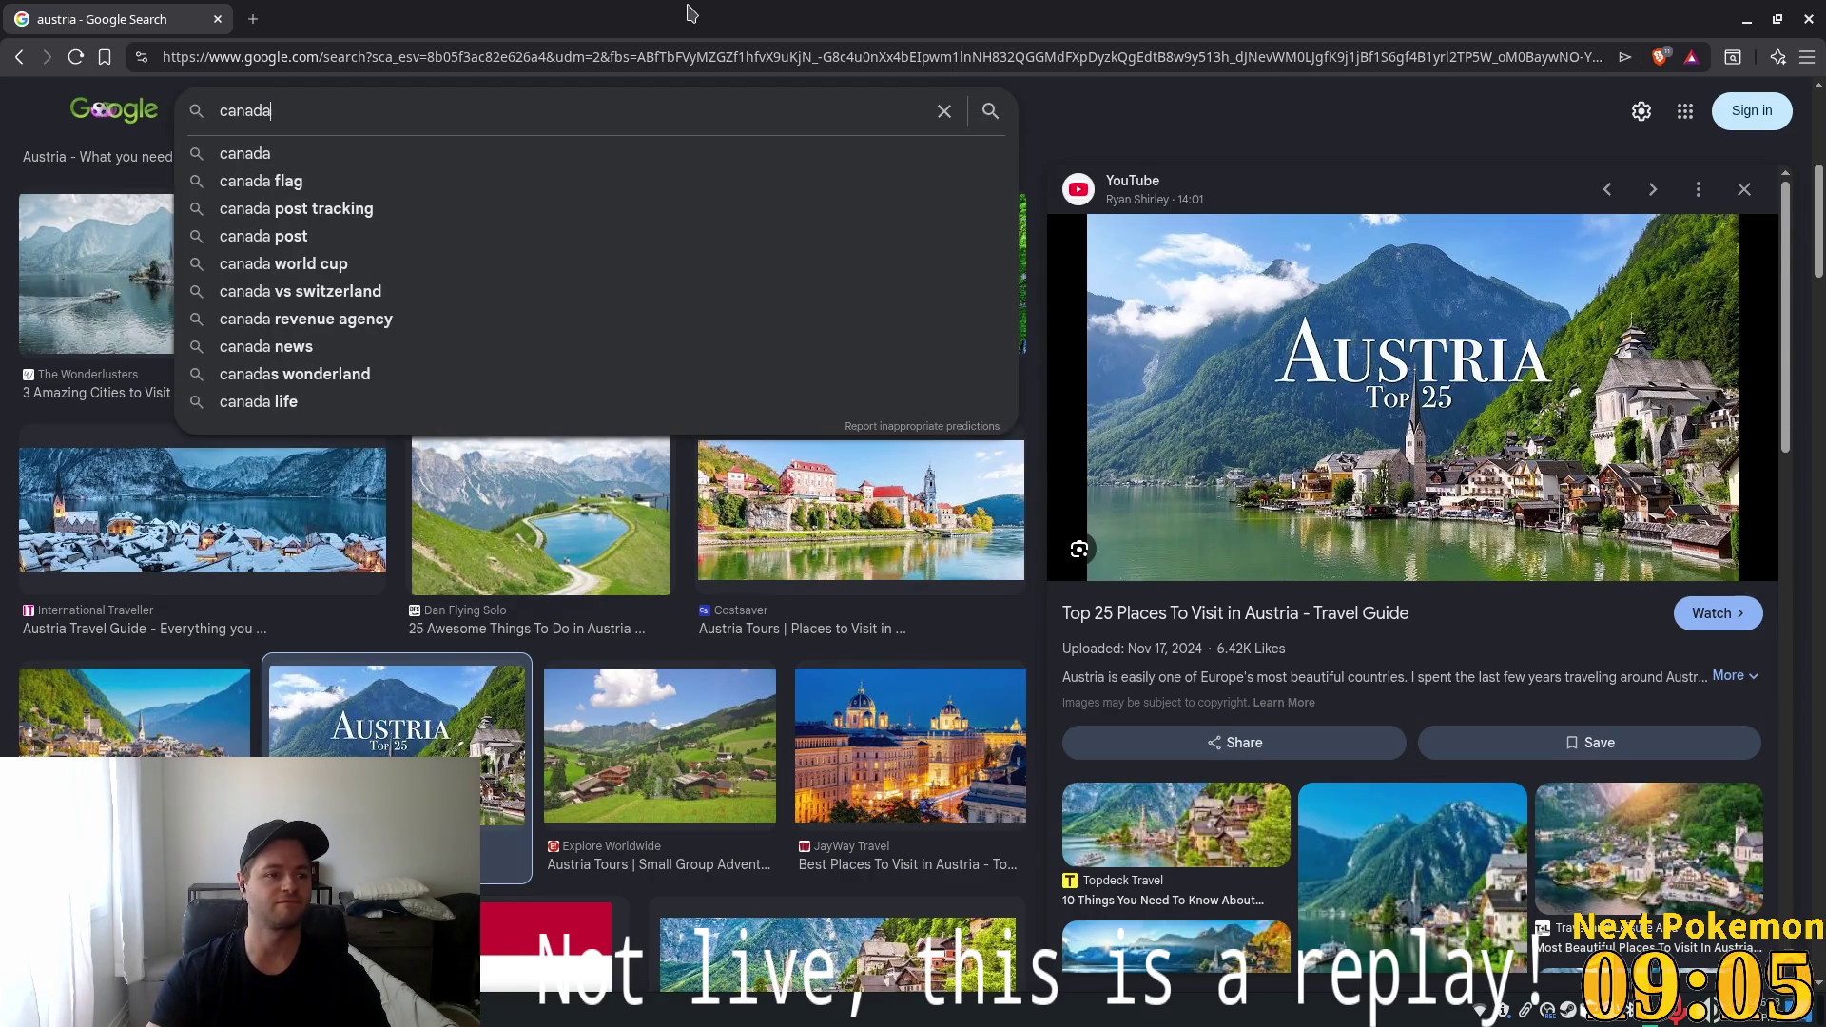
key("Return")
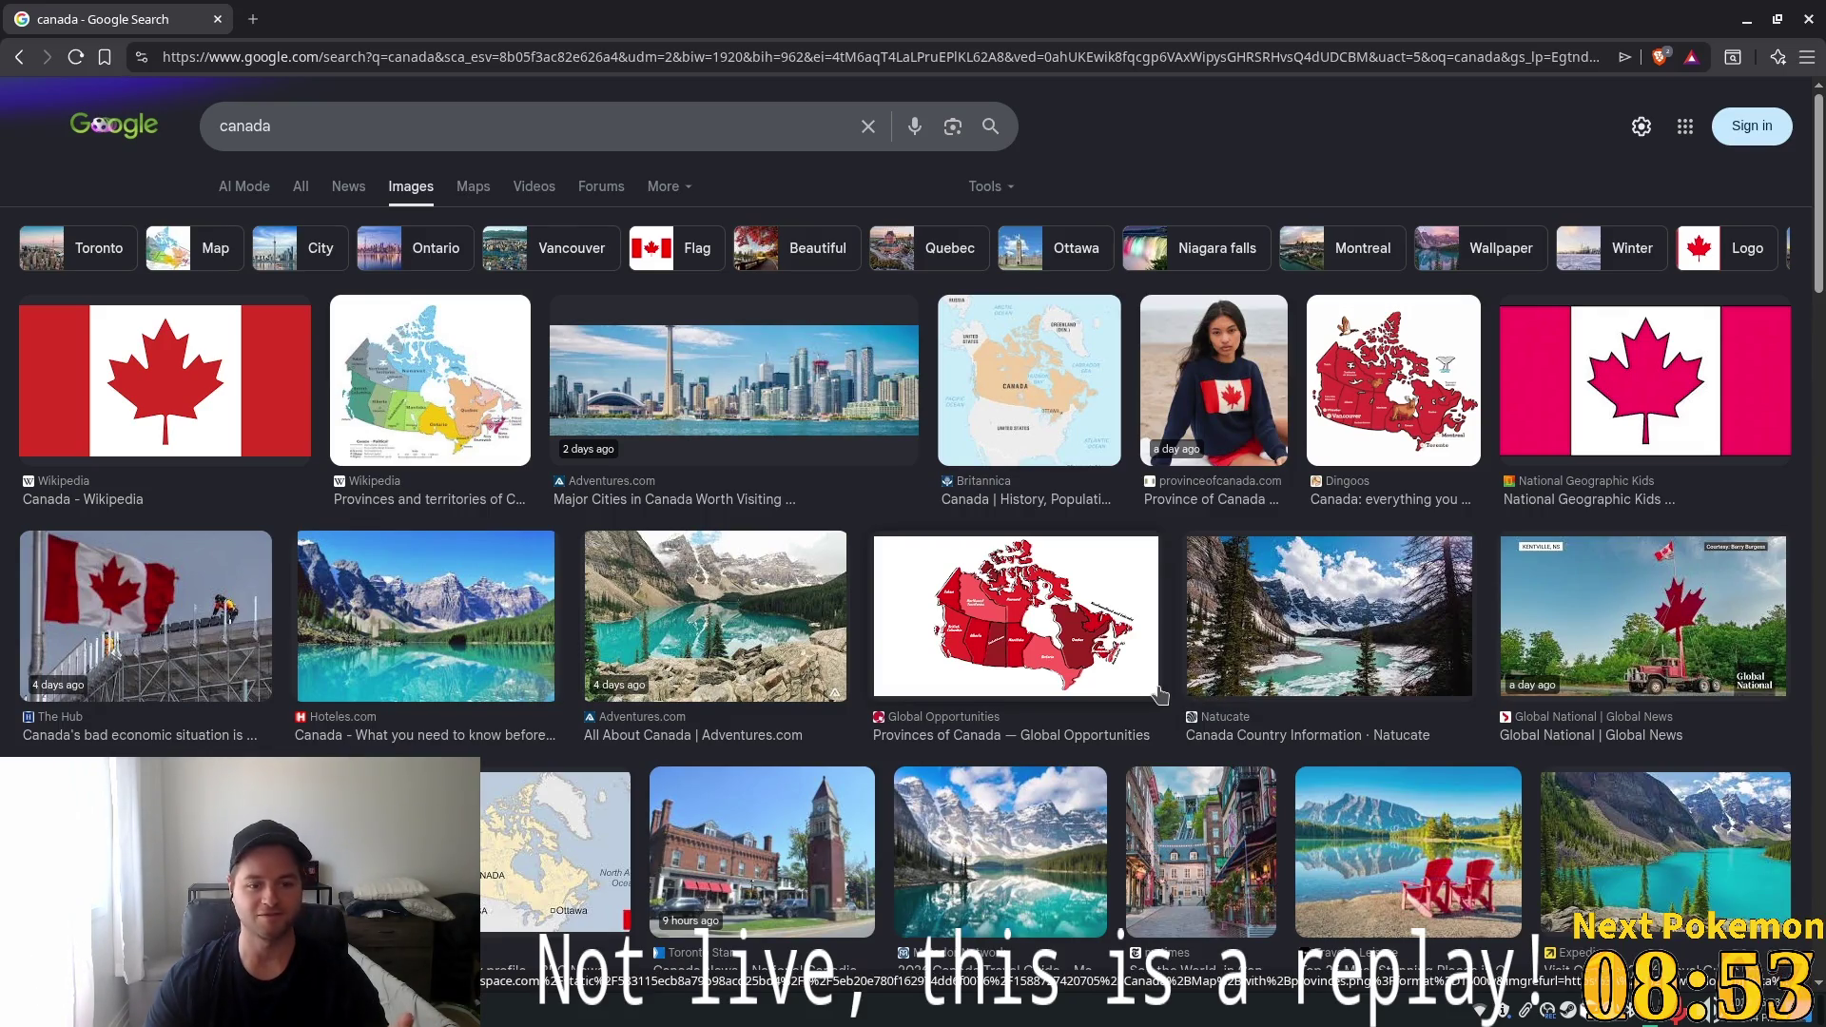
Preview the mountain lake, flag sweater, Toronto skyline and Adventures.com meadow photos
left_click(406, 614)
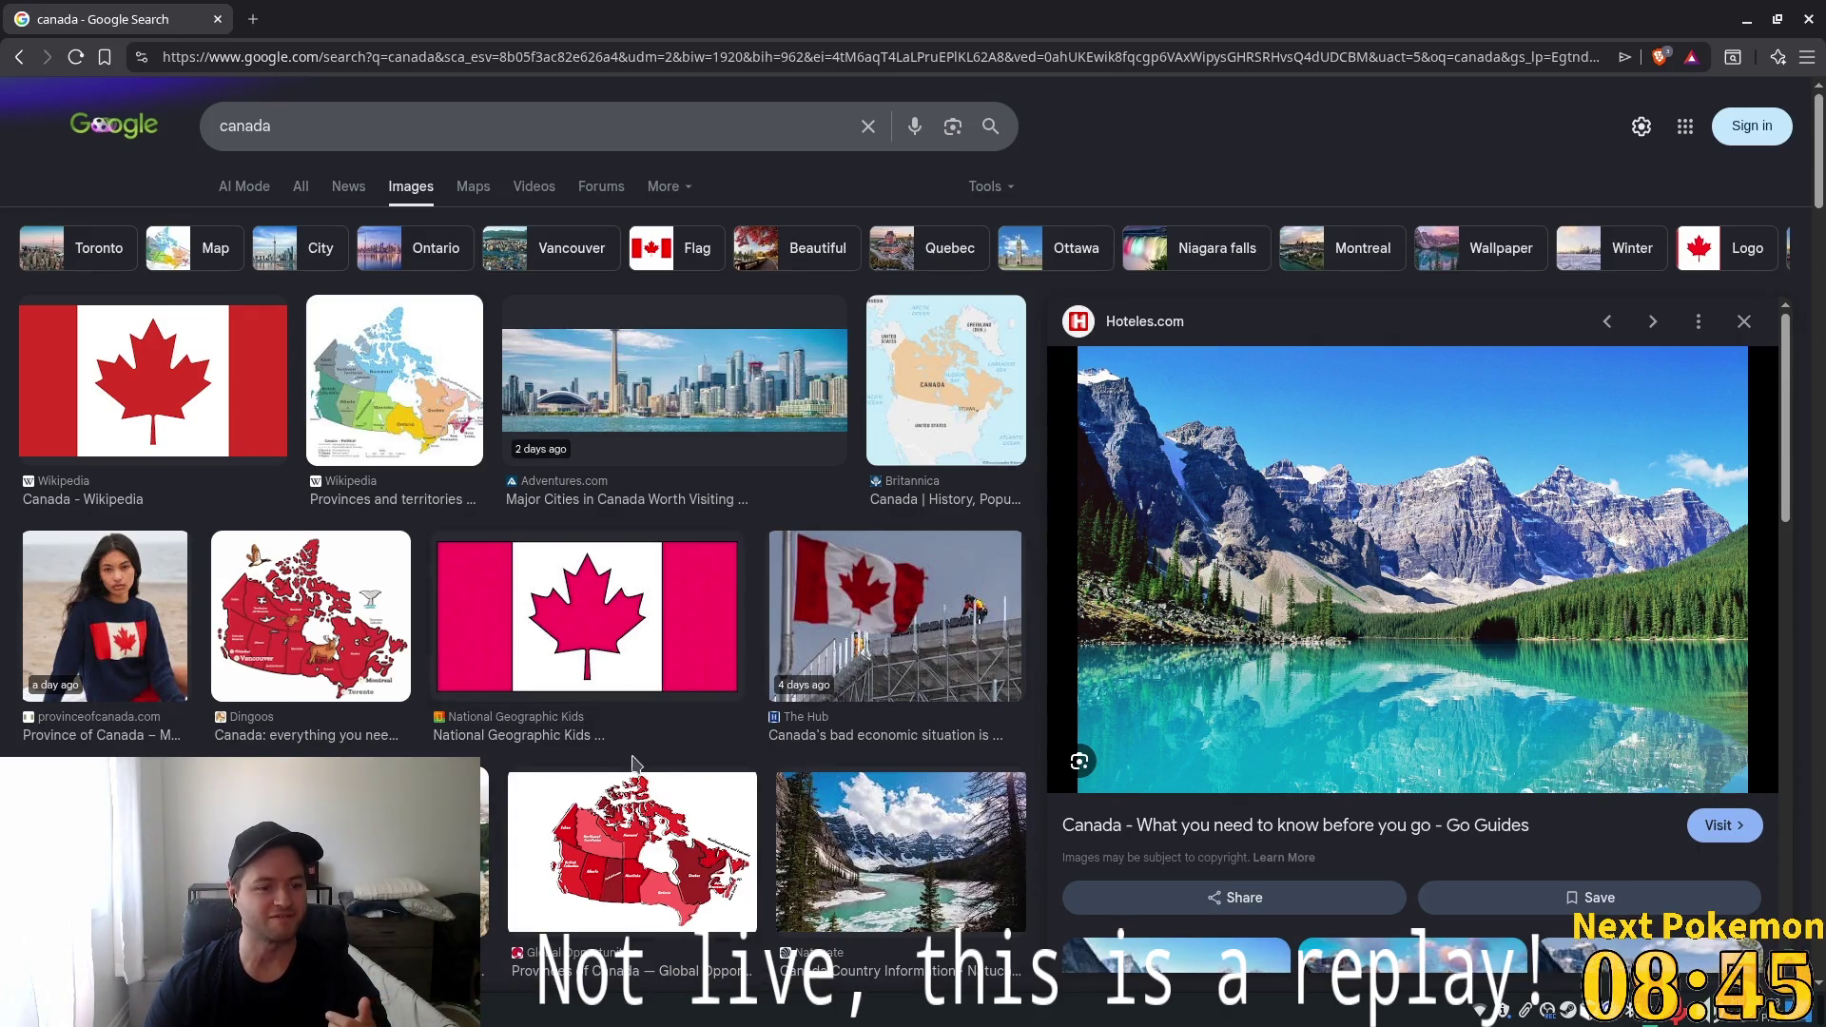
left_click(124, 595)
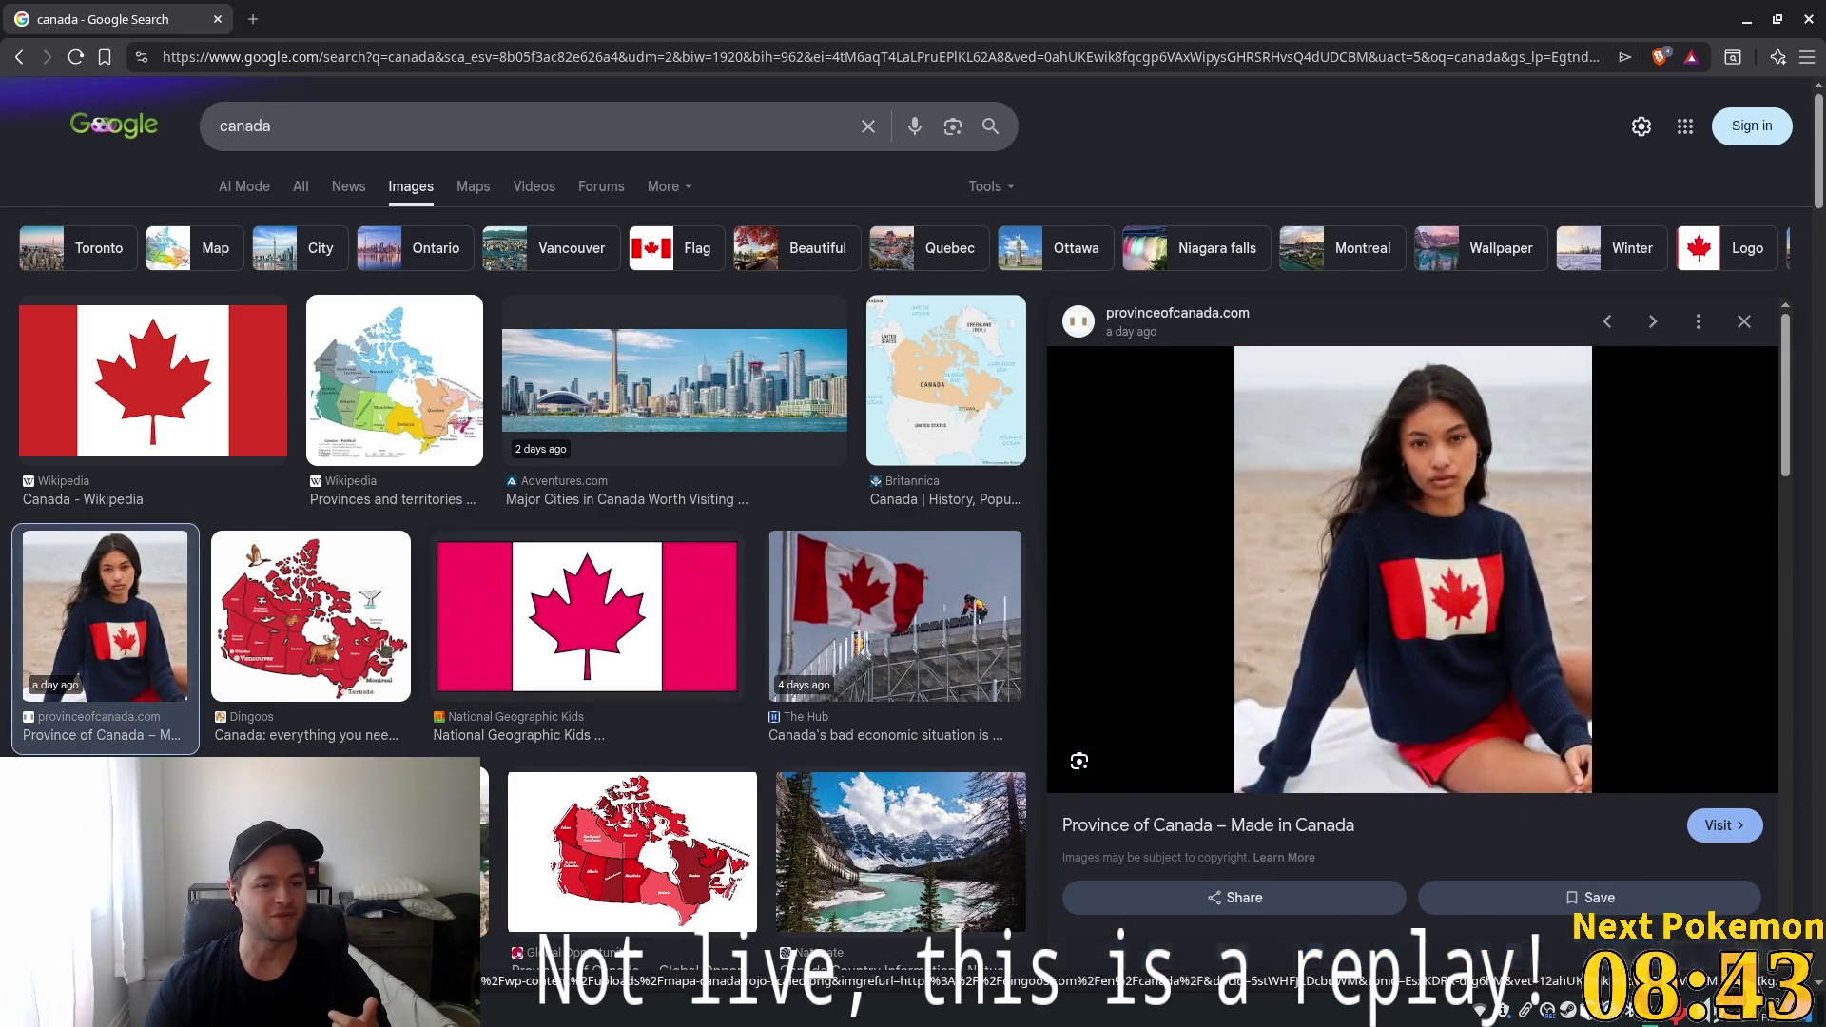
left_click(654, 343)
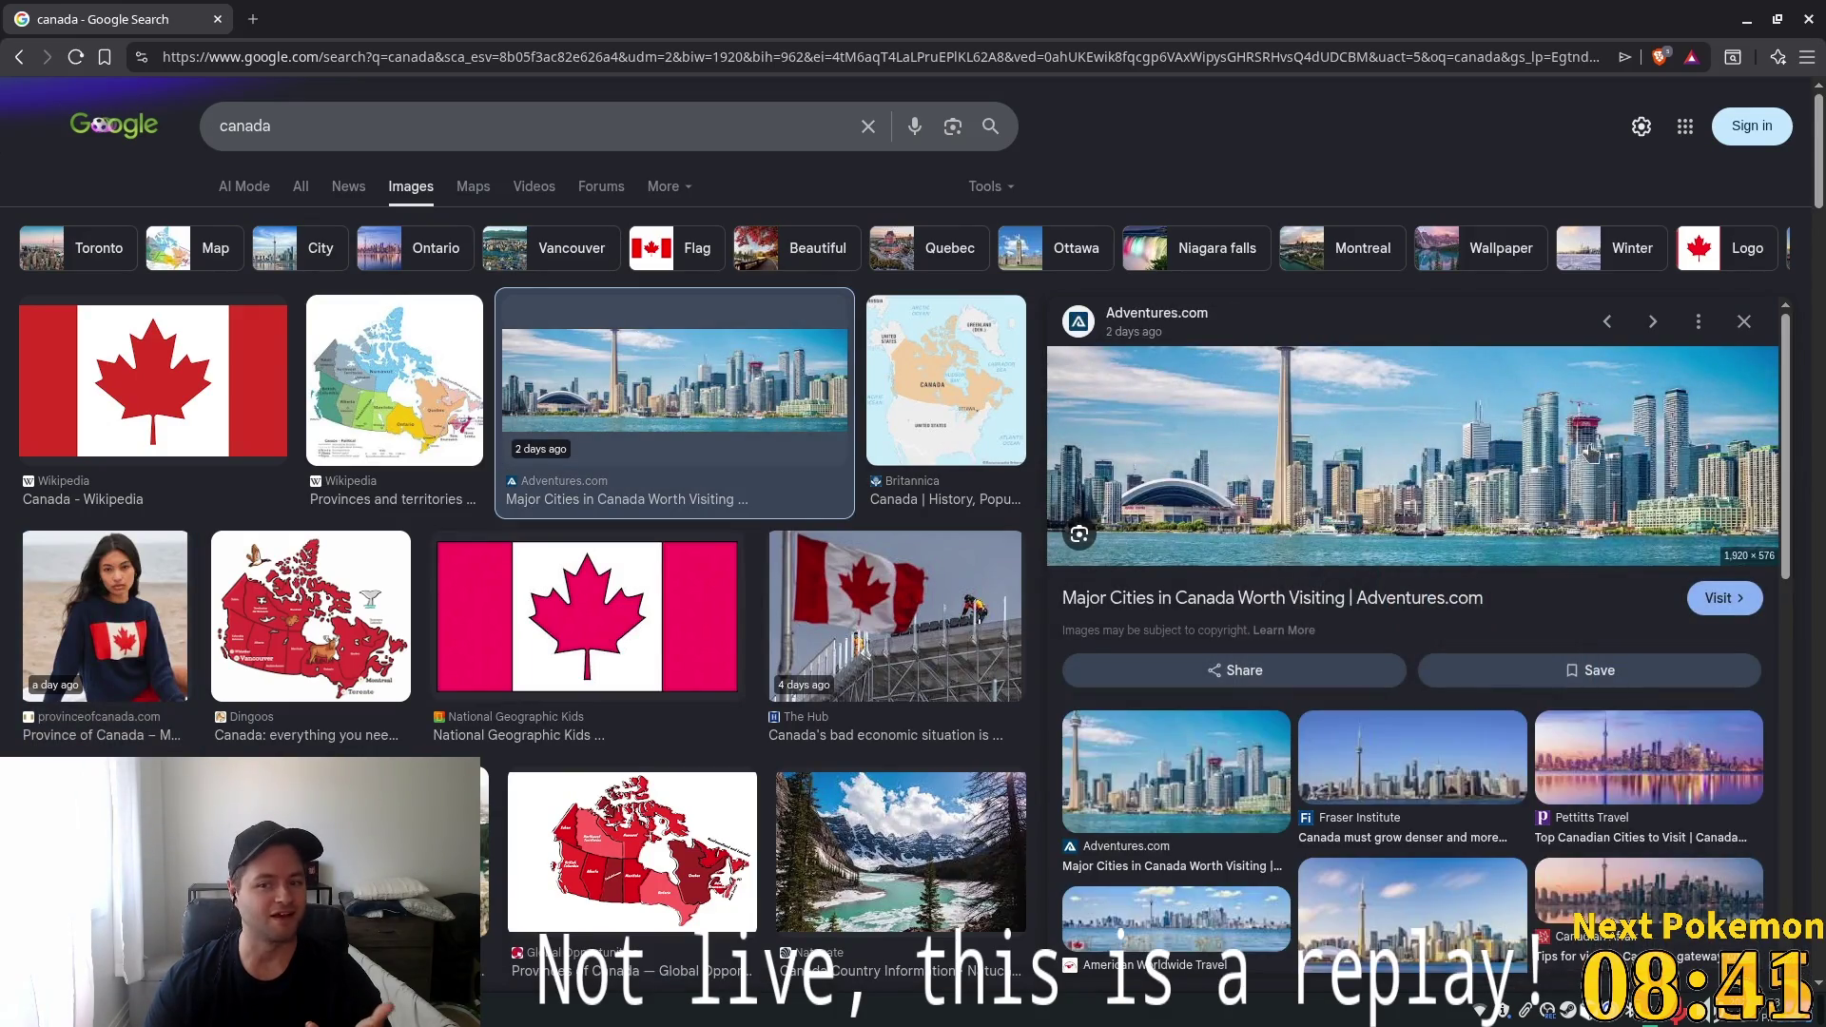
scroll(1589, 455, "down", 4)
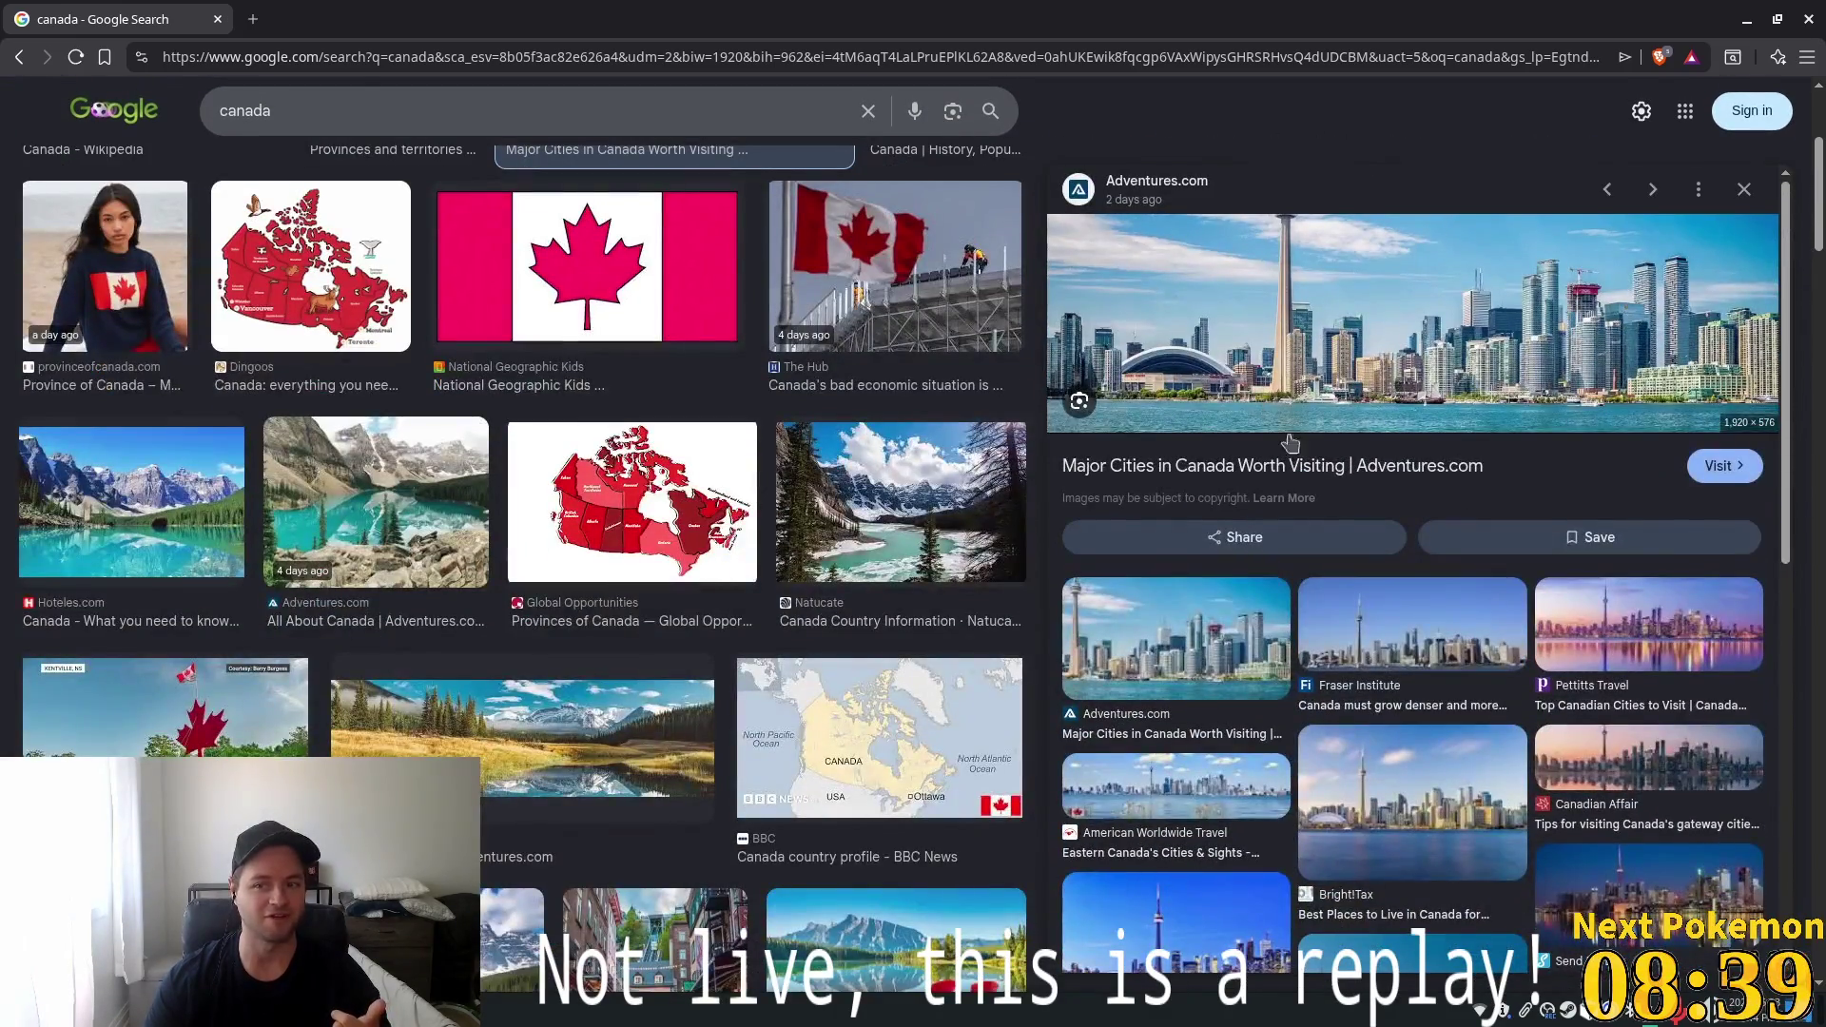
scroll(509, 628, "down", 1)
left_click(509, 643)
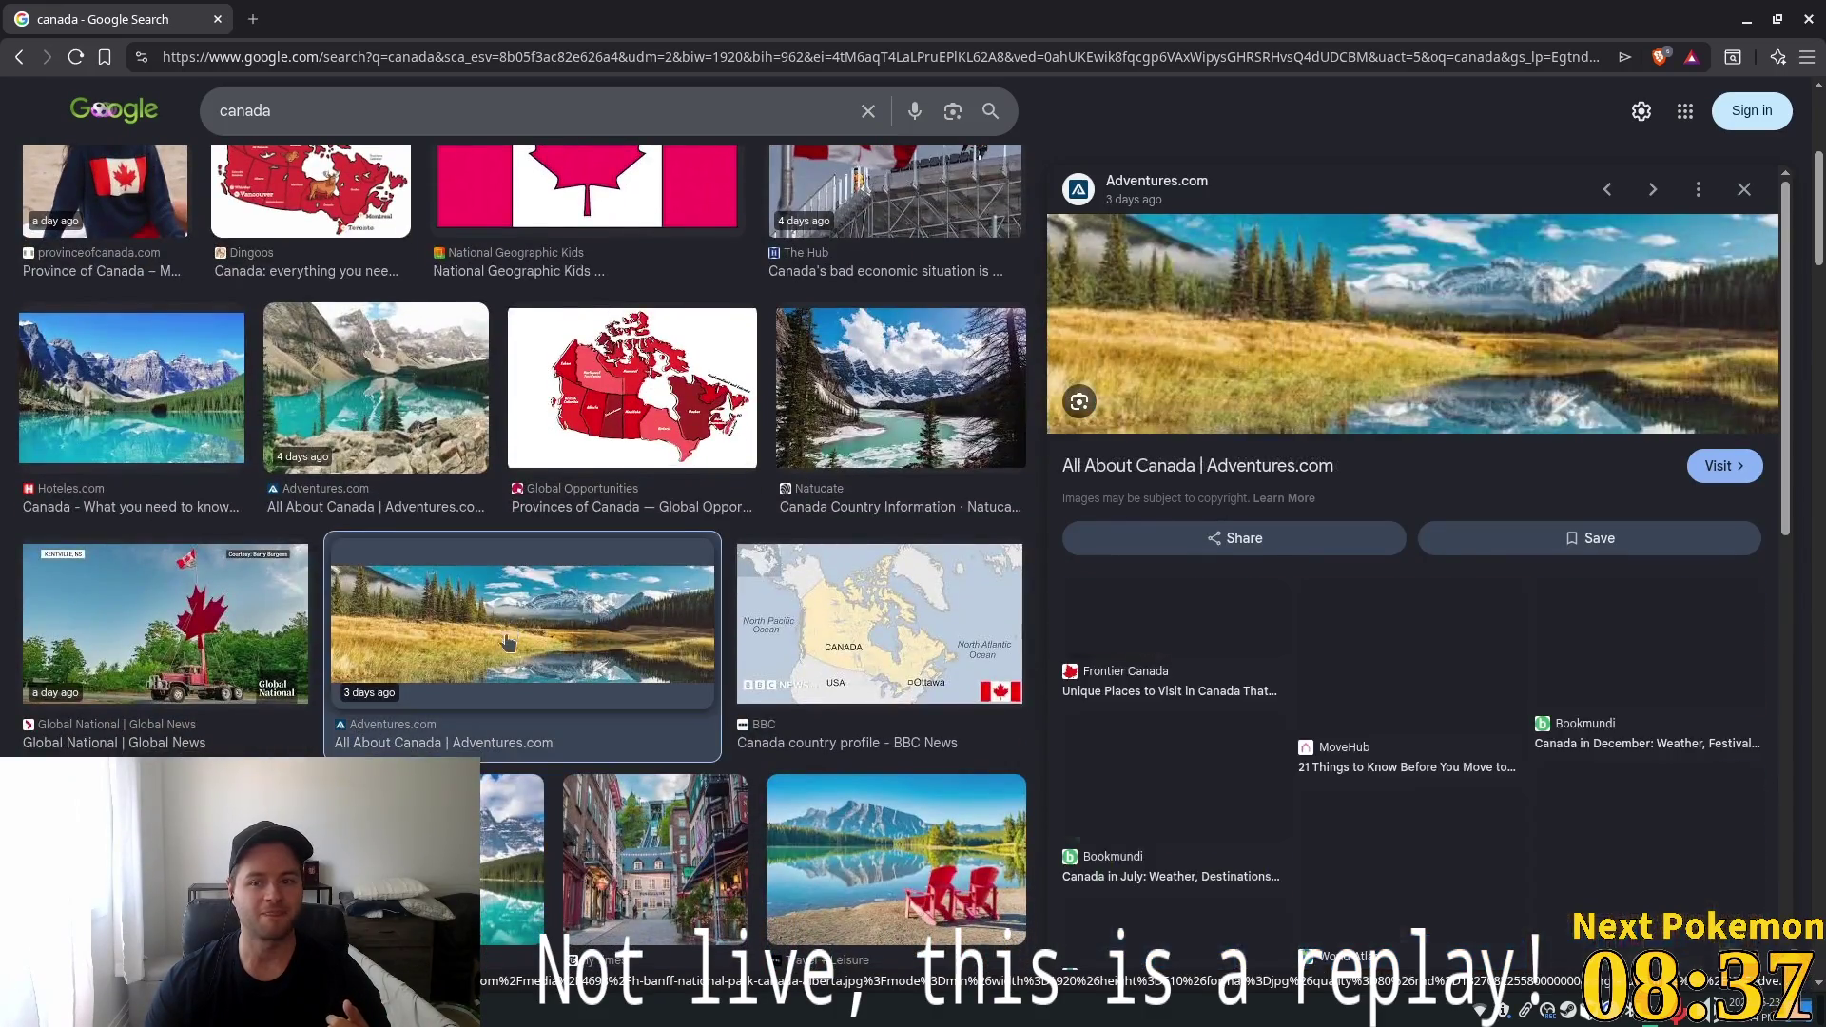
Replace the search query with 'quebec countryside'
scroll(555, 549, "down", 3)
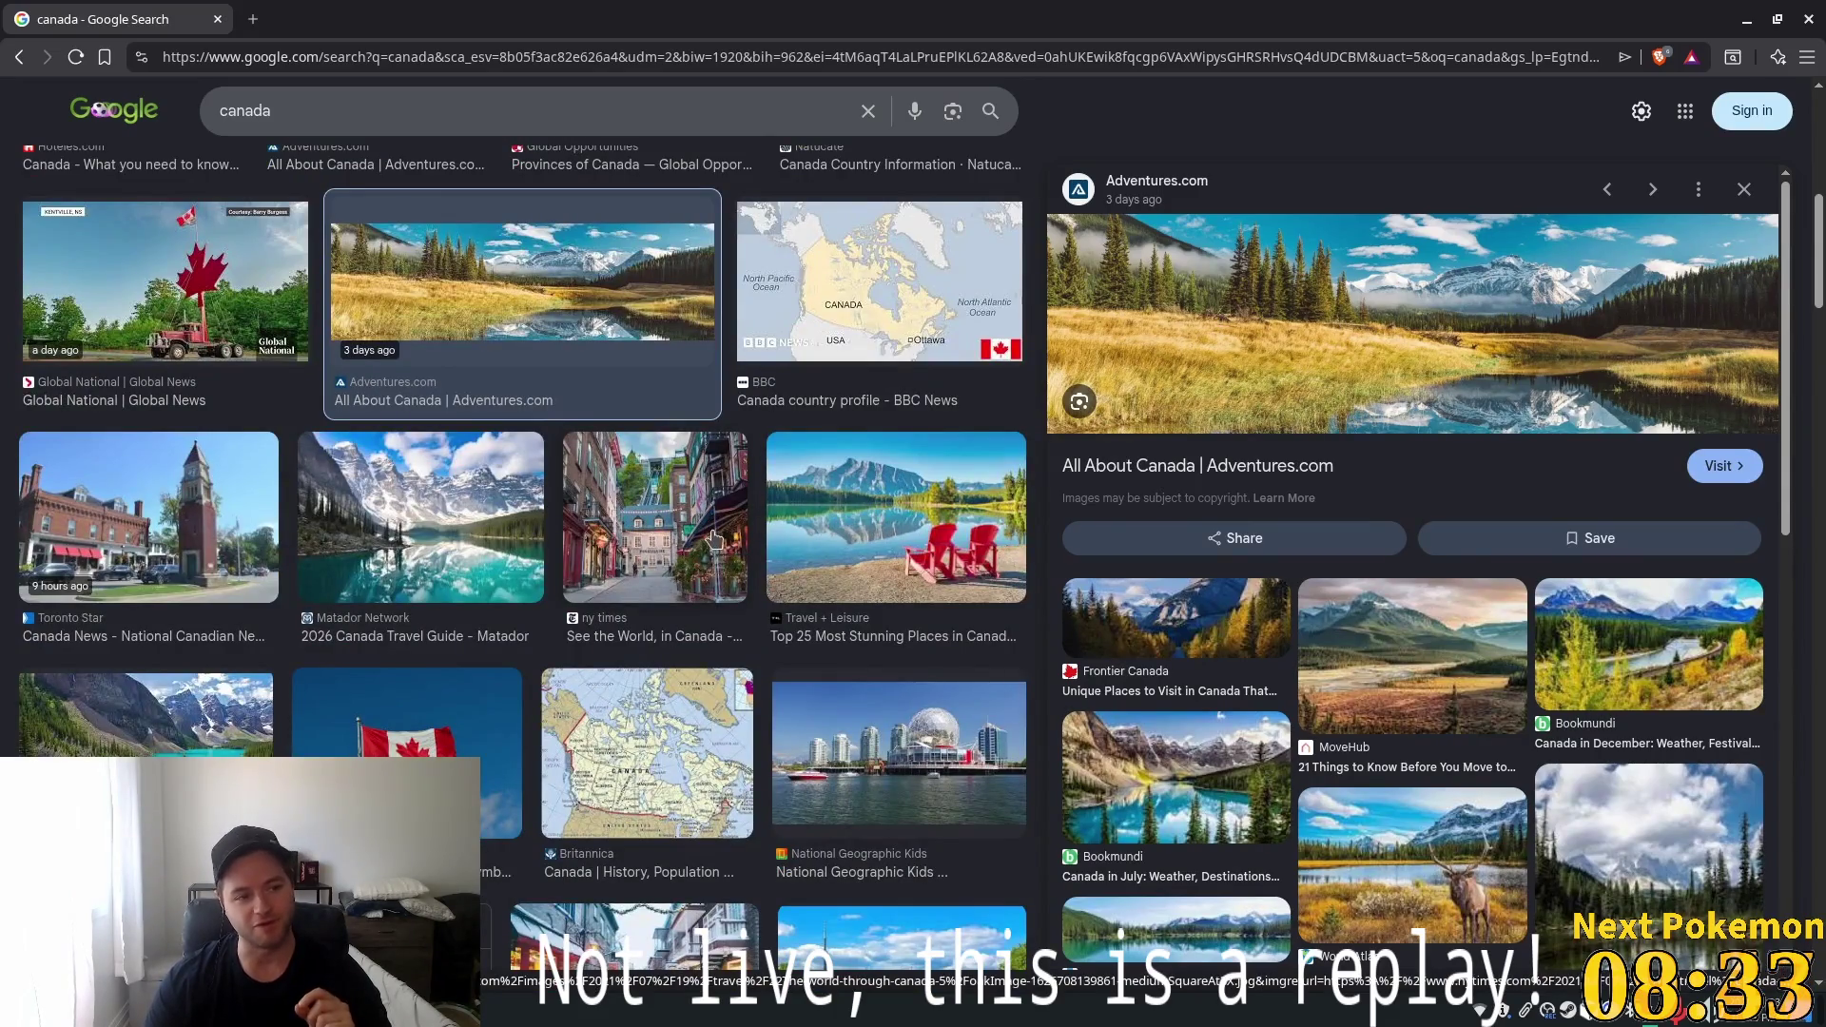
scroll(716, 560, "down", 2)
left_click(355, 114)
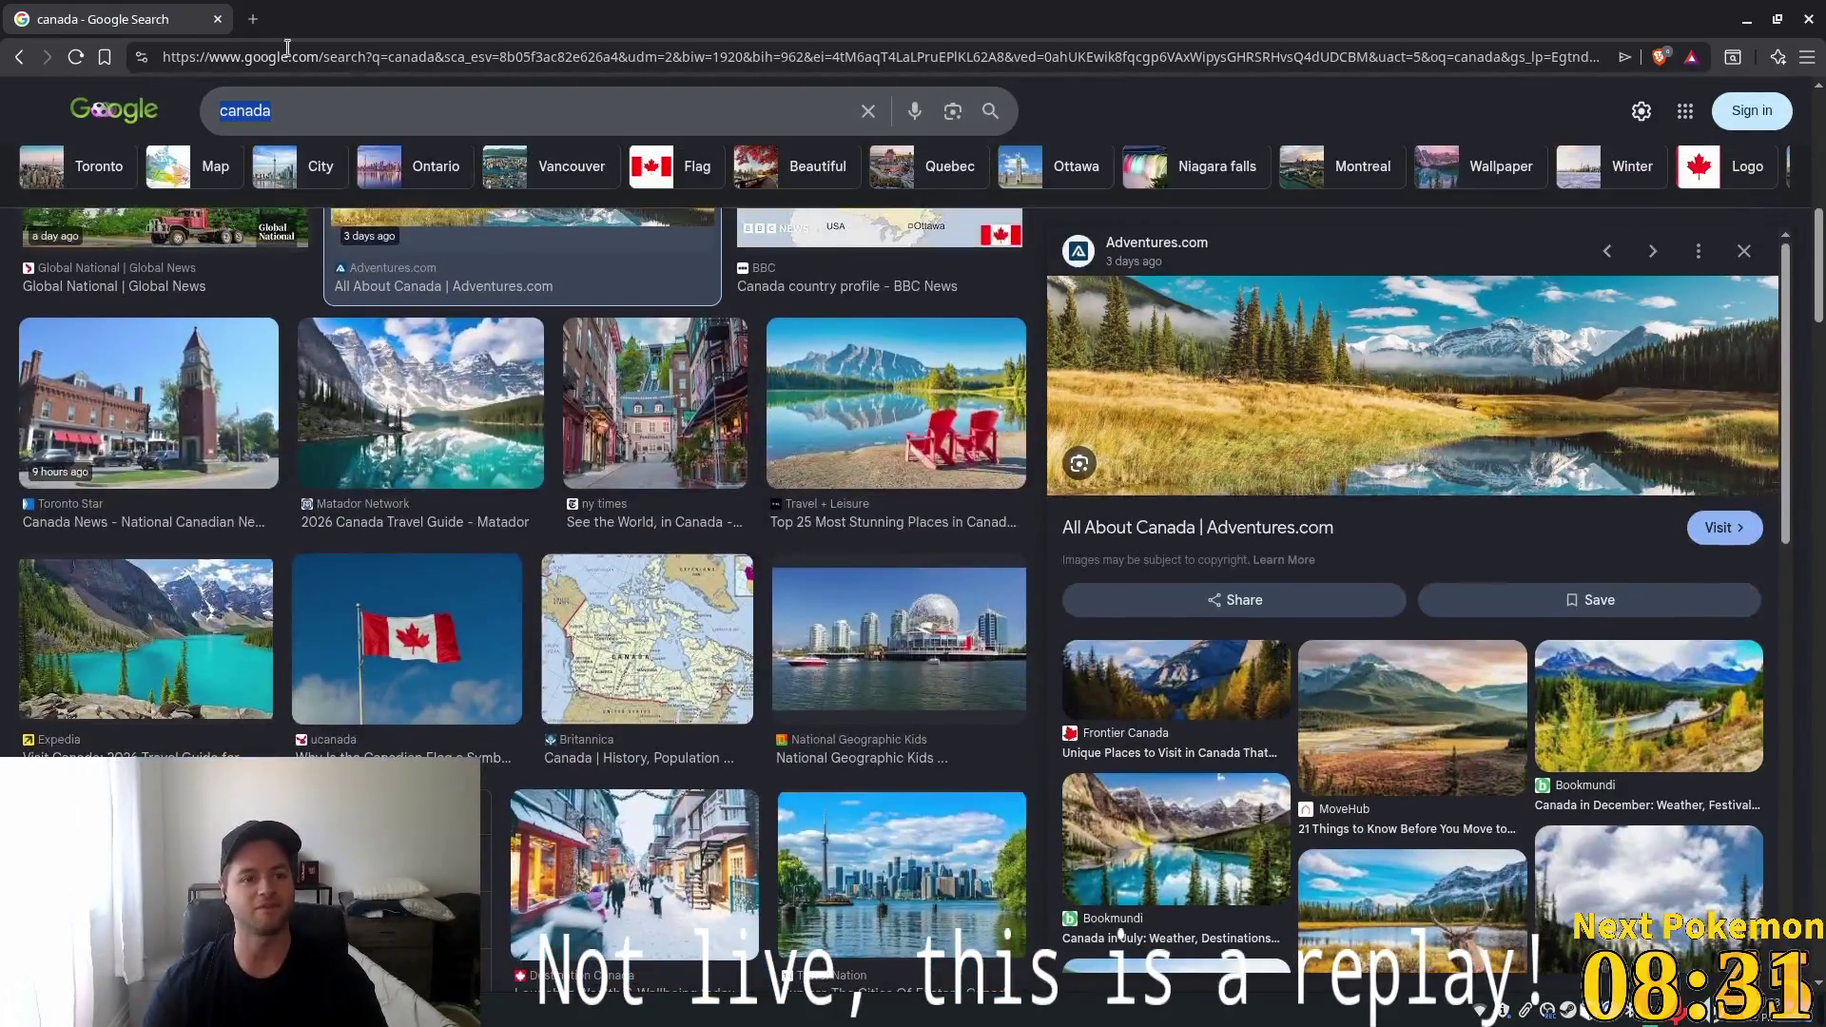
type("quebec ")
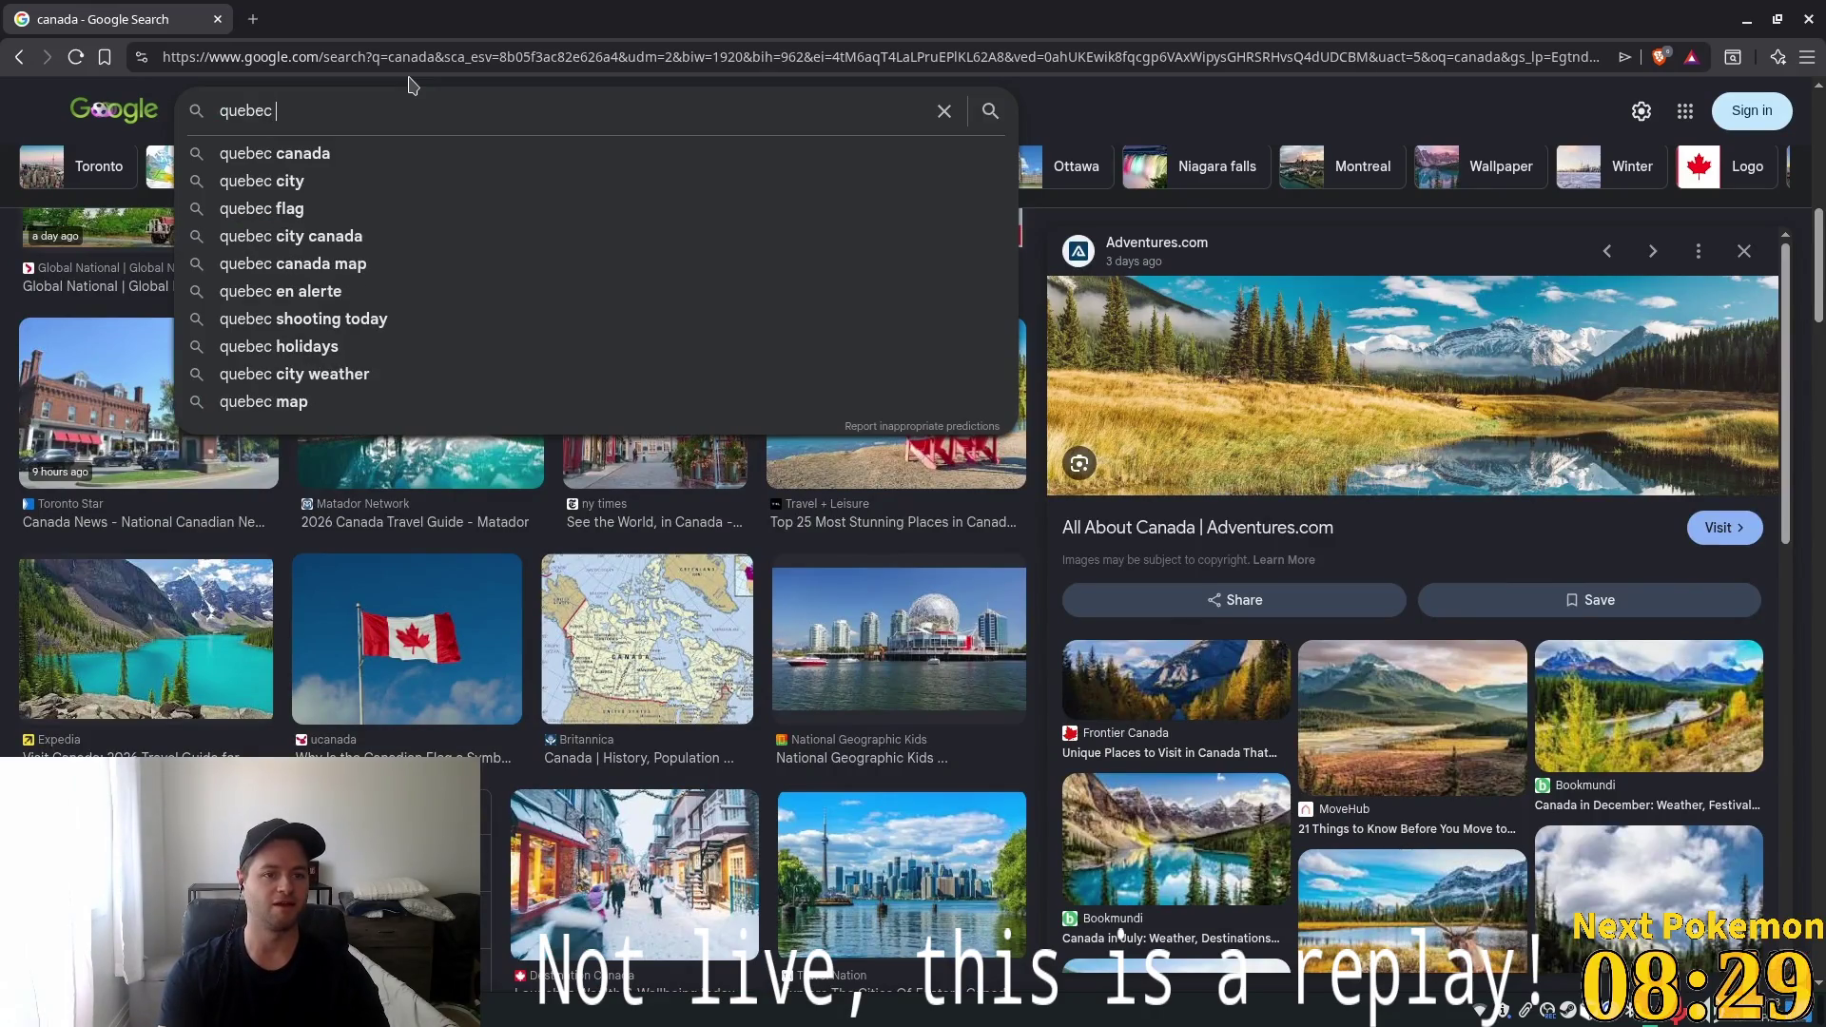
type("countryside")
Search 'quebec countryside', try Google Lens on the château photo, then preview the cyclist photo
key("Return")
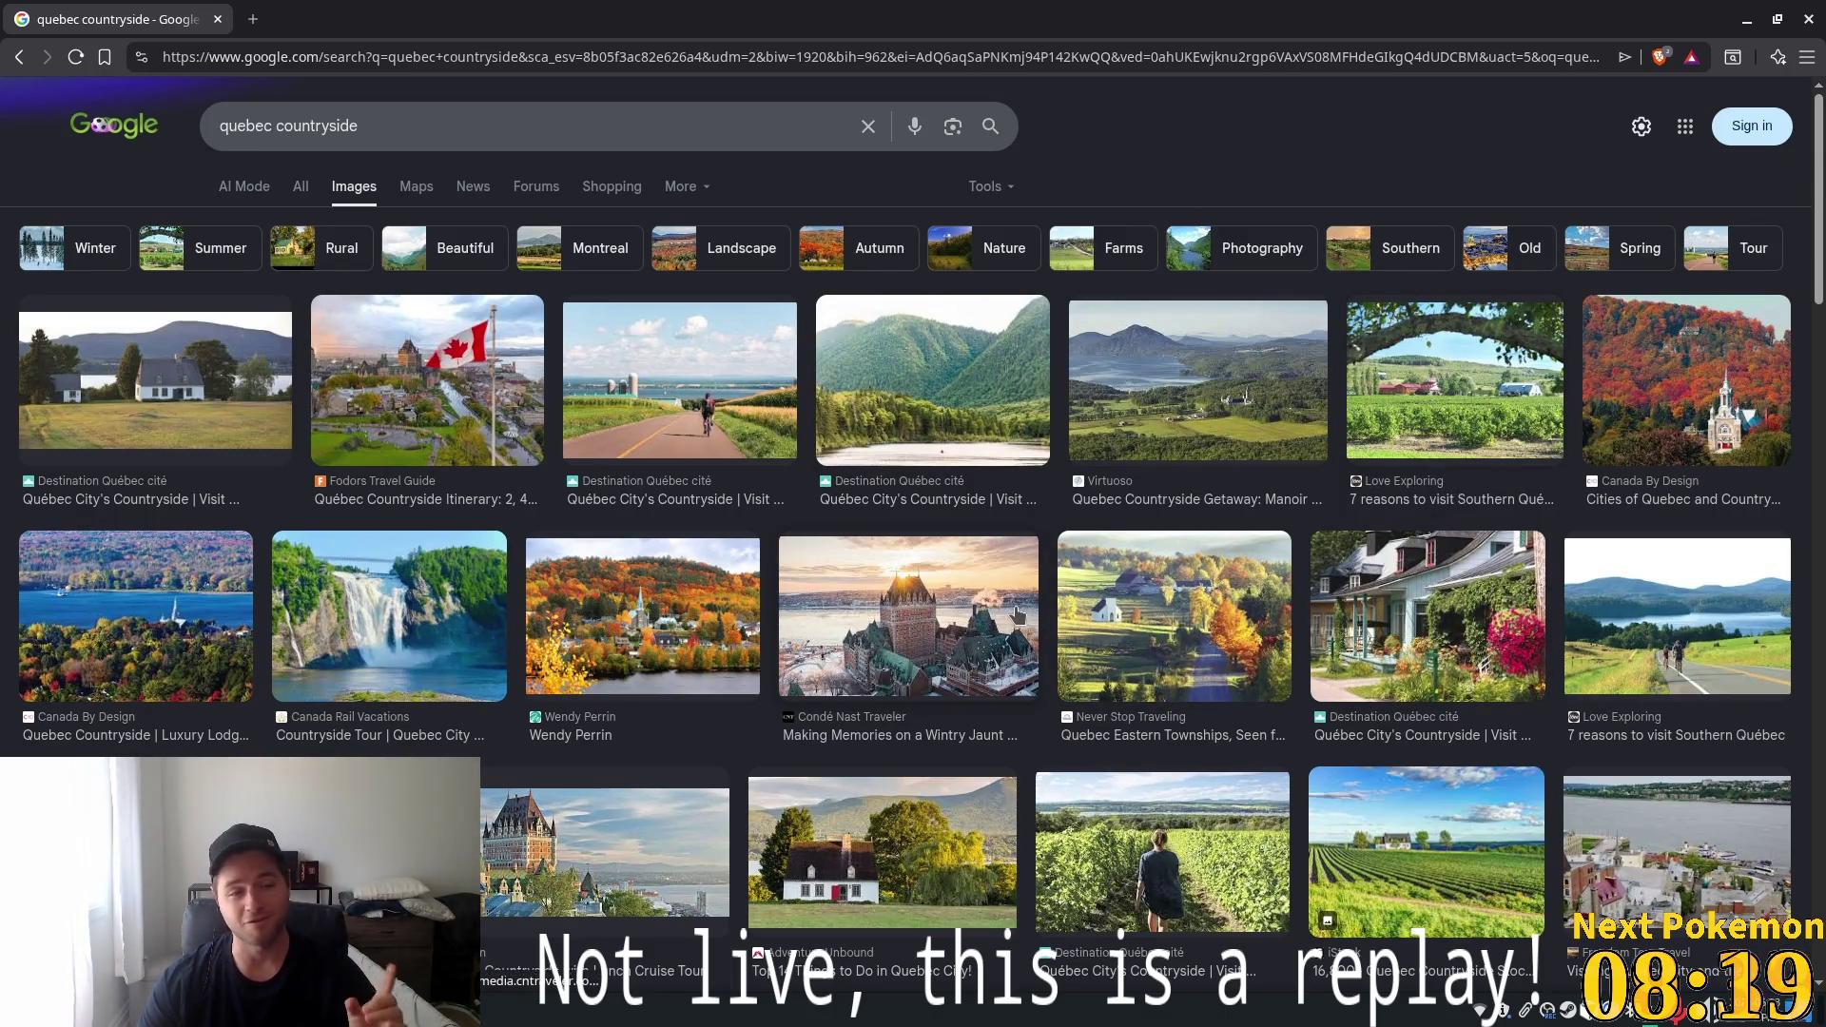
left_click(671, 605)
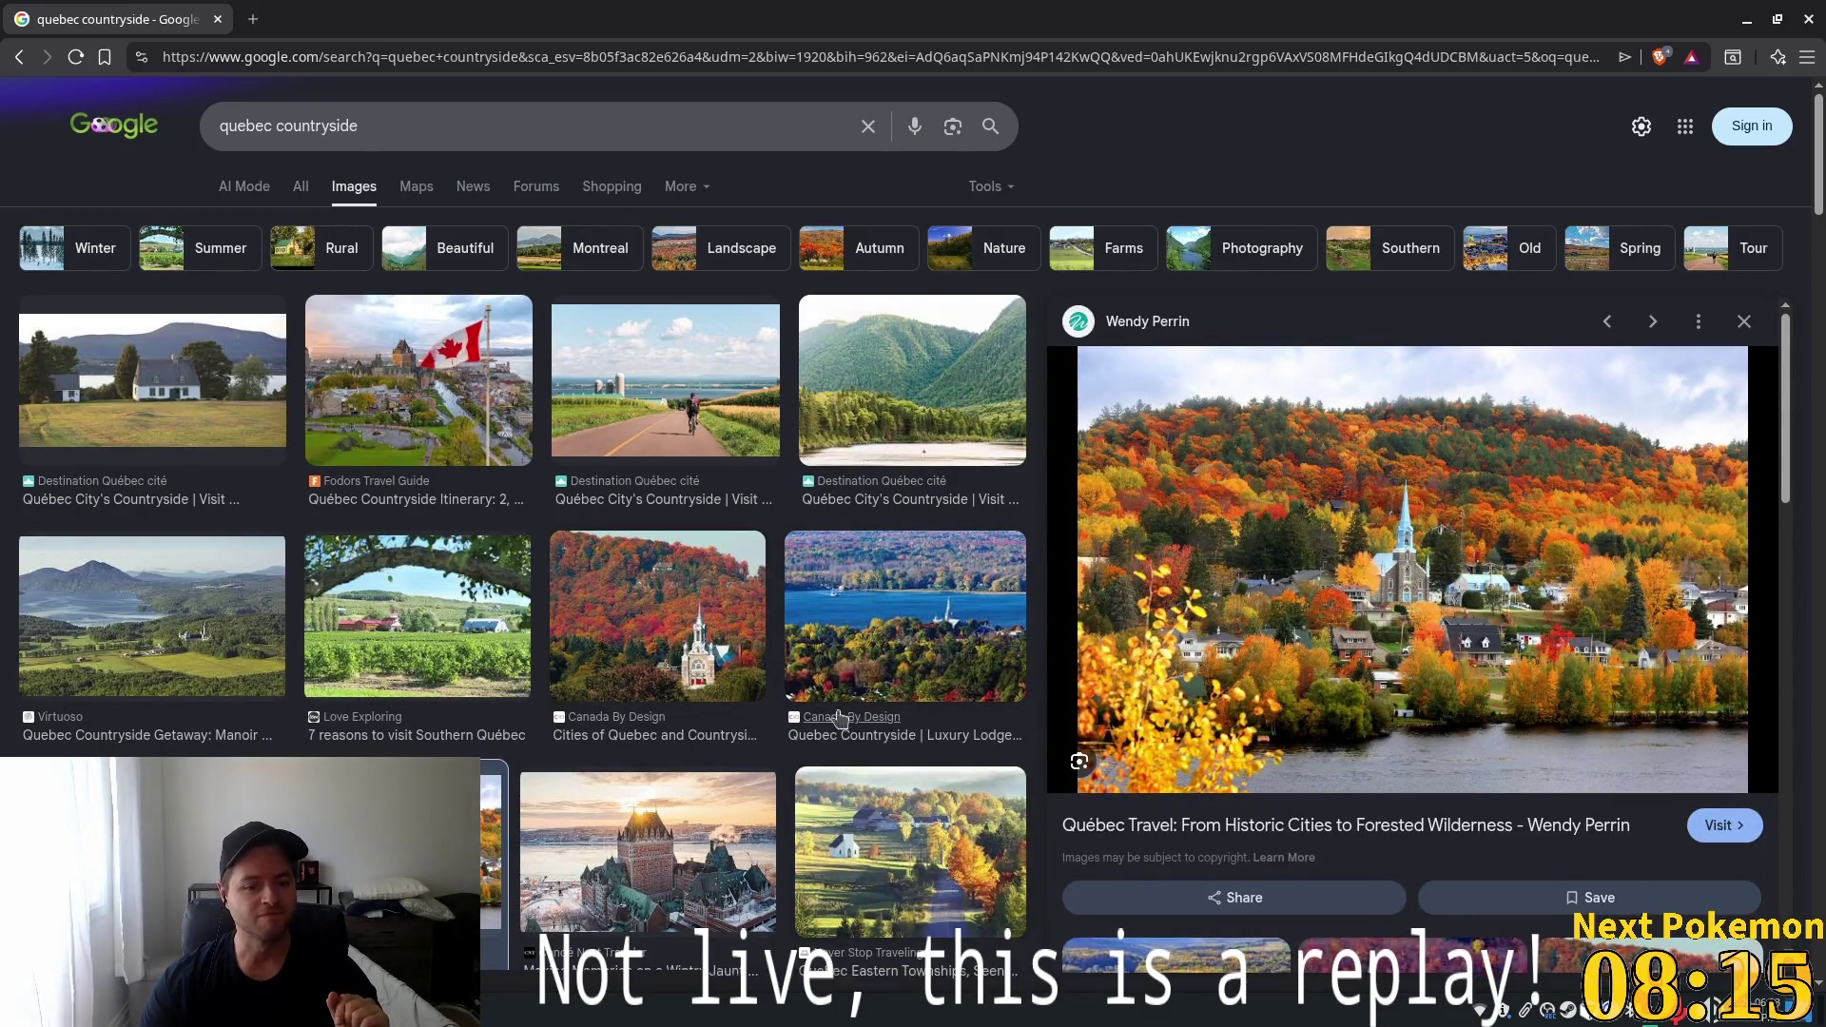
mouse_move(712, 847)
left_mouse_down()
mouse_move(695, 808)
mouse_move(717, 842)
left_mouse_up()
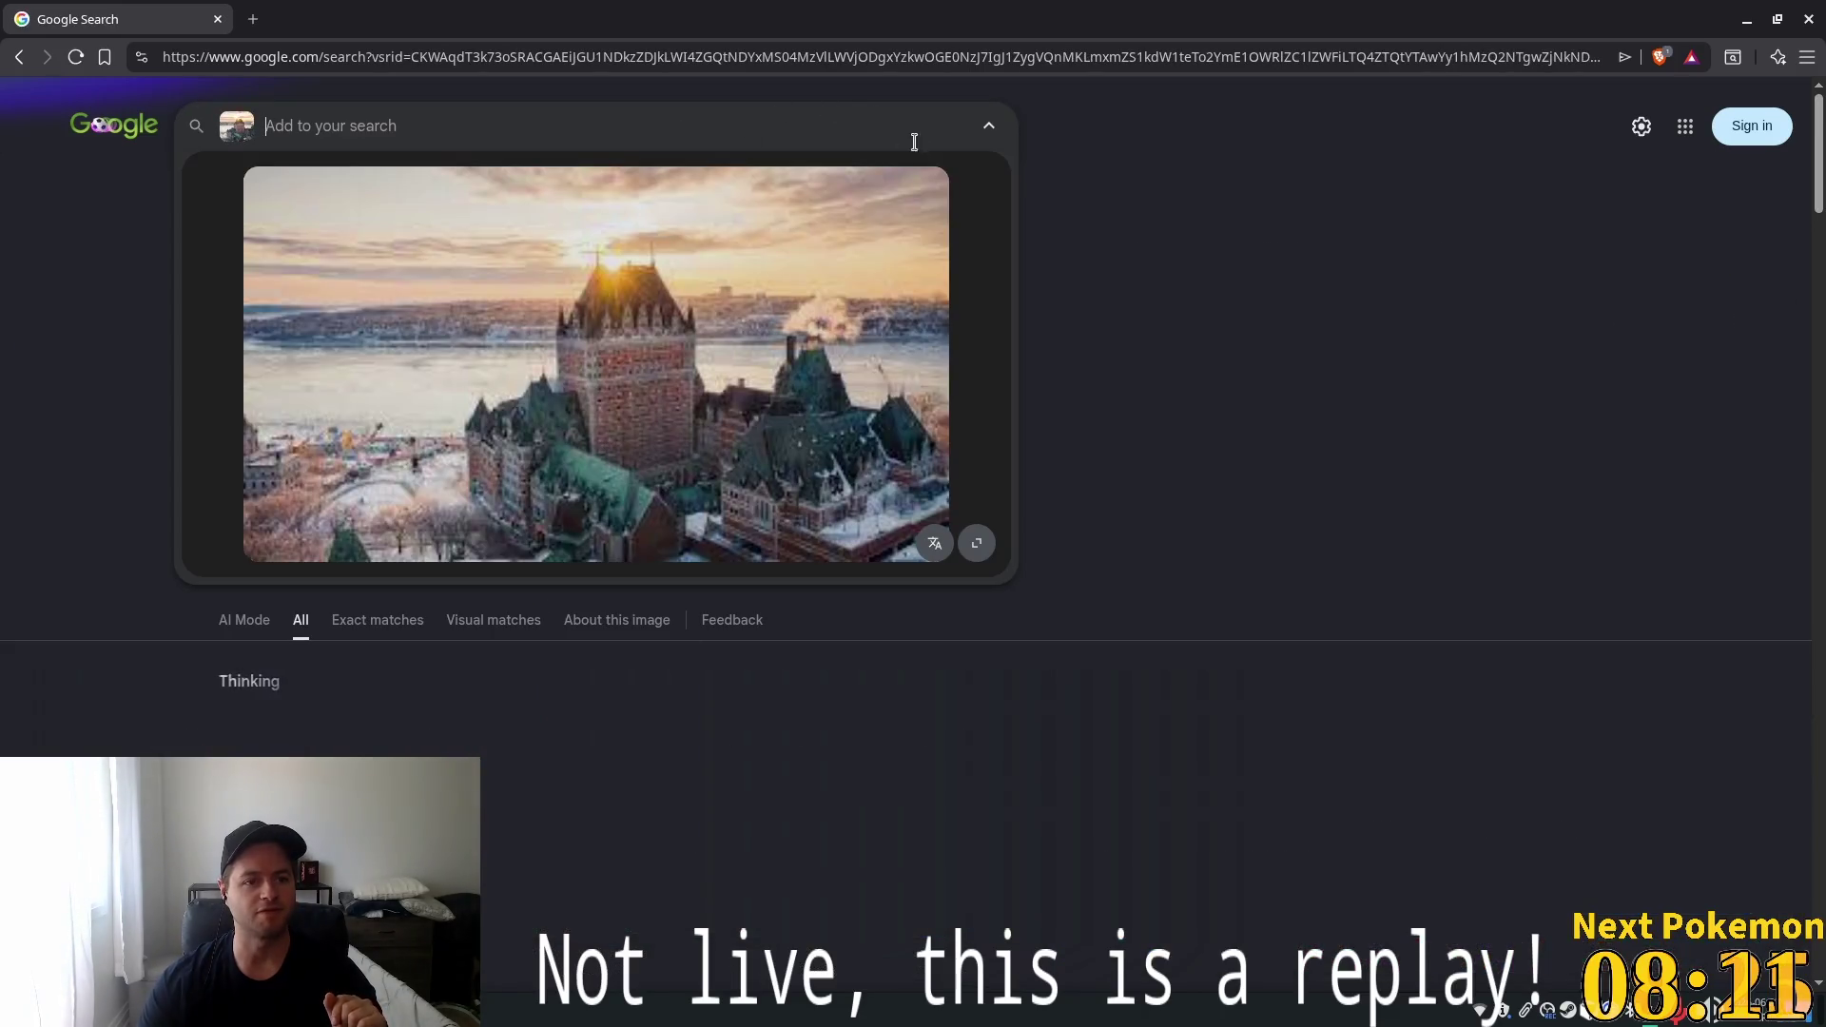
key("alt+Left")
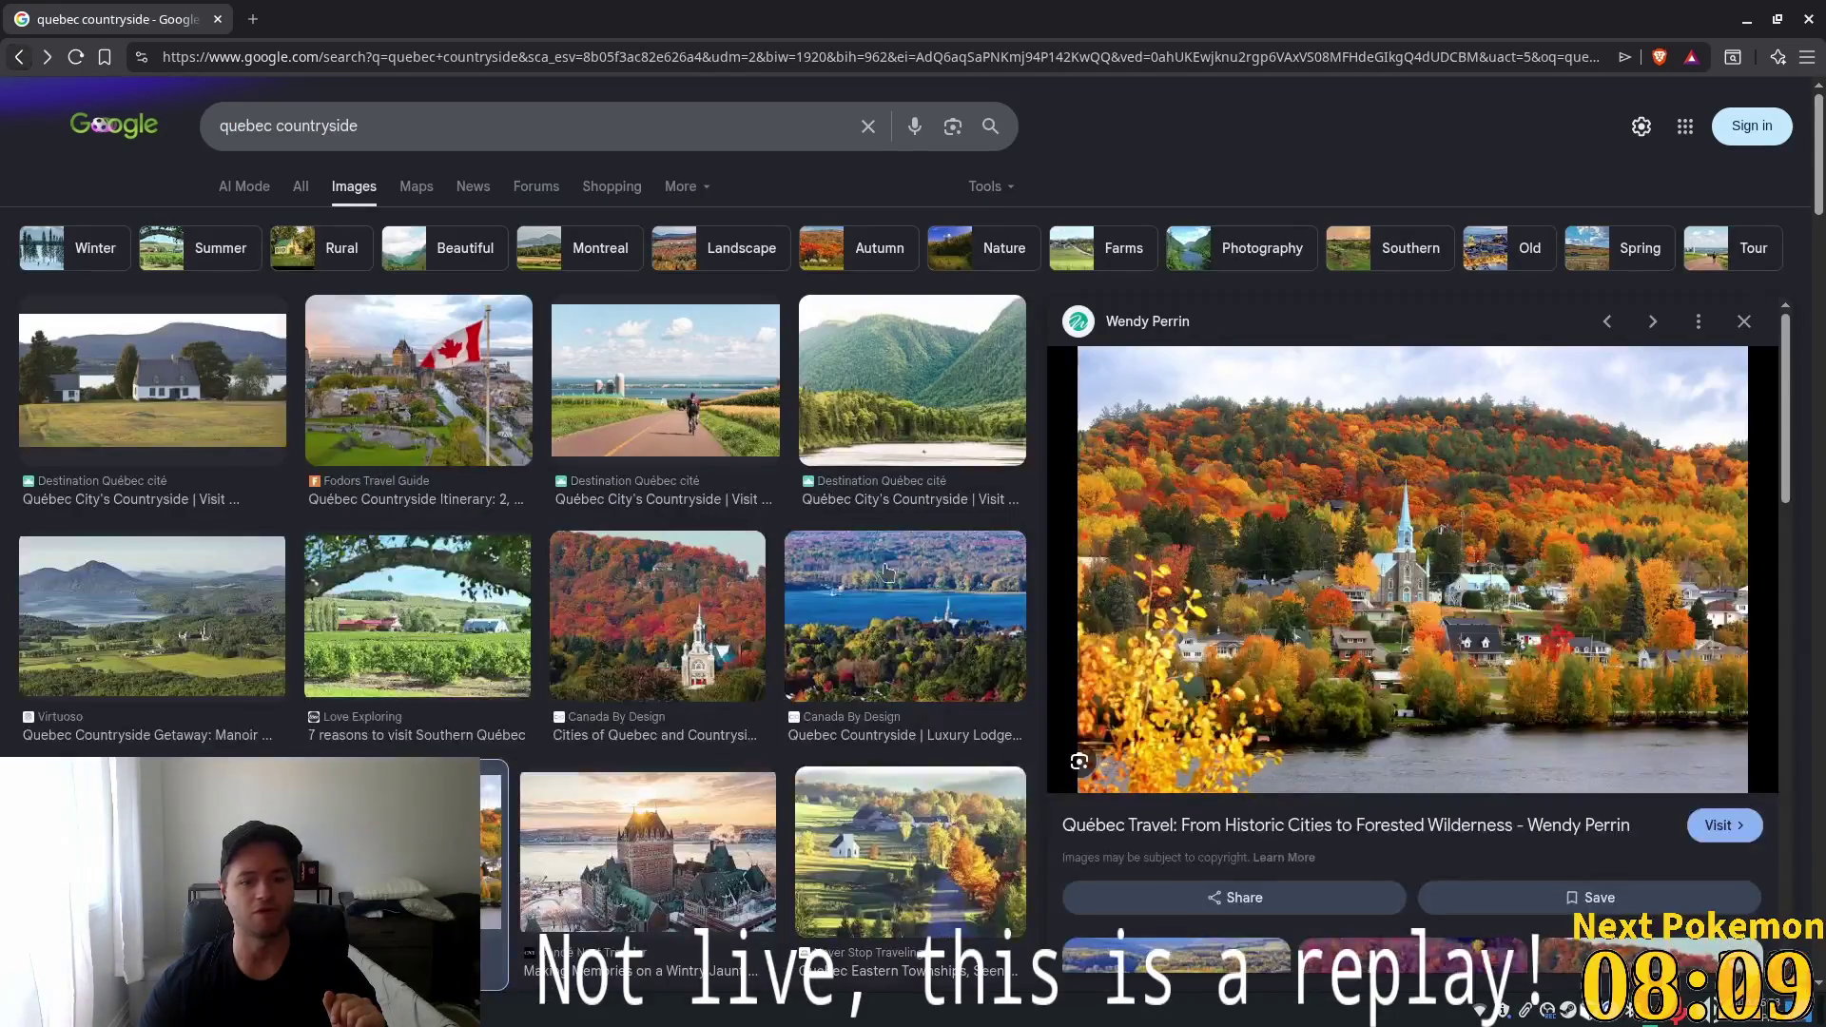
left_click(666, 380)
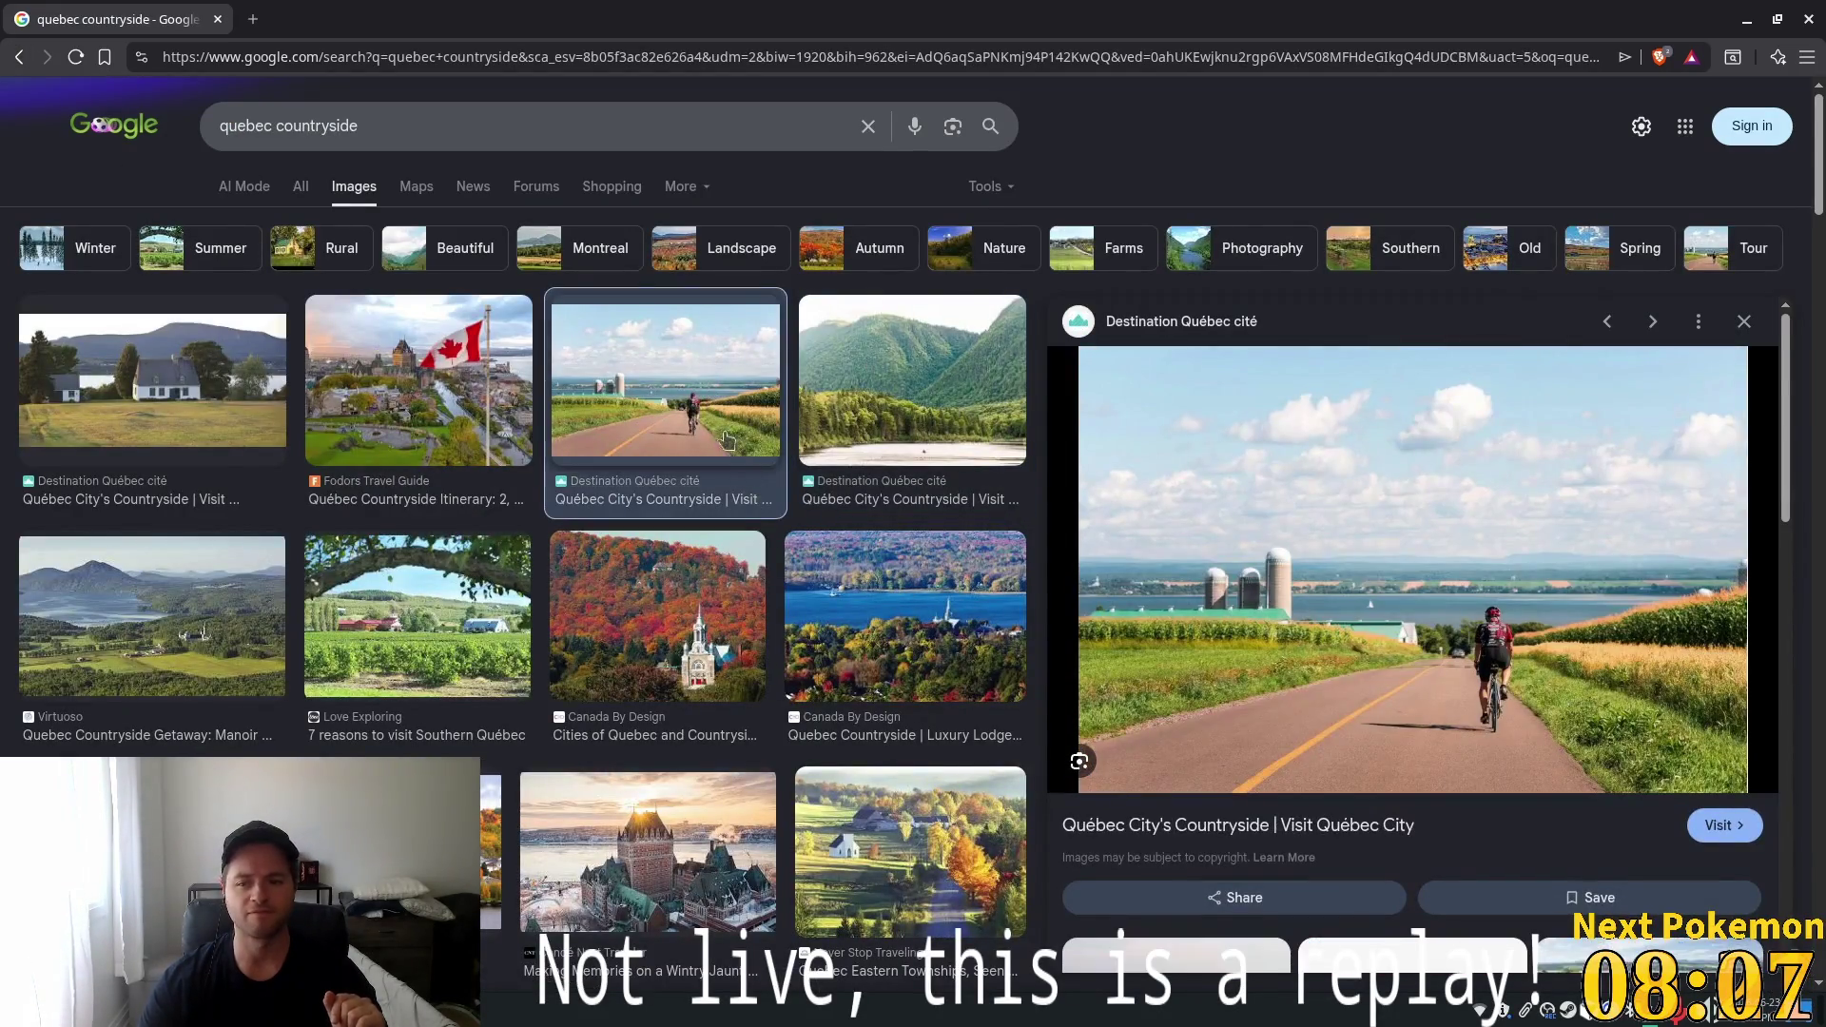
Run the image search for 'austria' again
left_click(539, 145)
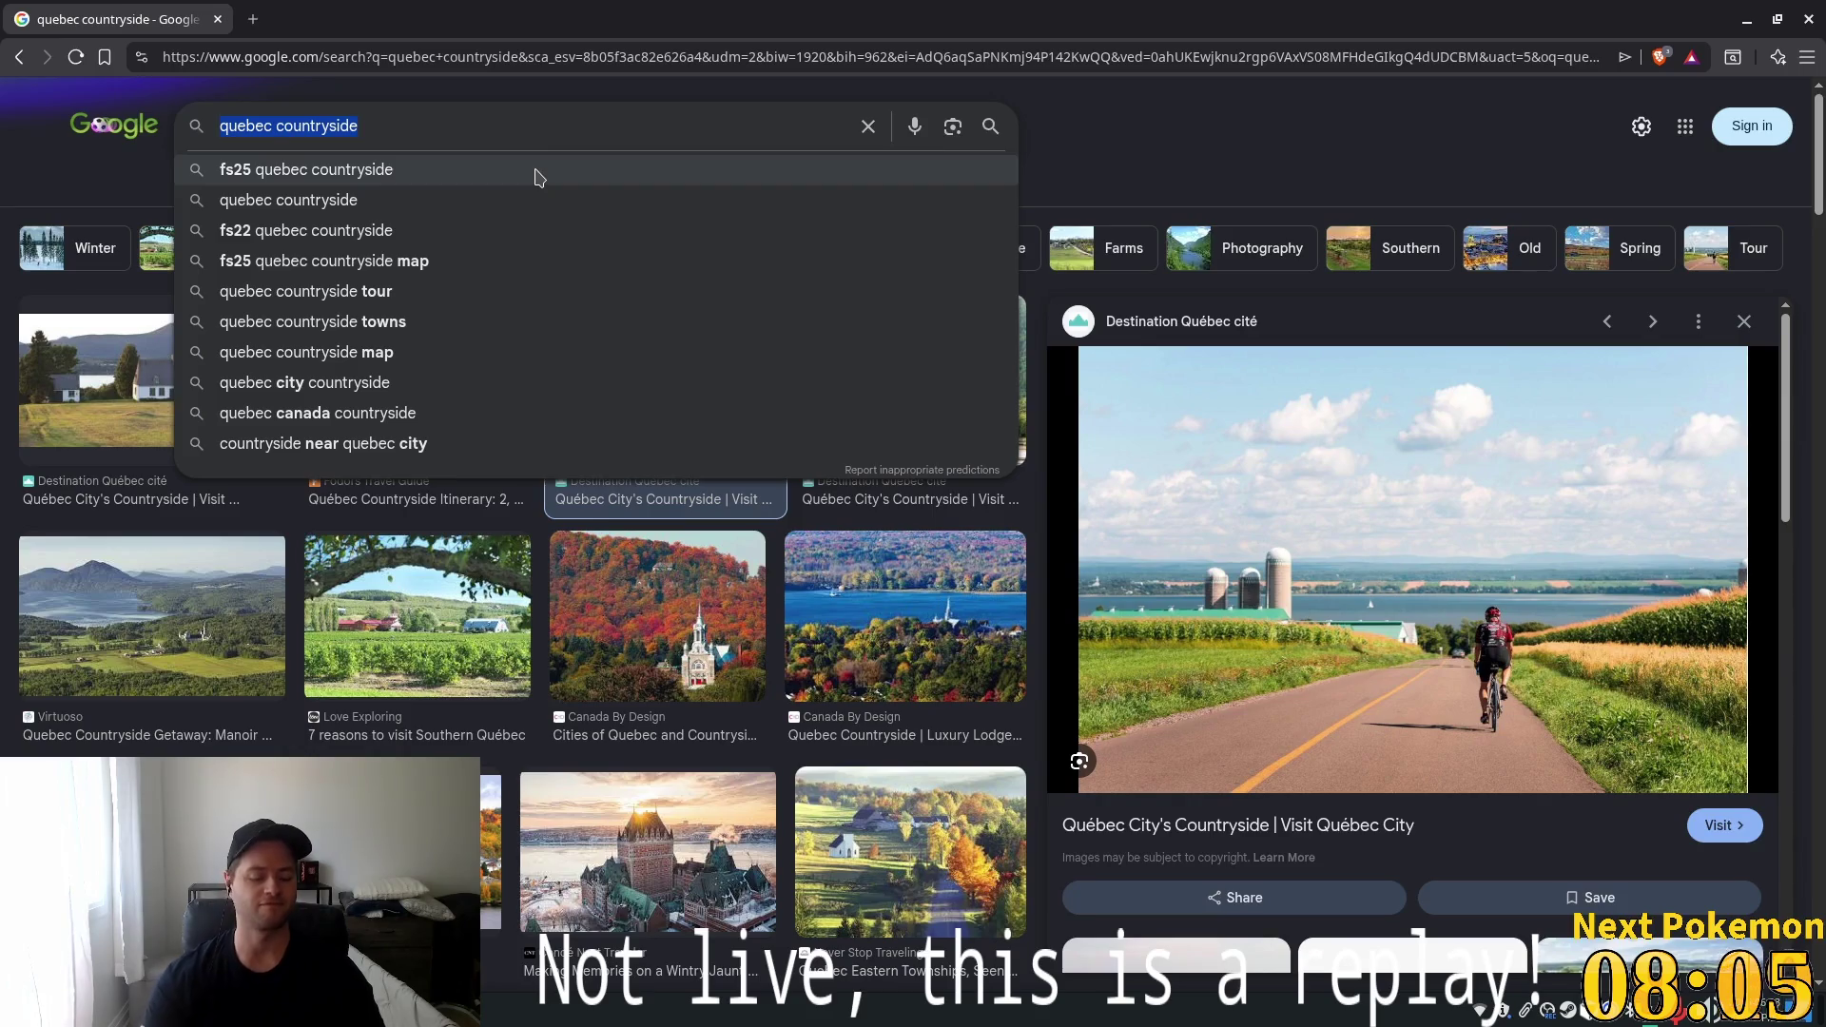
type("austria")
key("Return")
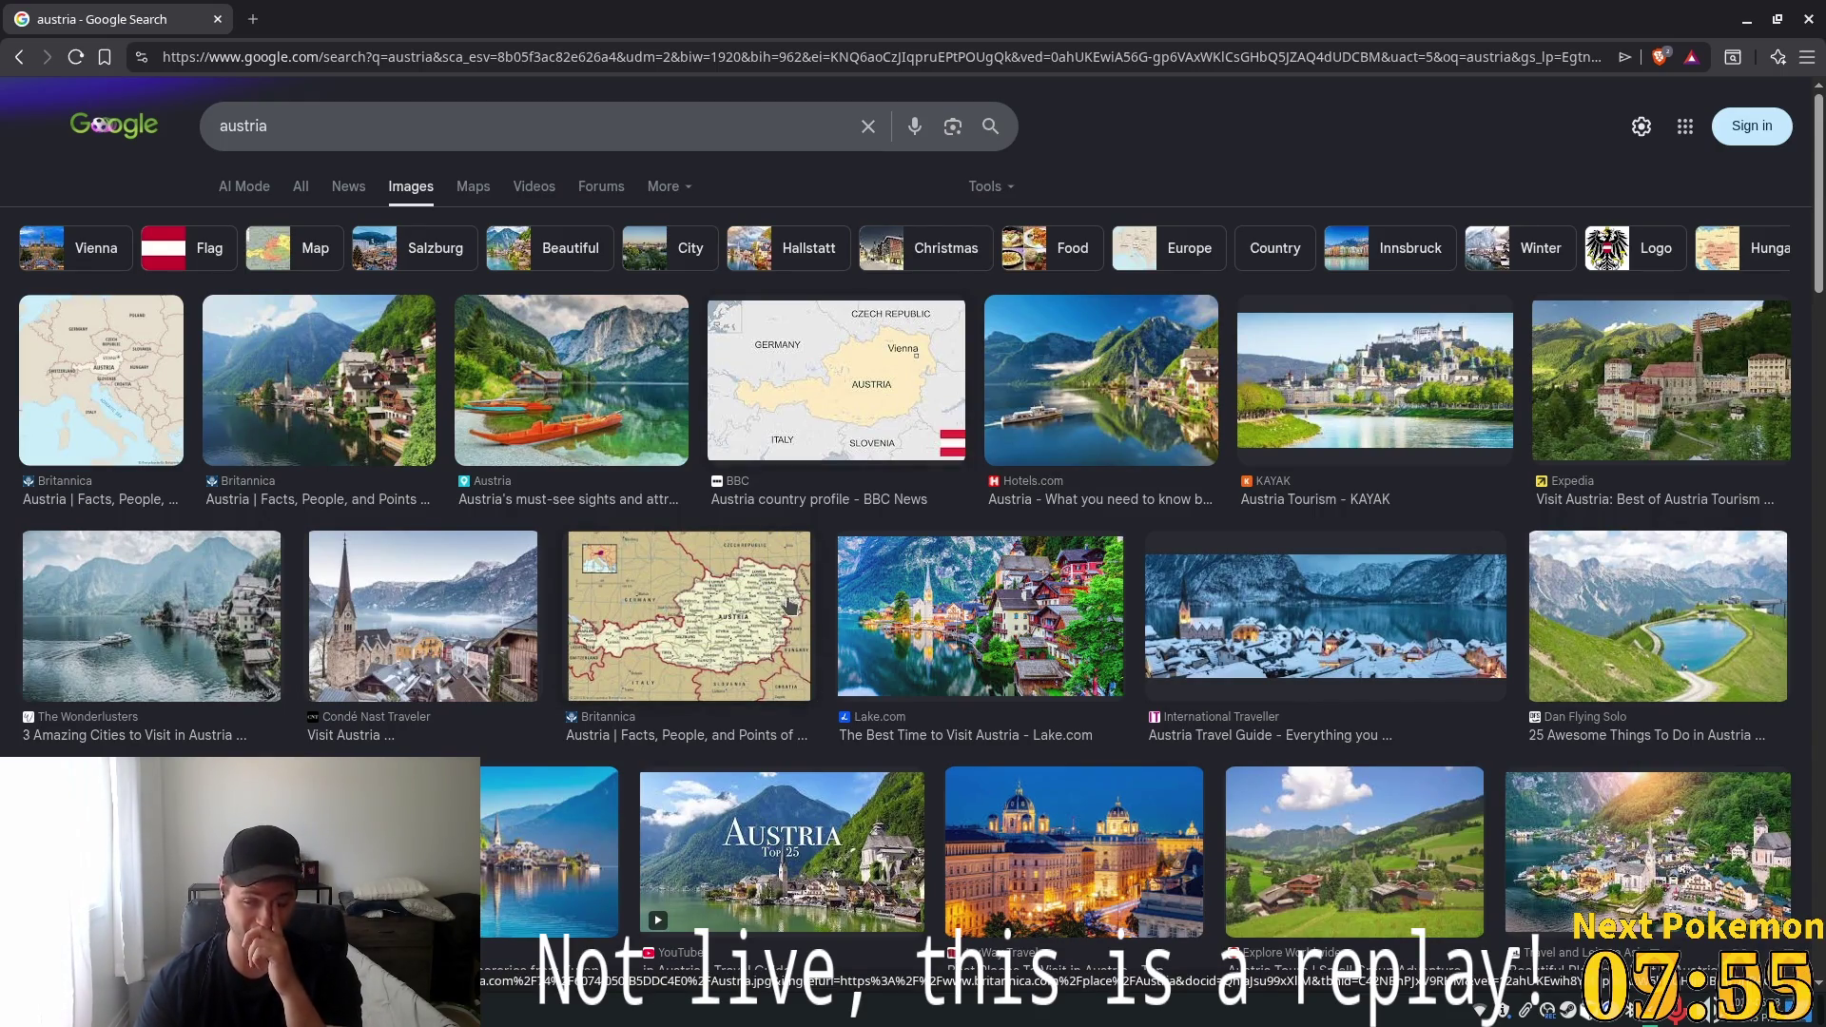
Scroll the austria image results and preview an Austria town photo
scroll(1074, 651, "down", 5)
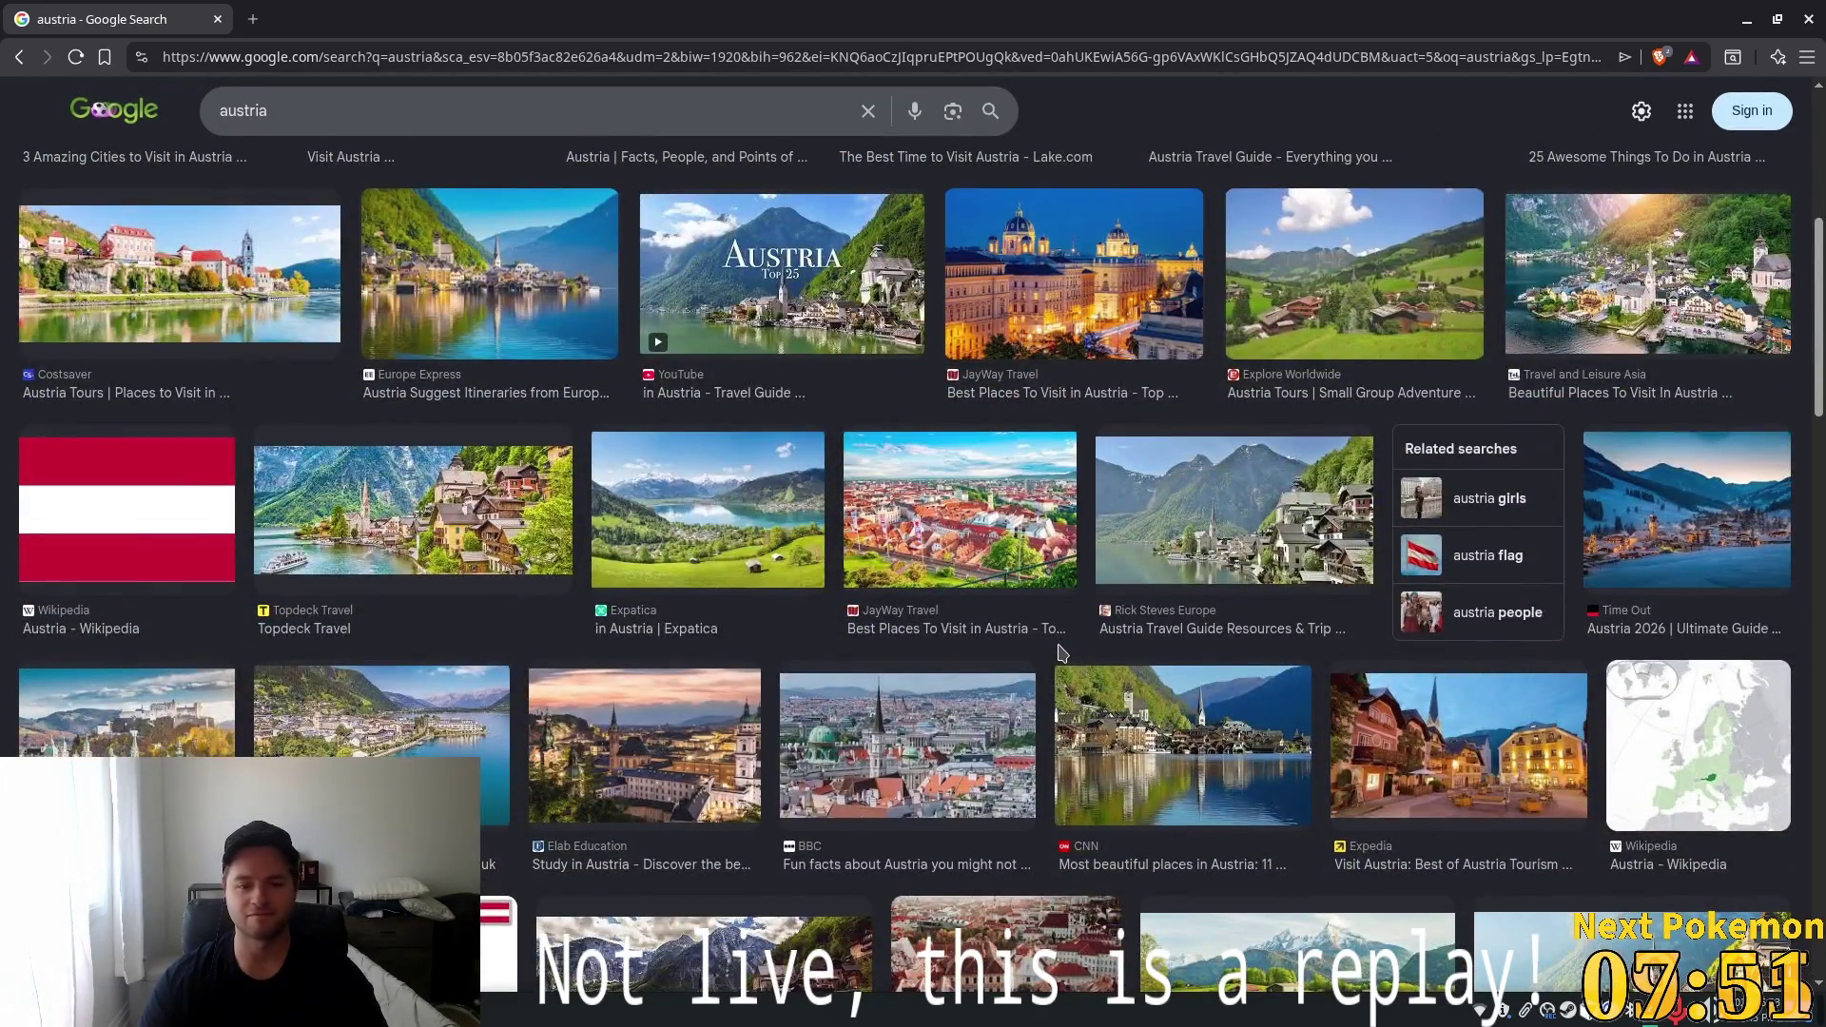
scroll(1062, 653, "down", 5)
left_click(1014, 535)
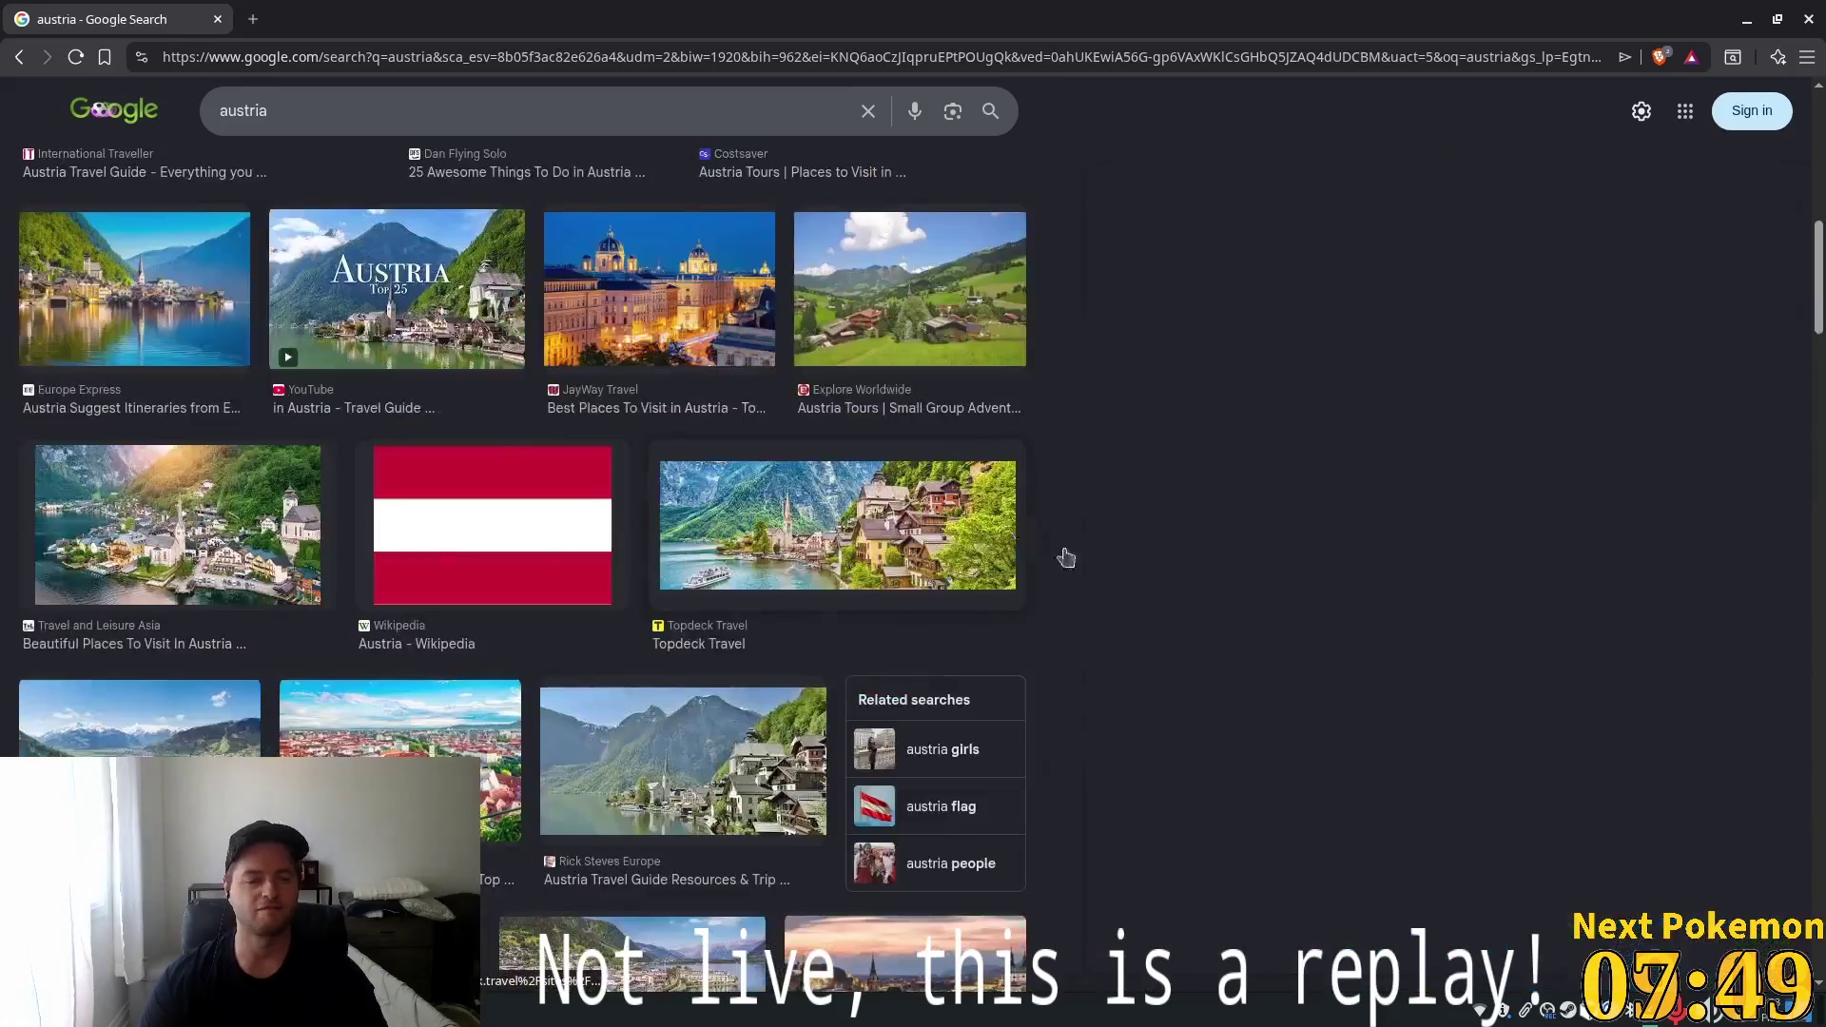
Search images for 'bali', browse the results, and close the browser
left_click(396, 107)
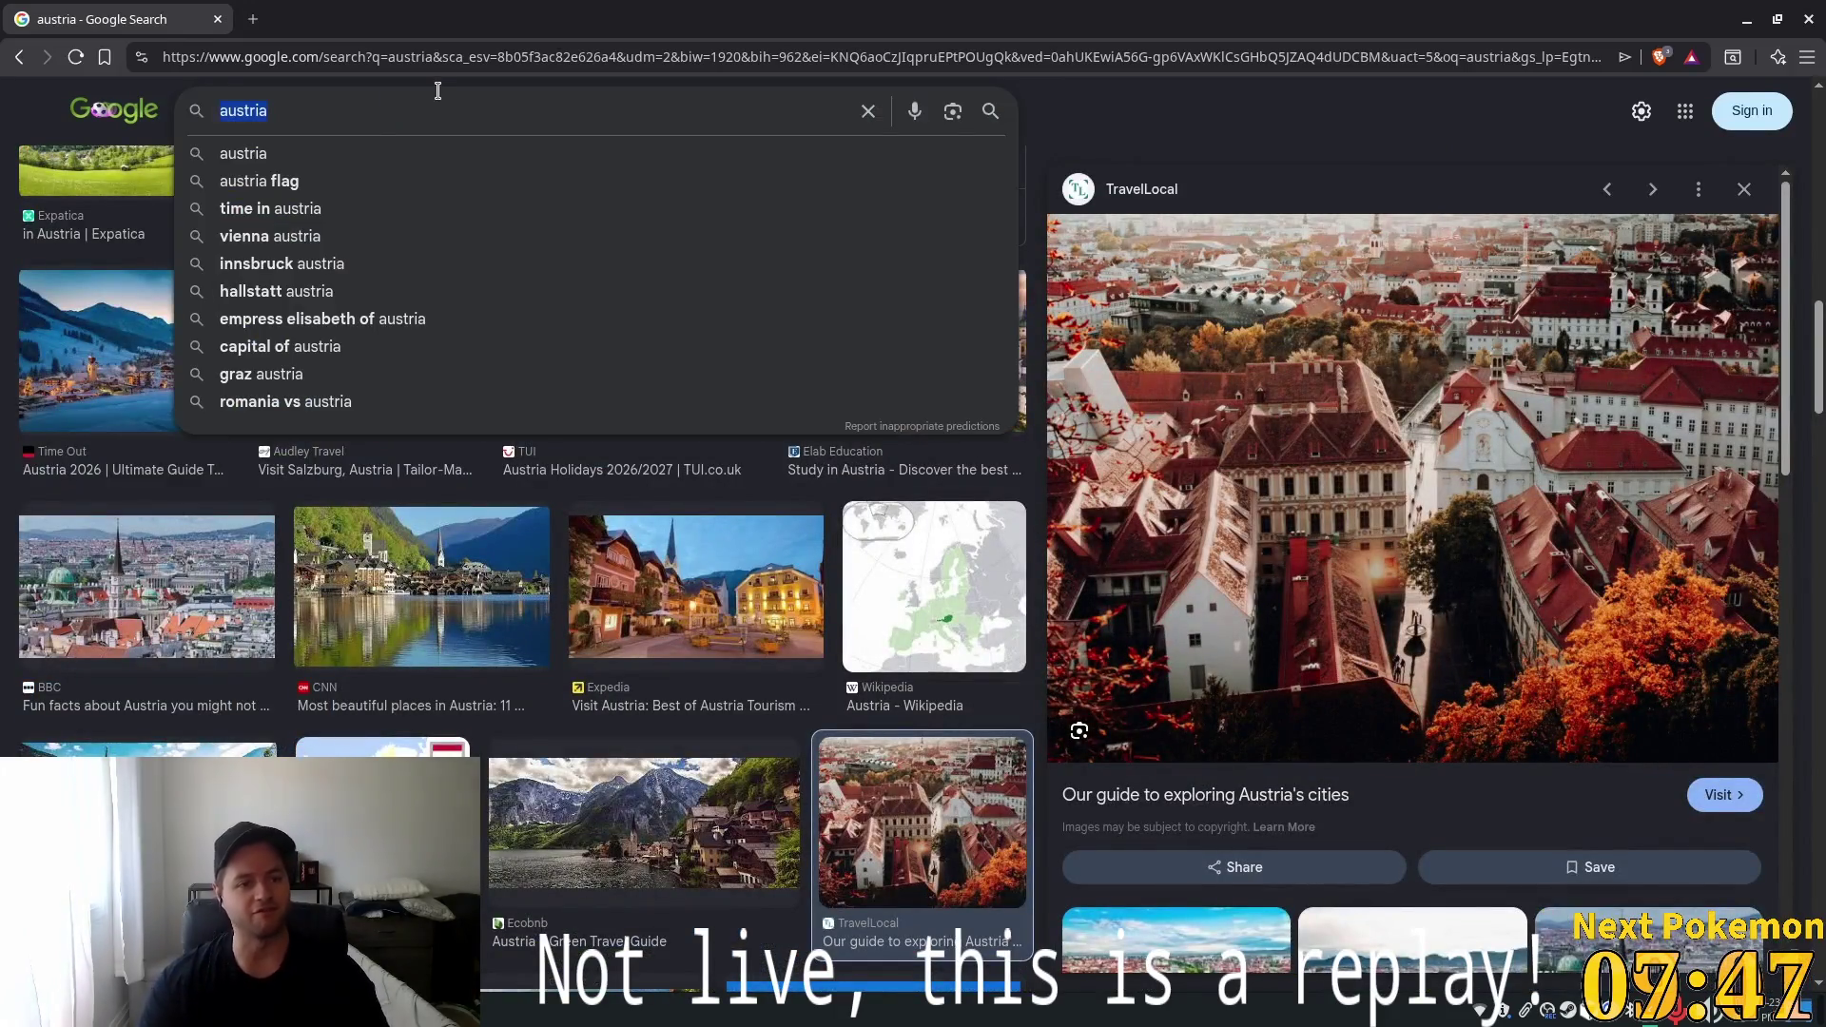
type("bali")
key("Return")
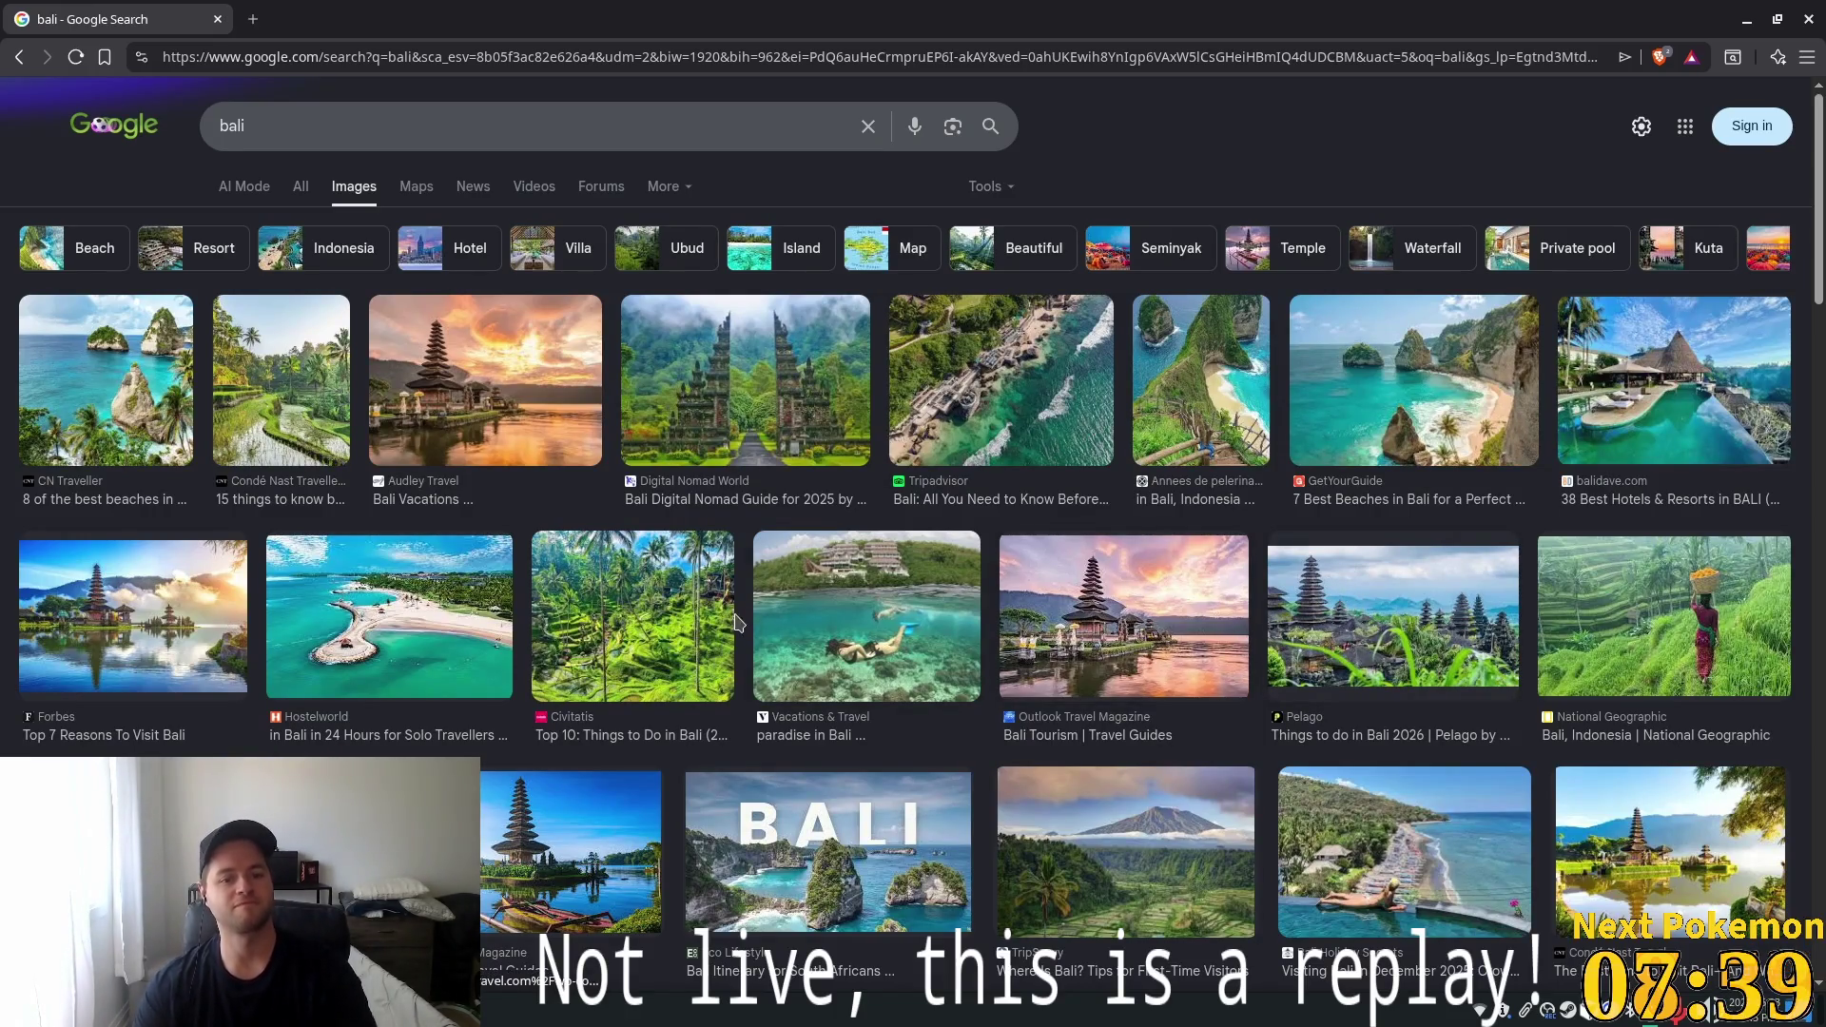
scroll(816, 605, "down", 4)
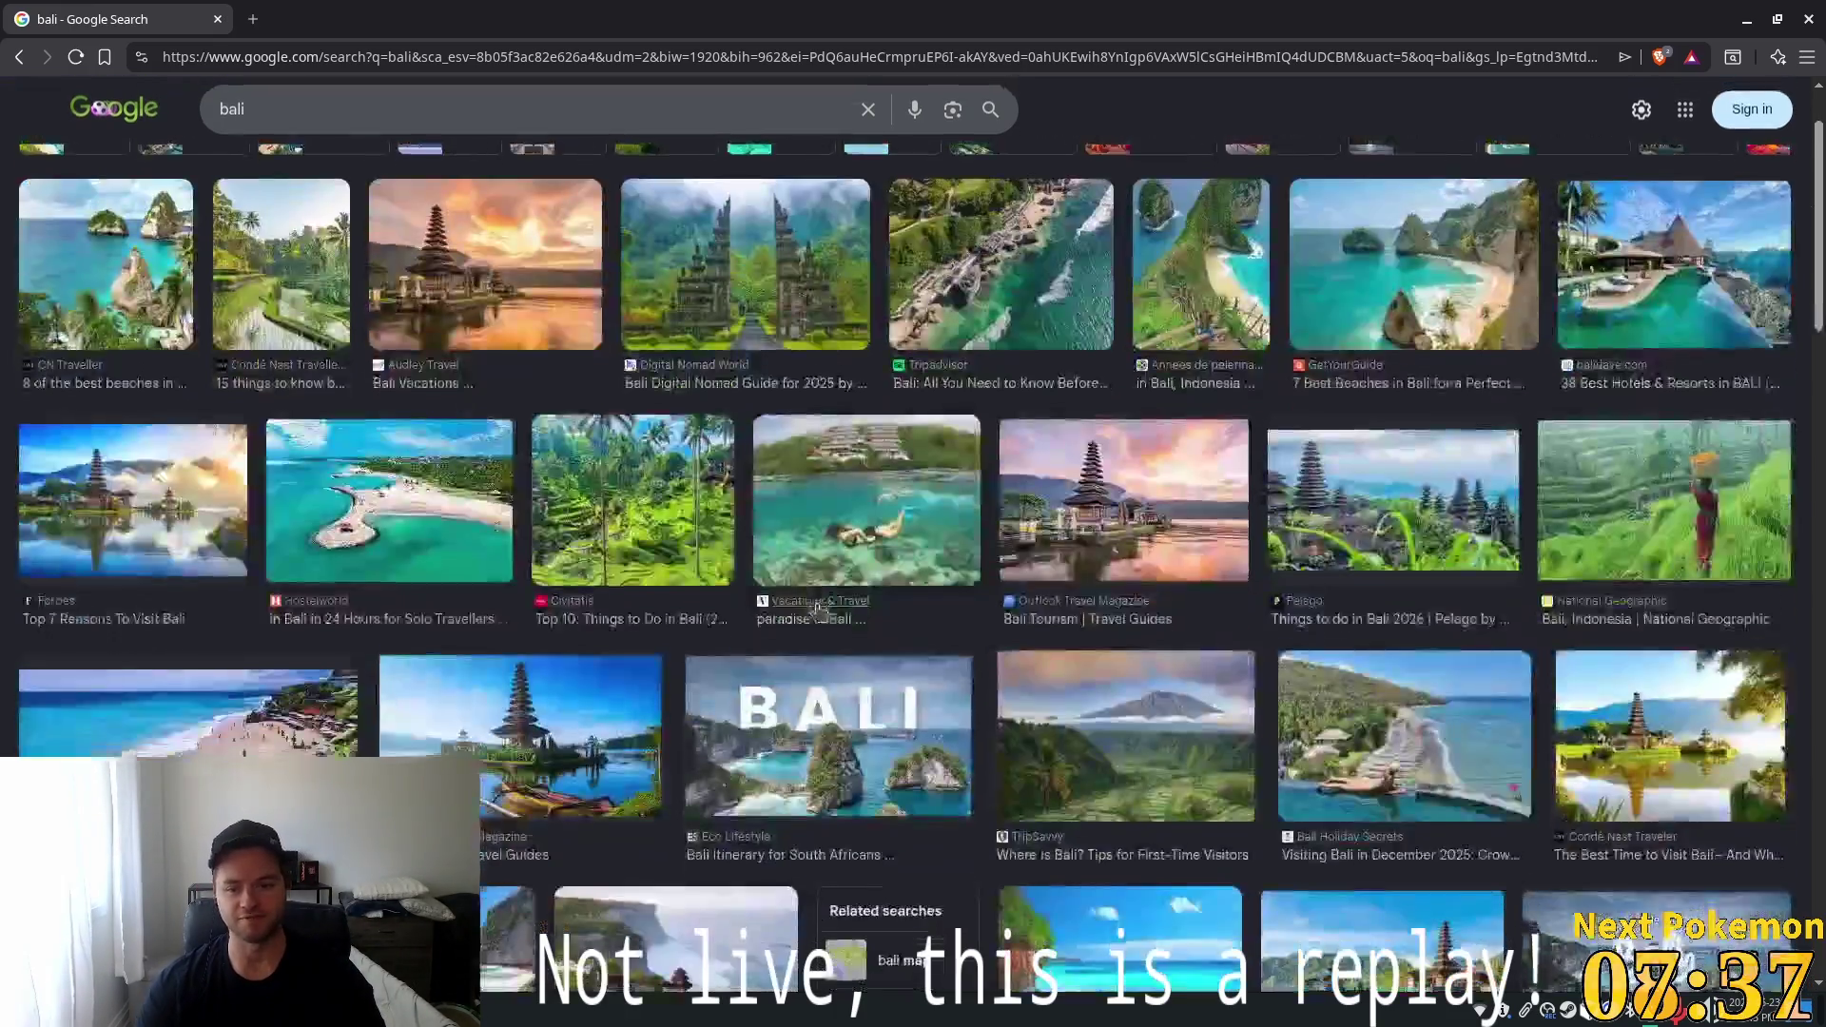
scroll(818, 613, "down", 1)
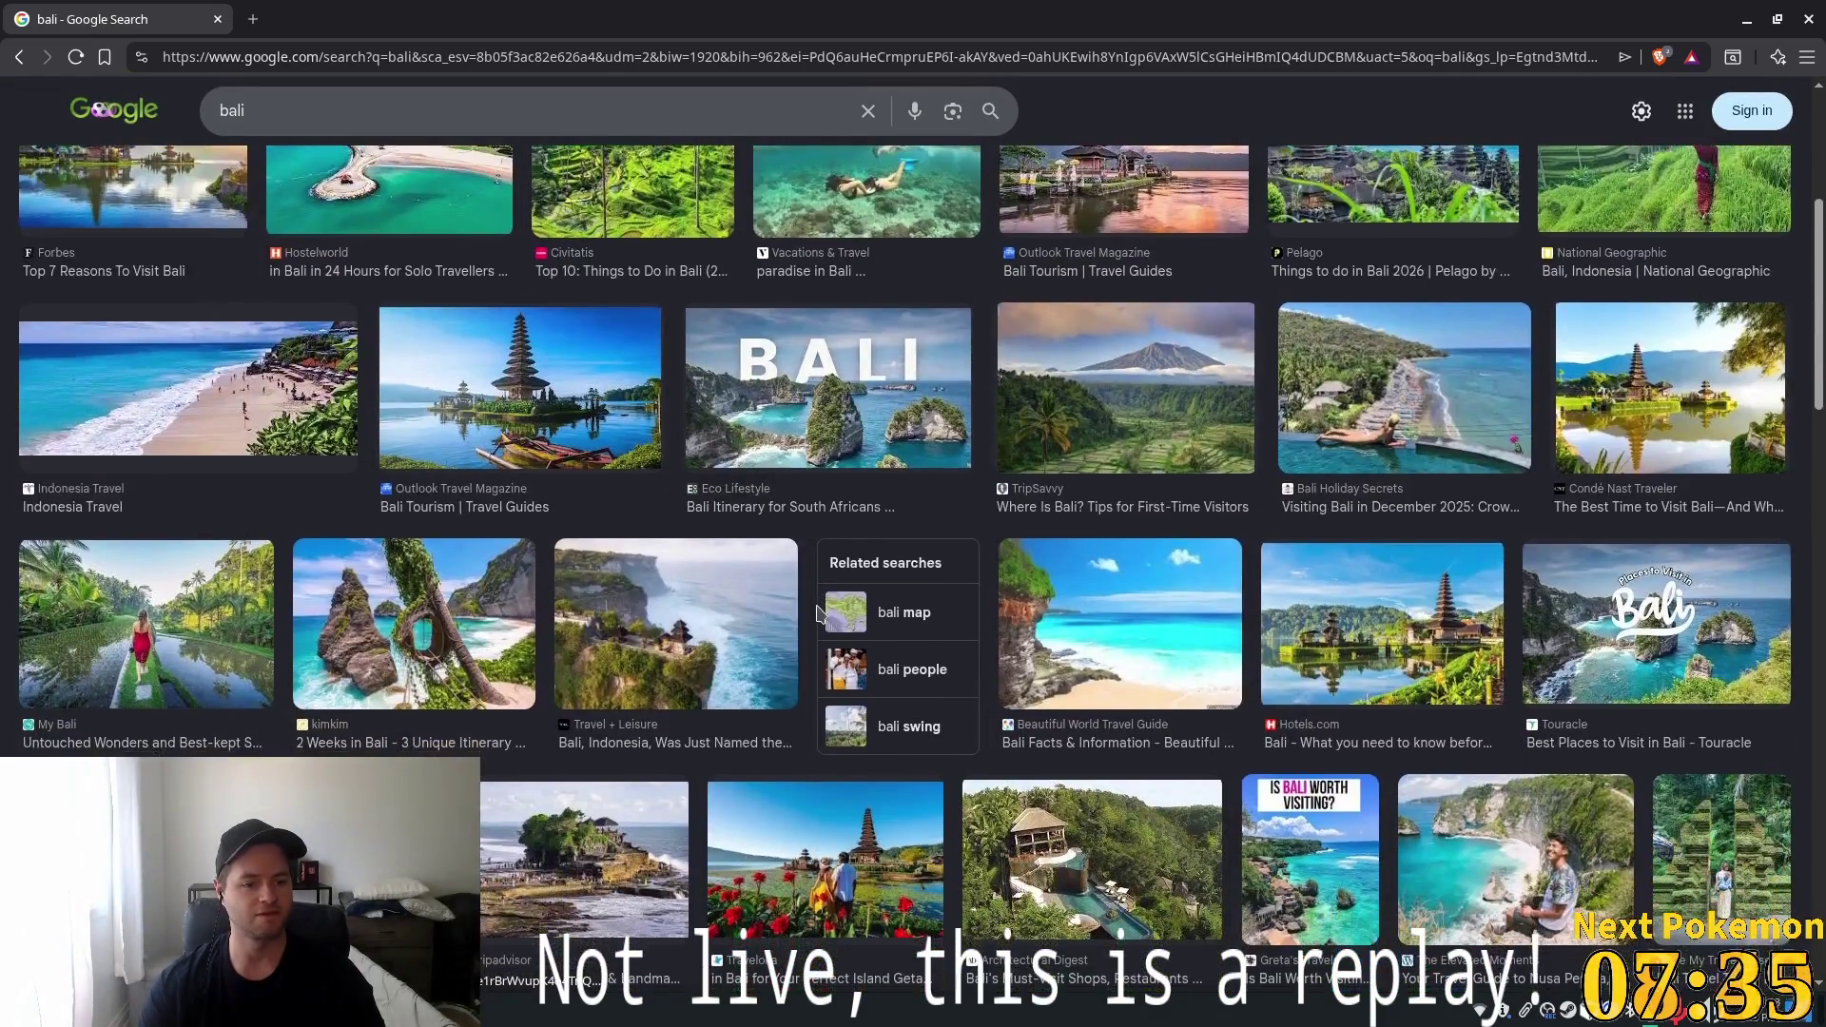
scroll(1203, 357, "up", 4)
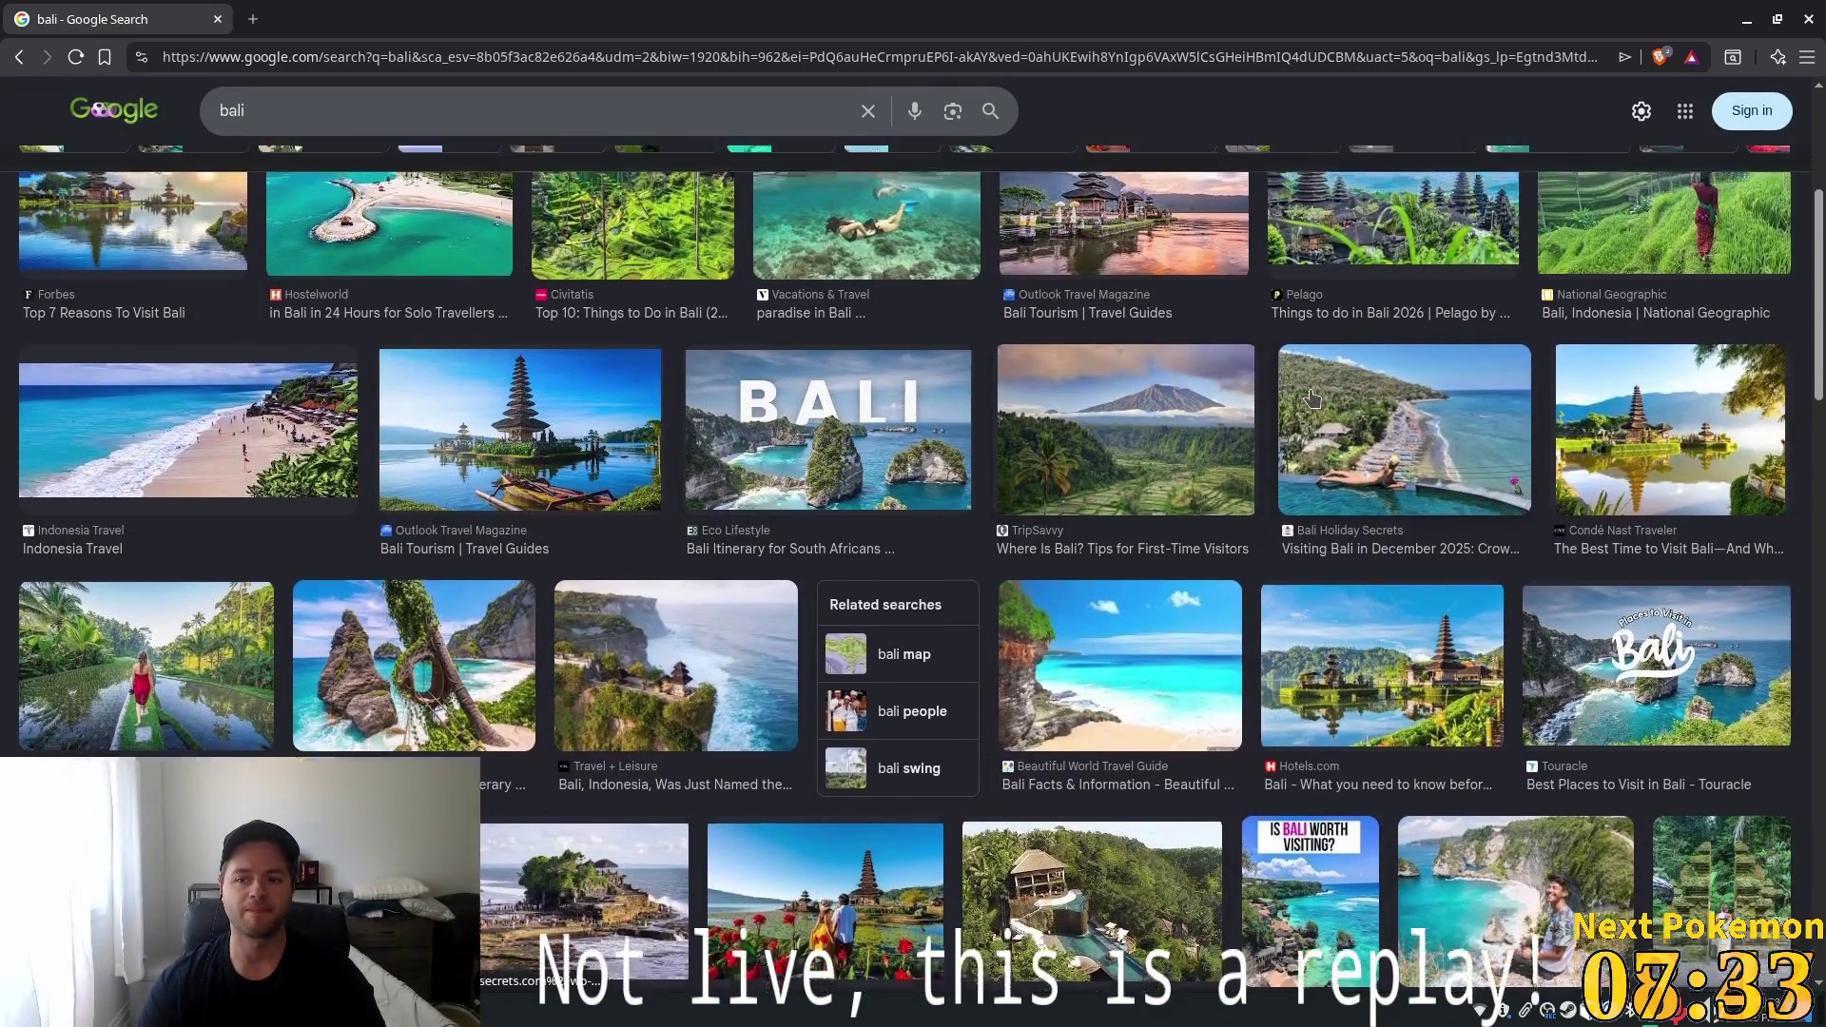
scroll(838, 209, "up", 1)
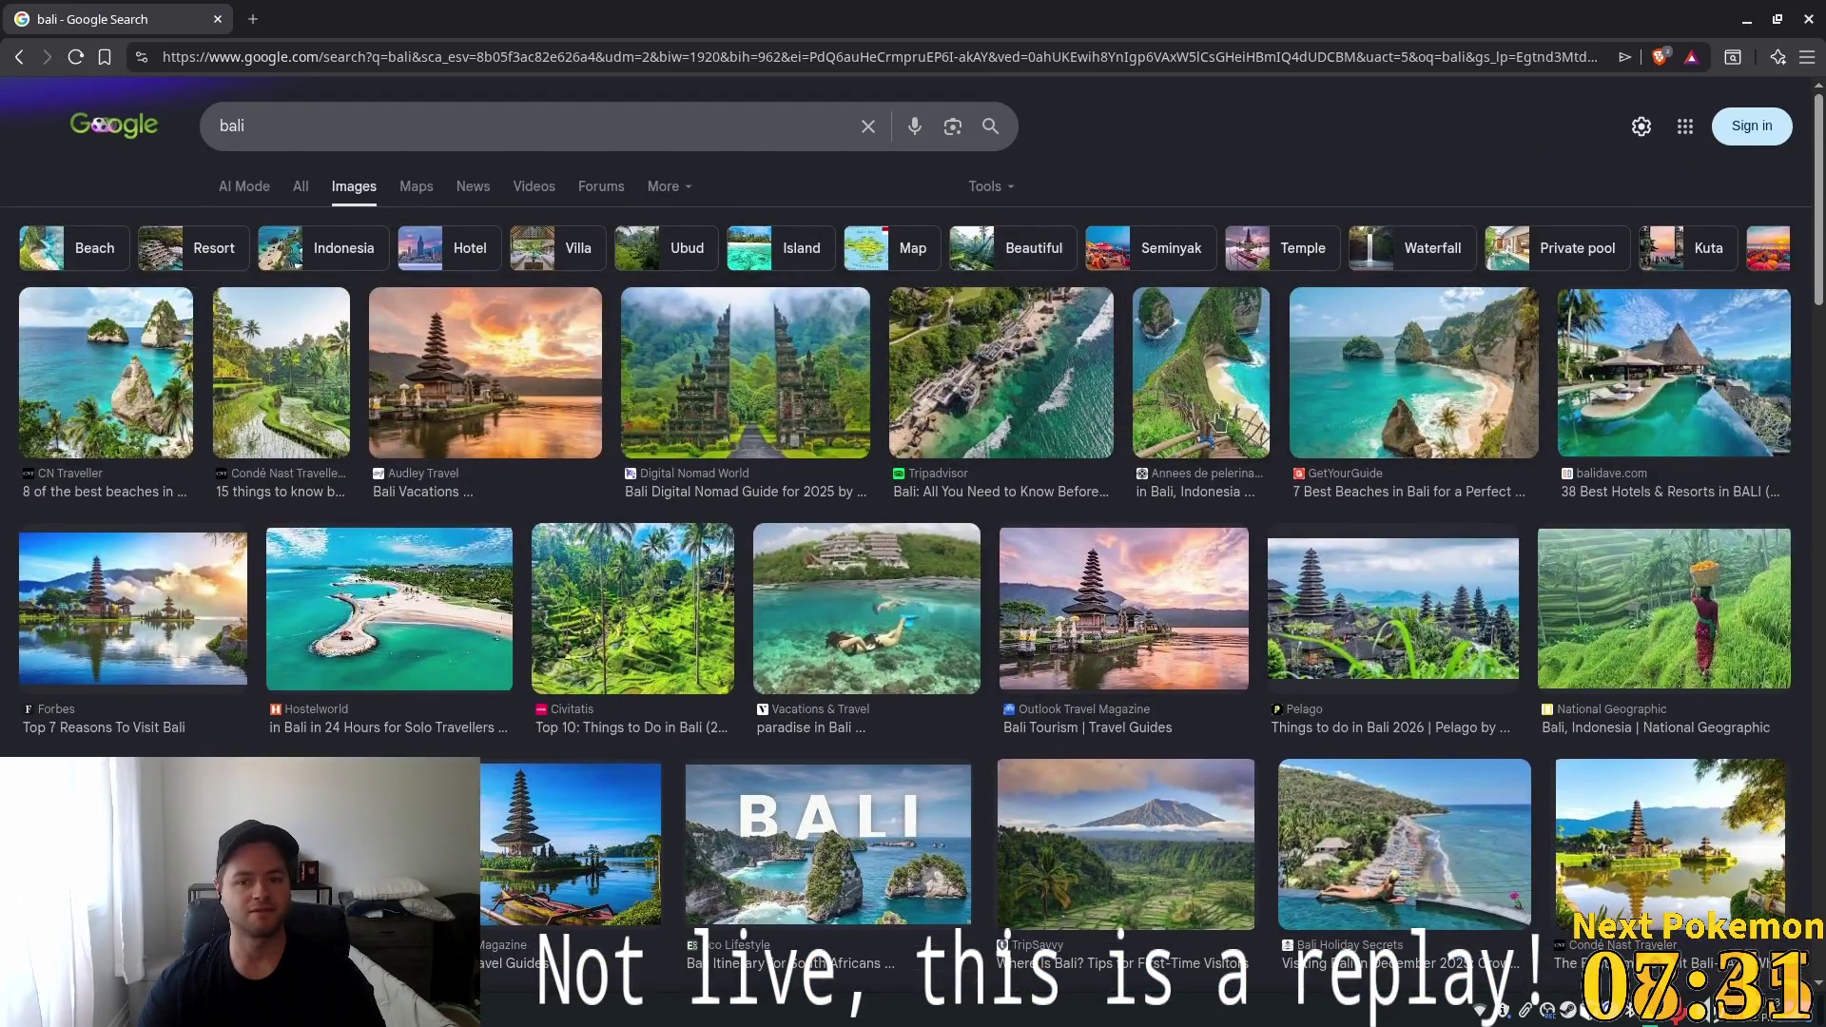
left_click(216, 20)
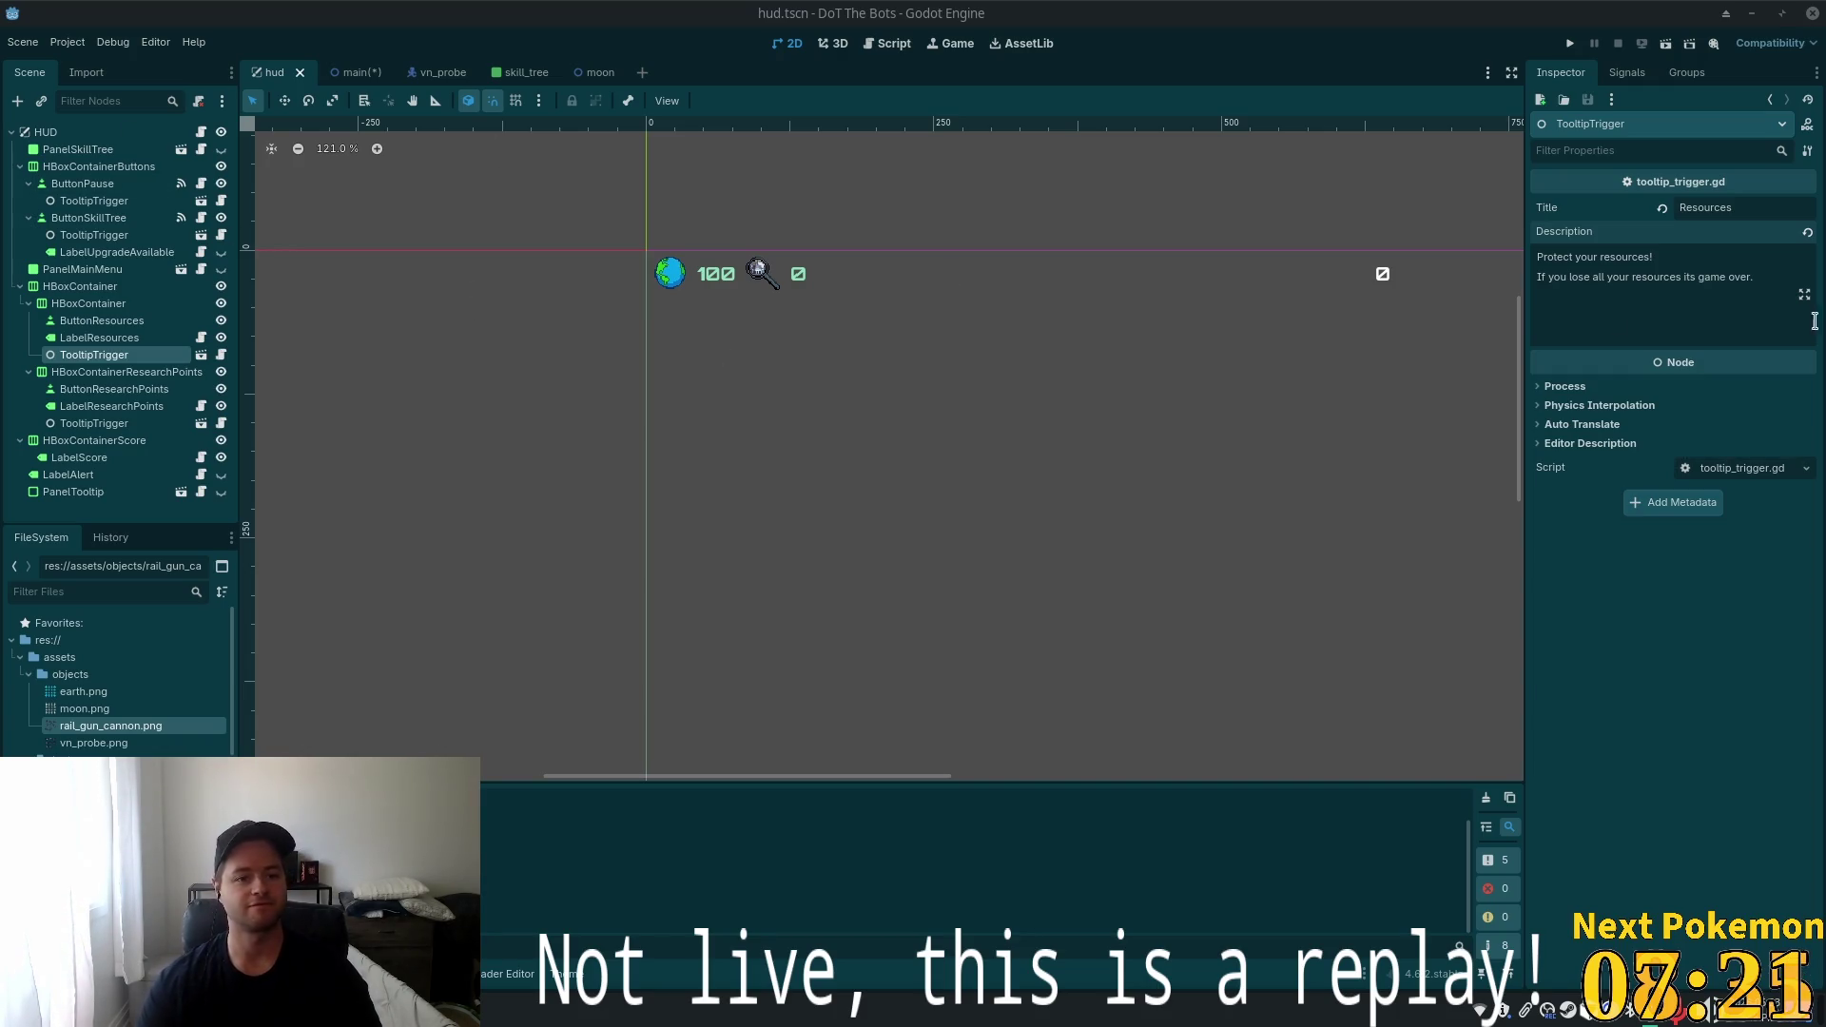
Dismiss the open-file dialog and launch the DoT The Bots game with F5
key("ctrl+o")
left_click(1235, 841)
key("F5")
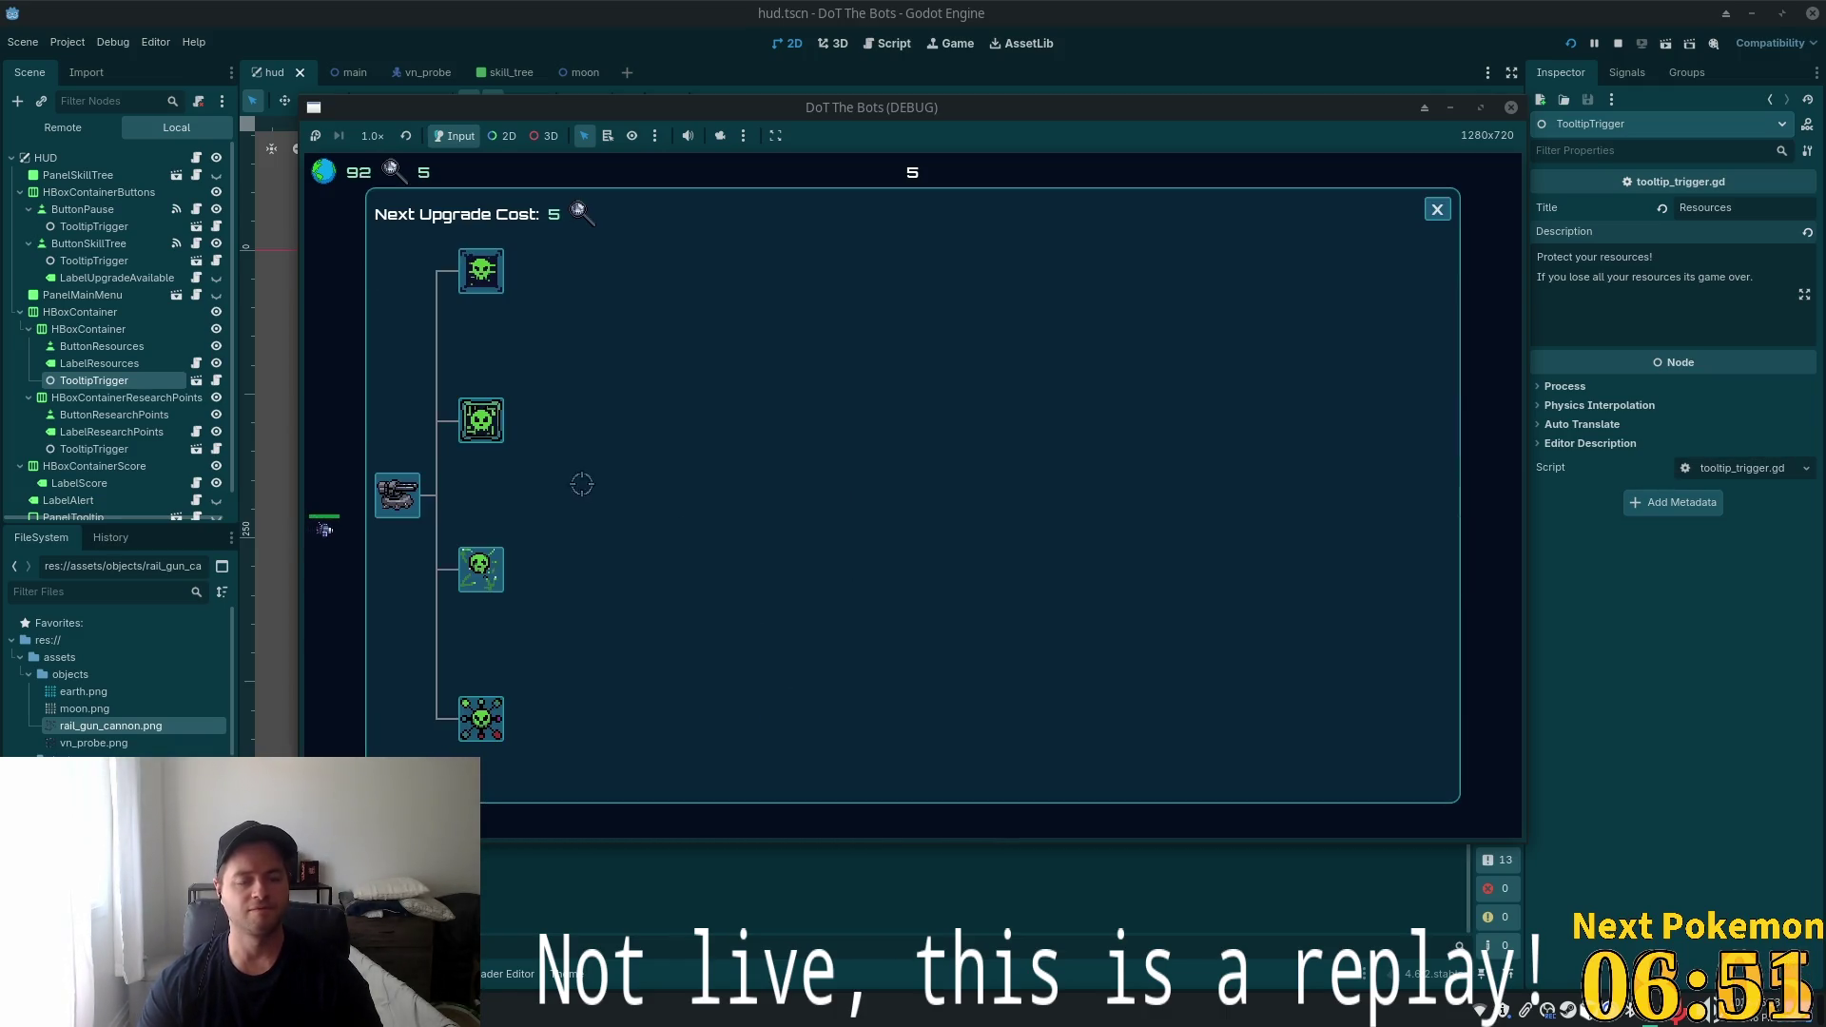
Buy the top skill-tree upgrade so the next costs 10, then close the panel
left_click(481, 271)
left_click(1438, 210)
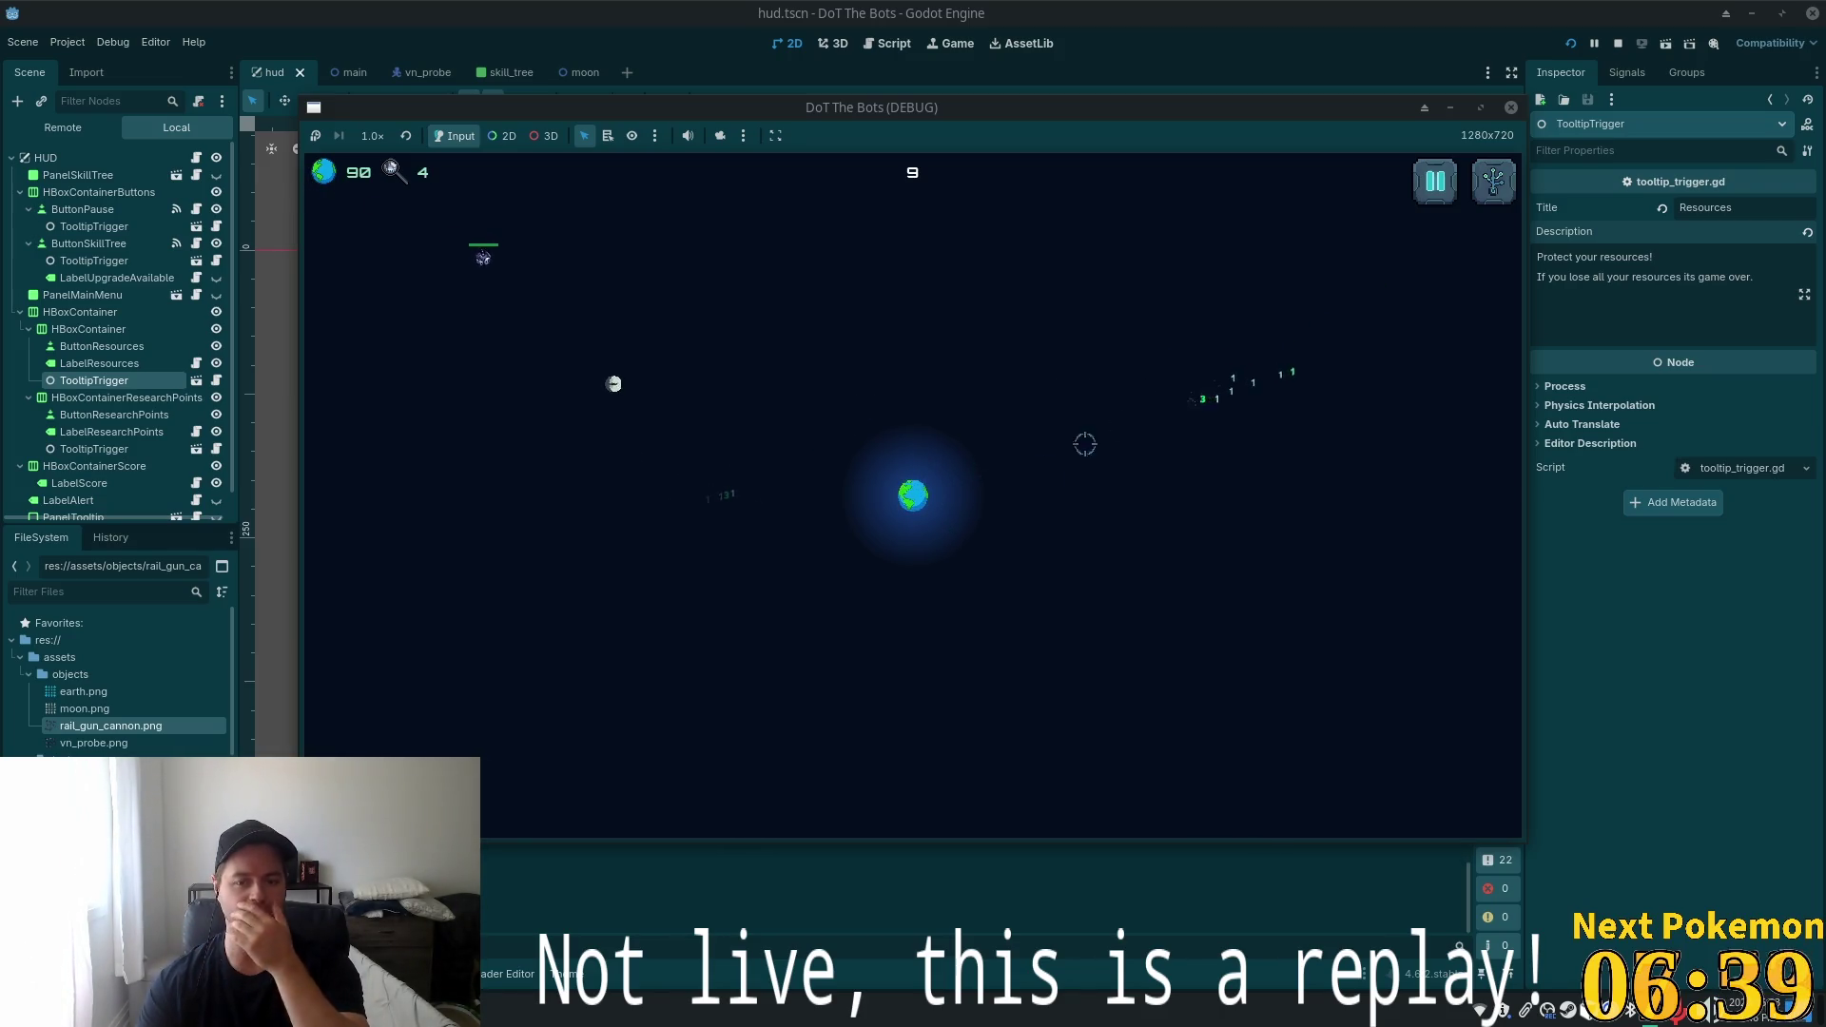
key("Tab")
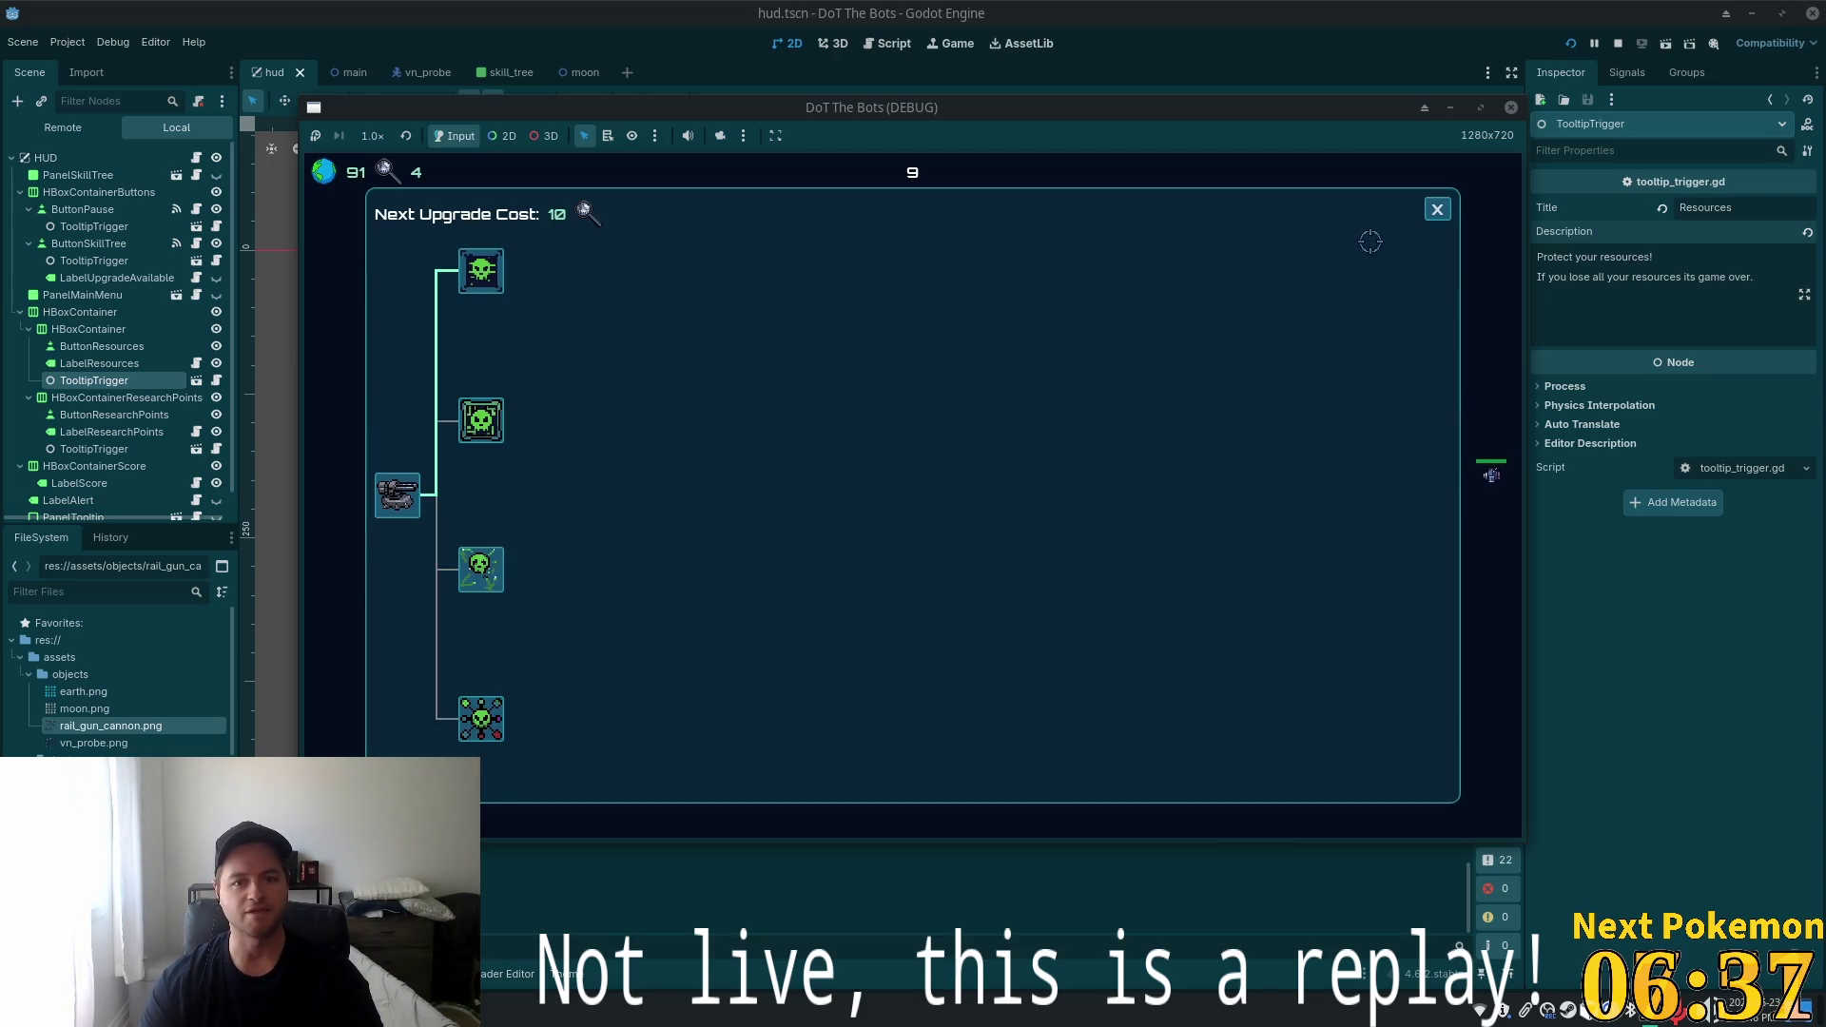
key("Tab")
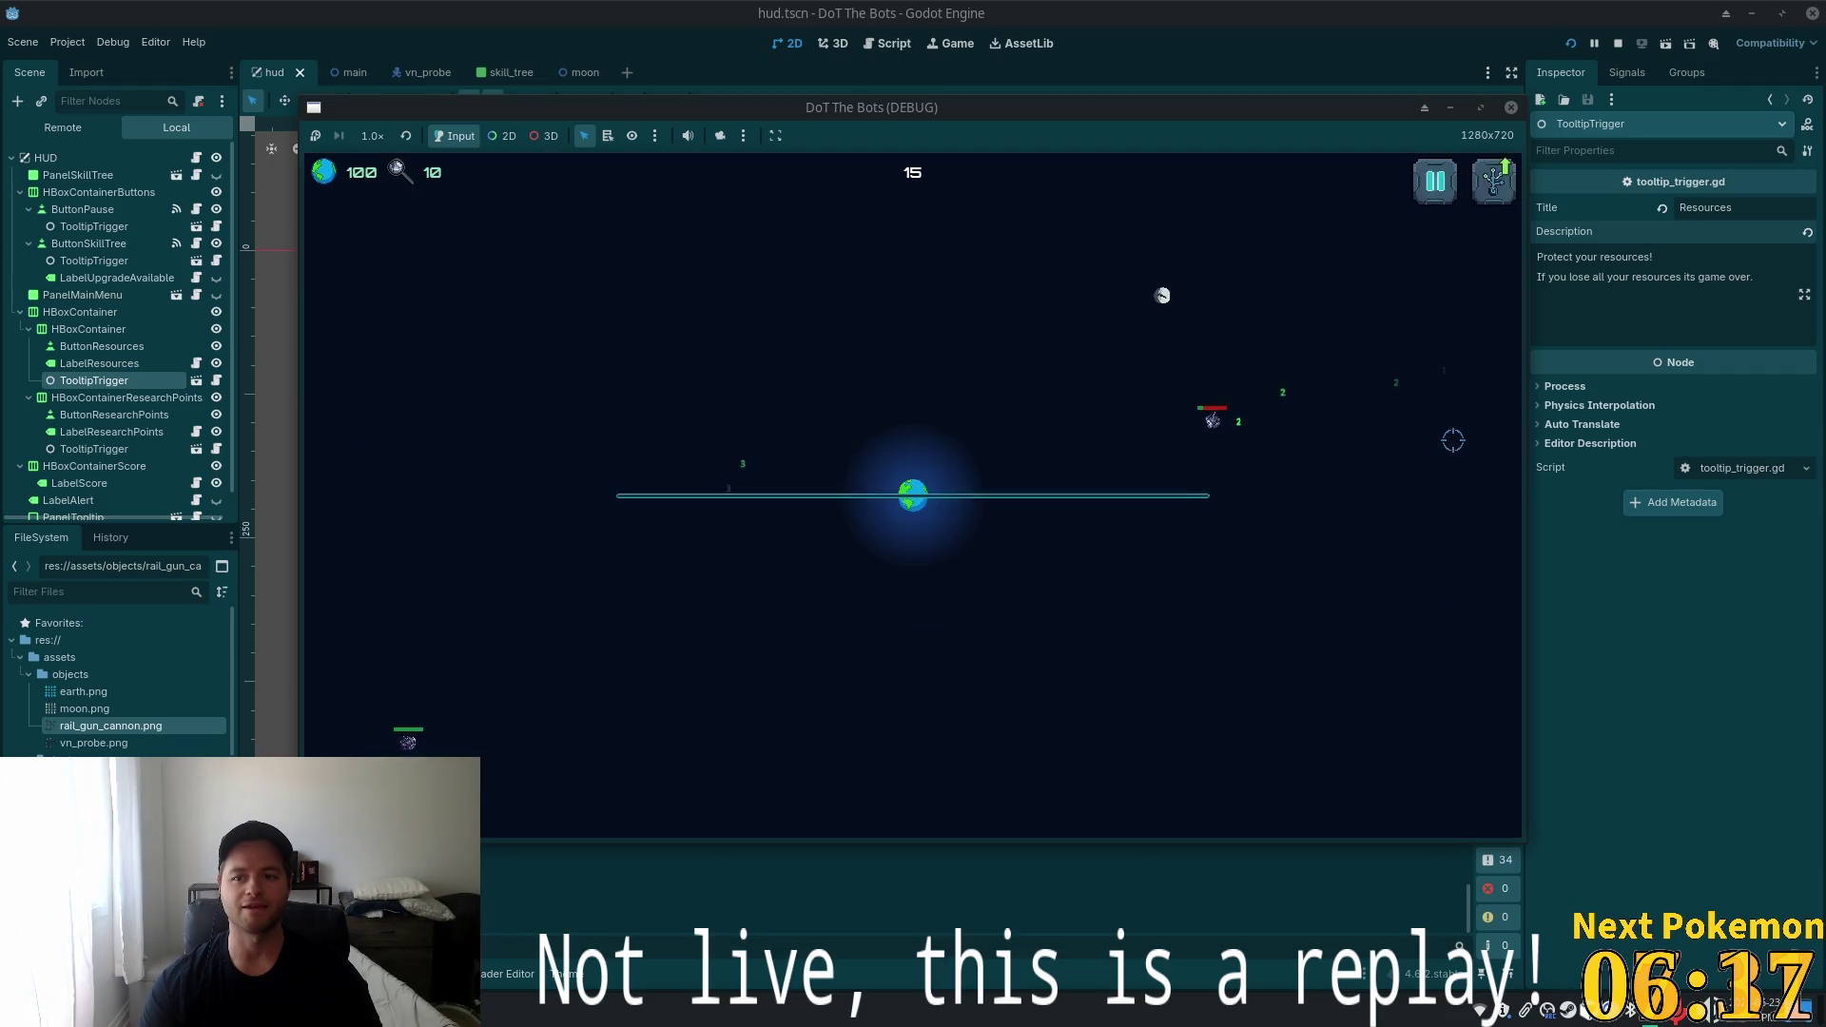
key("t")
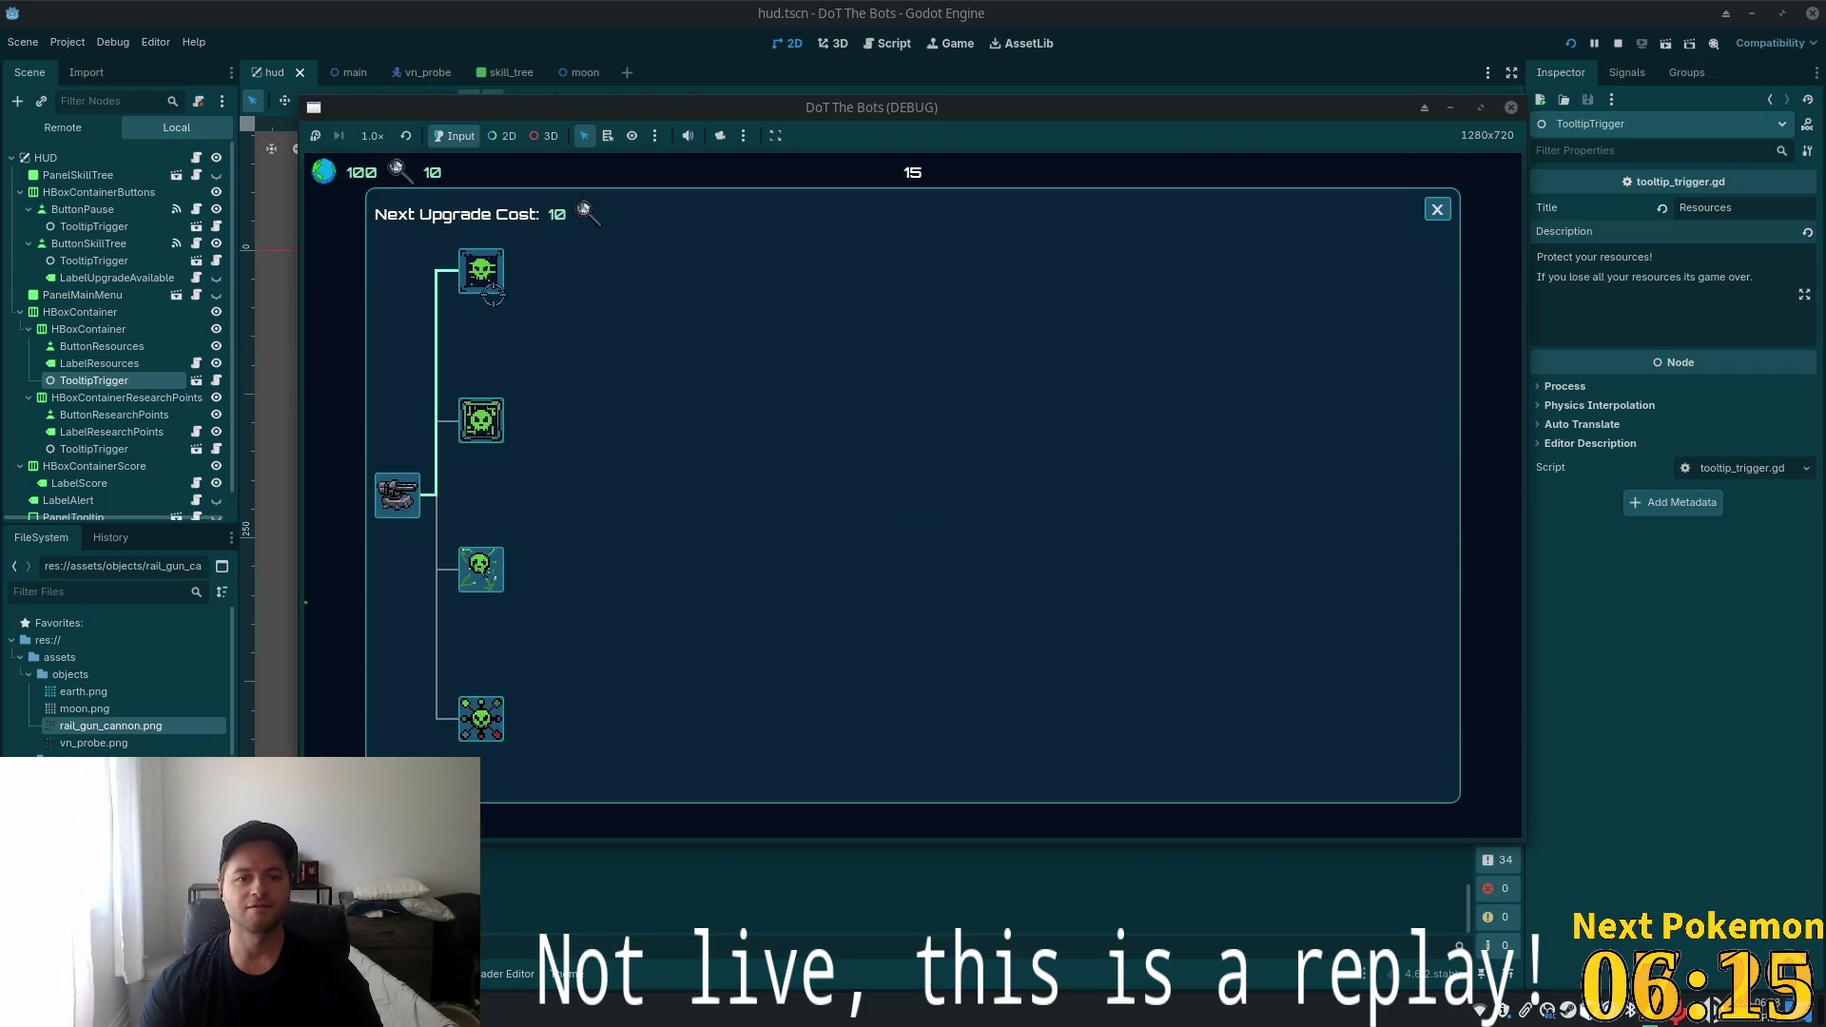
left_click(1437, 208)
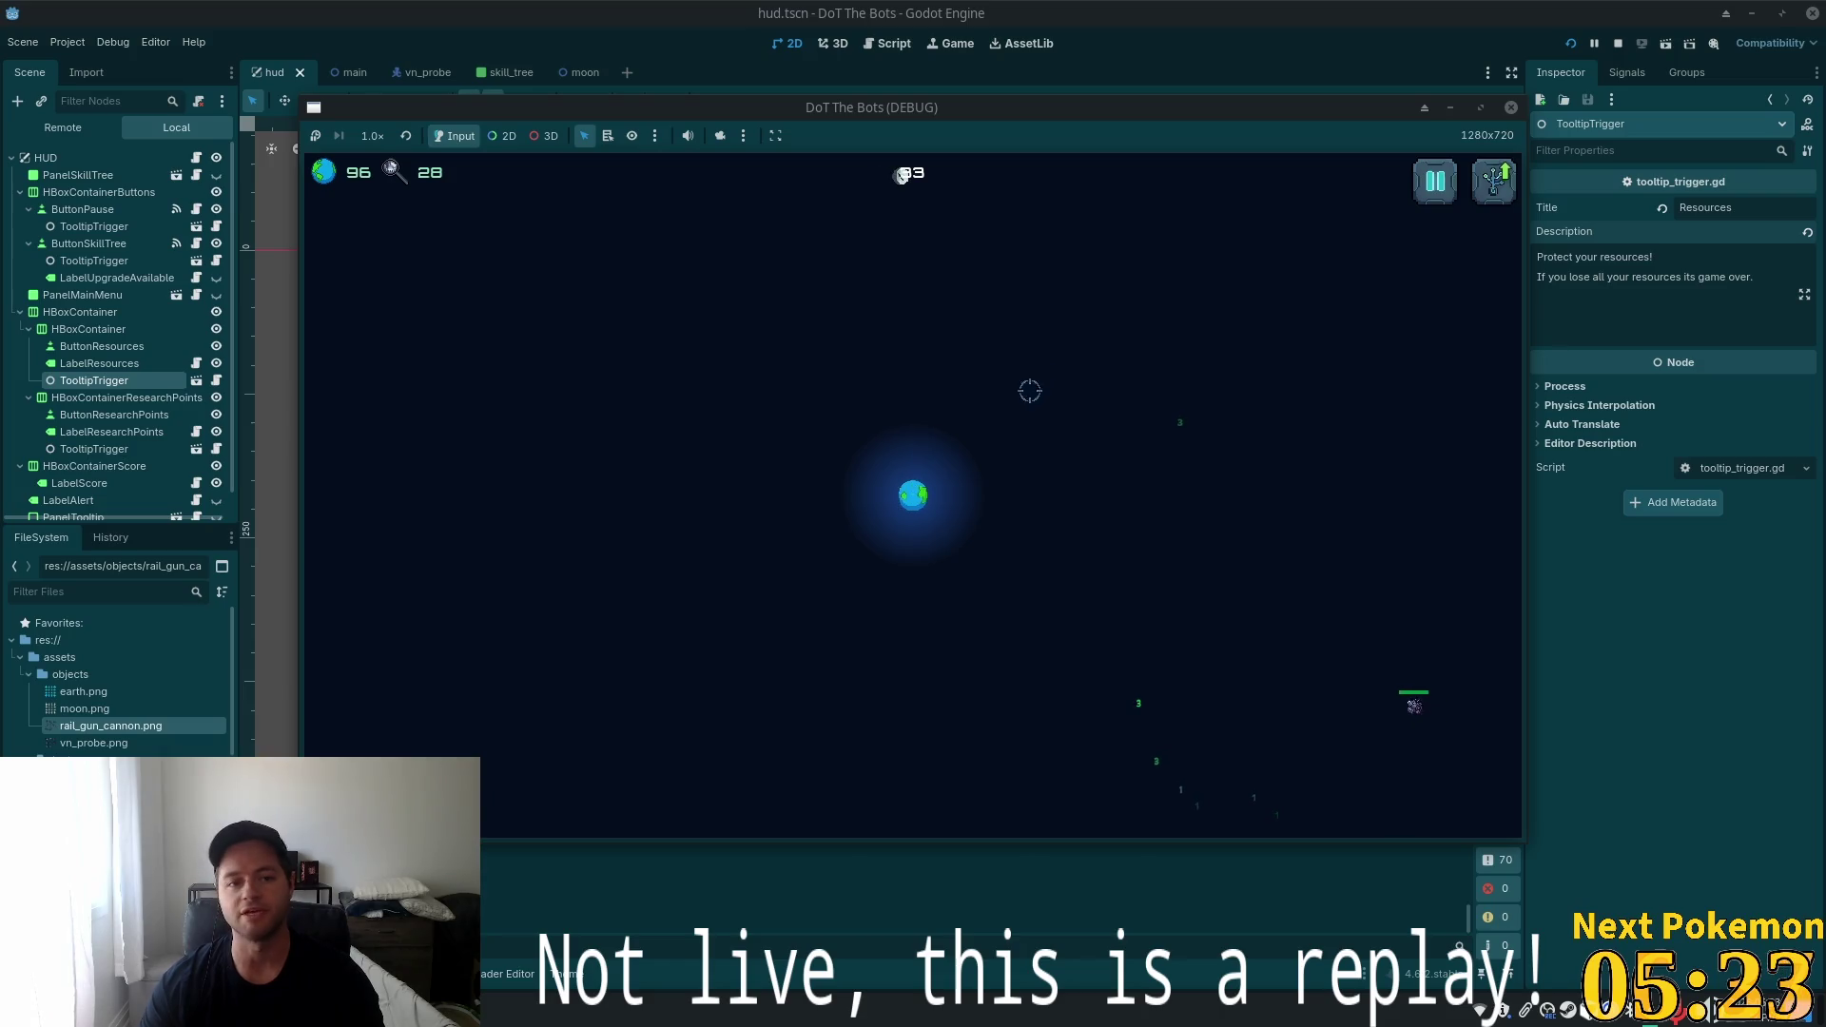
key("Tab")
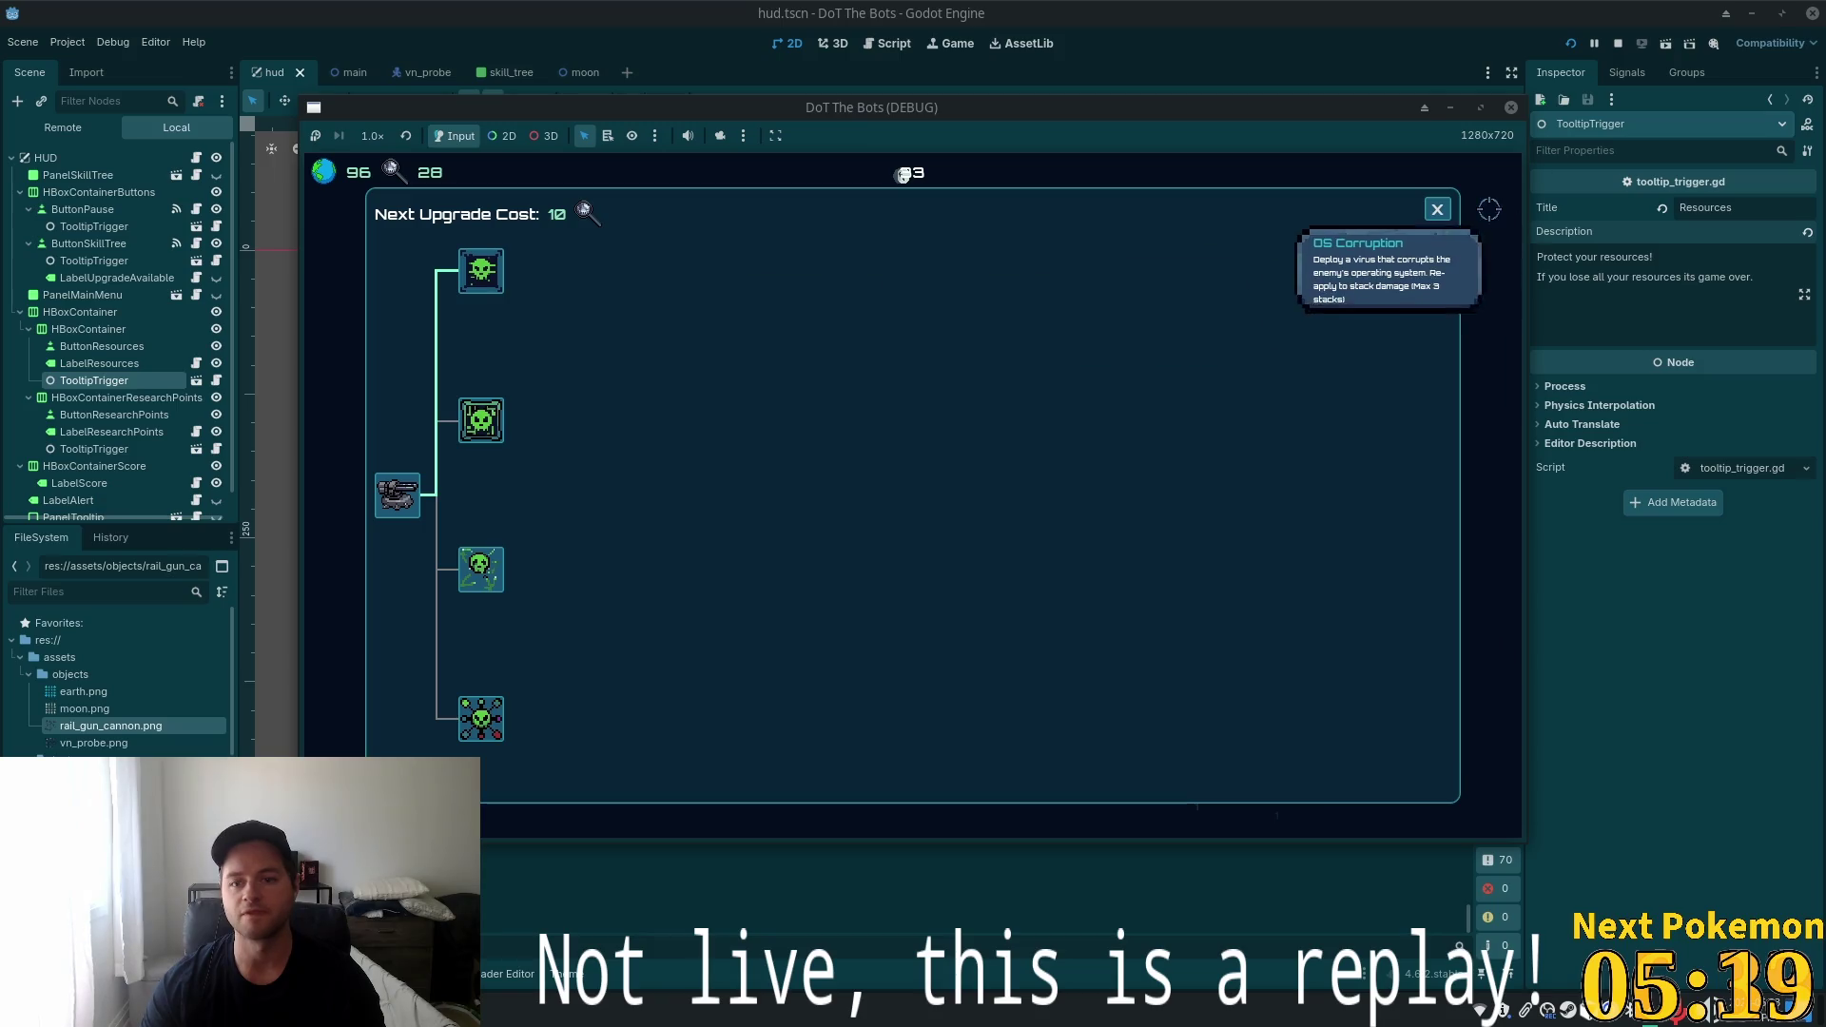
left_click(1437, 209)
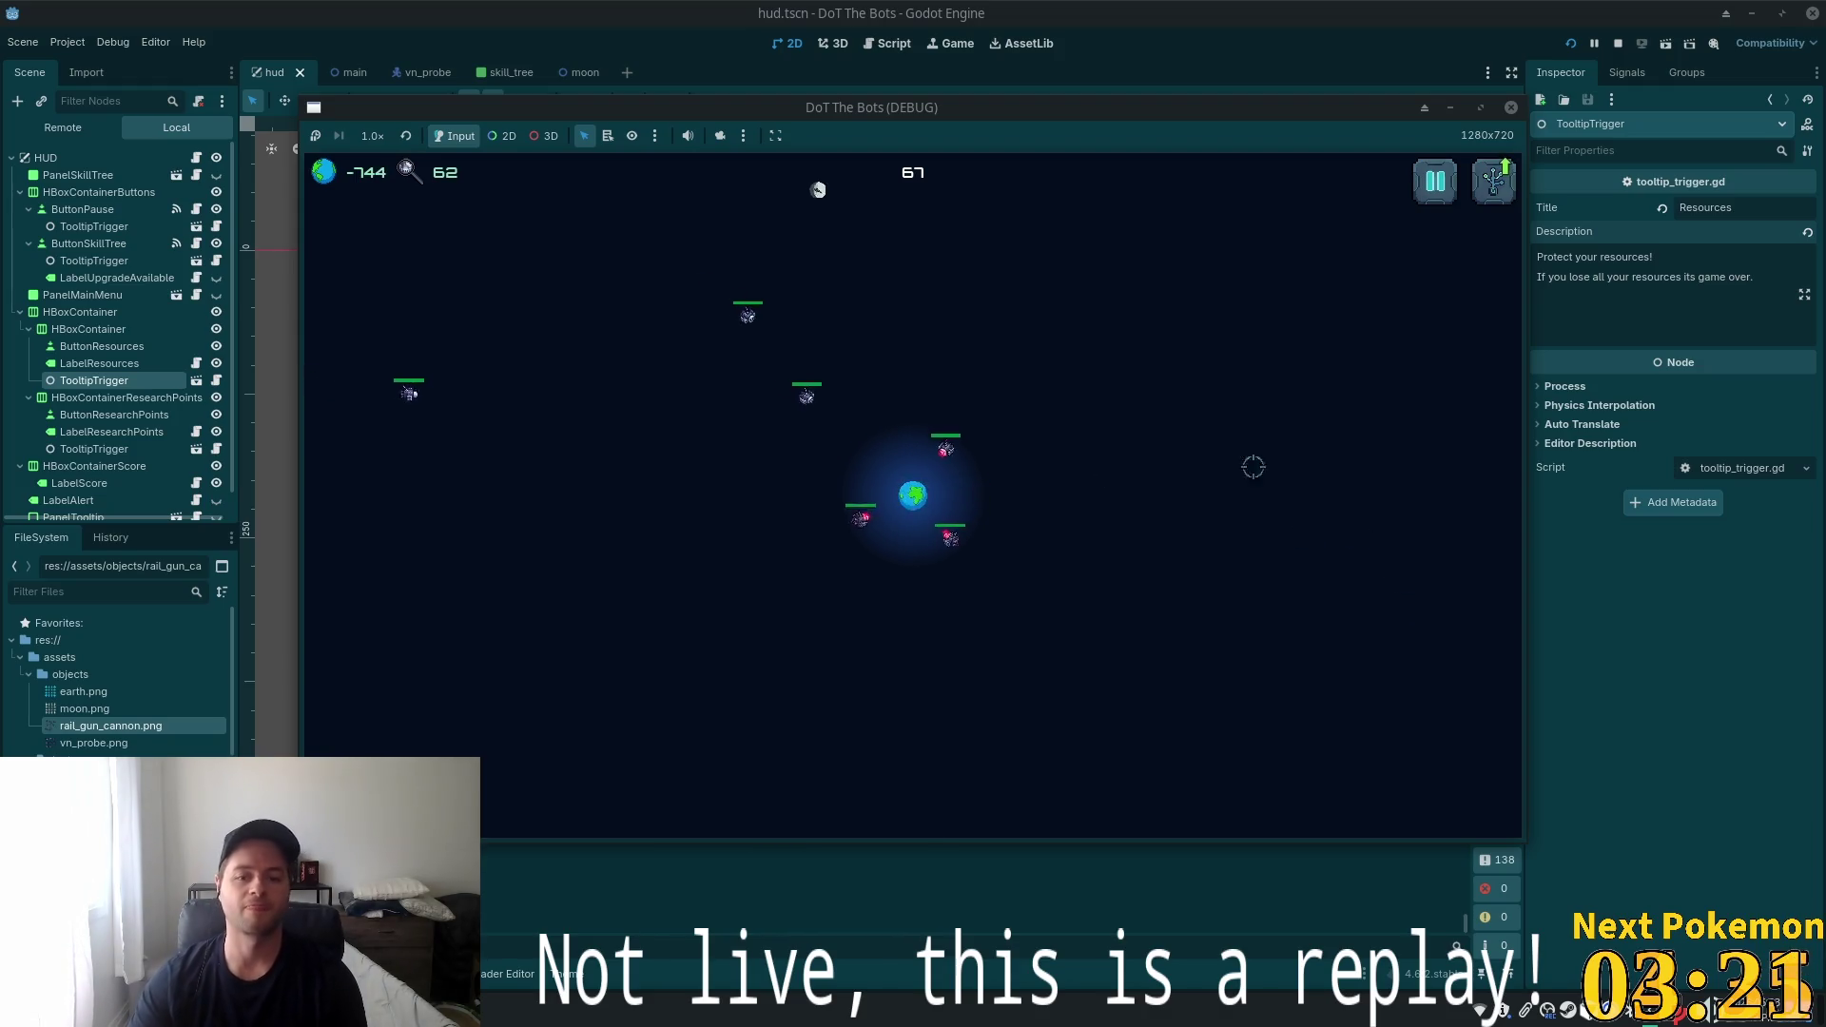
Fire the rail gun at four approaching enemy bots, then open the skill tree with S
left_click(944, 453)
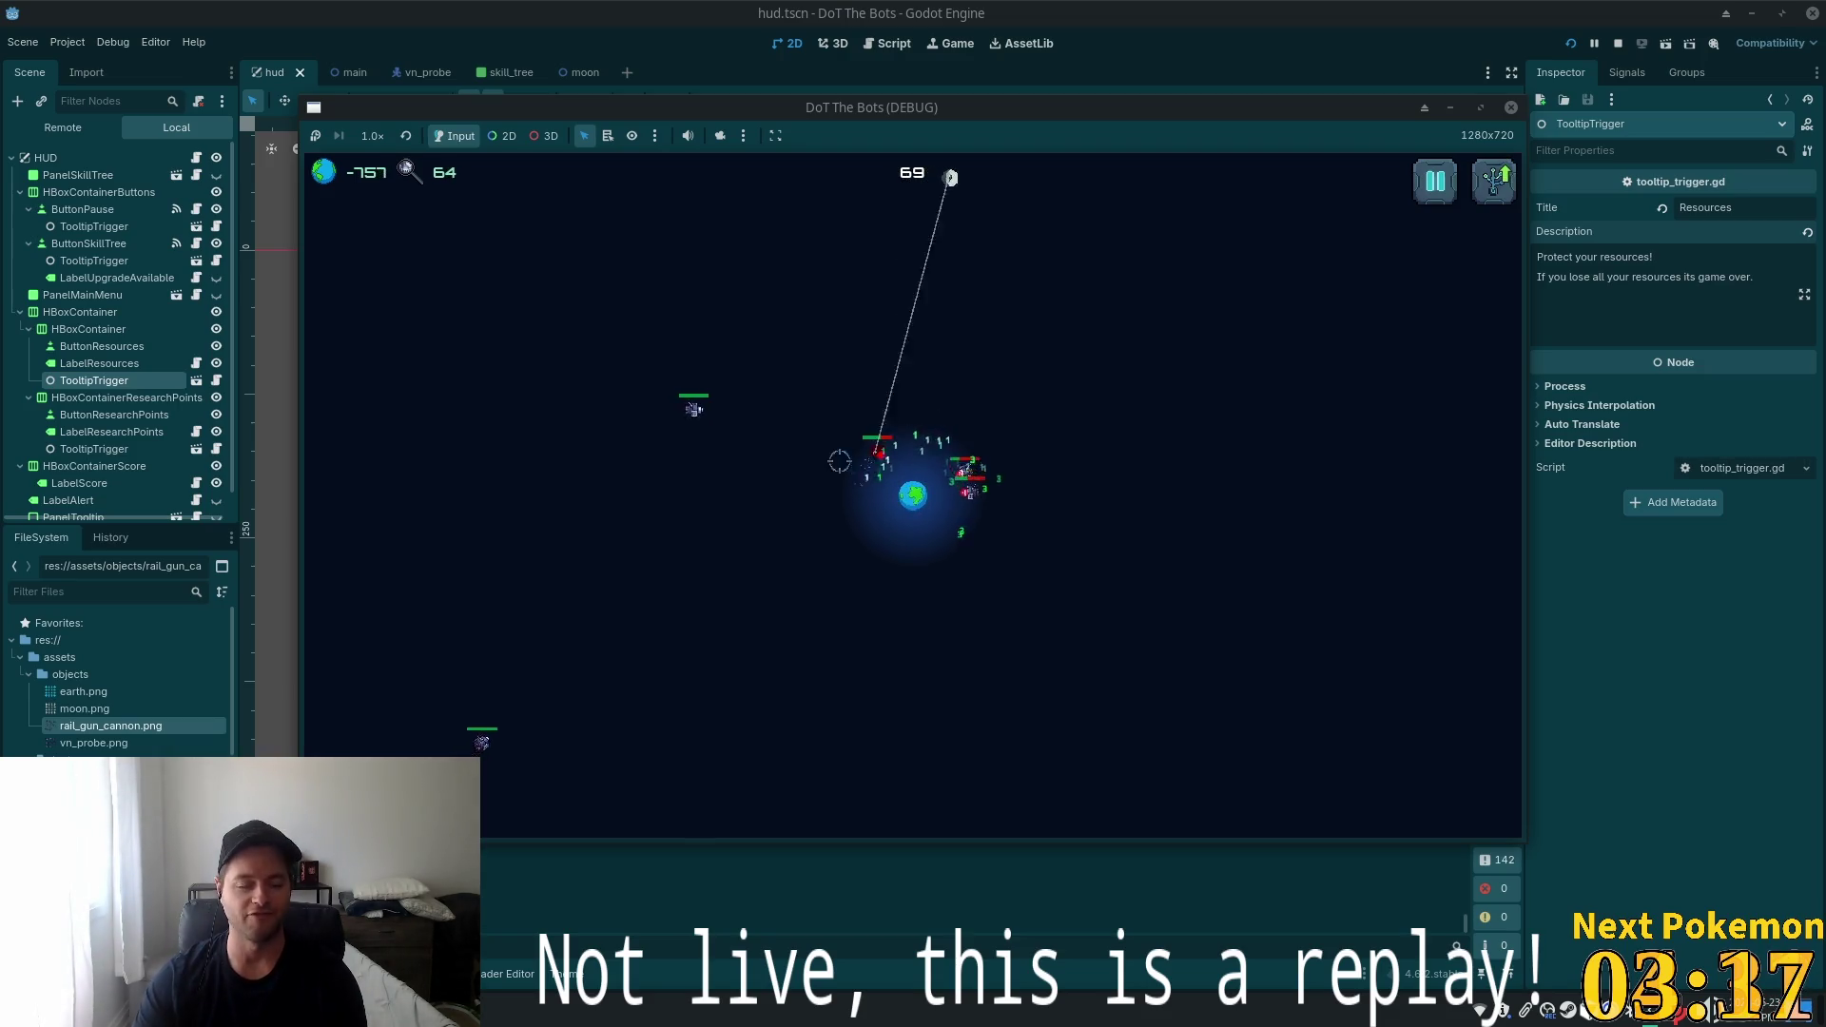
left_click(901, 454)
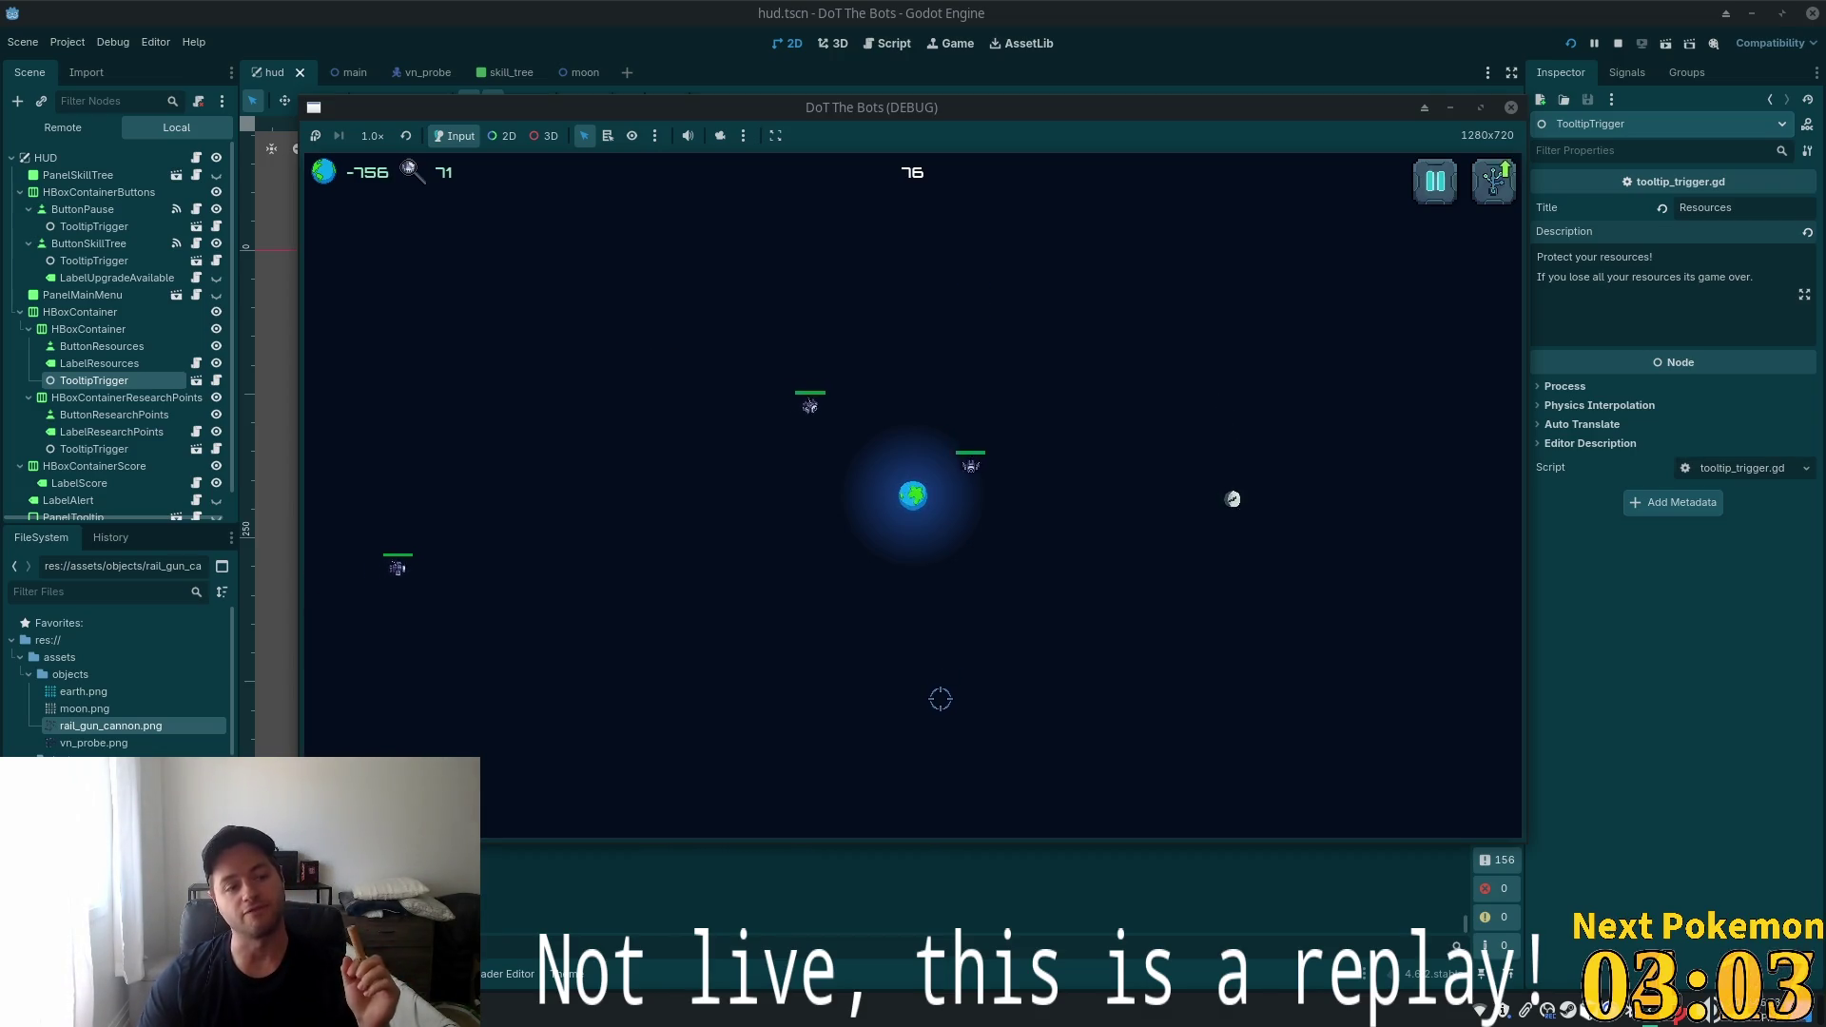
left_click(926, 553)
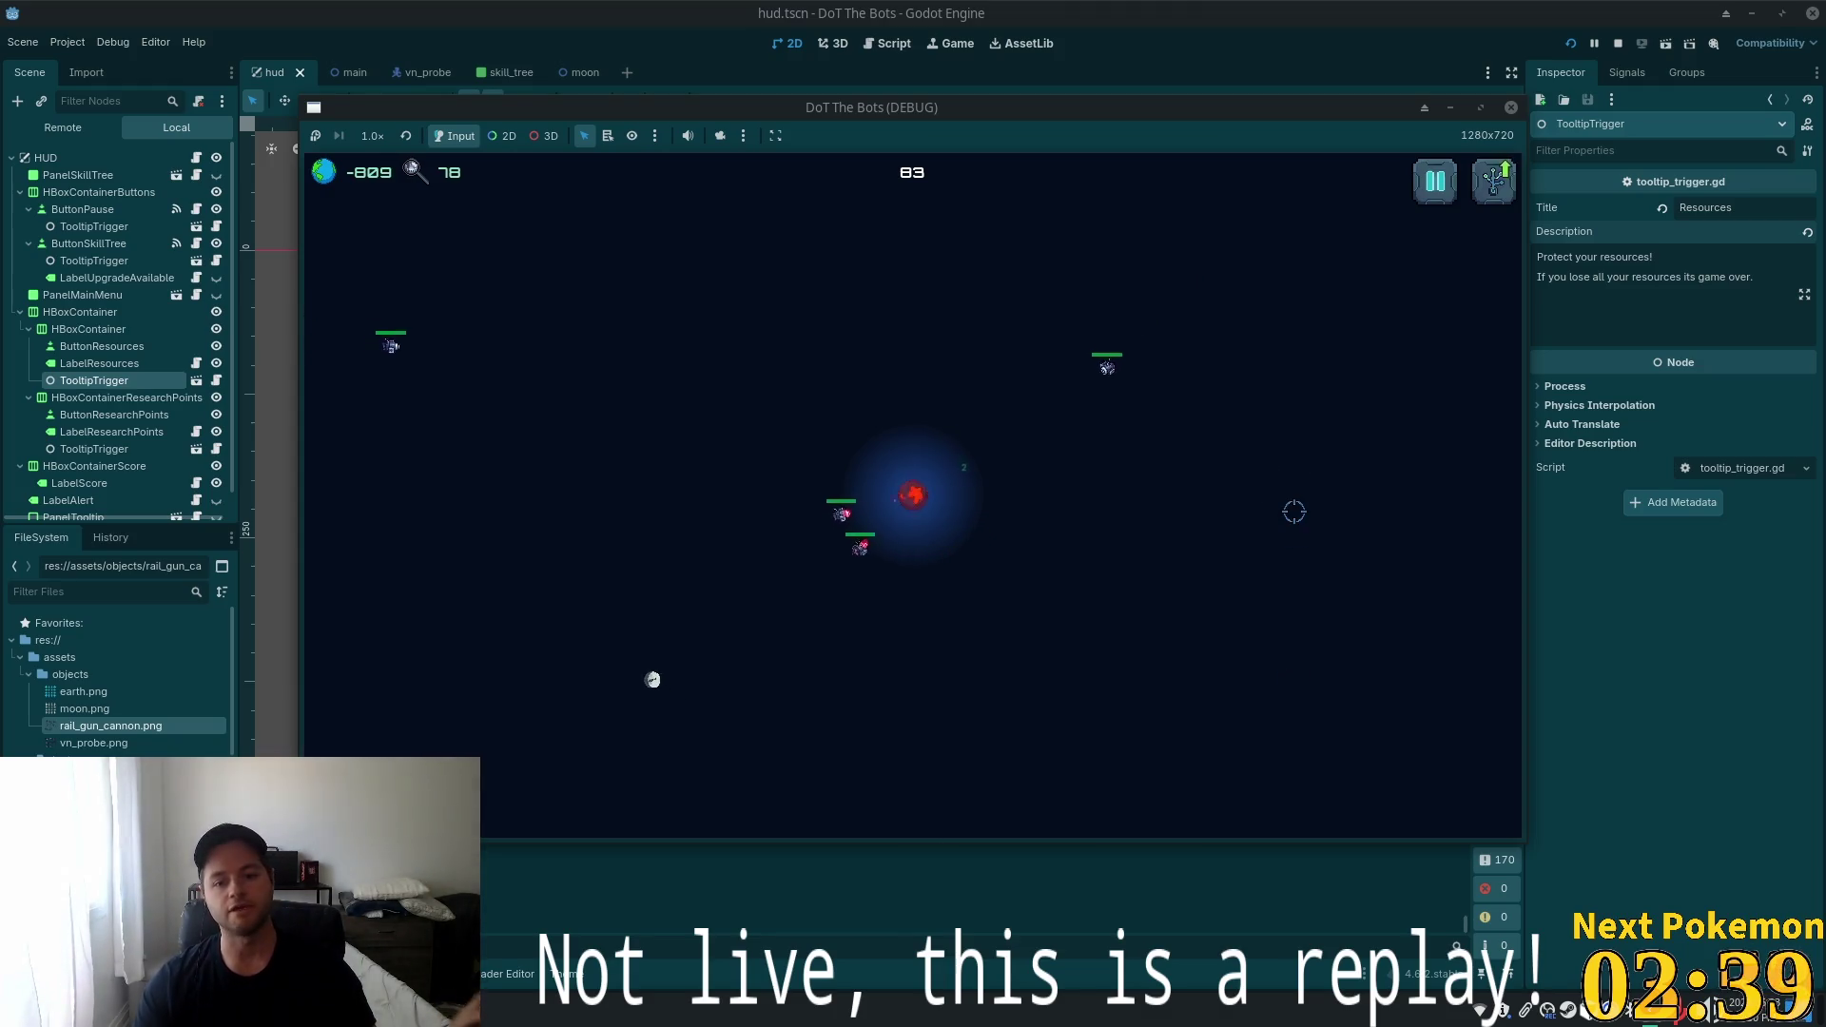
left_click(884, 416)
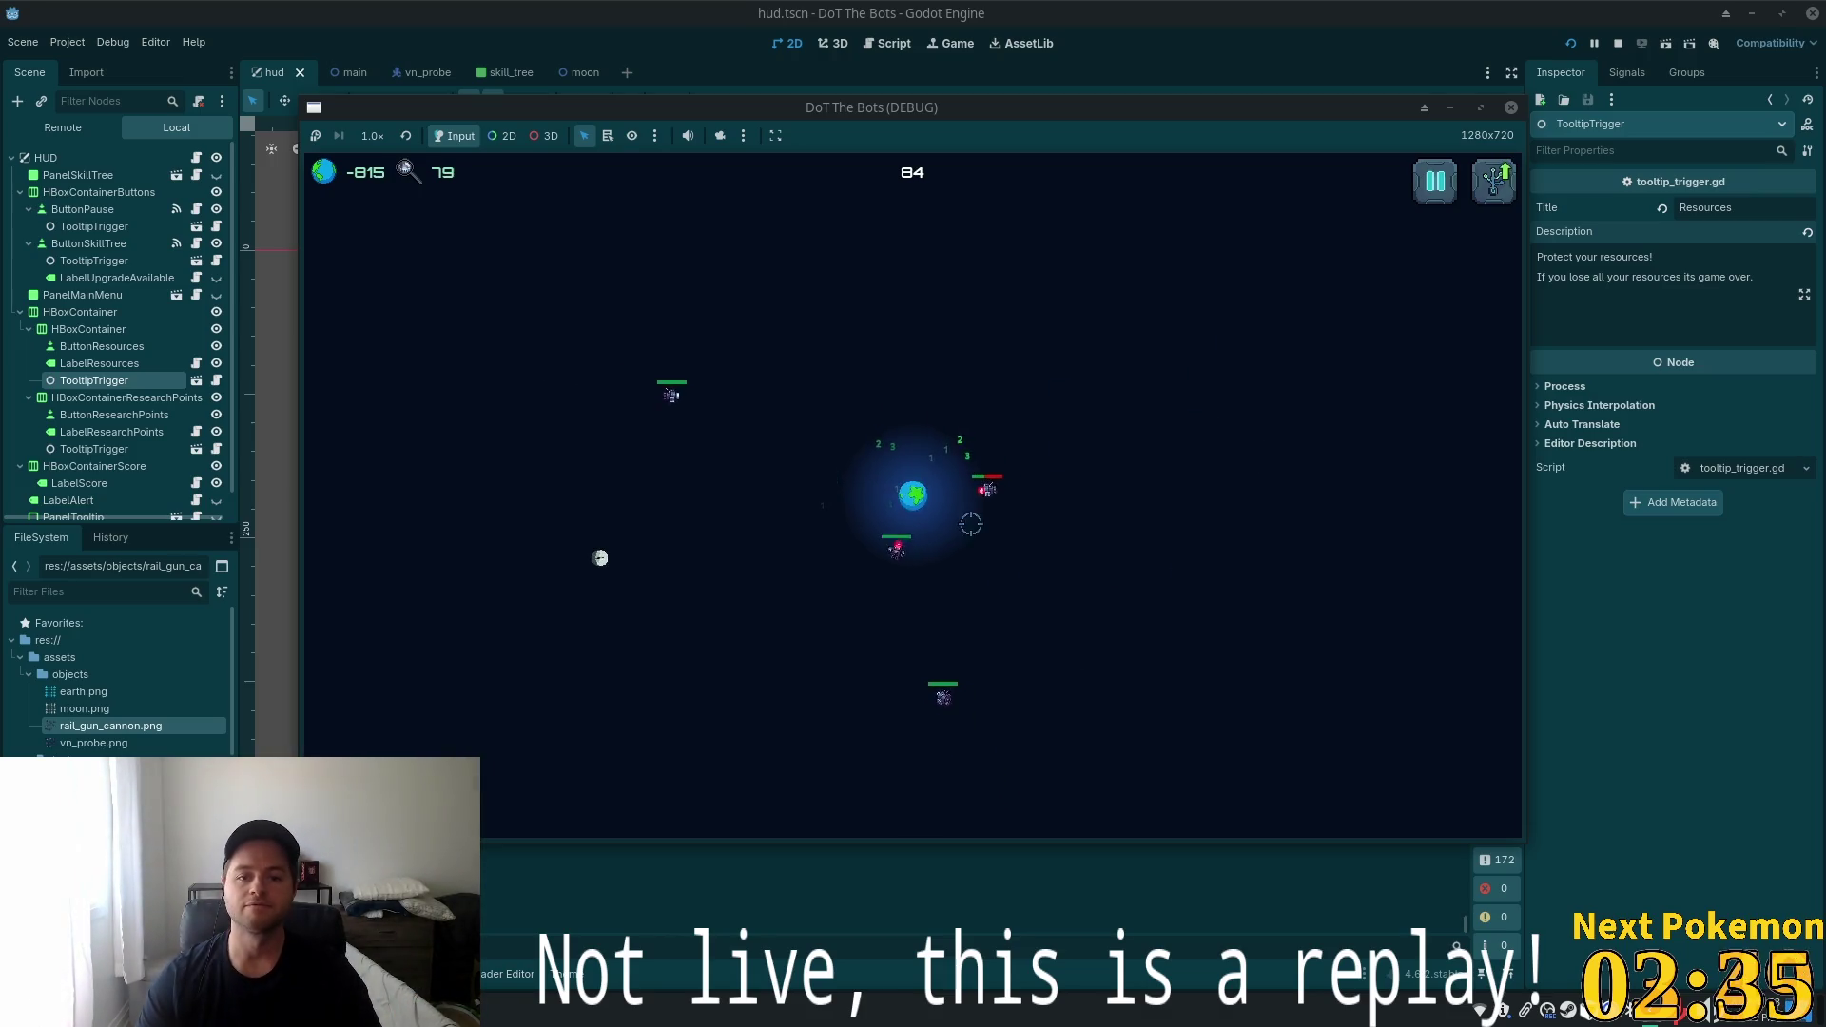
key("s")
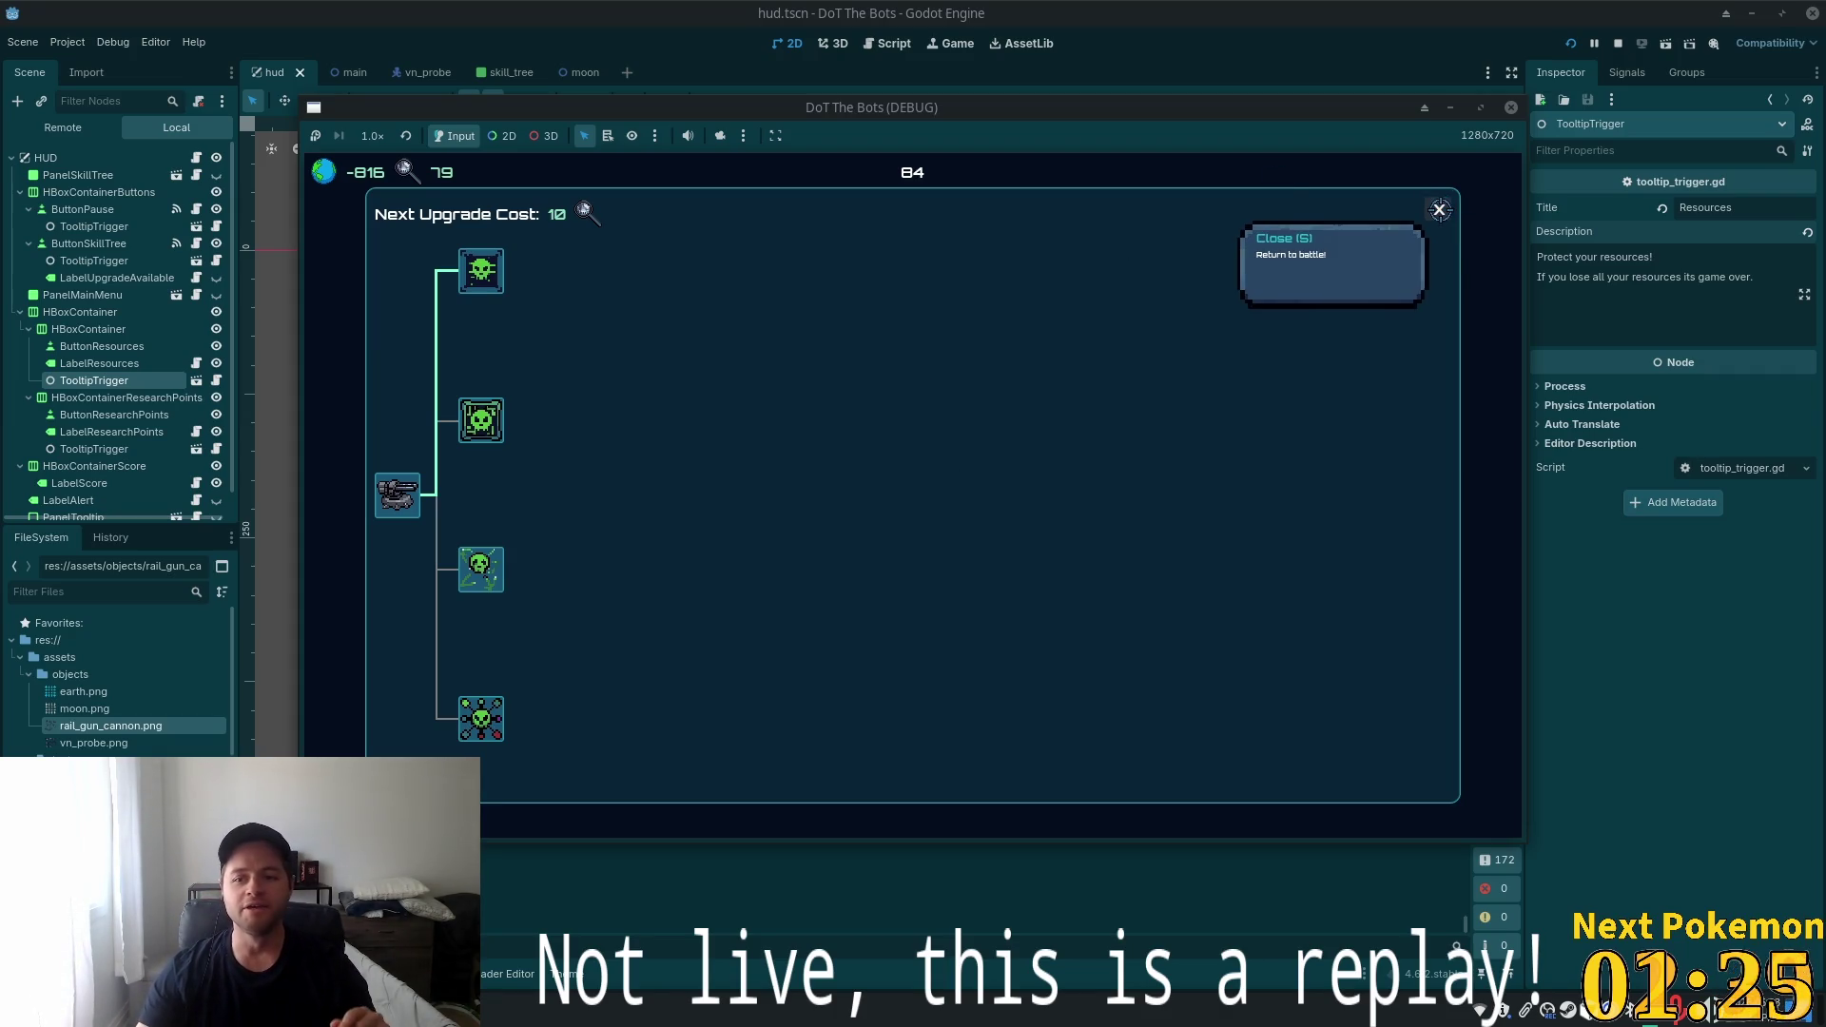
Close the skill-tree panel, play on, then stop the running game to return to the editor
left_click(1438, 209)
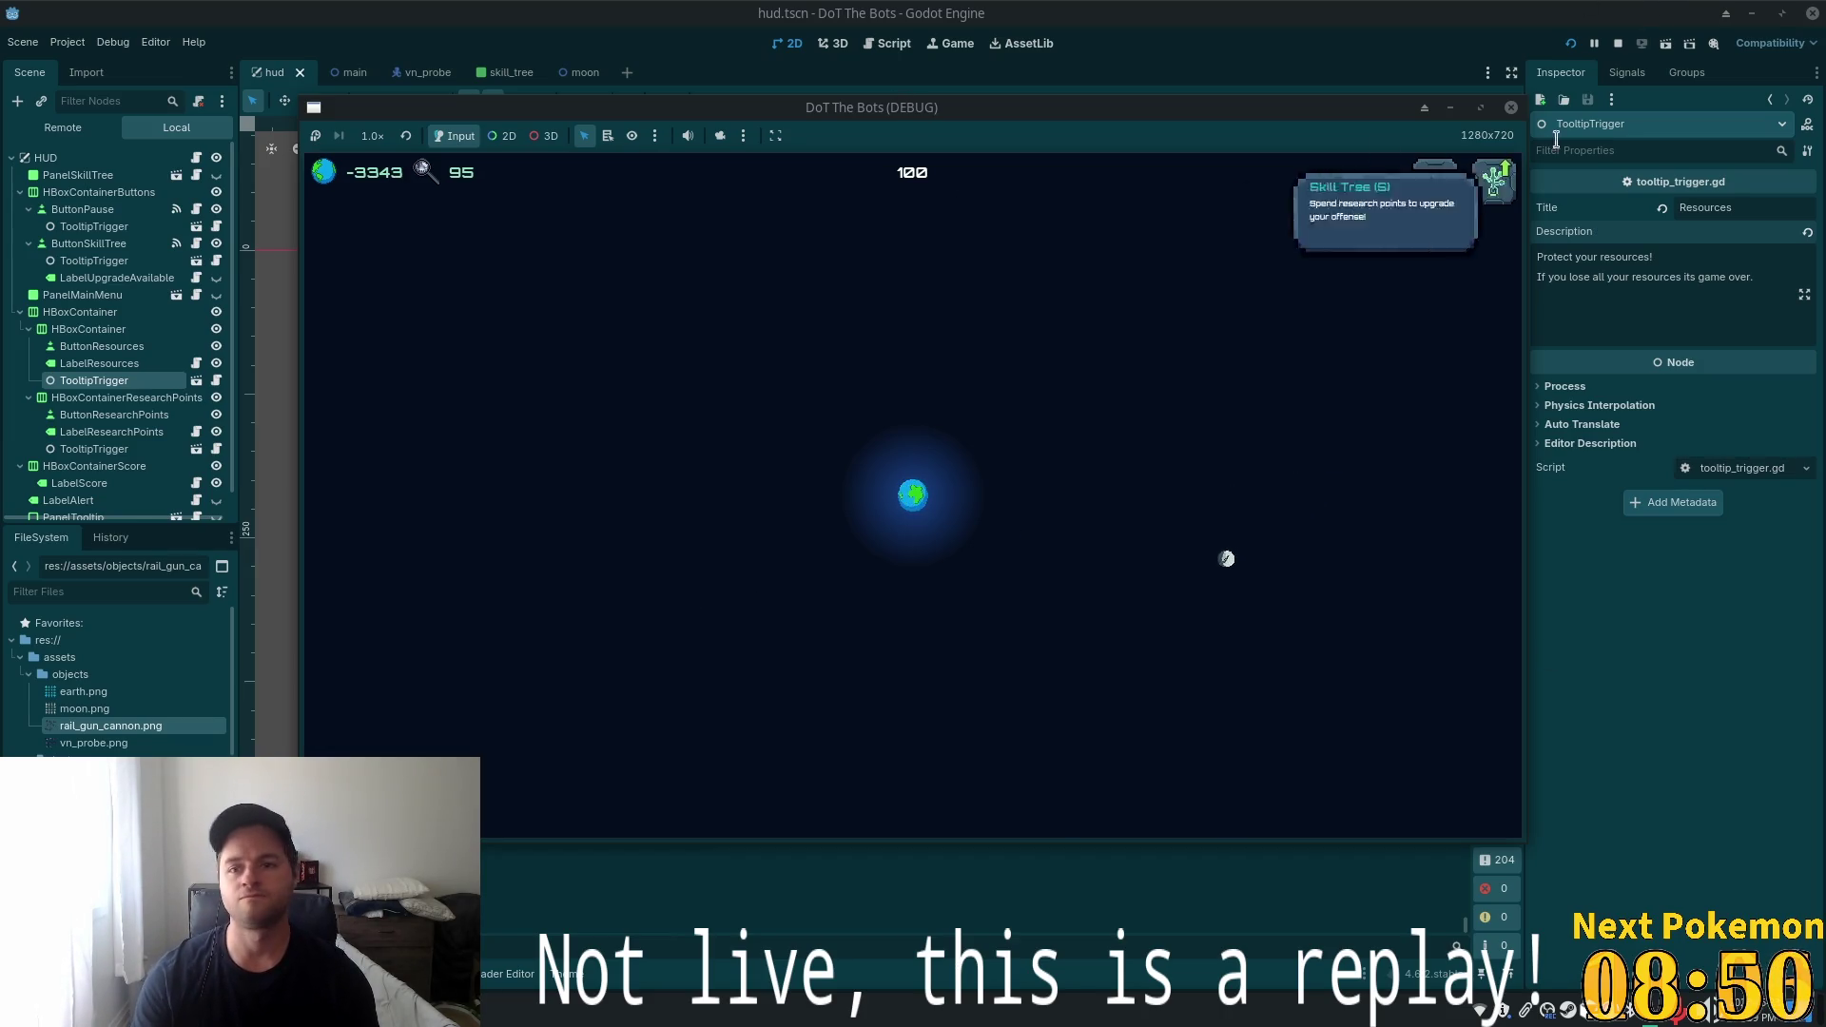
left_click(1619, 43)
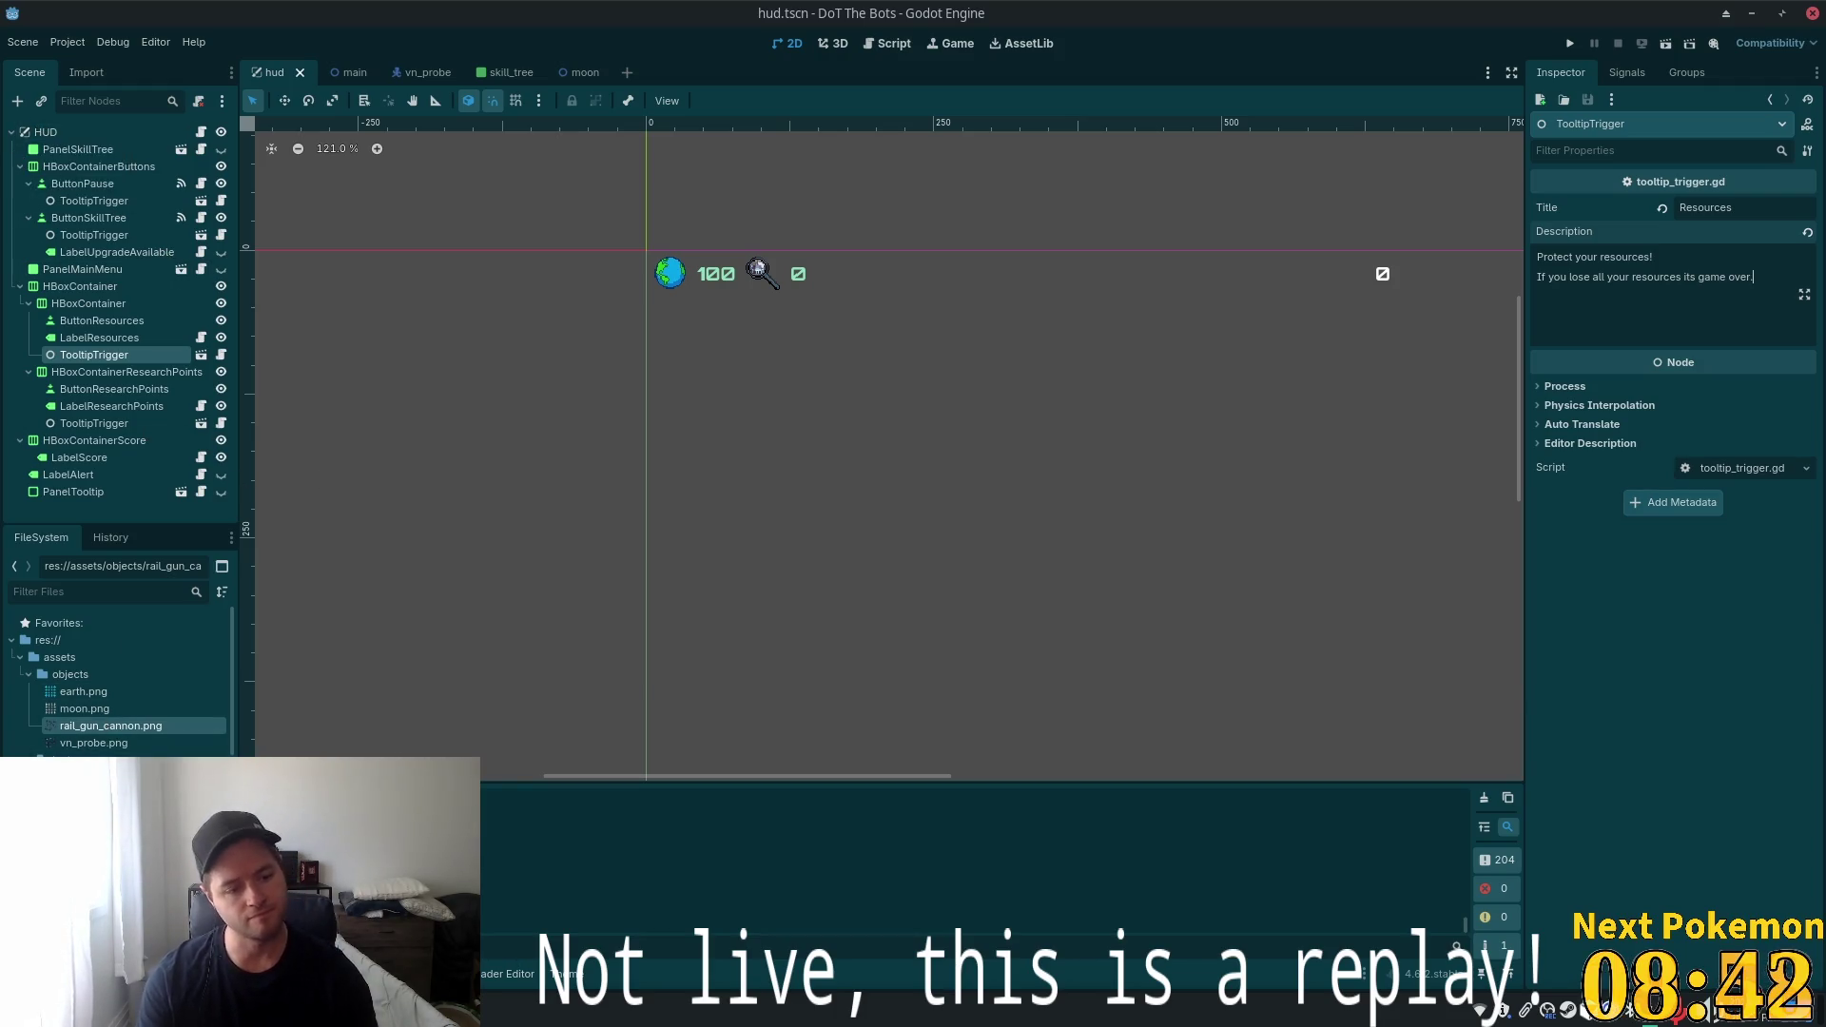
Collapse the classes, objects and assets folders in the FileSystem panel
scroll(119, 685, "down", 5)
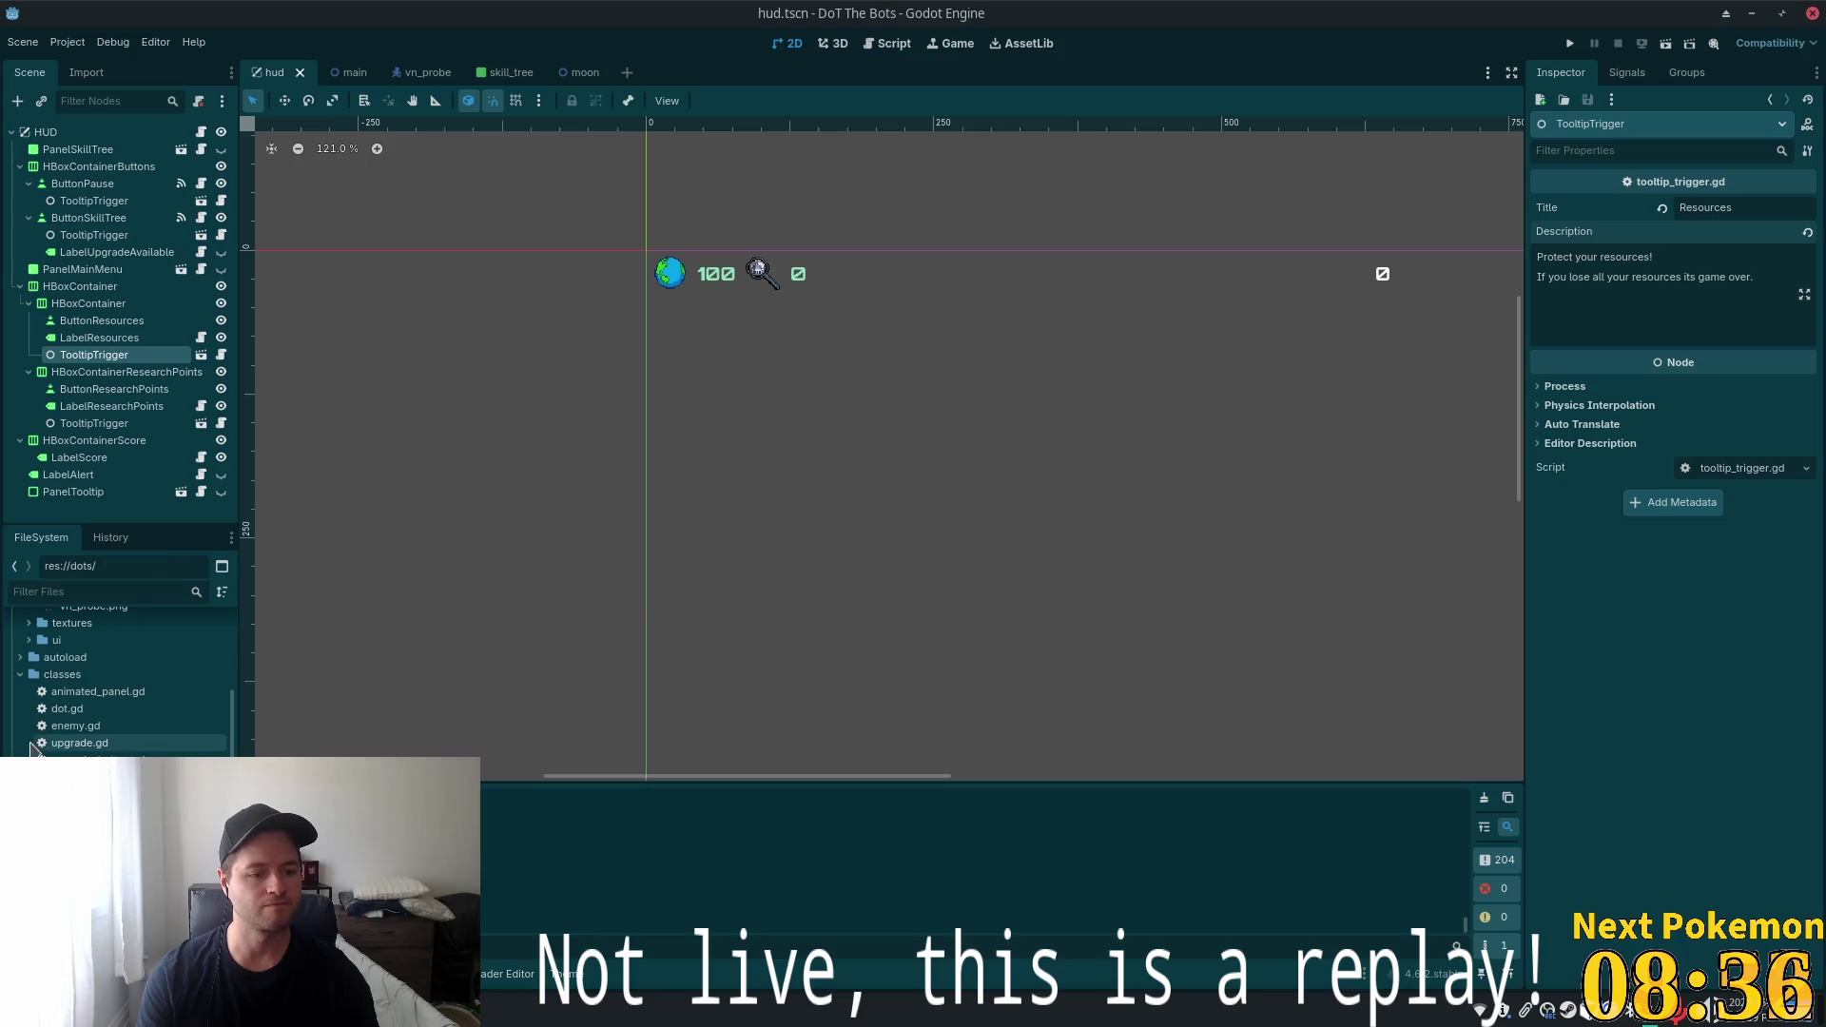
left_click(20, 675)
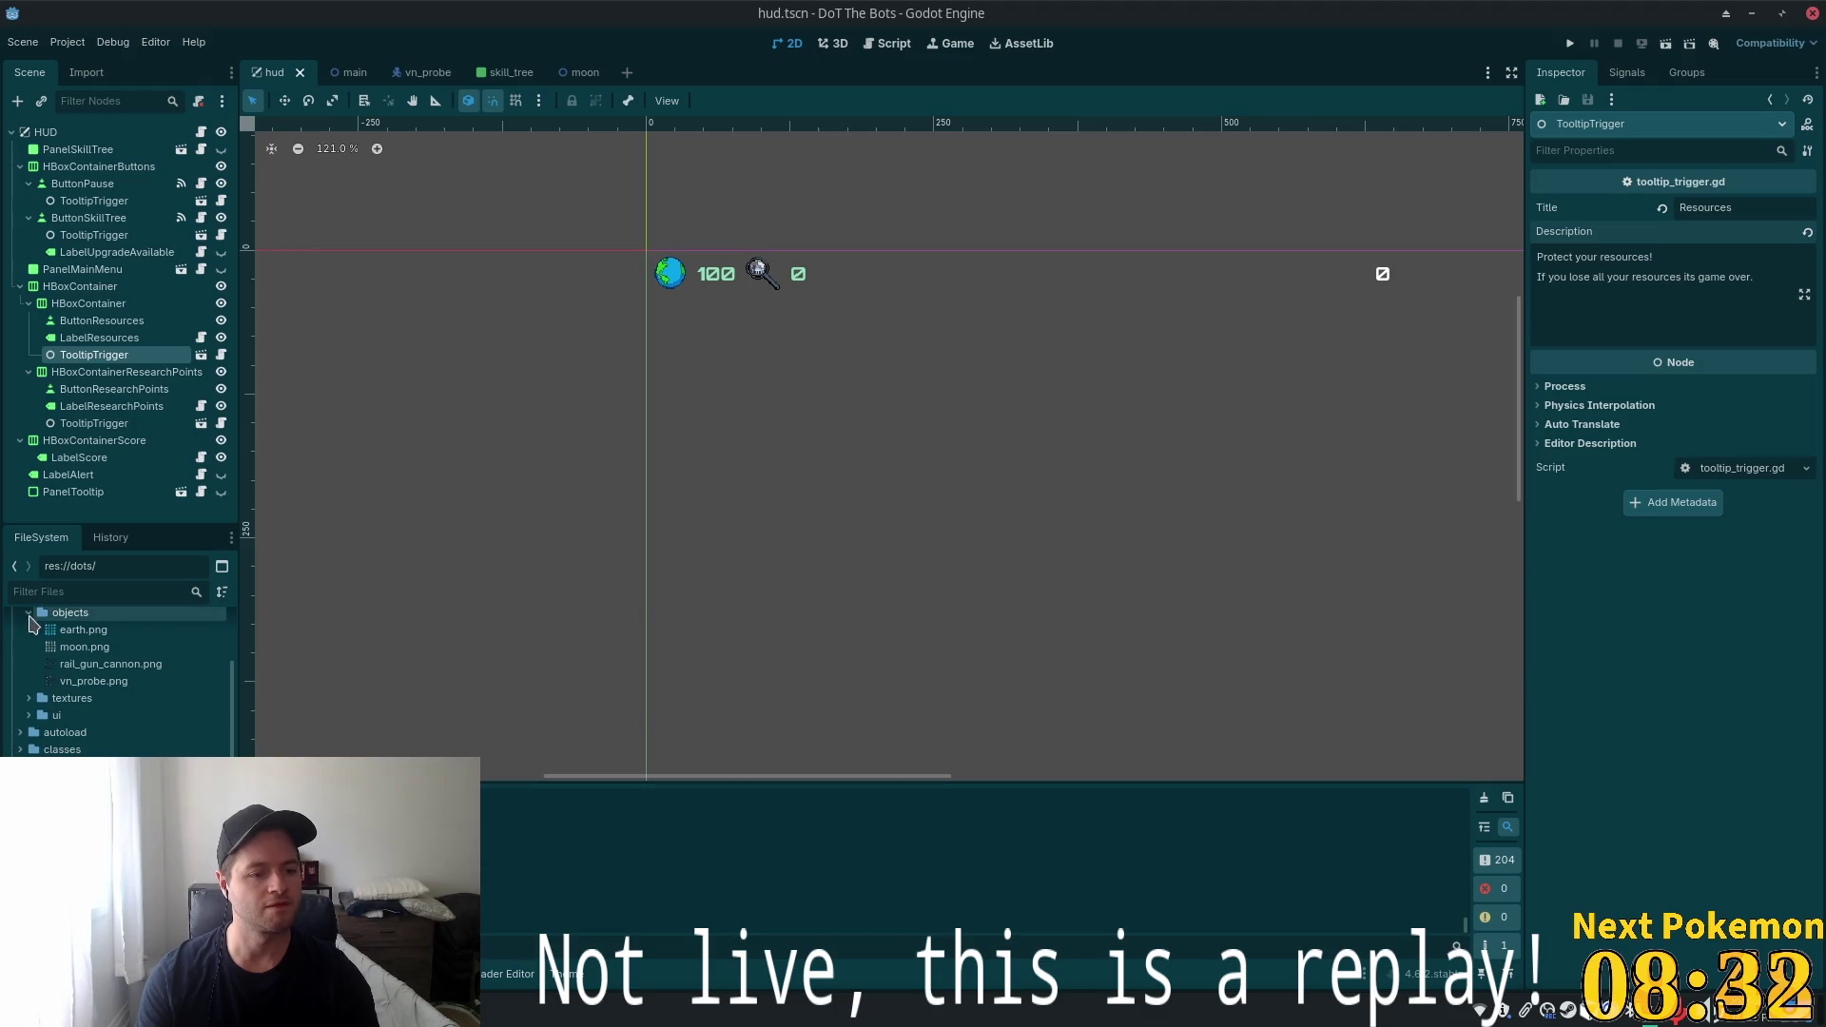
left_click(28, 614)
left_click(22, 659)
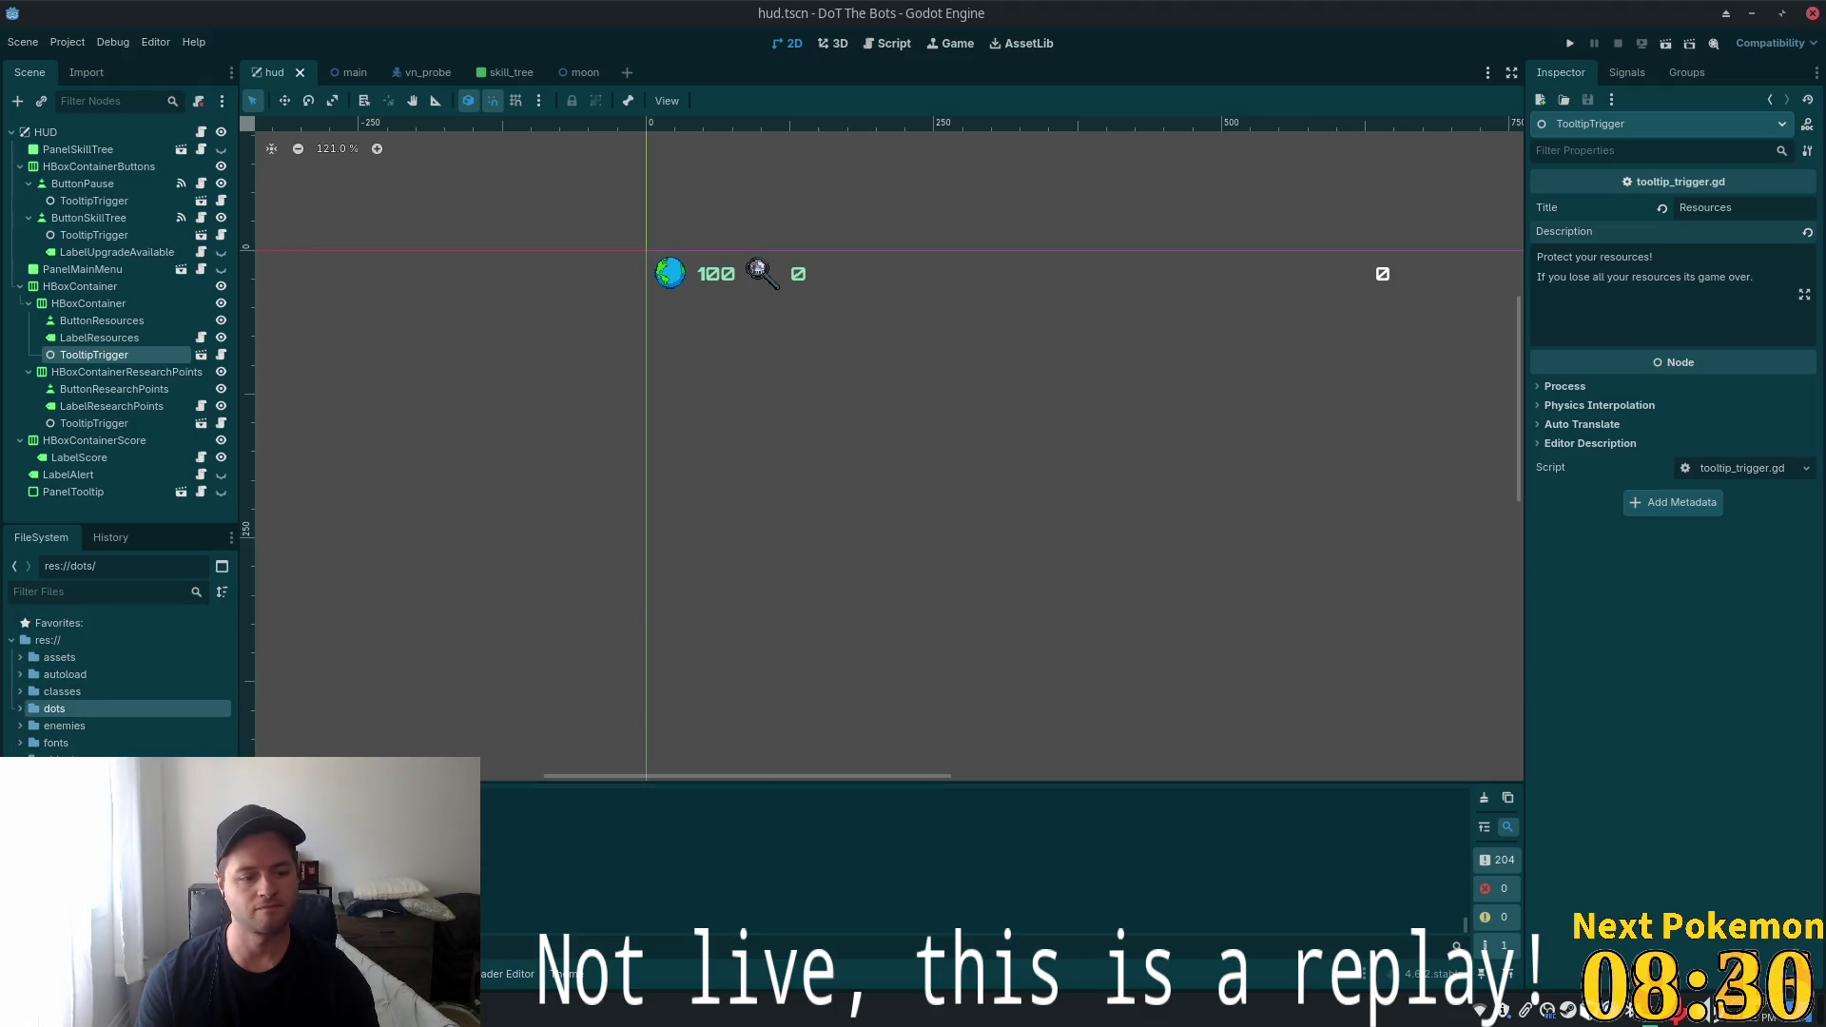
Create a new 2D scene named 'title' in the scenes folder
right_click(54, 703)
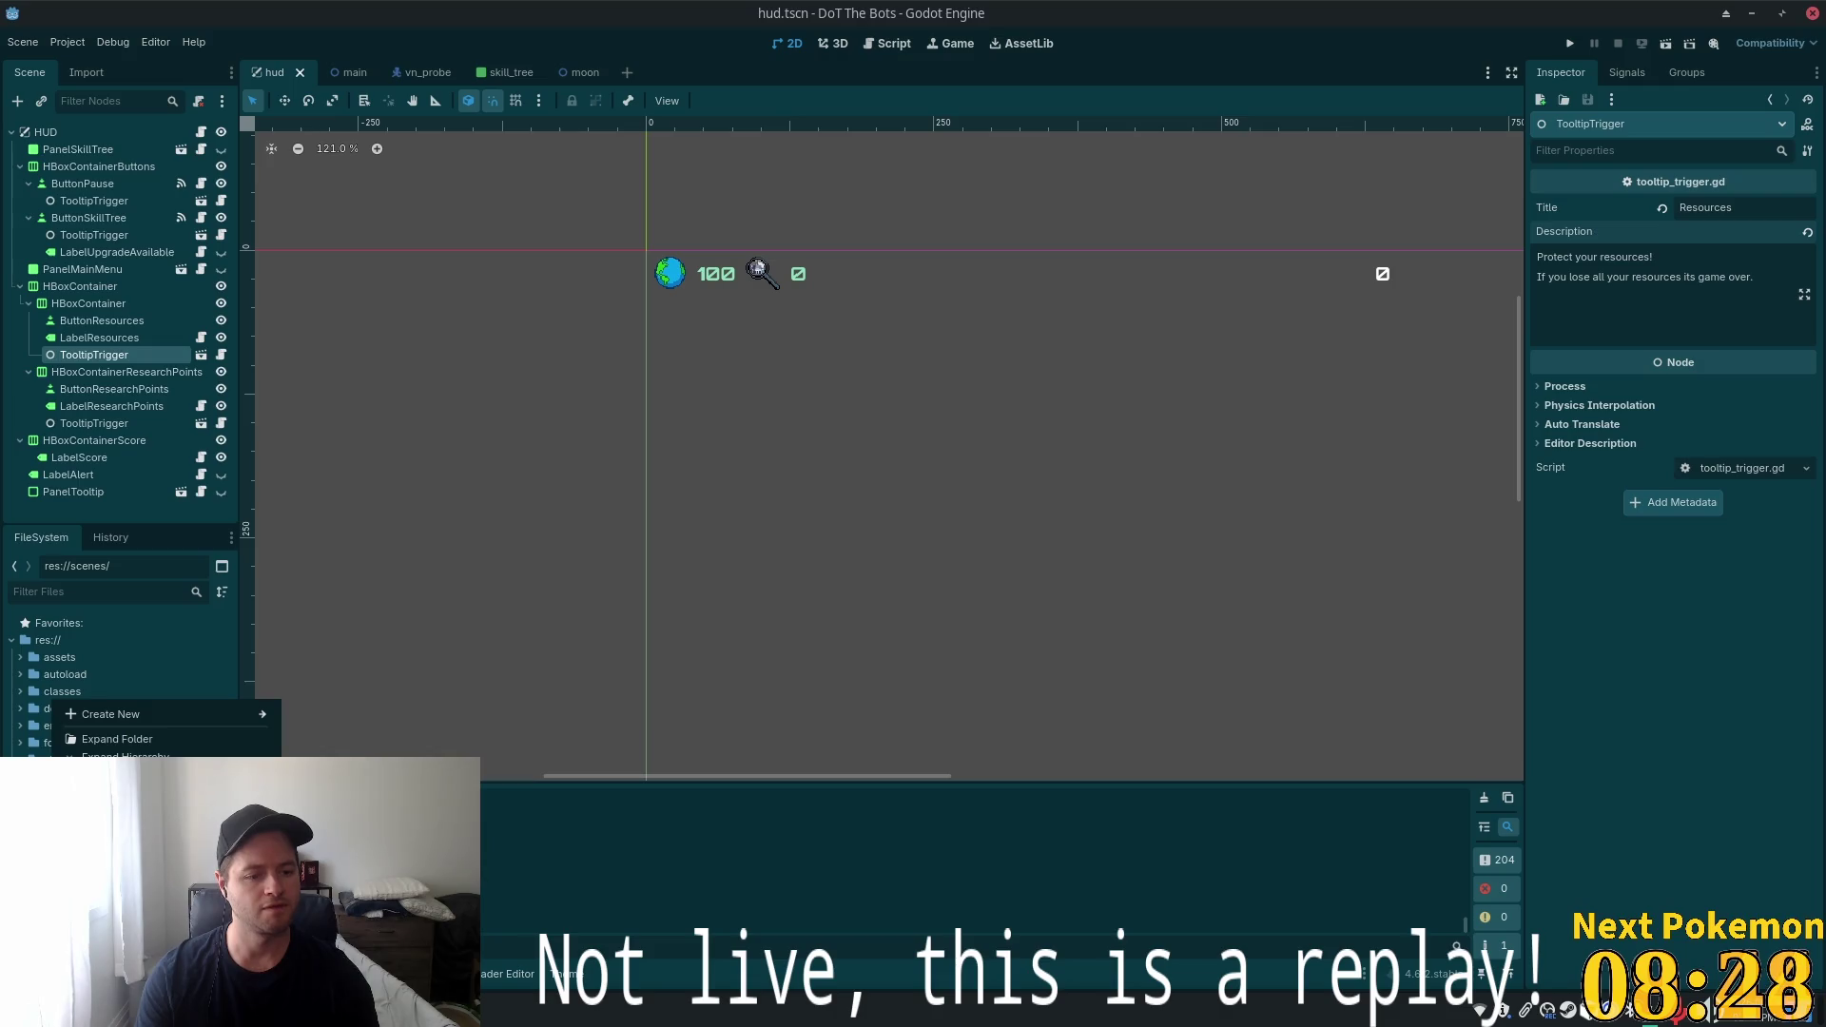
mouse_move(143, 715)
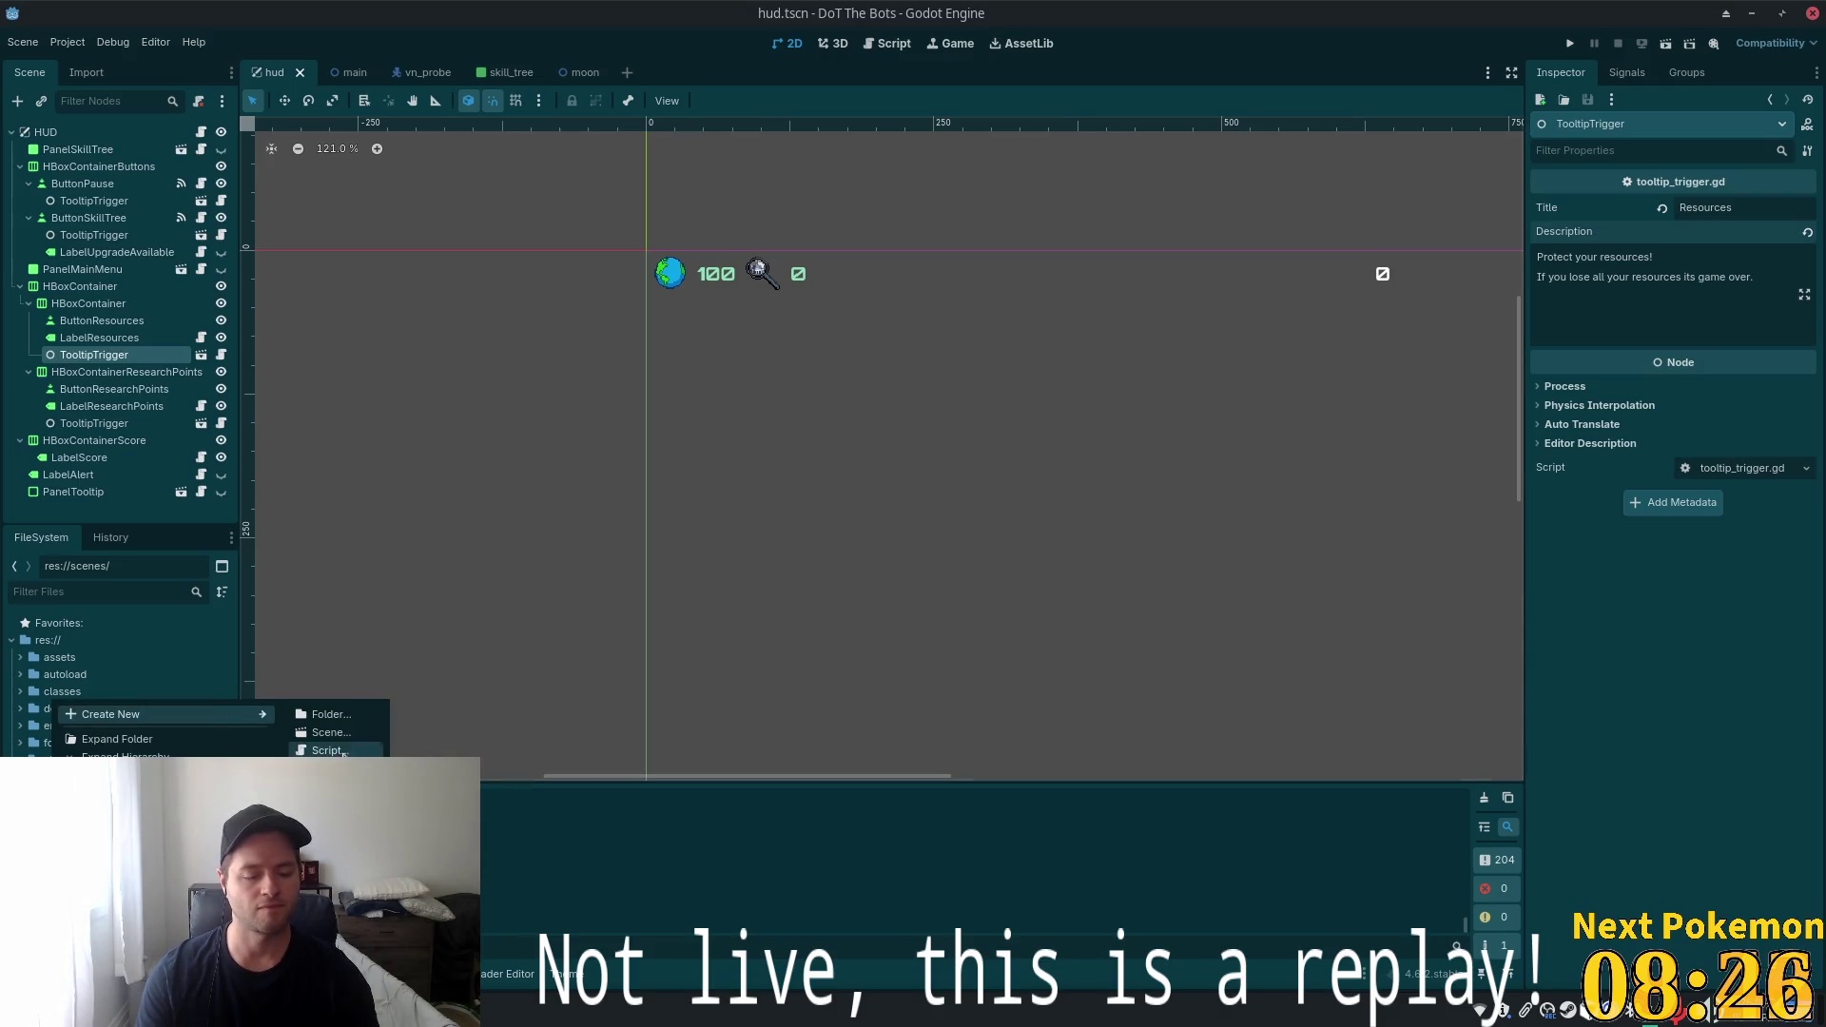
left_click(331, 732)
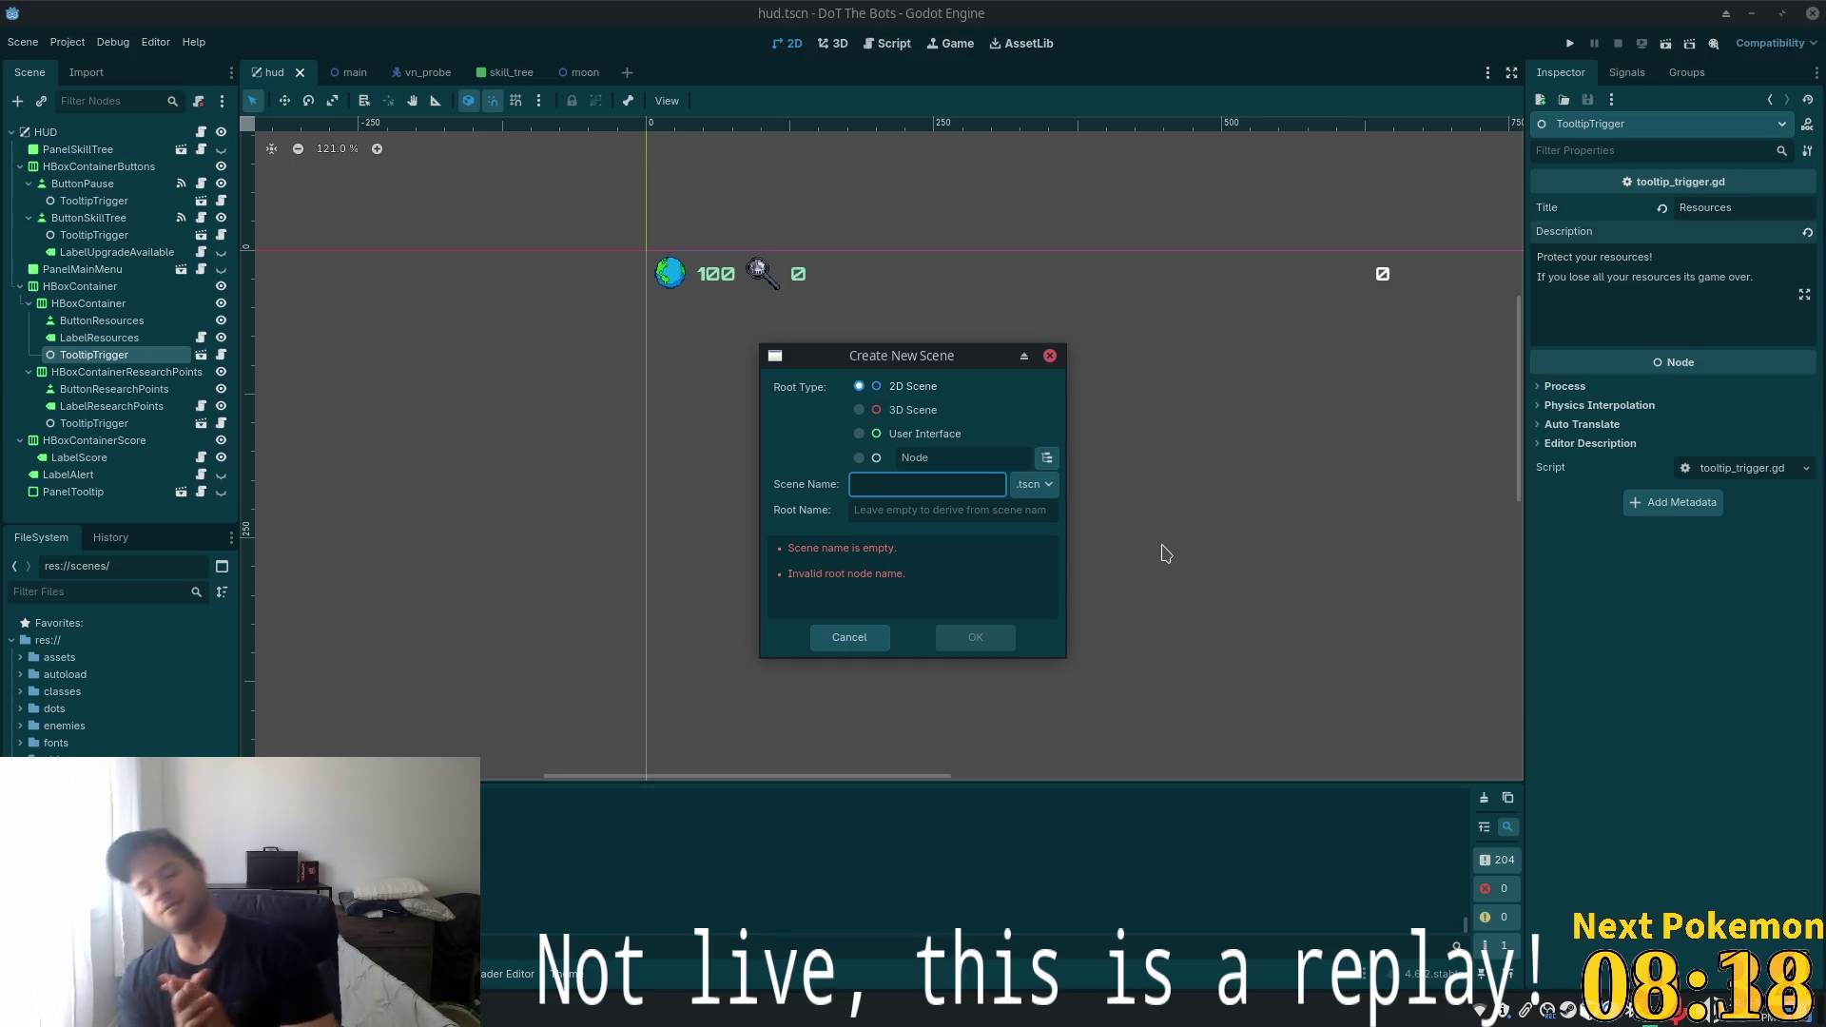
type("title")
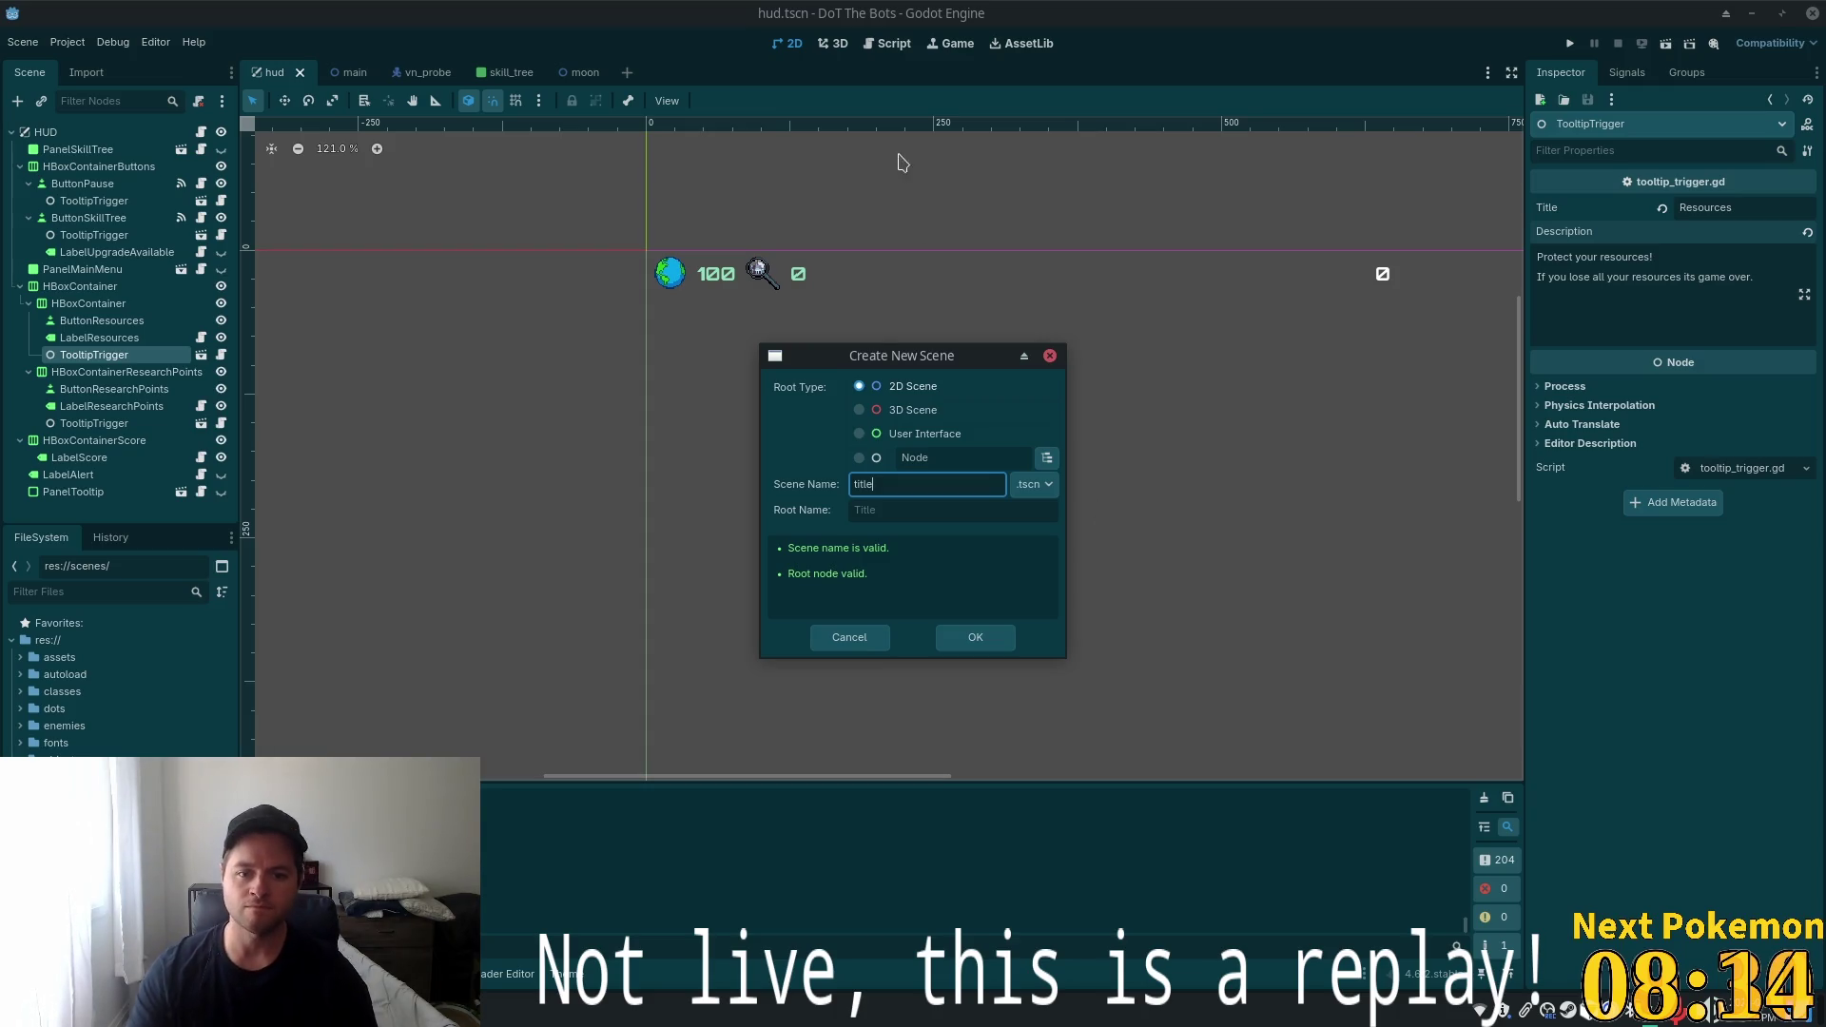
left_click(972, 639)
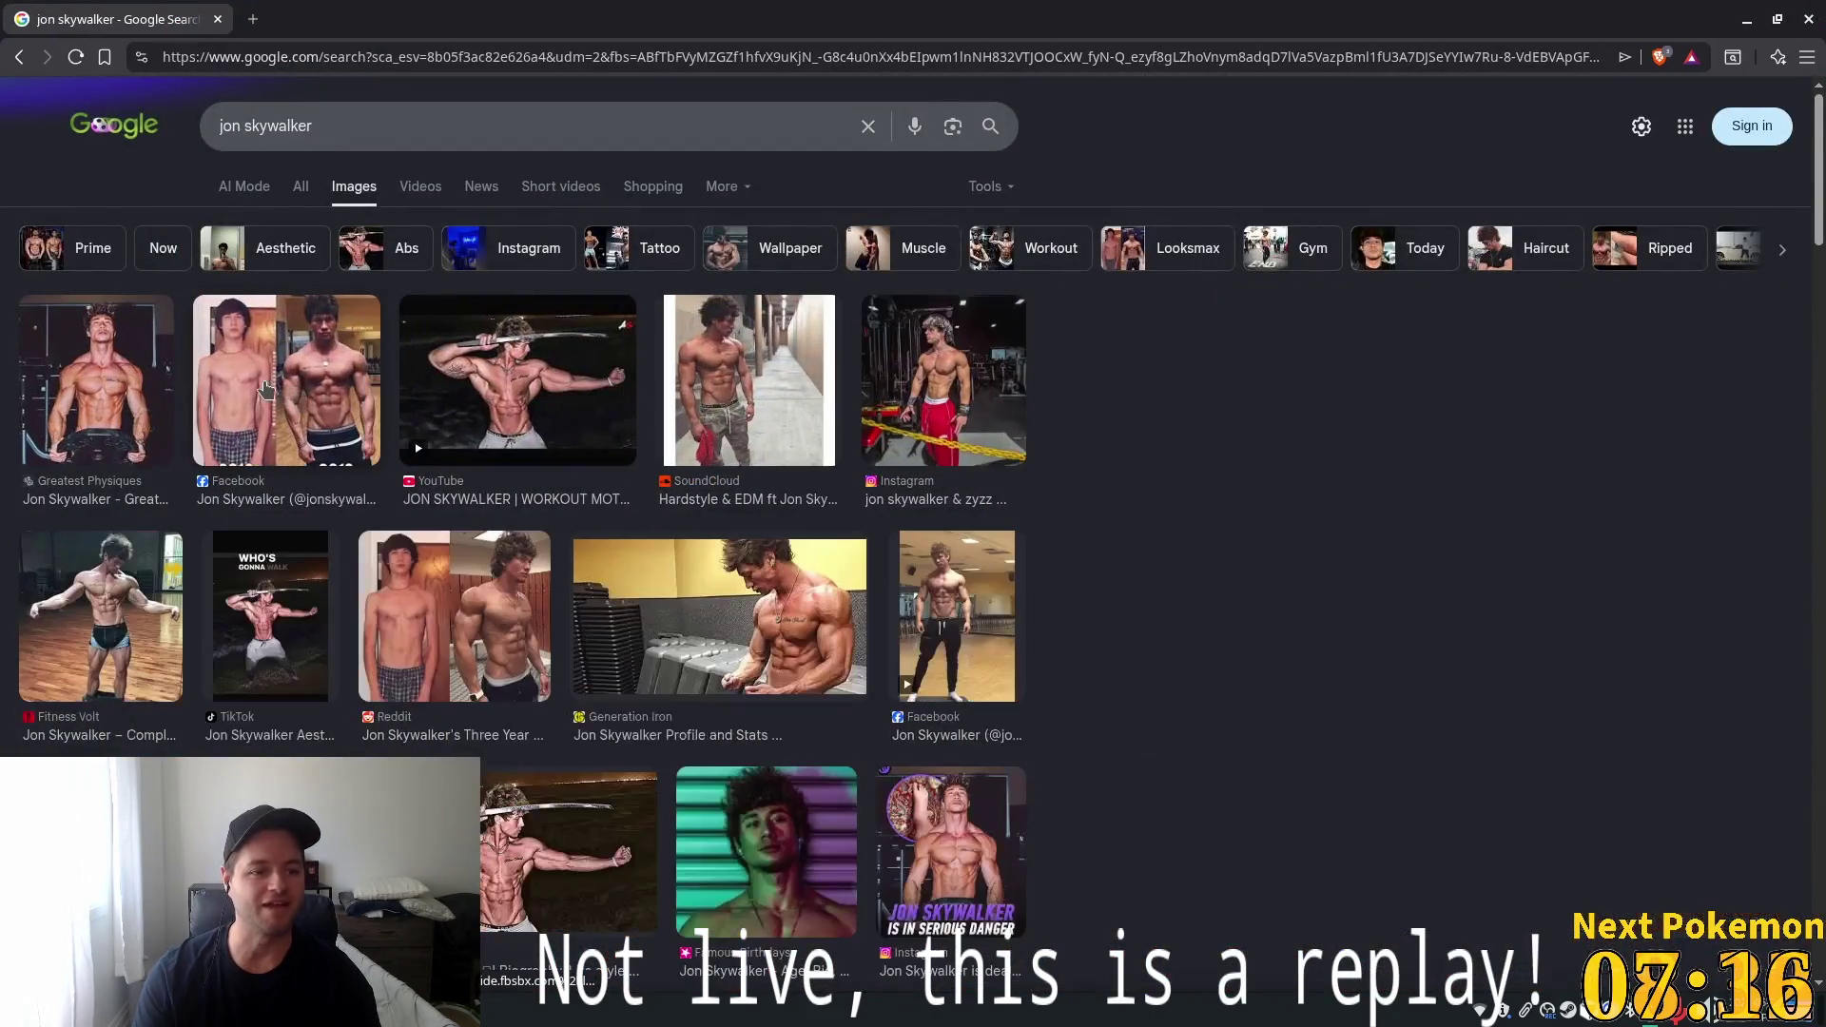
Preview several image results, including the 2012/2016 comparison photo, gym photos and workout videos
left_click(267, 389)
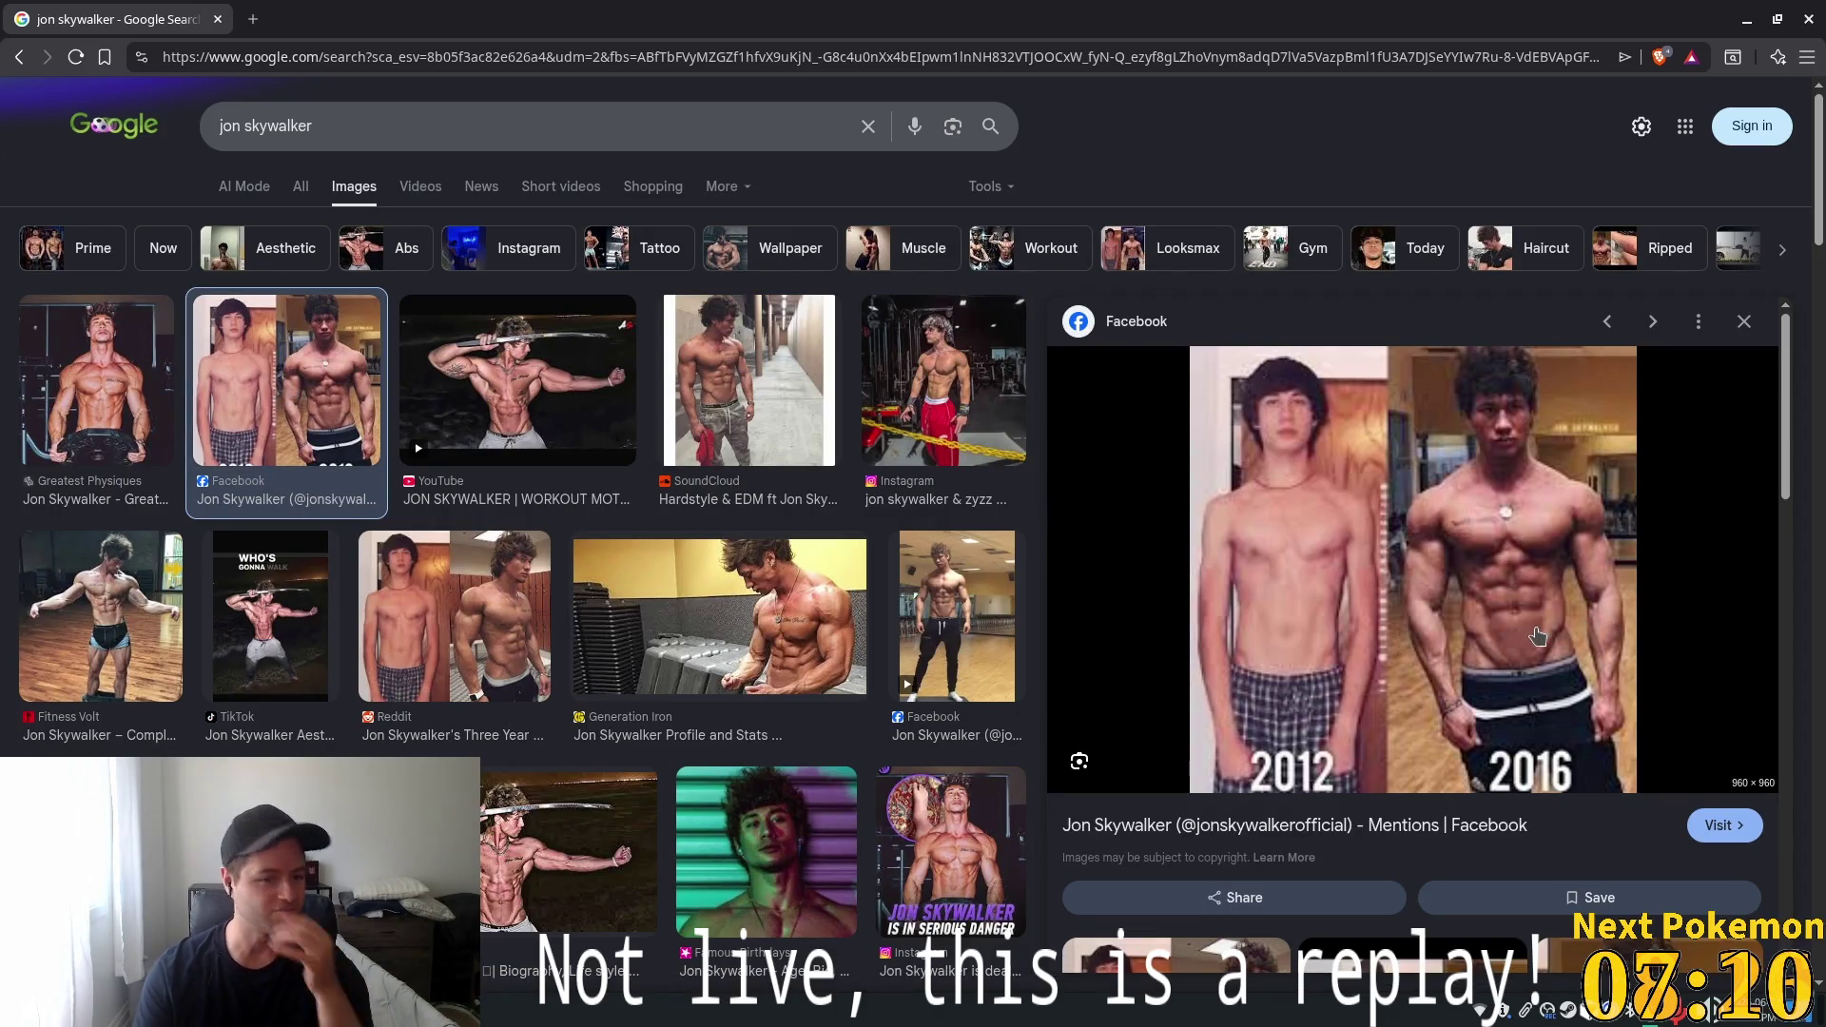
left_click(492, 385)
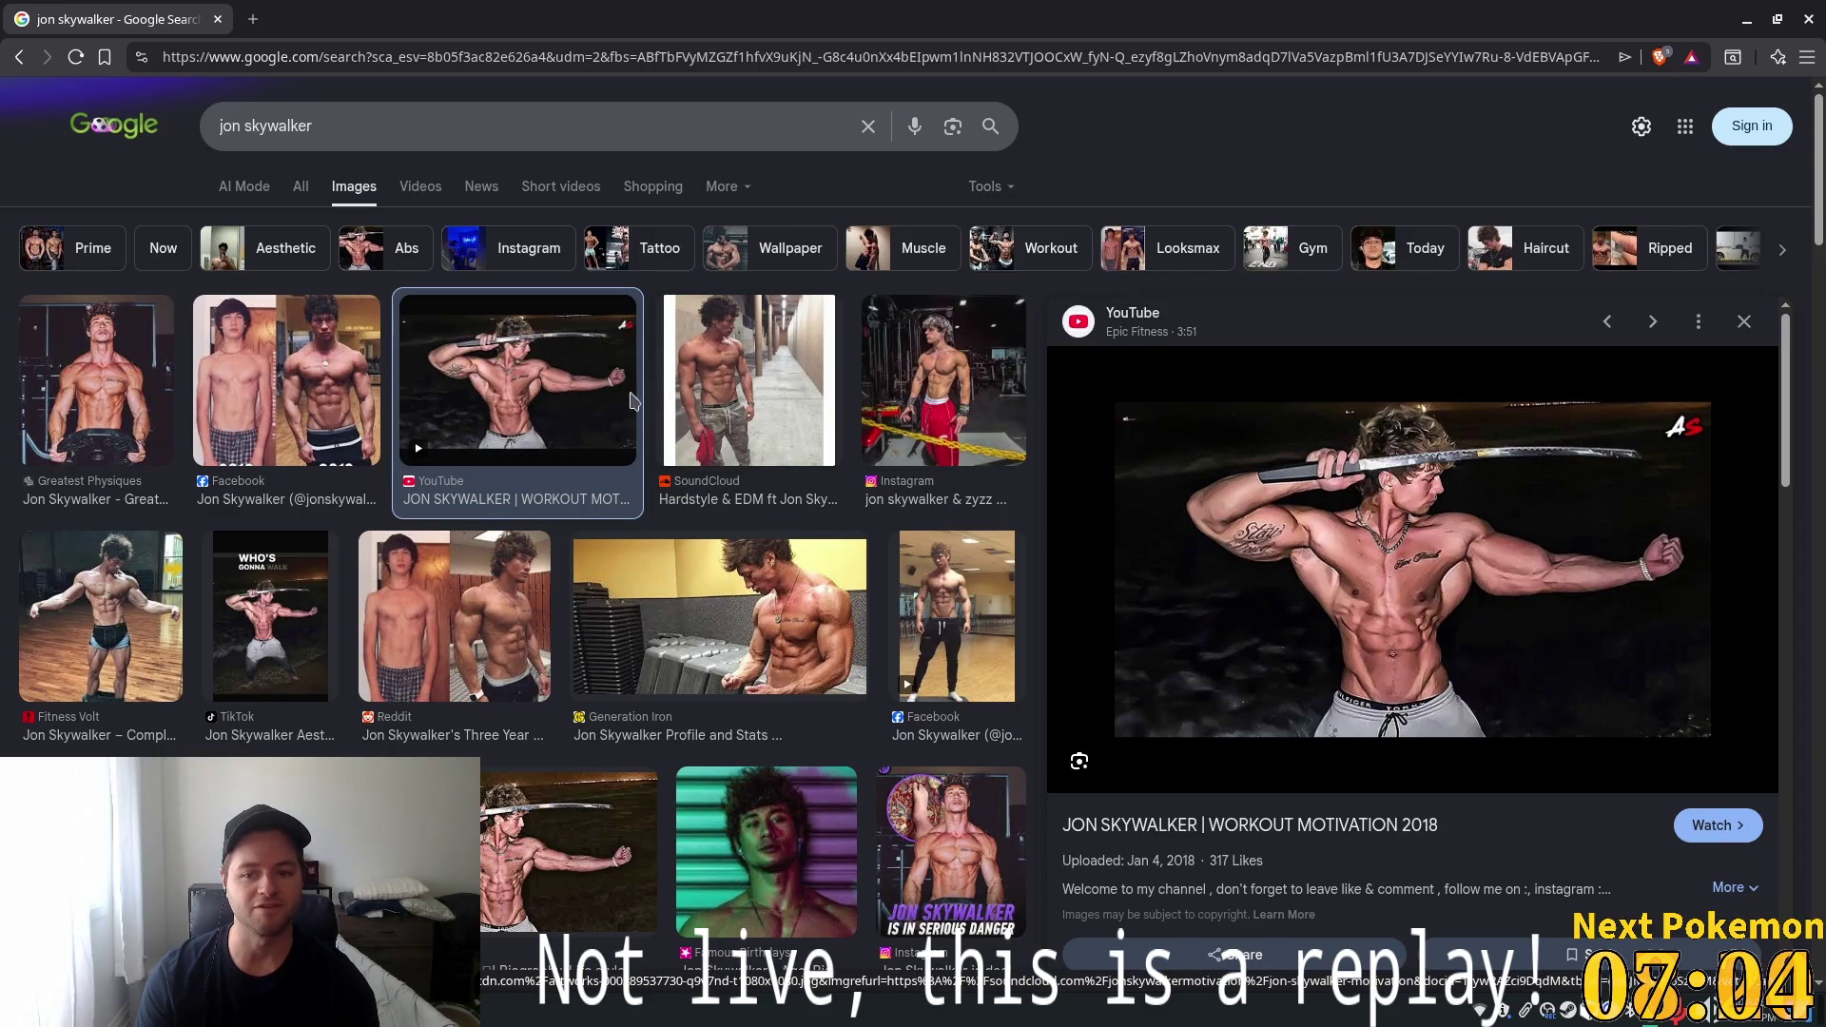
left_click(236, 407)
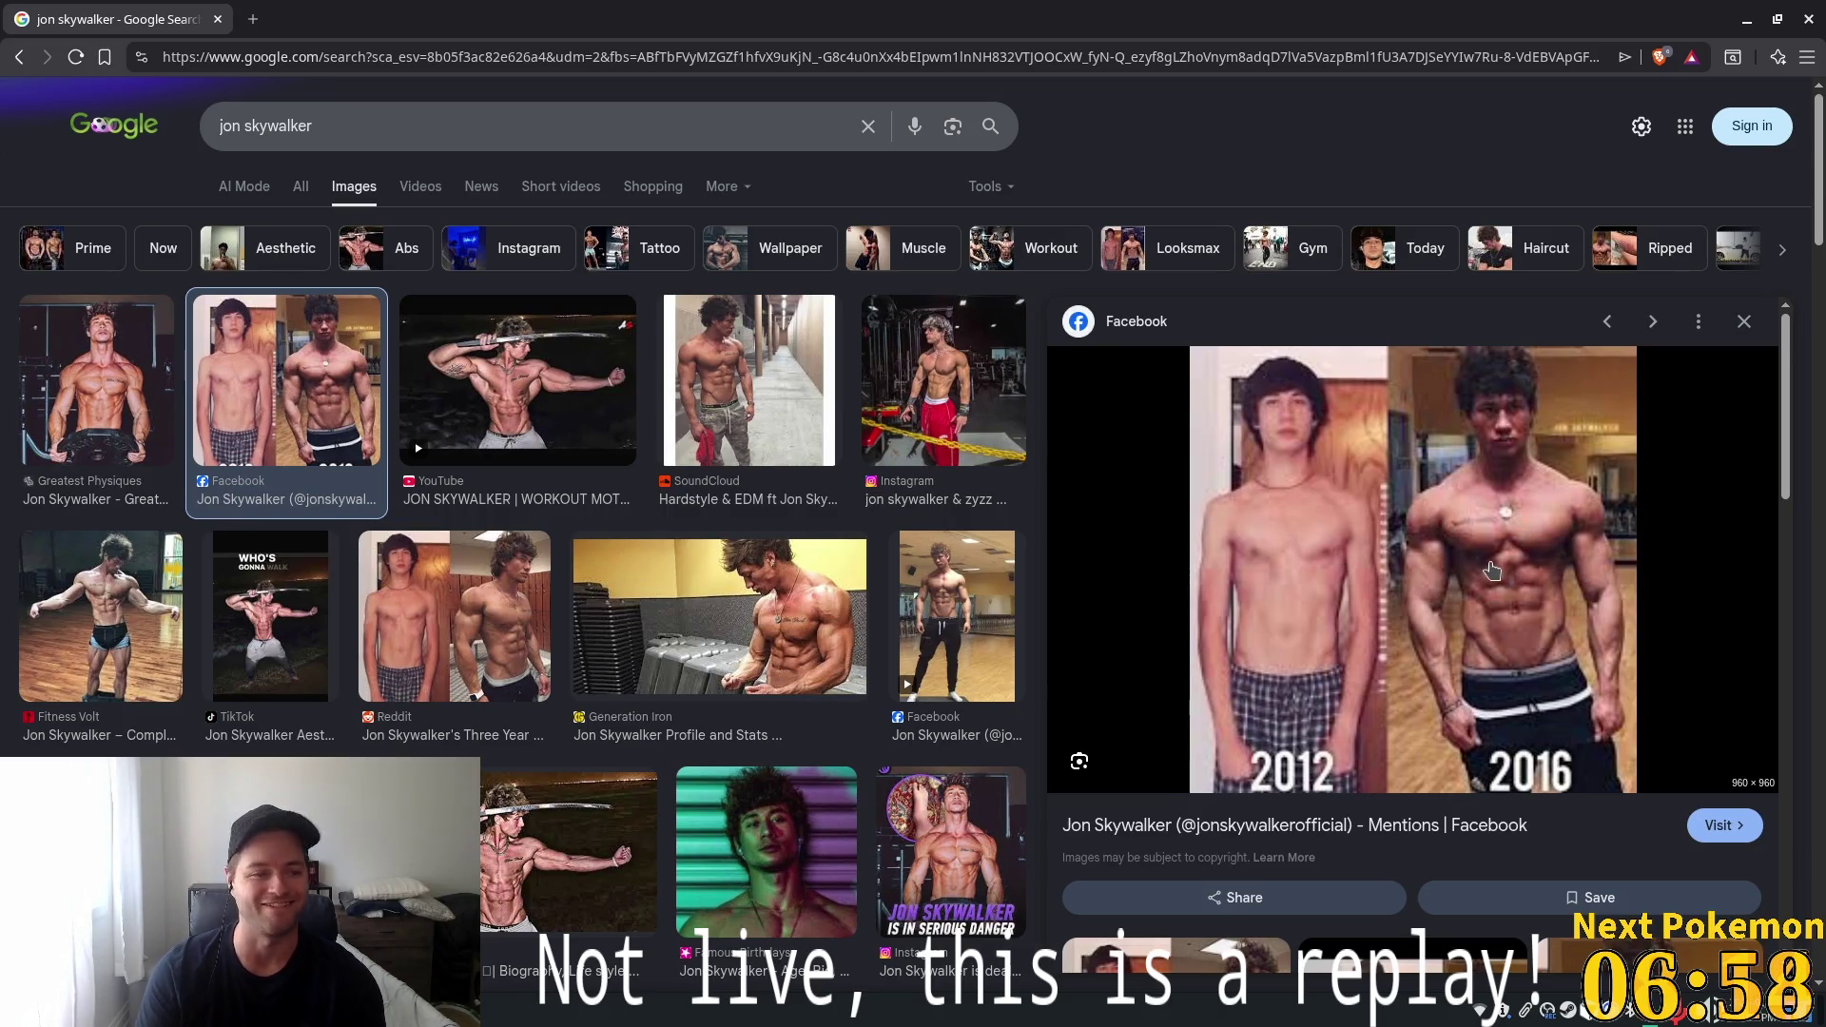
left_click(838, 650)
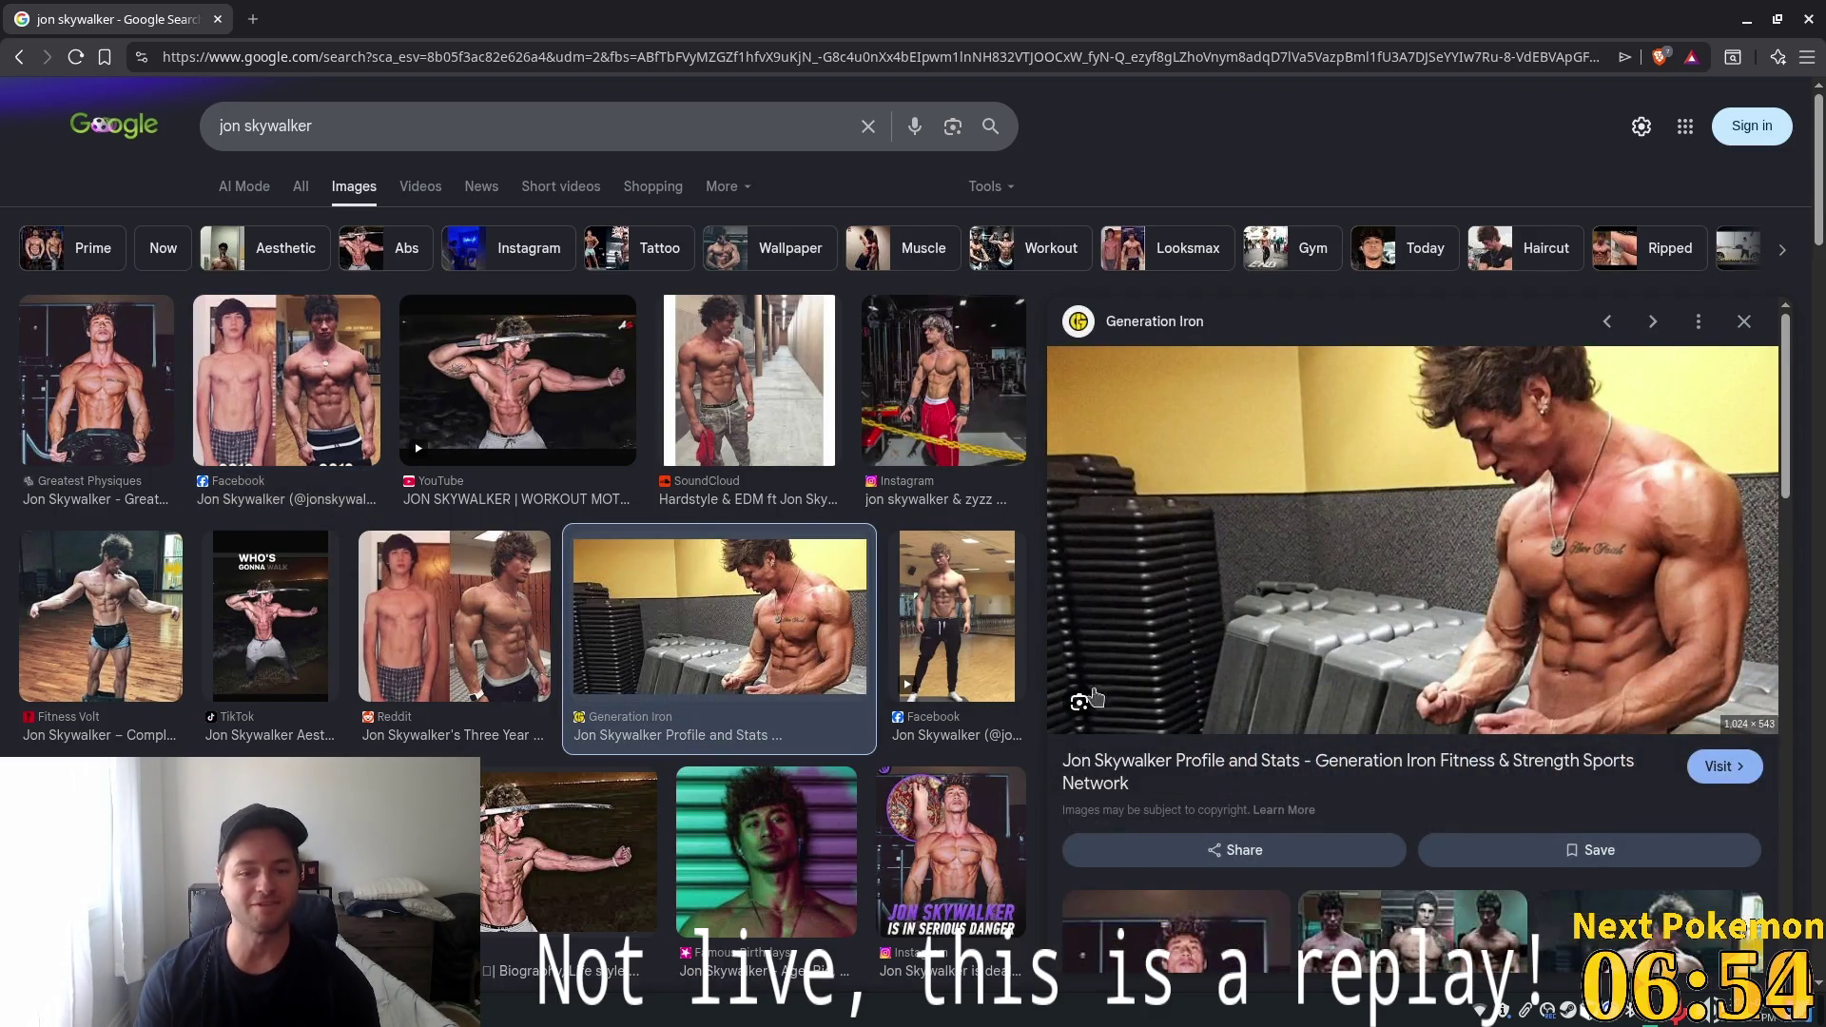
left_click(959, 639)
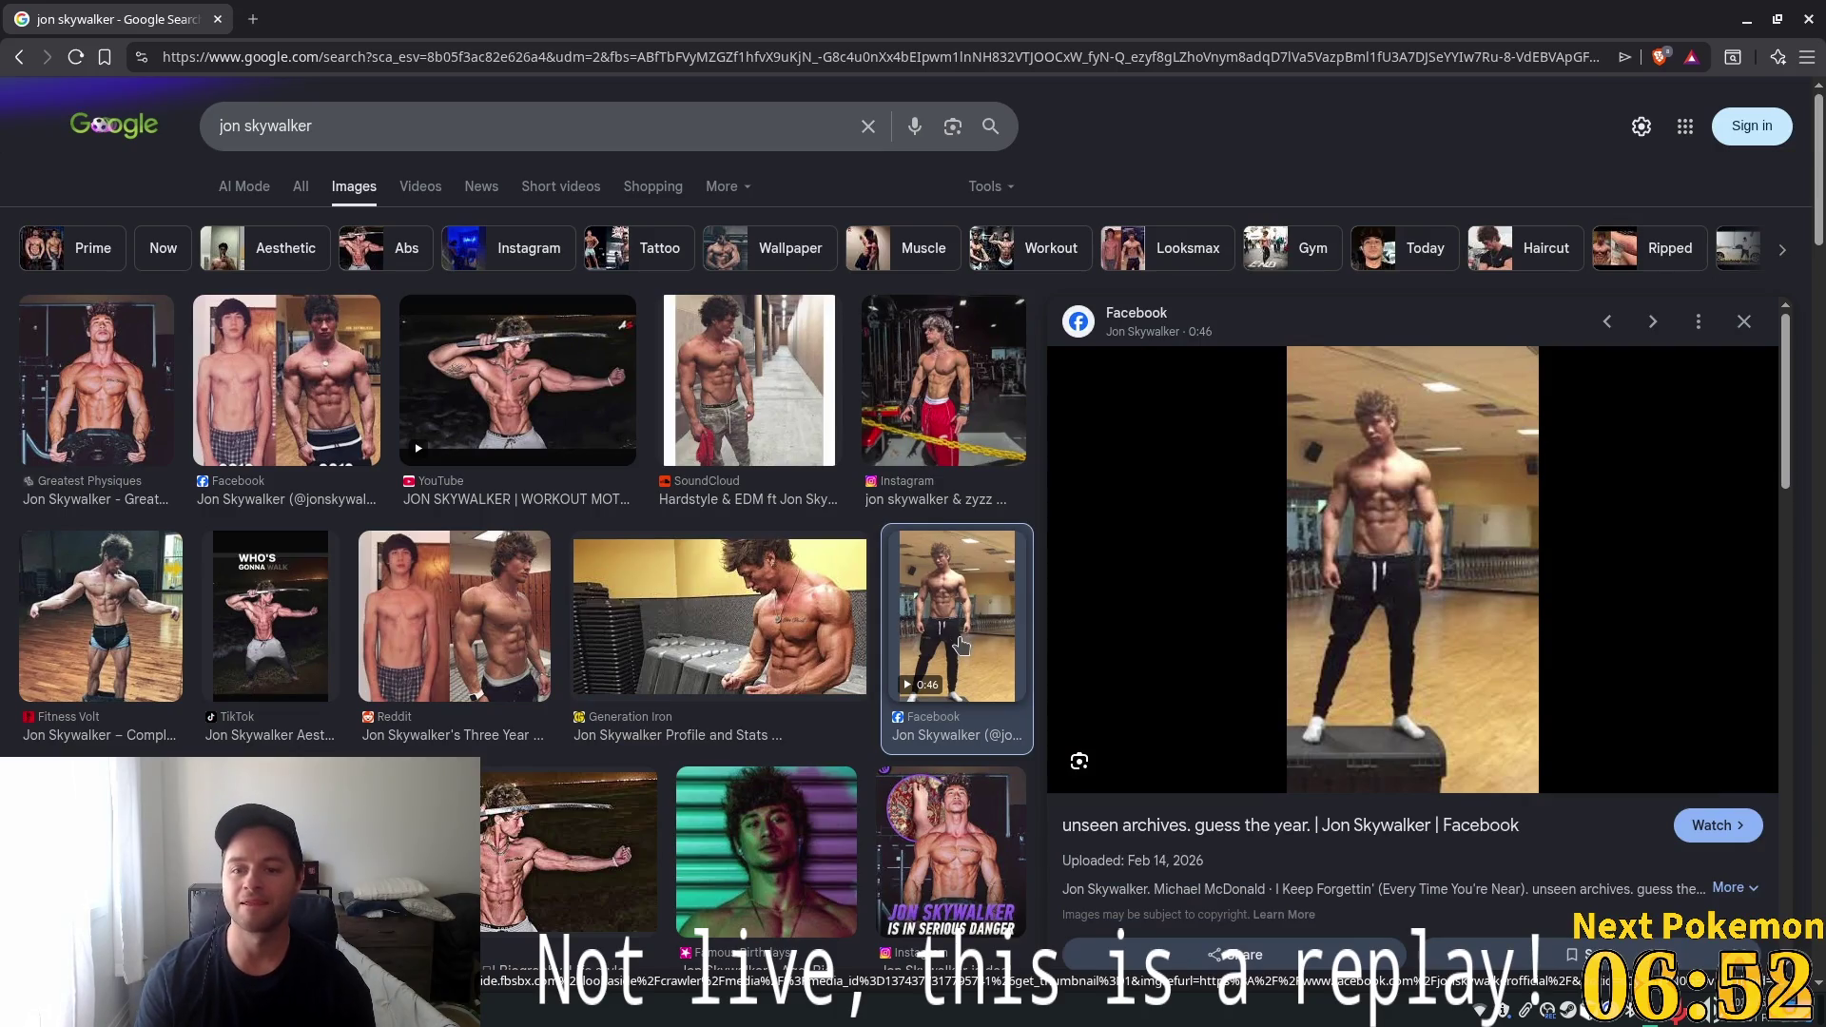
left_click(892, 480)
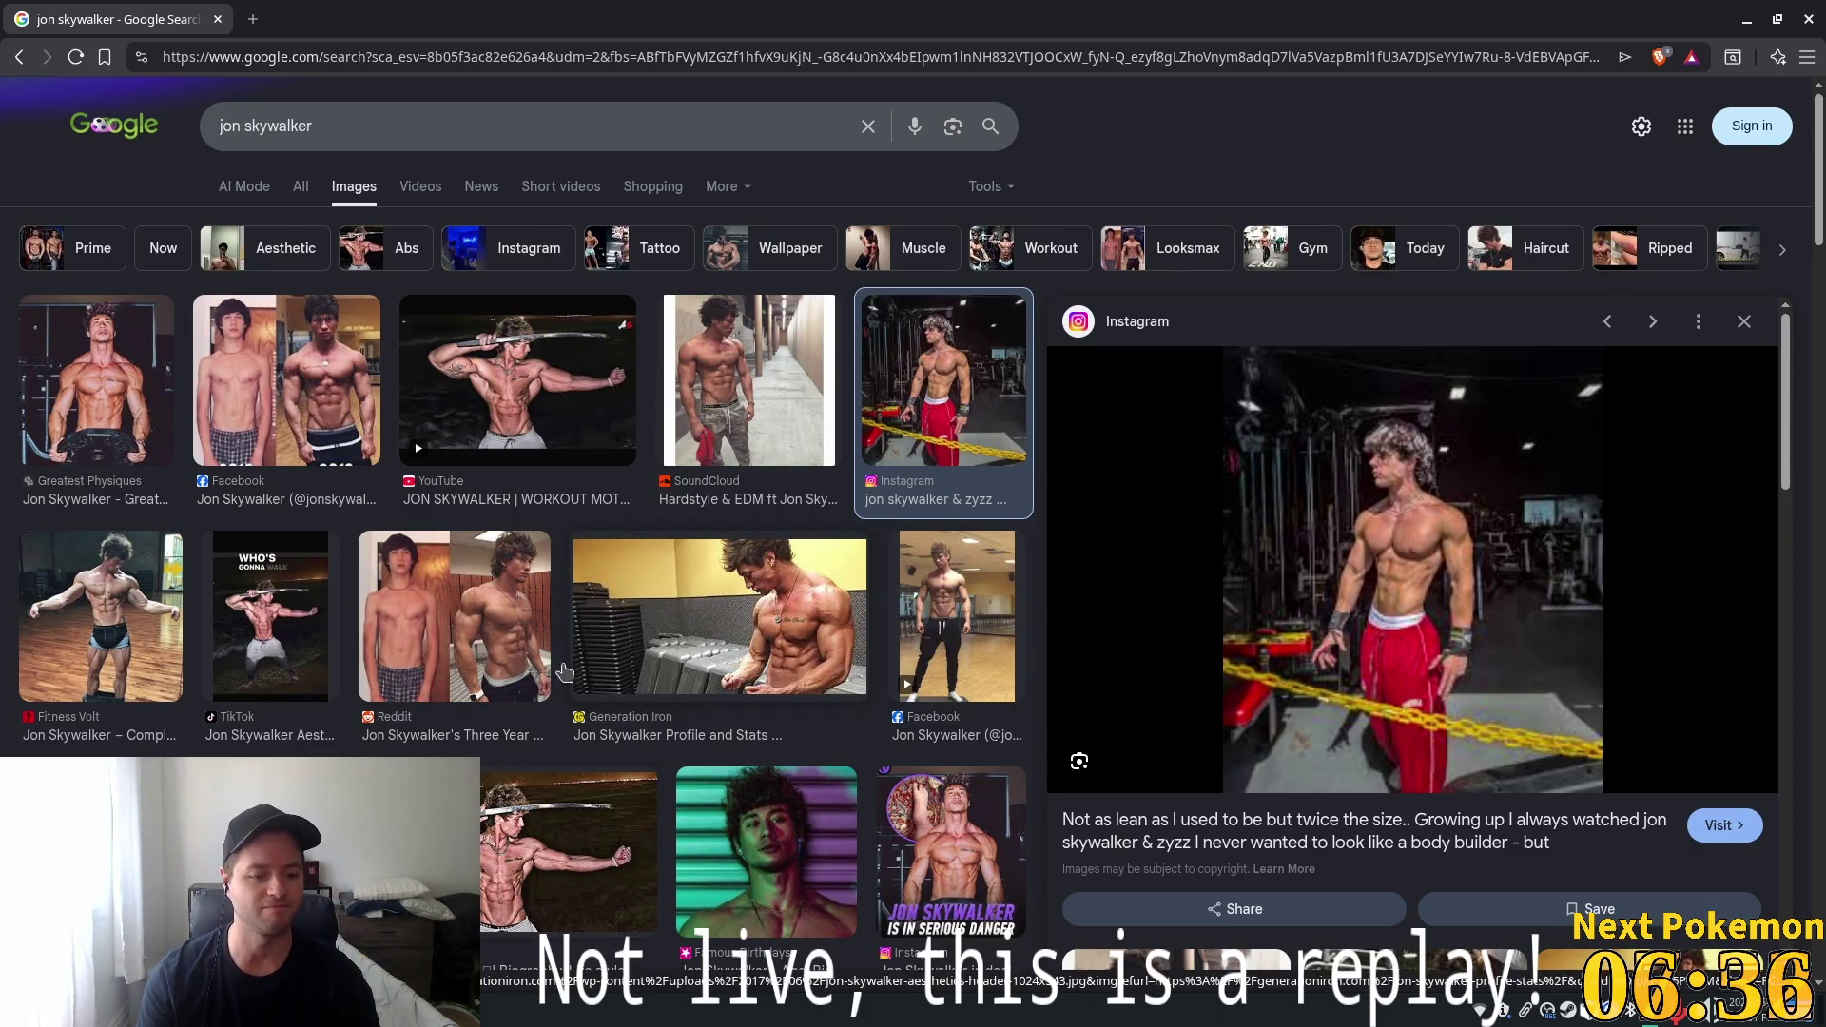
left_click(134, 430)
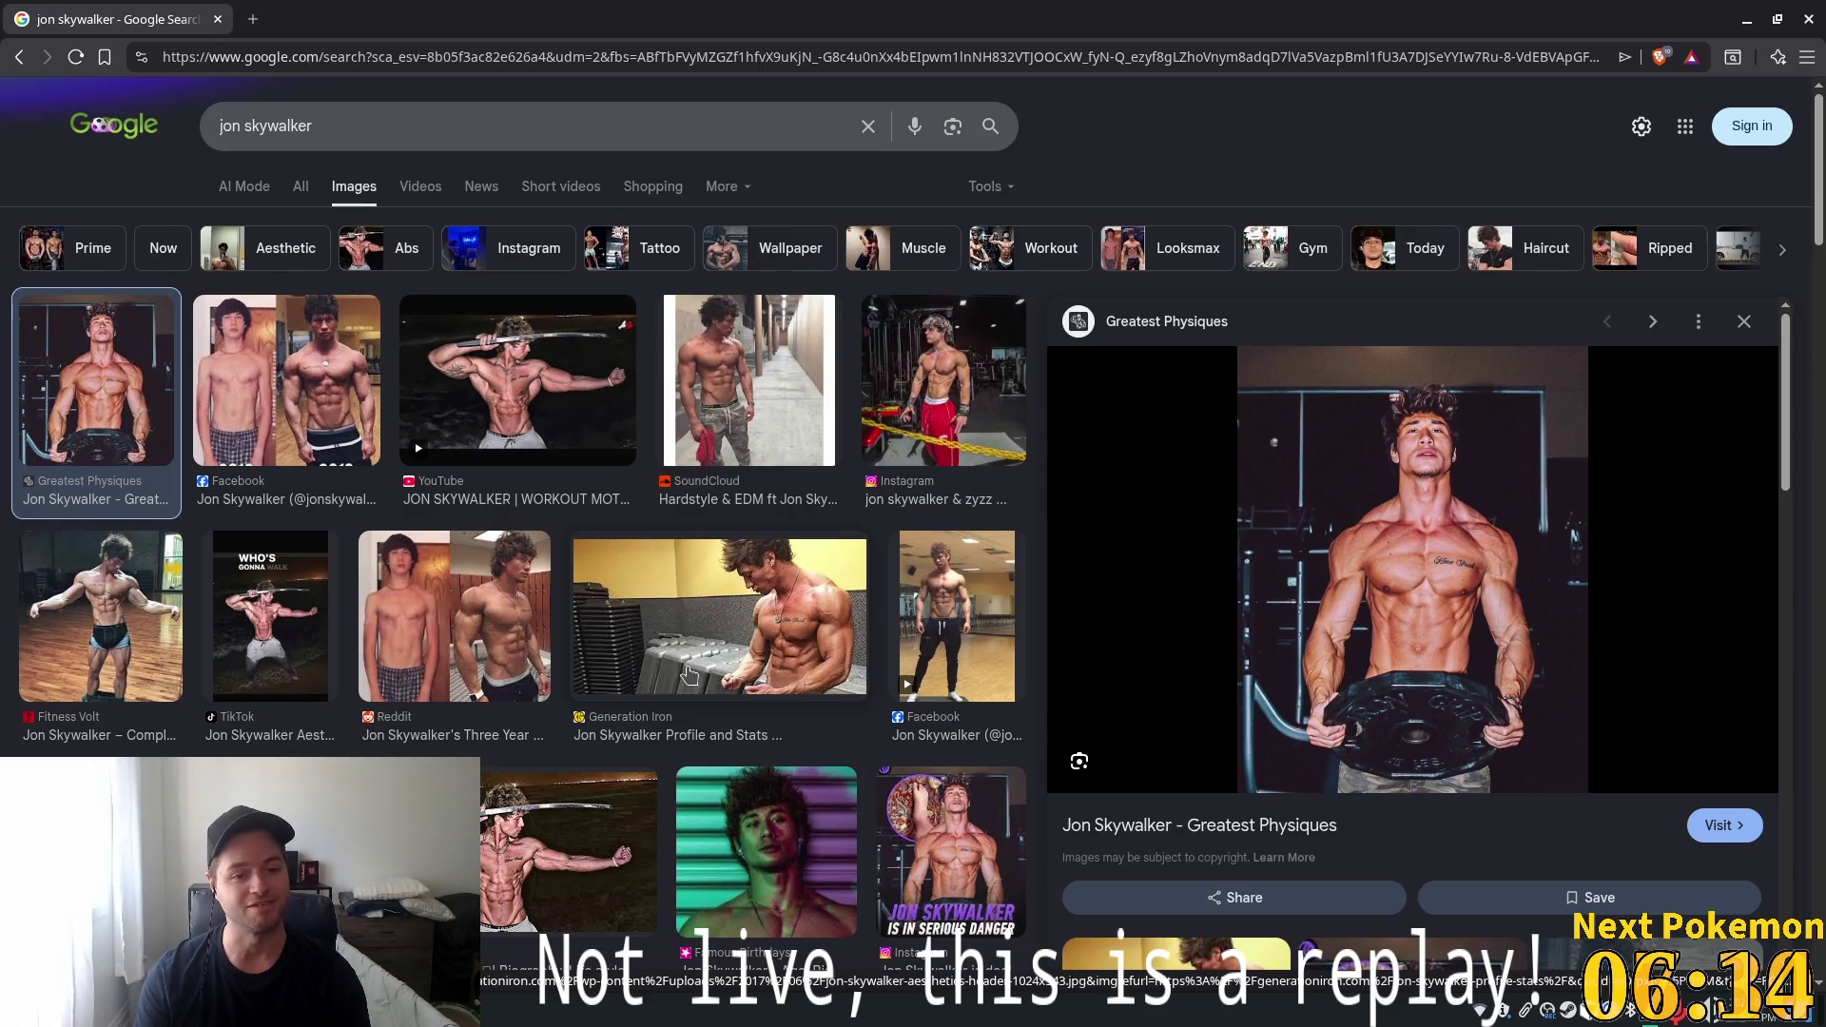
left_click(227, 378)
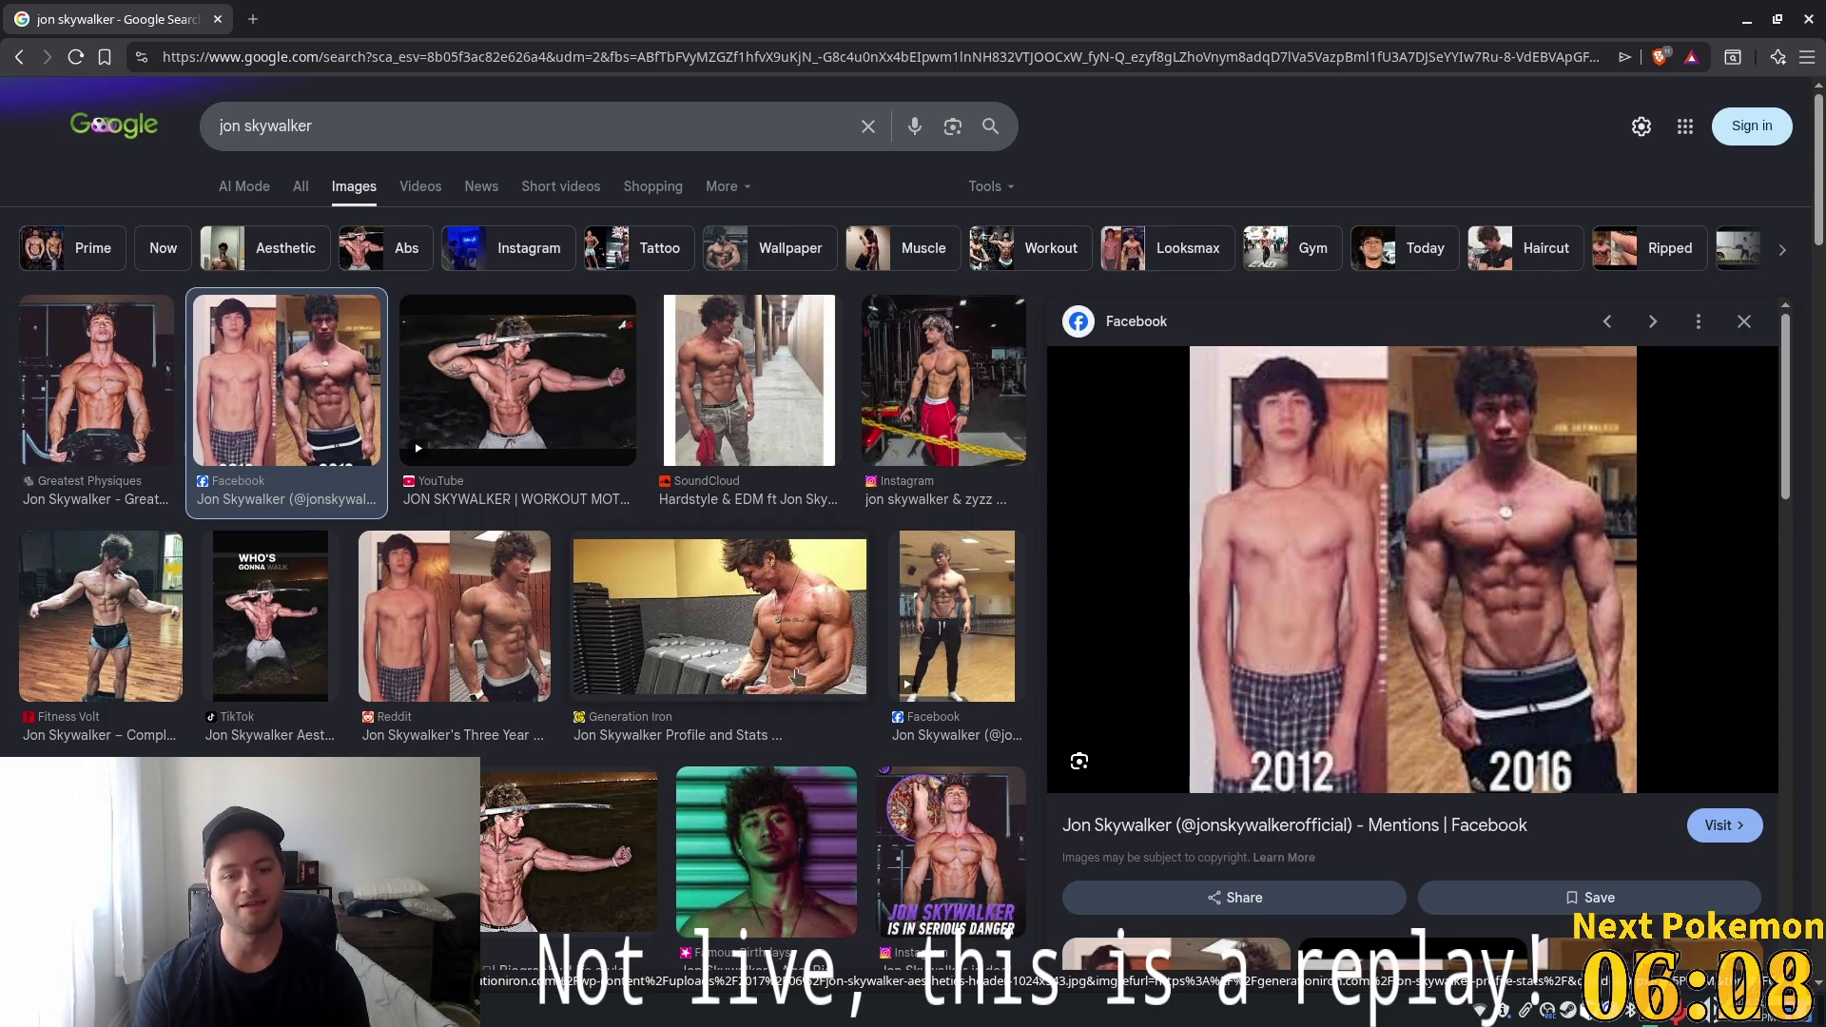
scroll(771, 589, "down", 1)
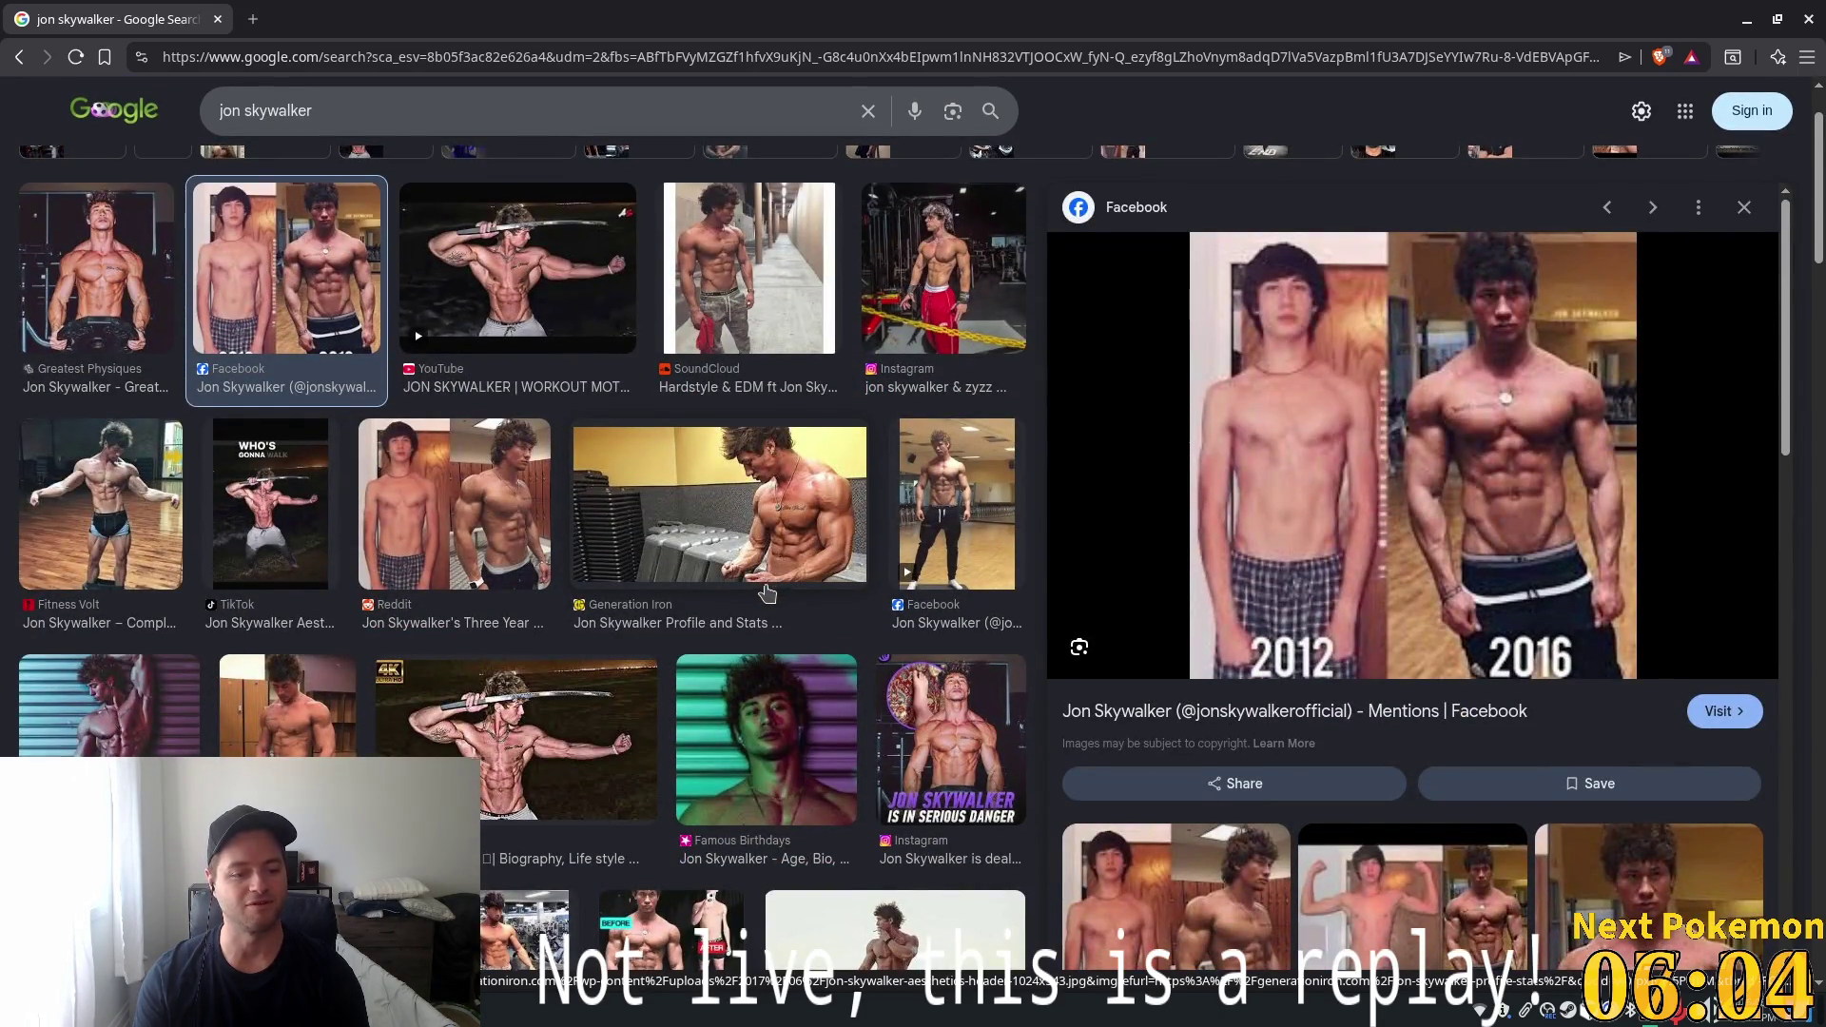
scroll(771, 589, "up", 1)
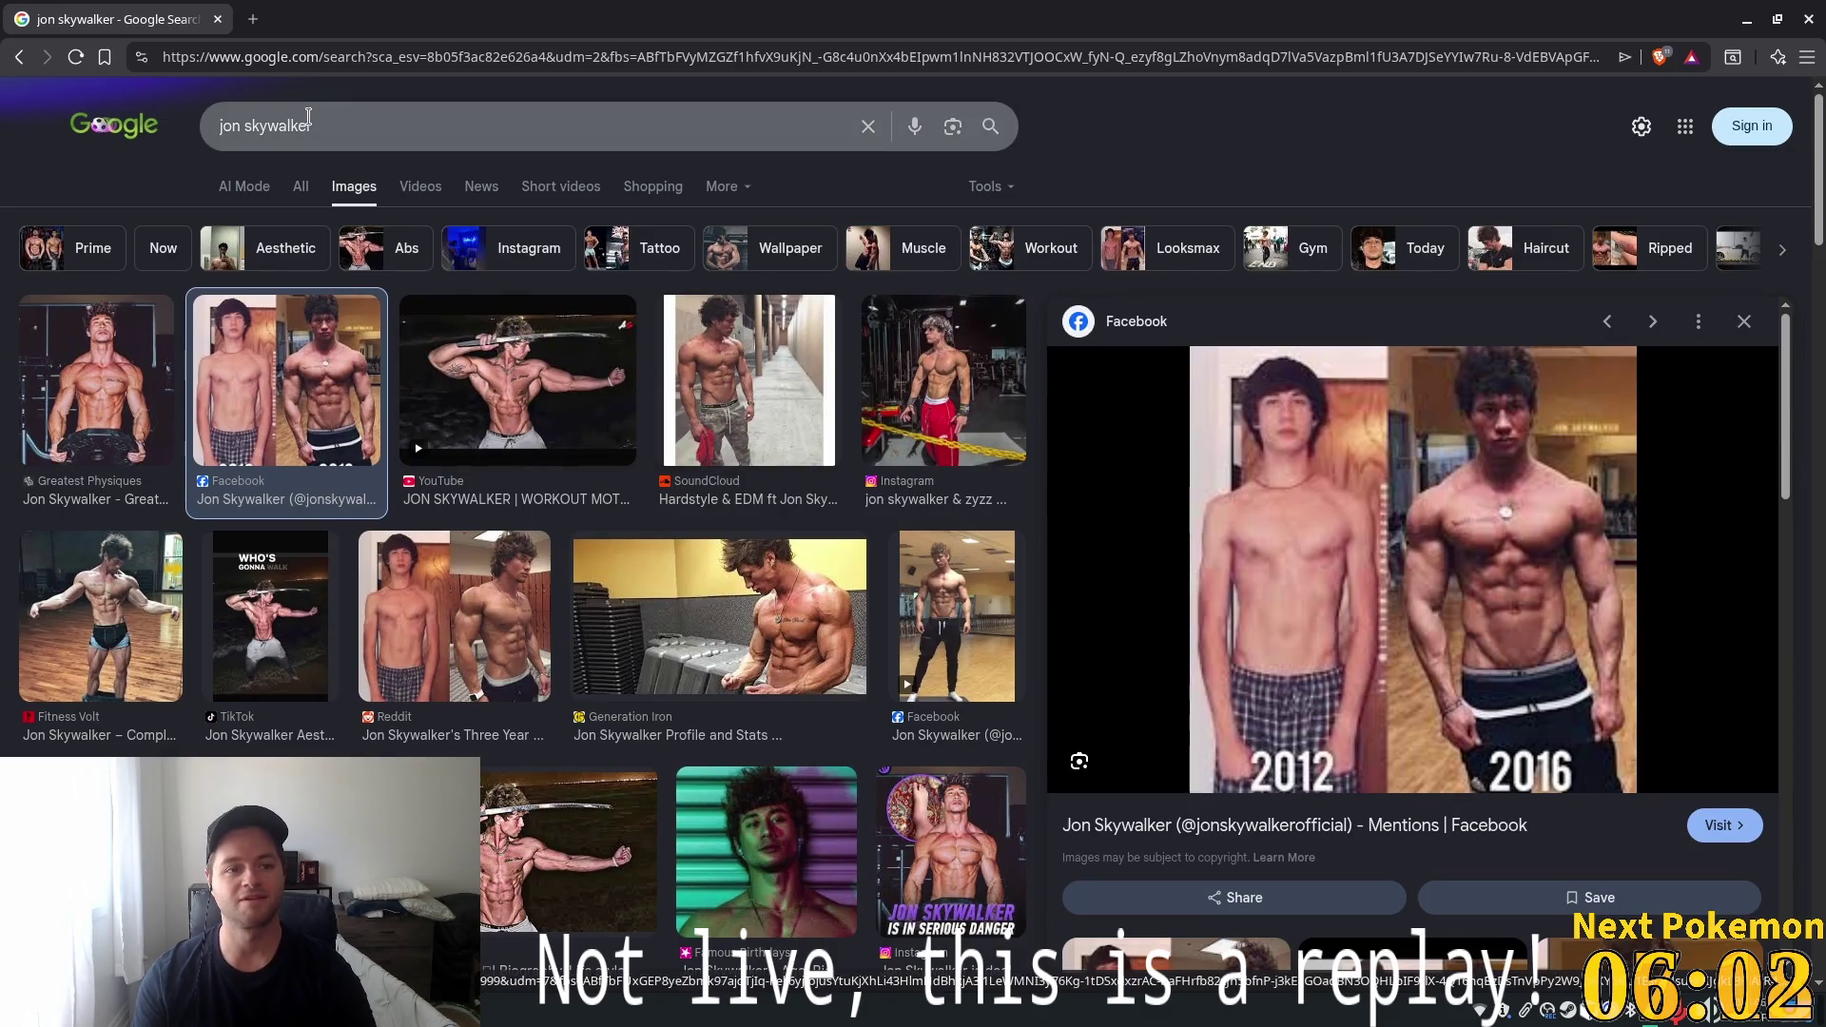
Replace the image search with another bodybuilder's name, preview a YouTube video result, then close the browser
triple_click(347, 130)
type("zyzz")
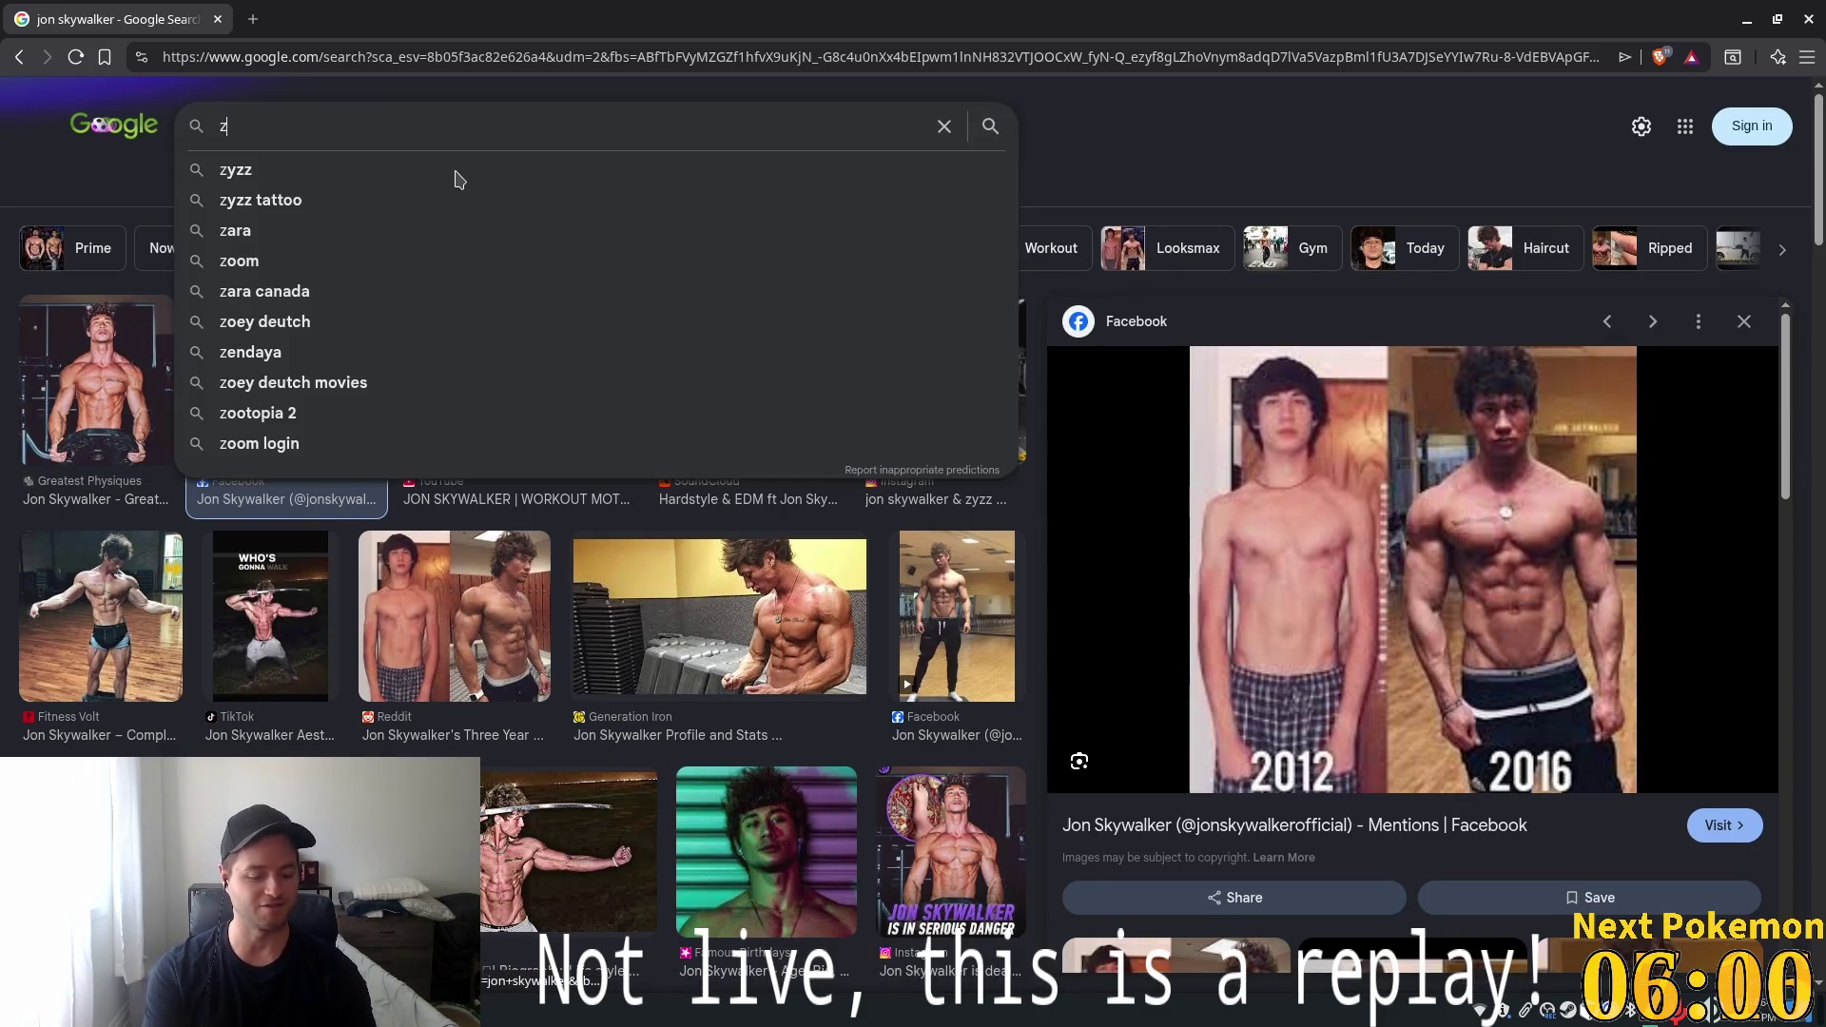
key("Return")
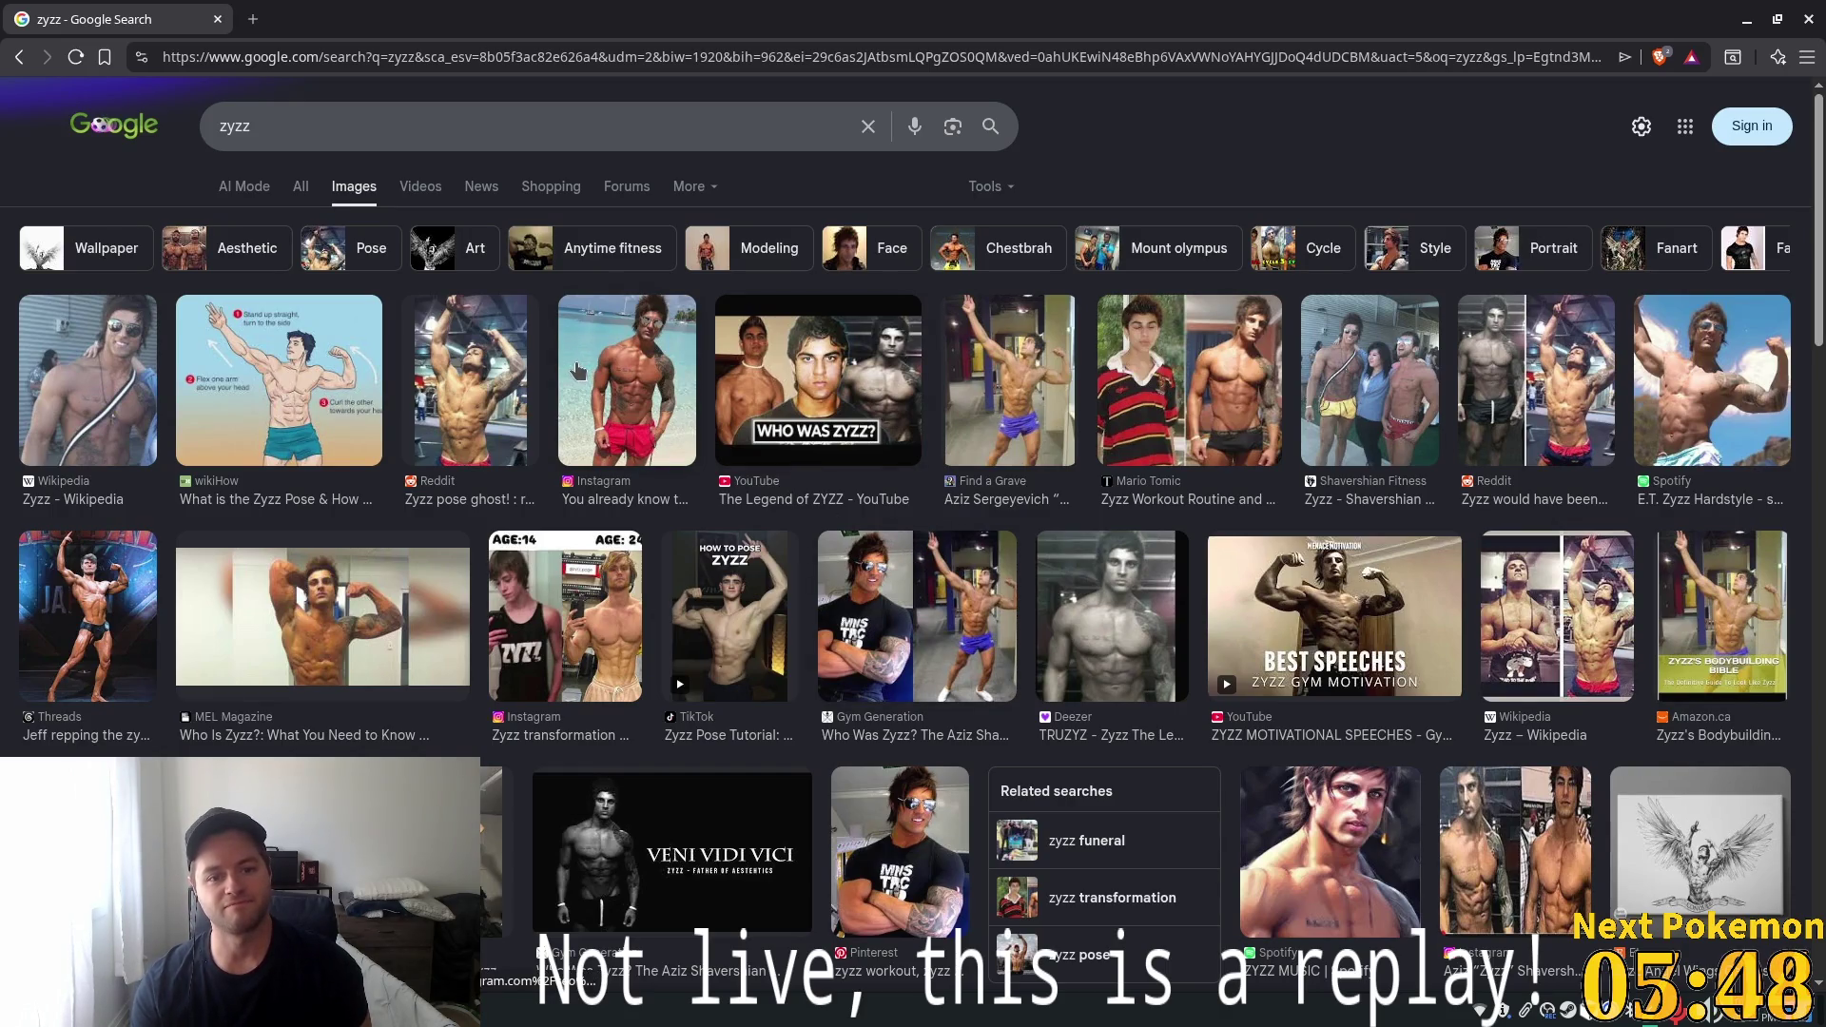
left_click(799, 375)
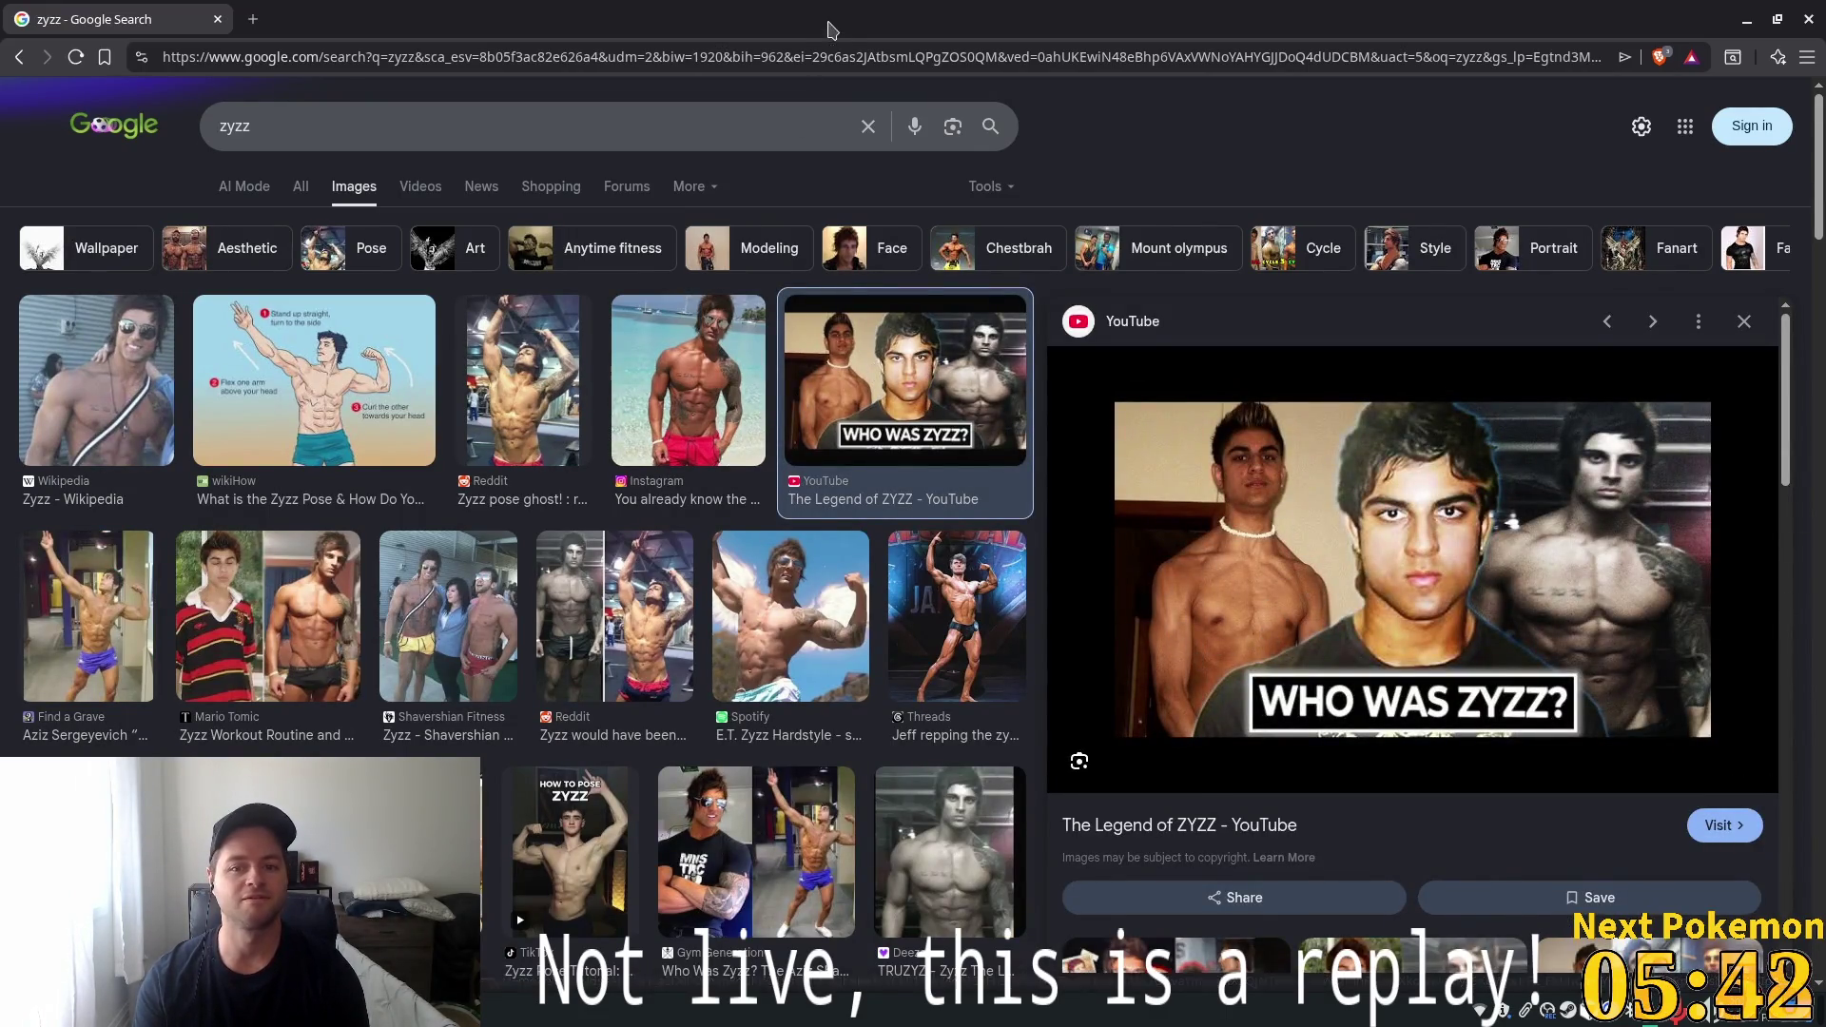
left_click(218, 21)
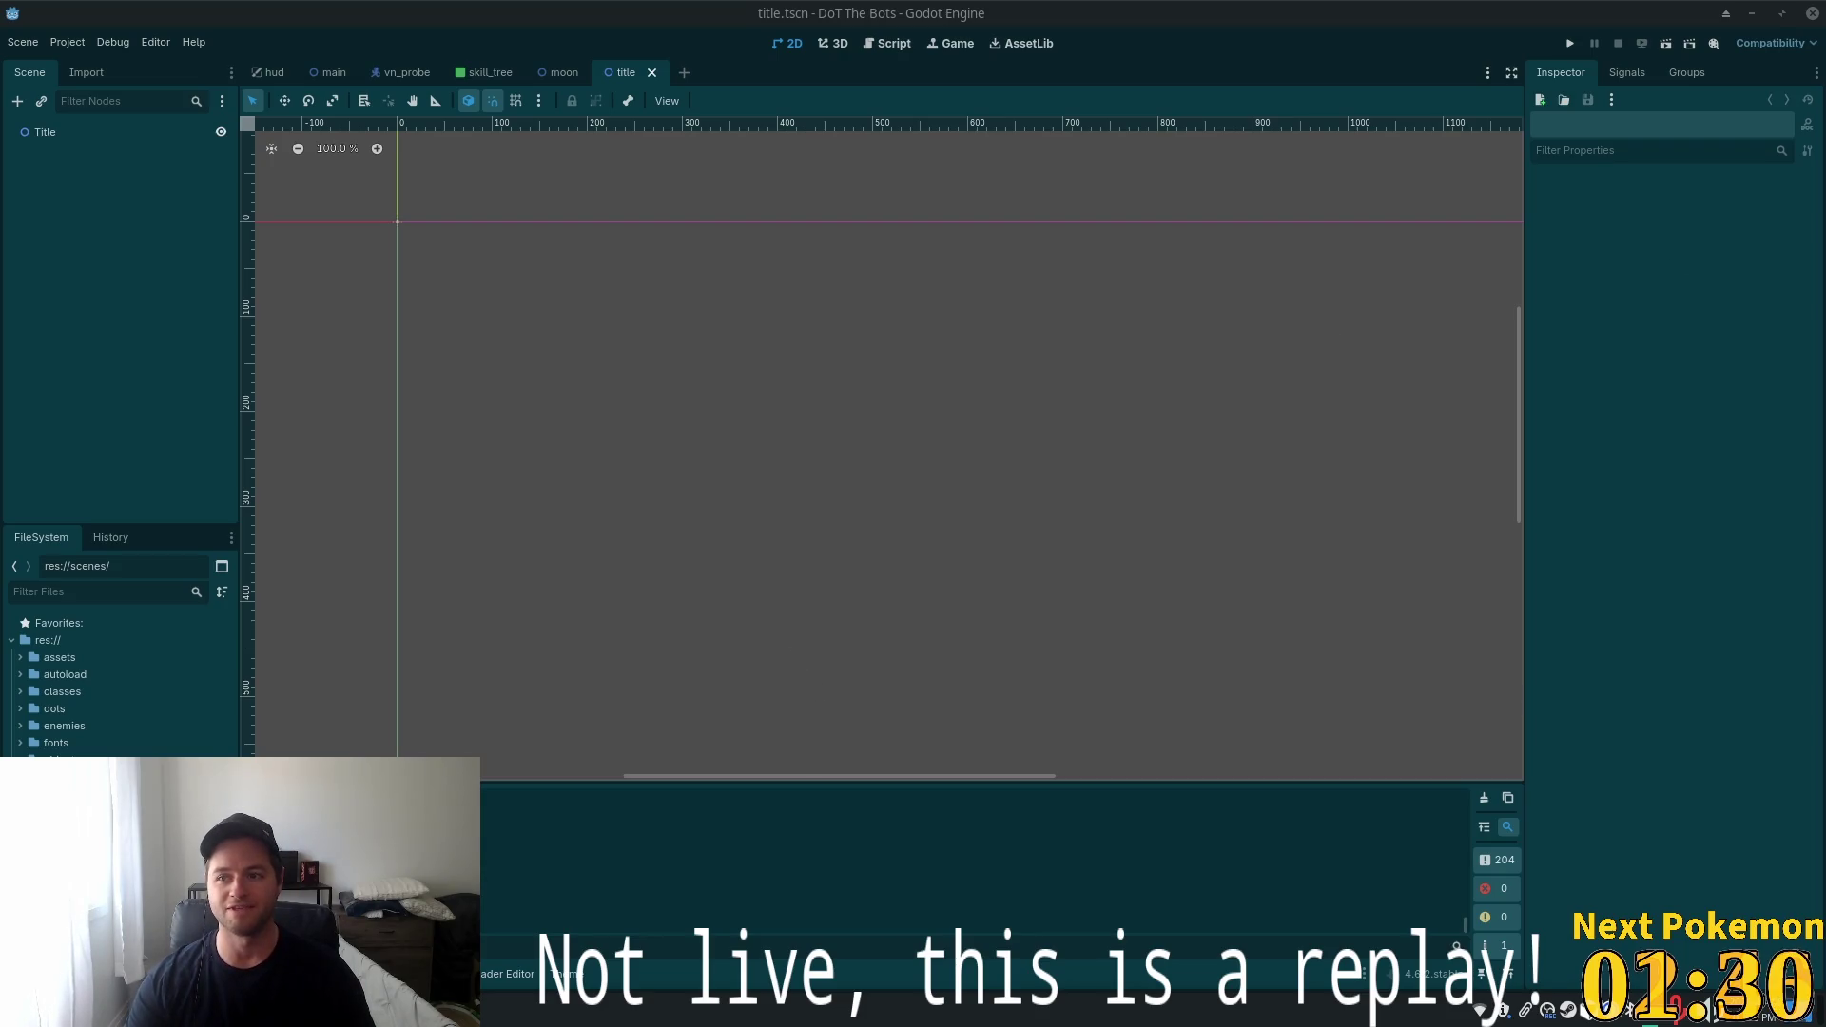
key("super")
type("signal")
key("Return")
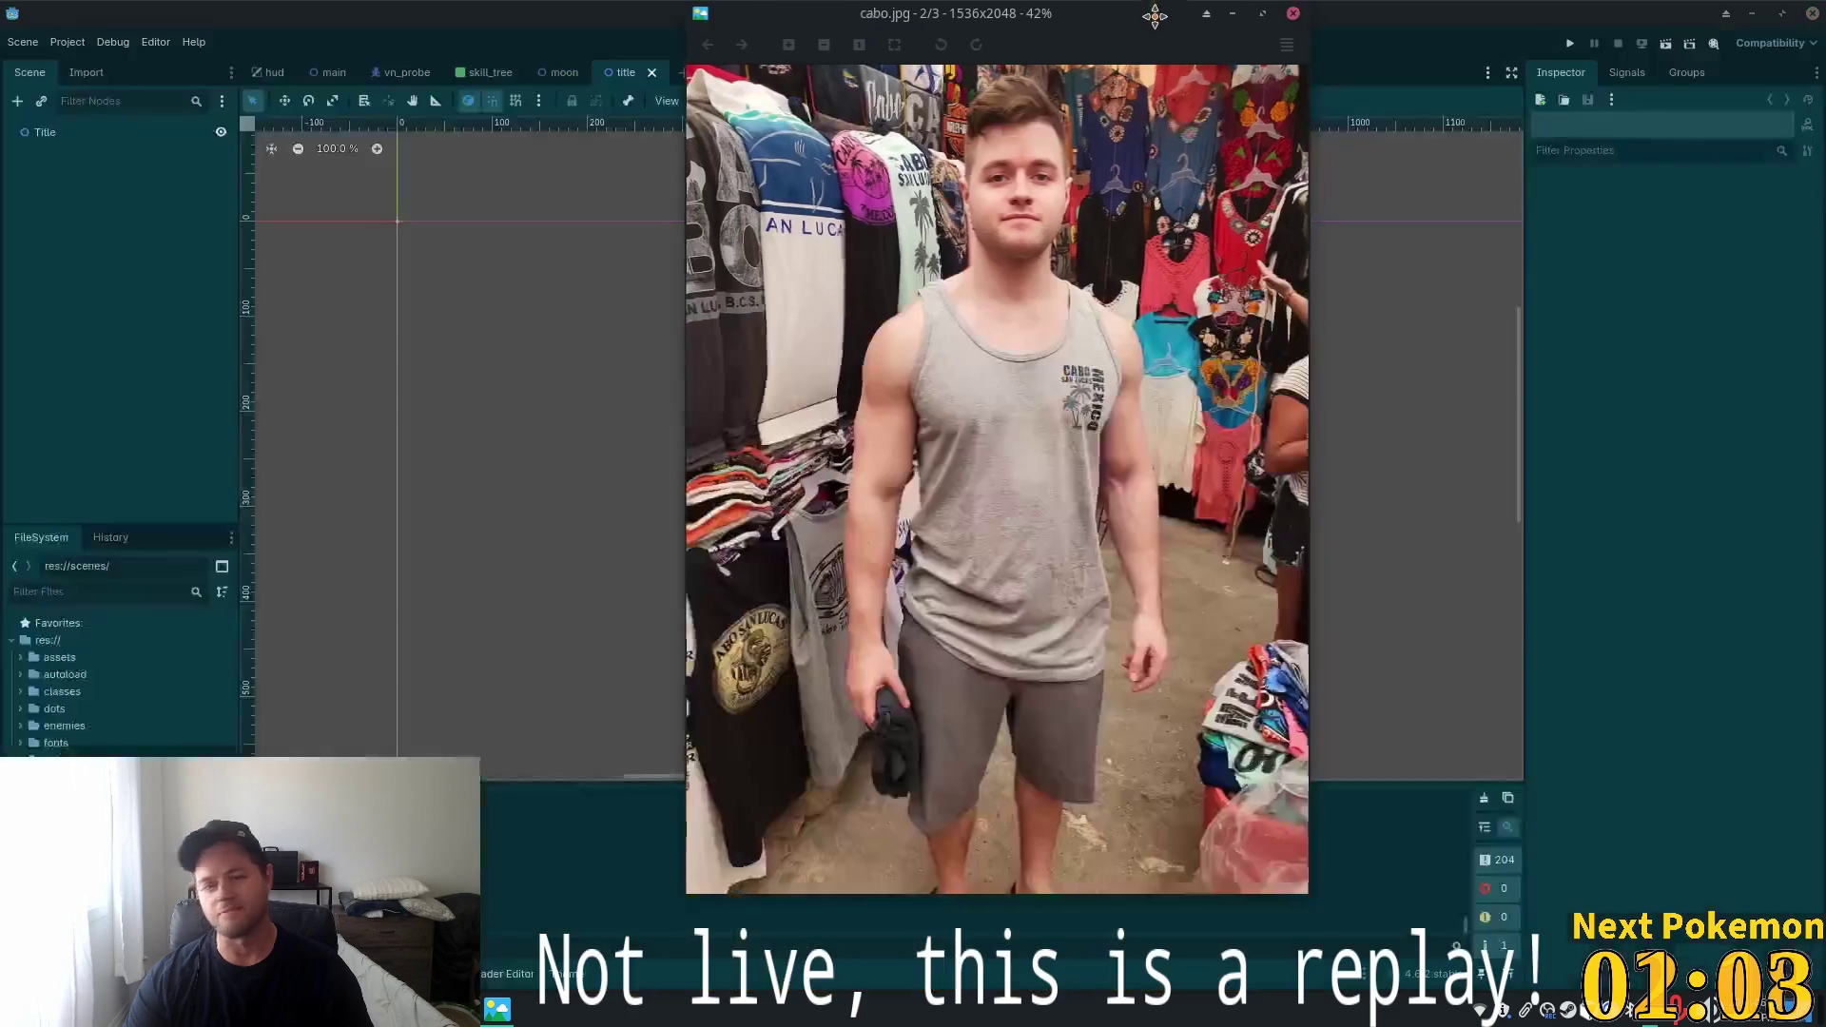
mouse_move(1155, 16)
left_mouse_down()
mouse_move(1171, 68)
mouse_move(1062, 81)
left_mouse_up()
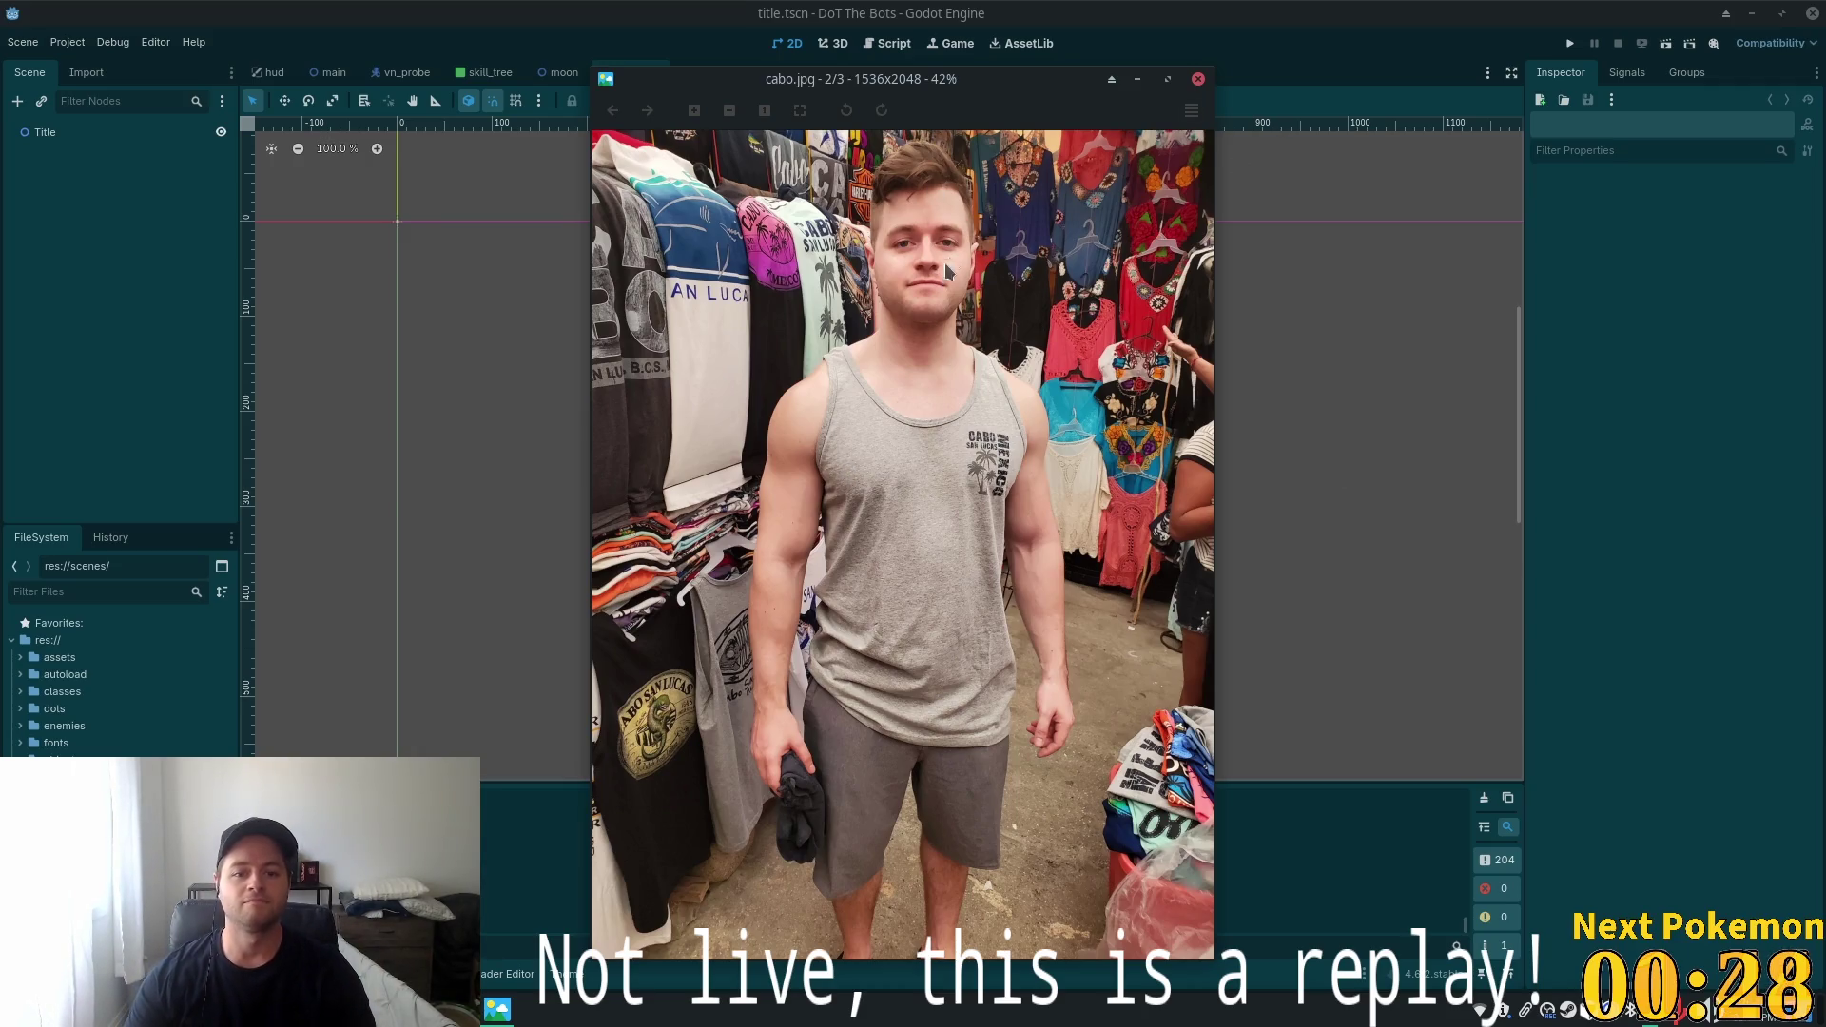
Move the cabo.jpg photo window aside and close the image viewer
left_click_drag(987, 83, 1086, 87)
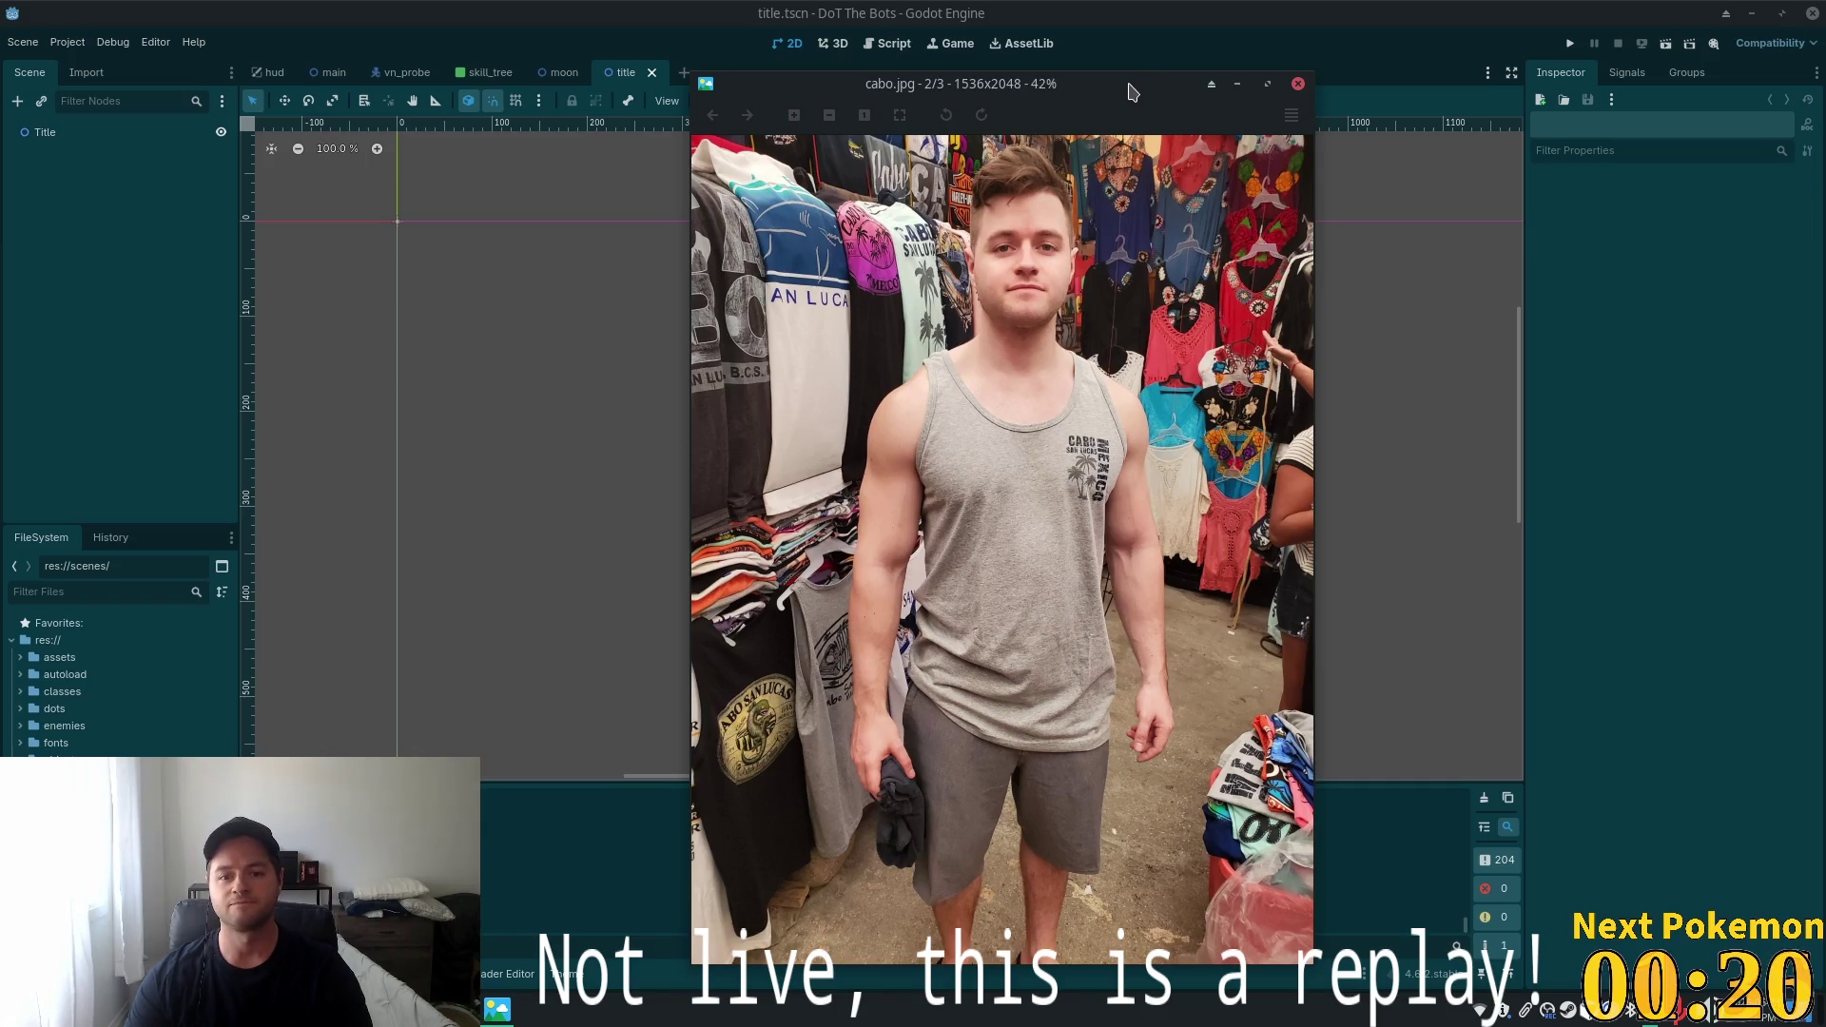
key("Escape")
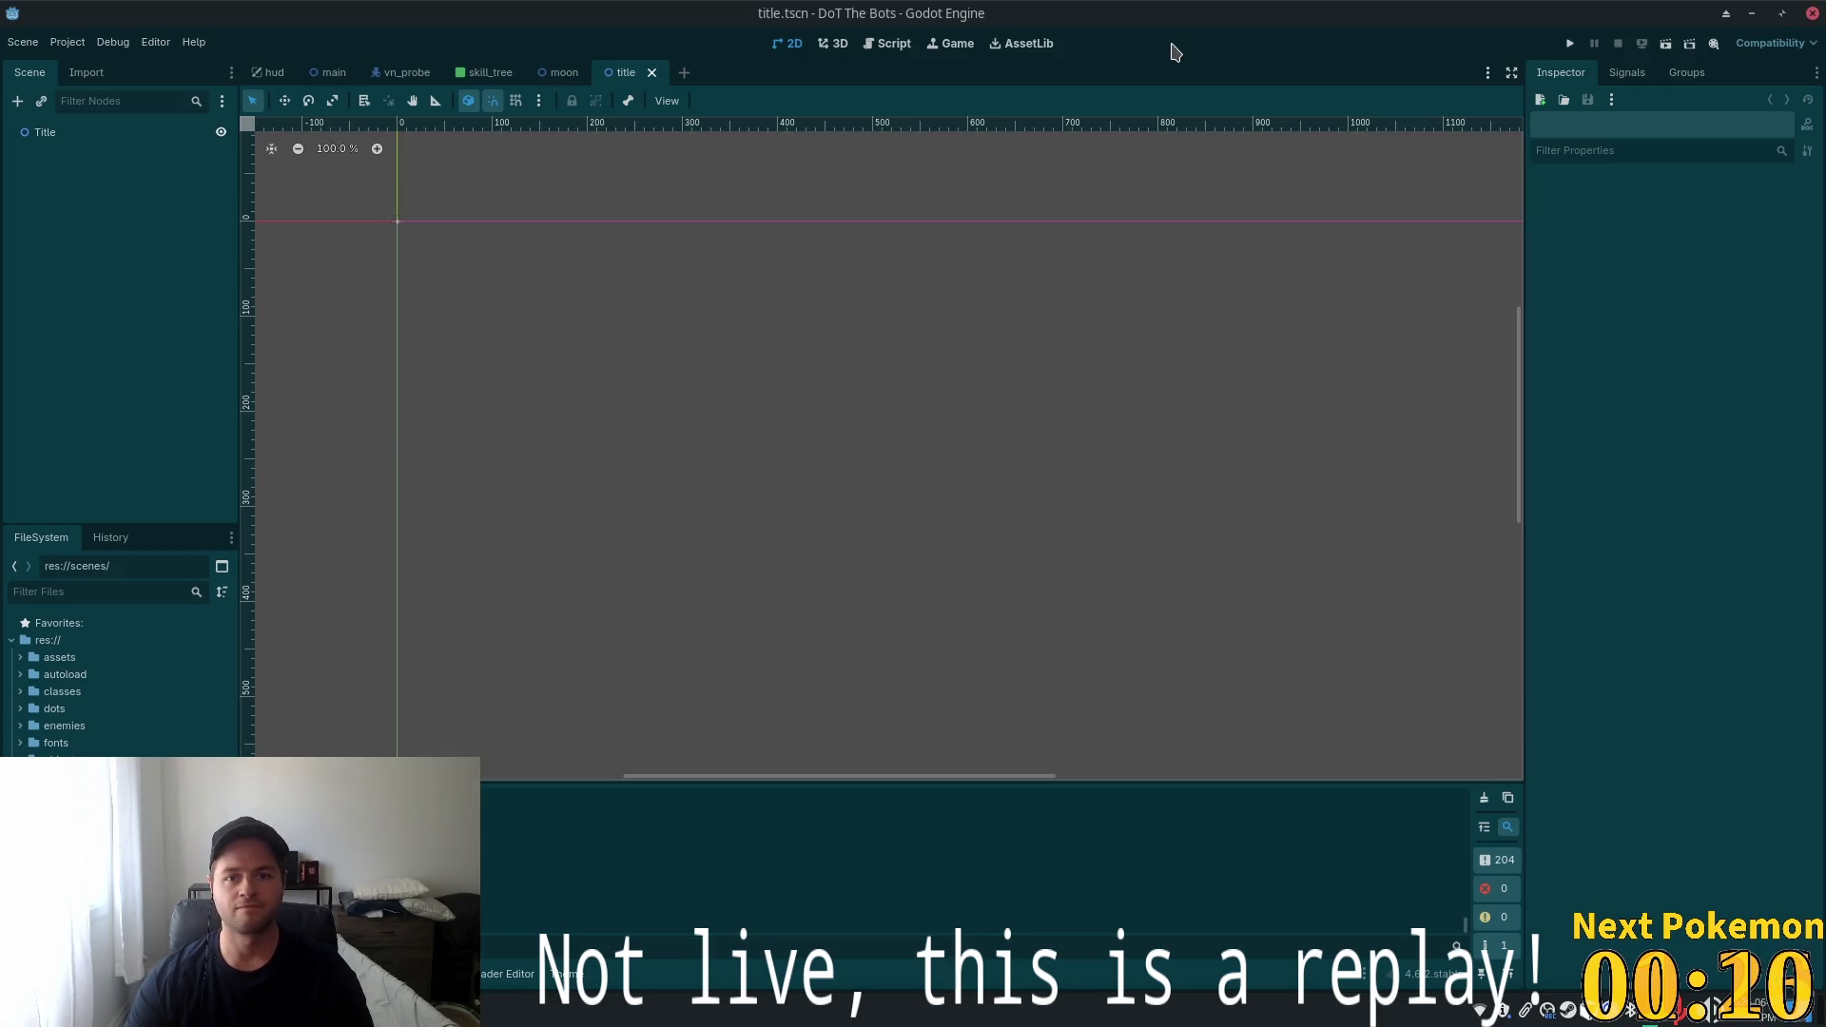
Test-run and stop the game, then open Create New Node with Title as parent
left_click(1571, 43)
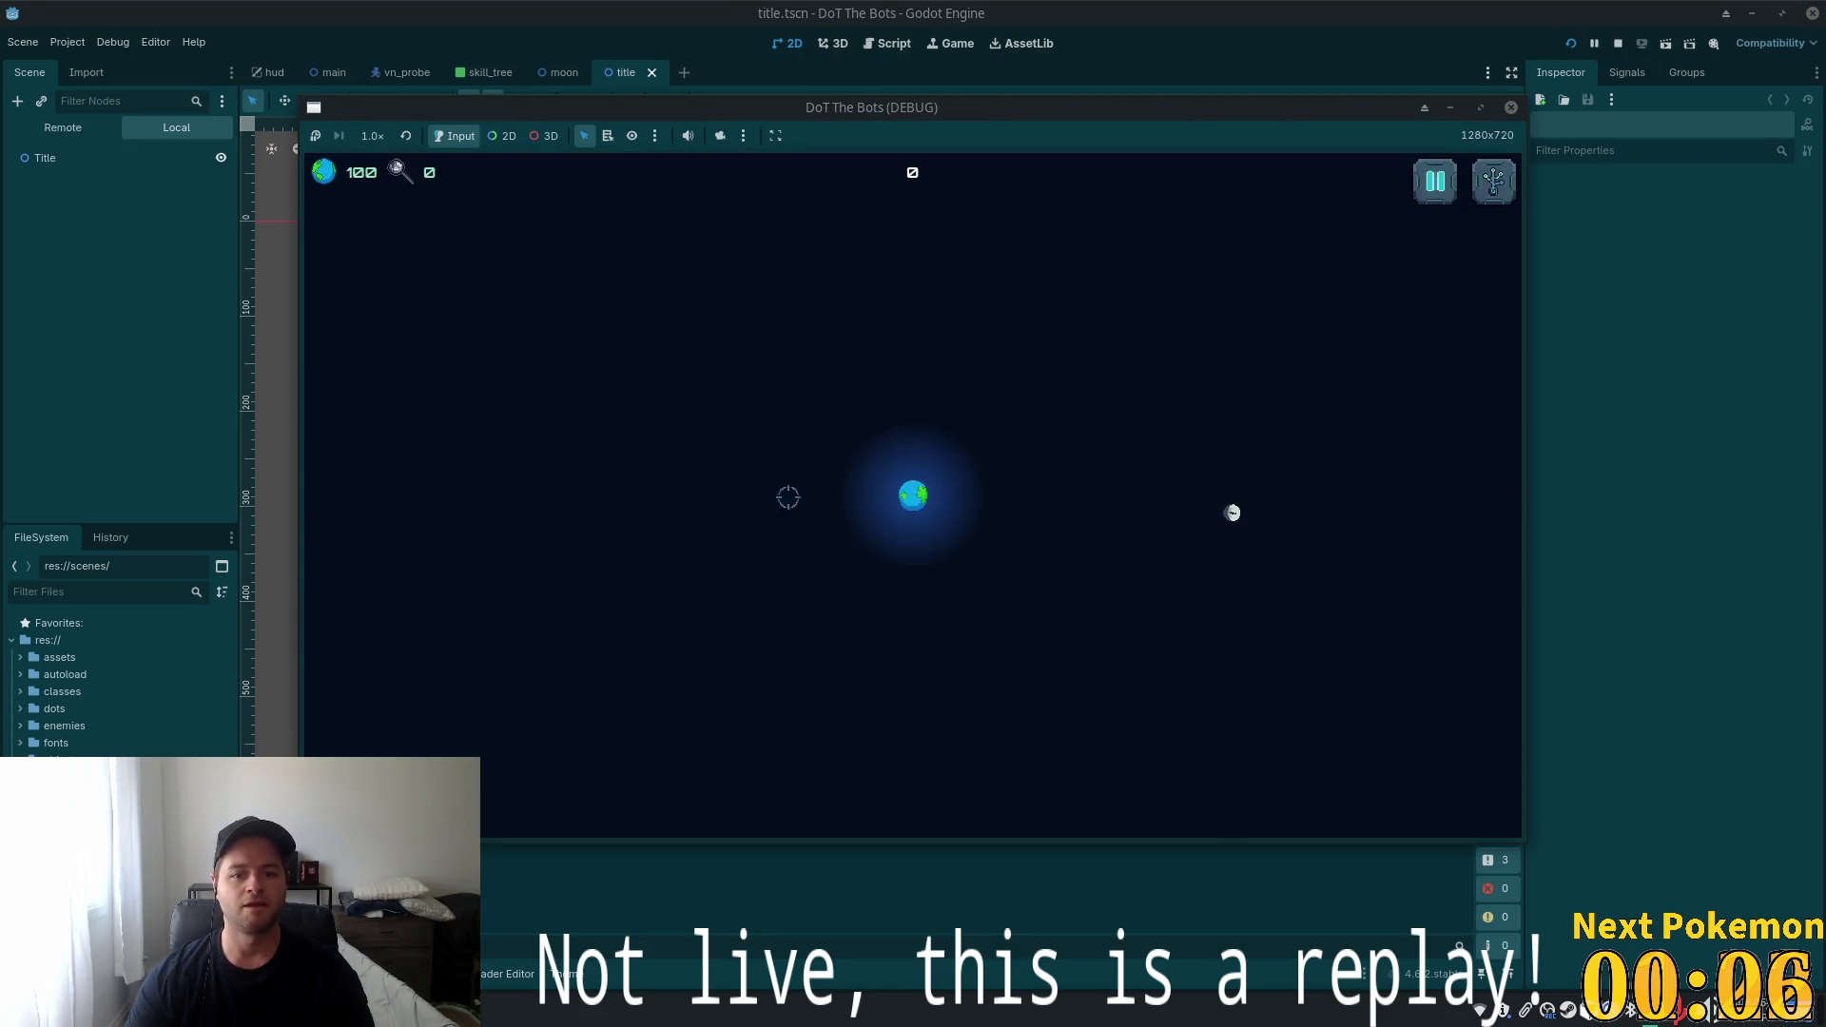
left_click(1512, 107)
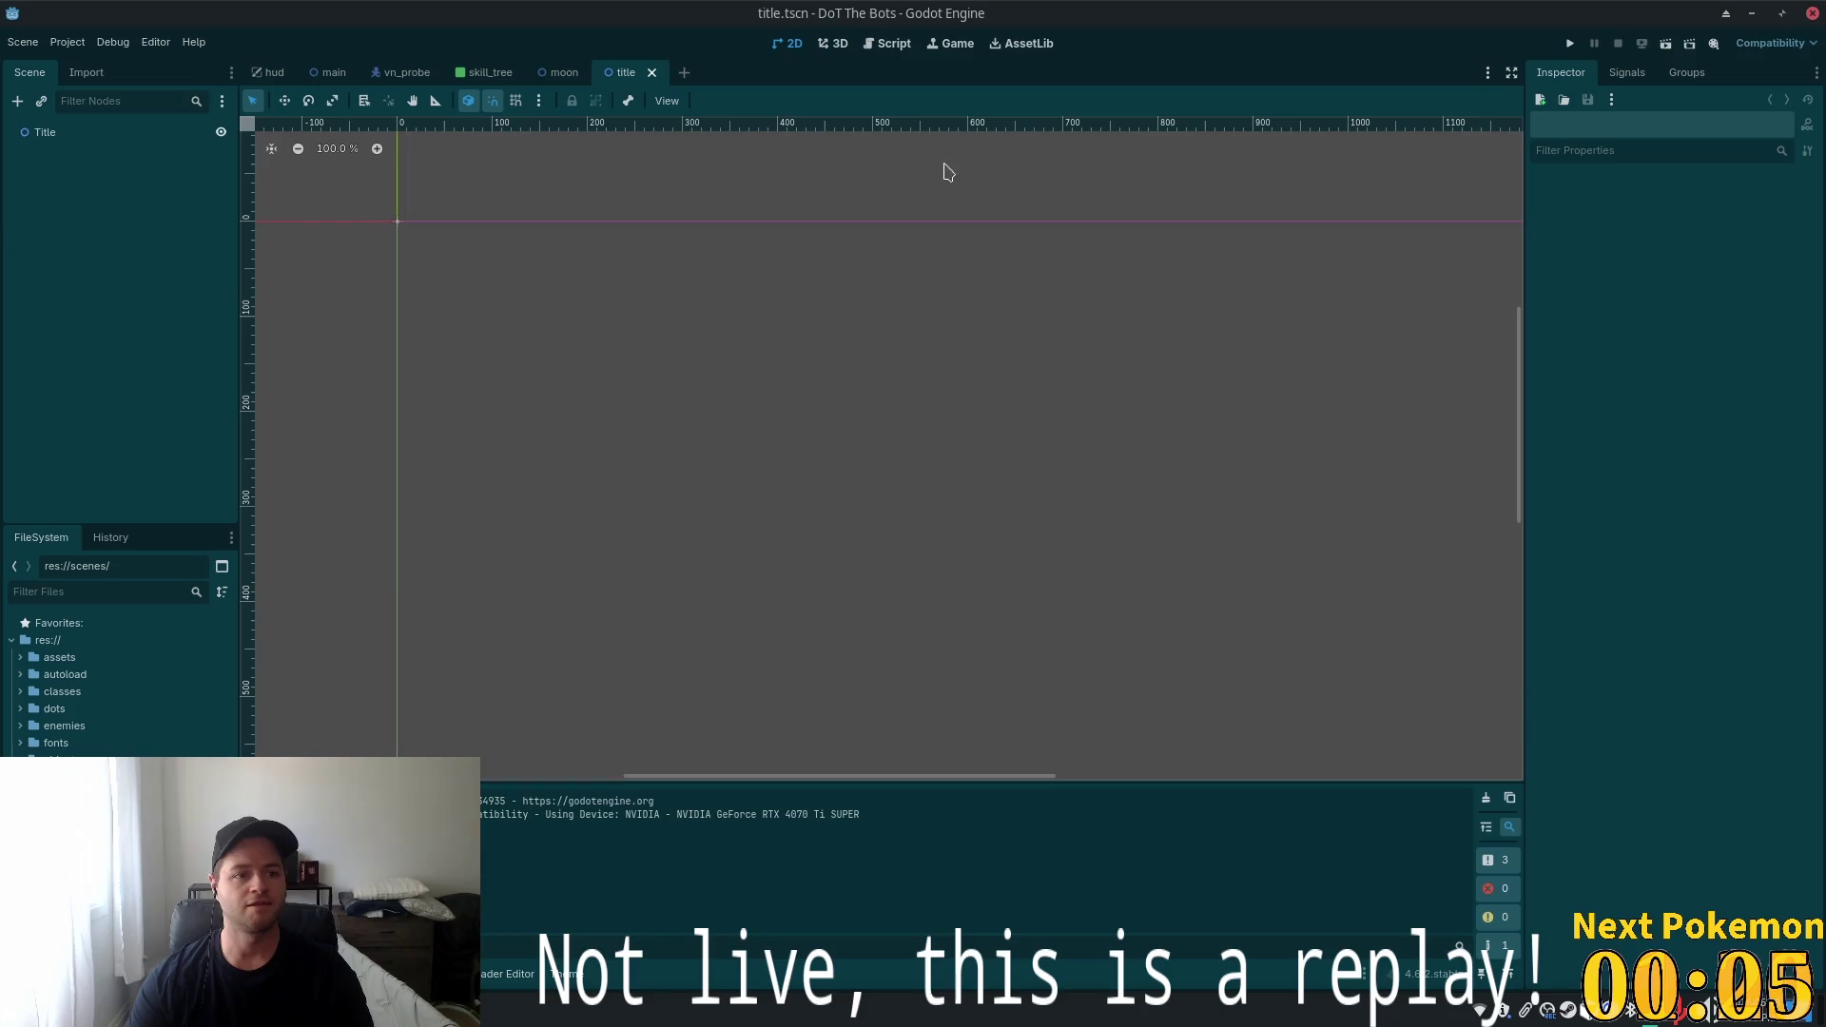
left_click(92, 134)
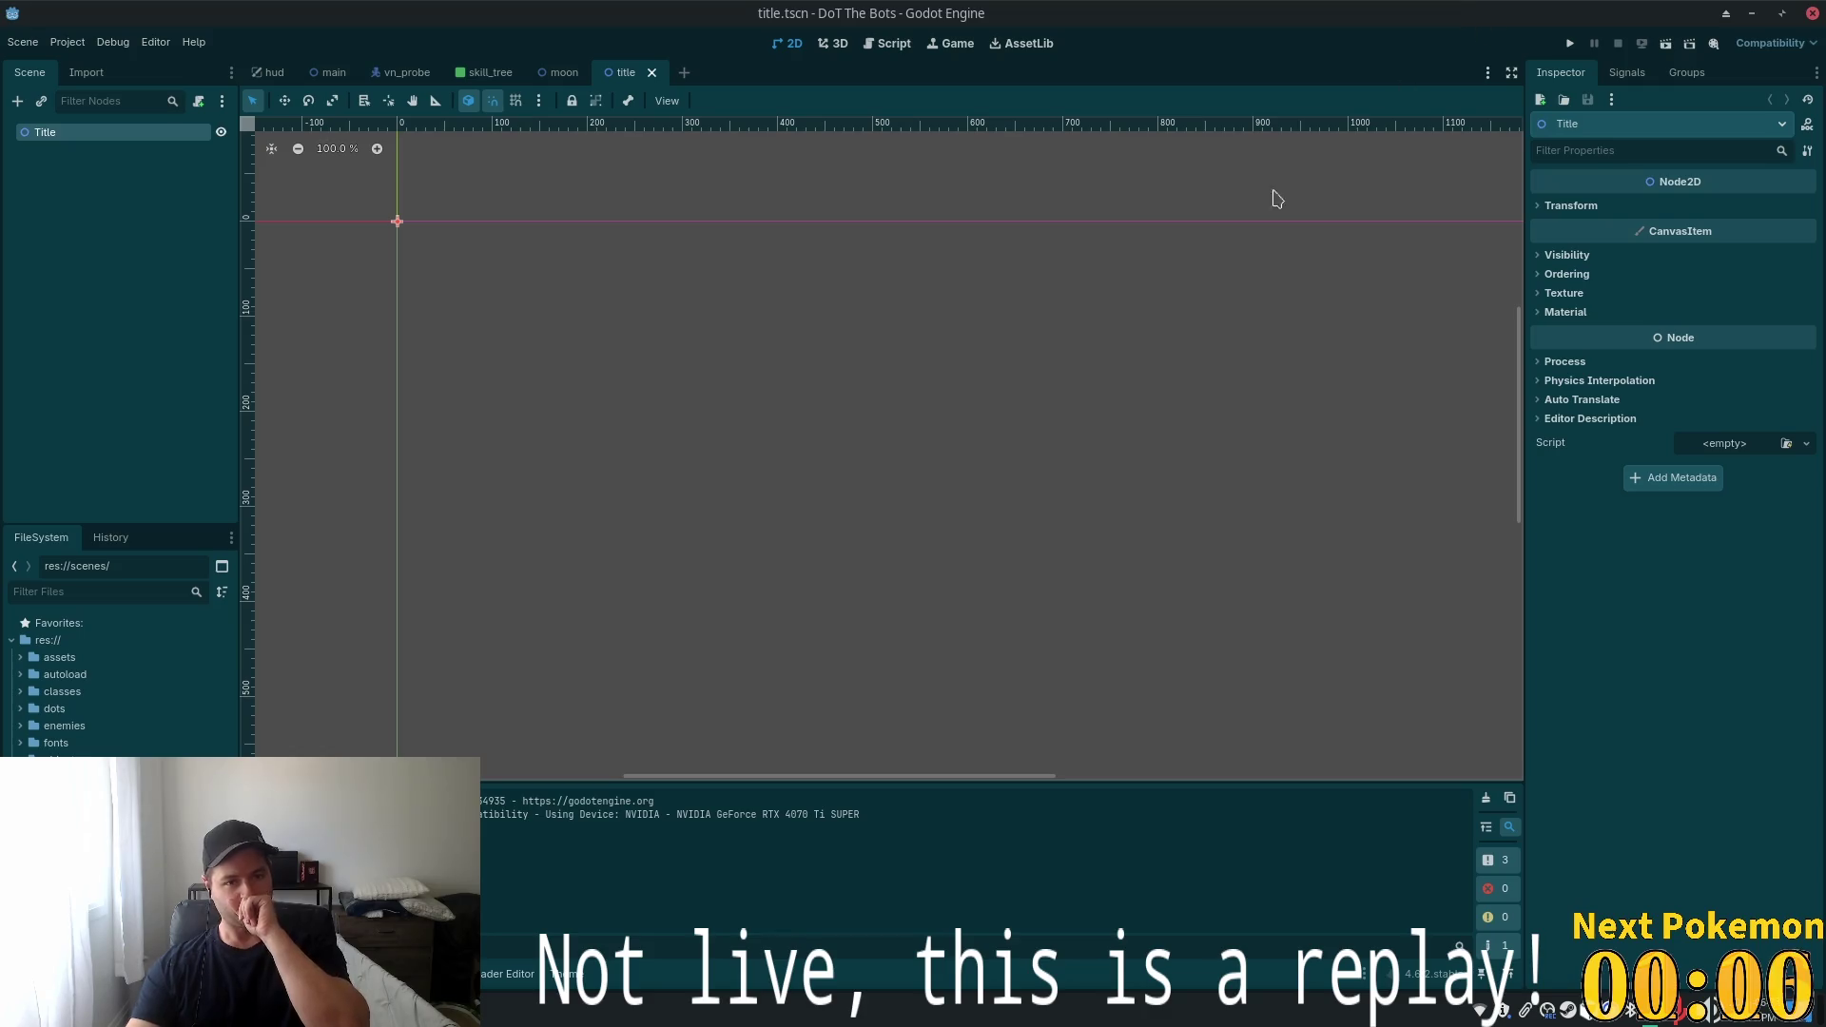
scroll(1130, 281, "down", 3)
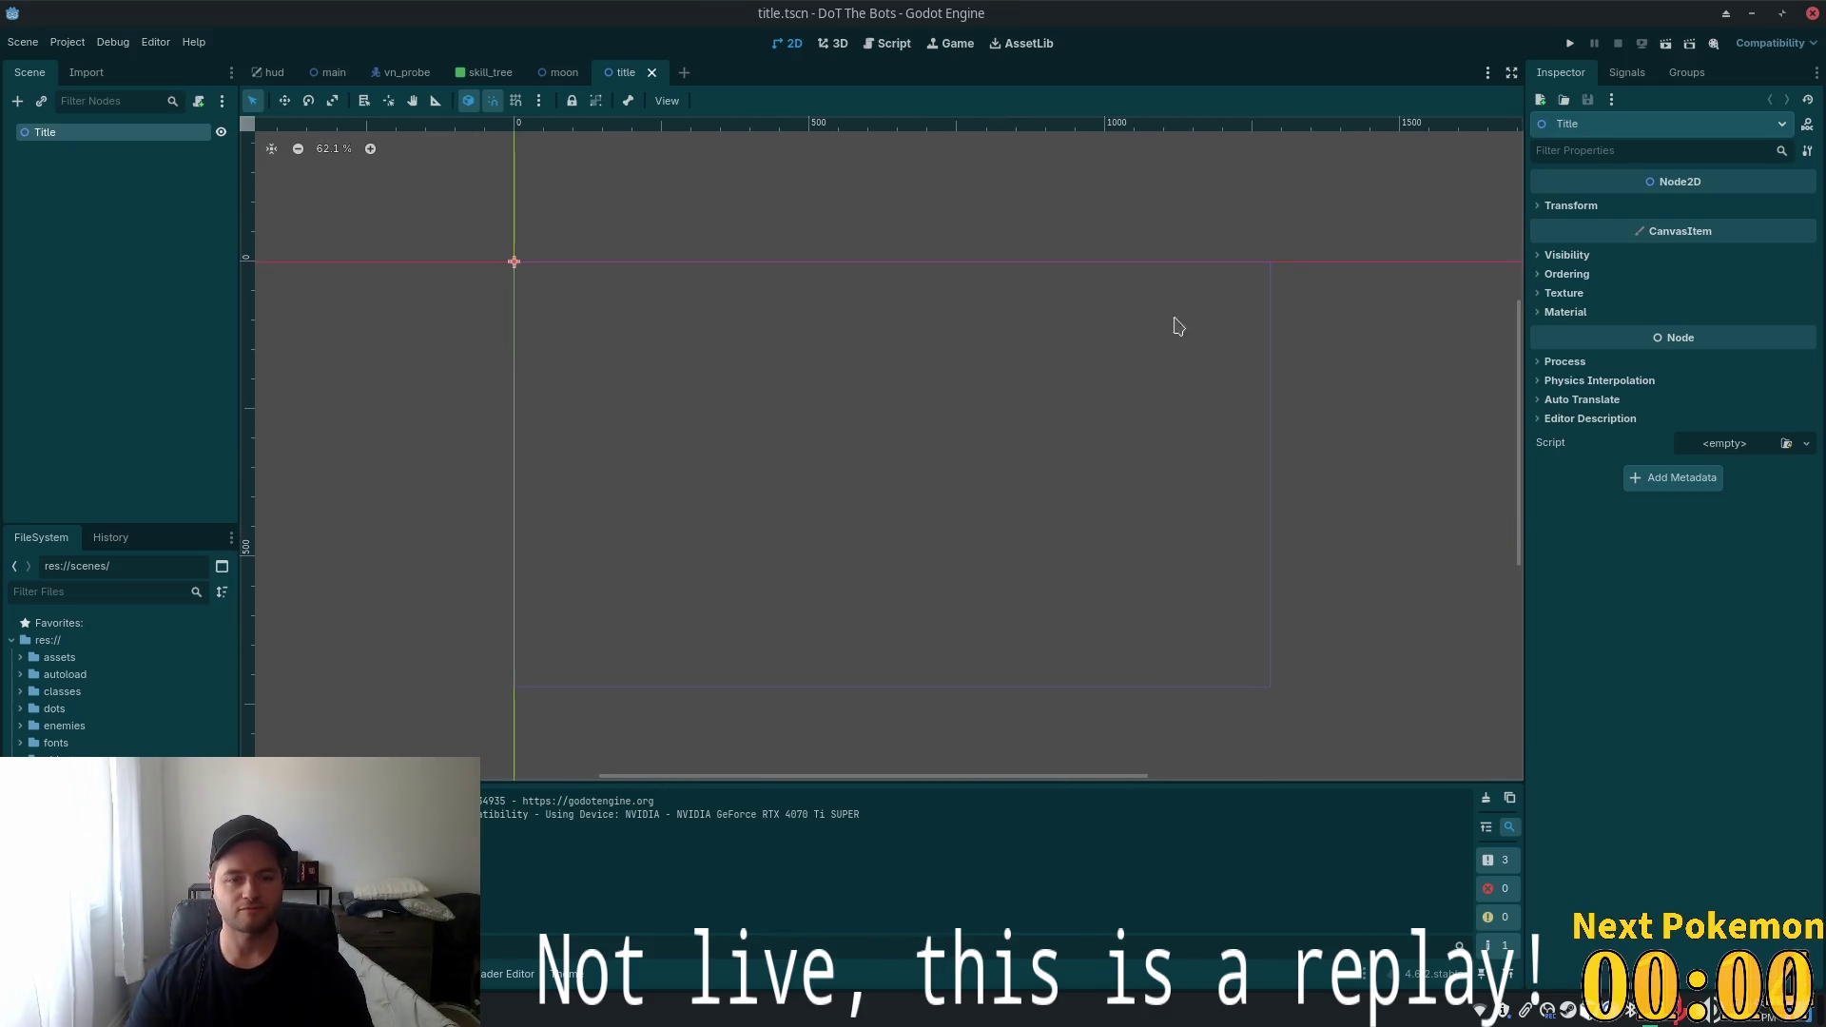
scroll(999, 400, "up", 1)
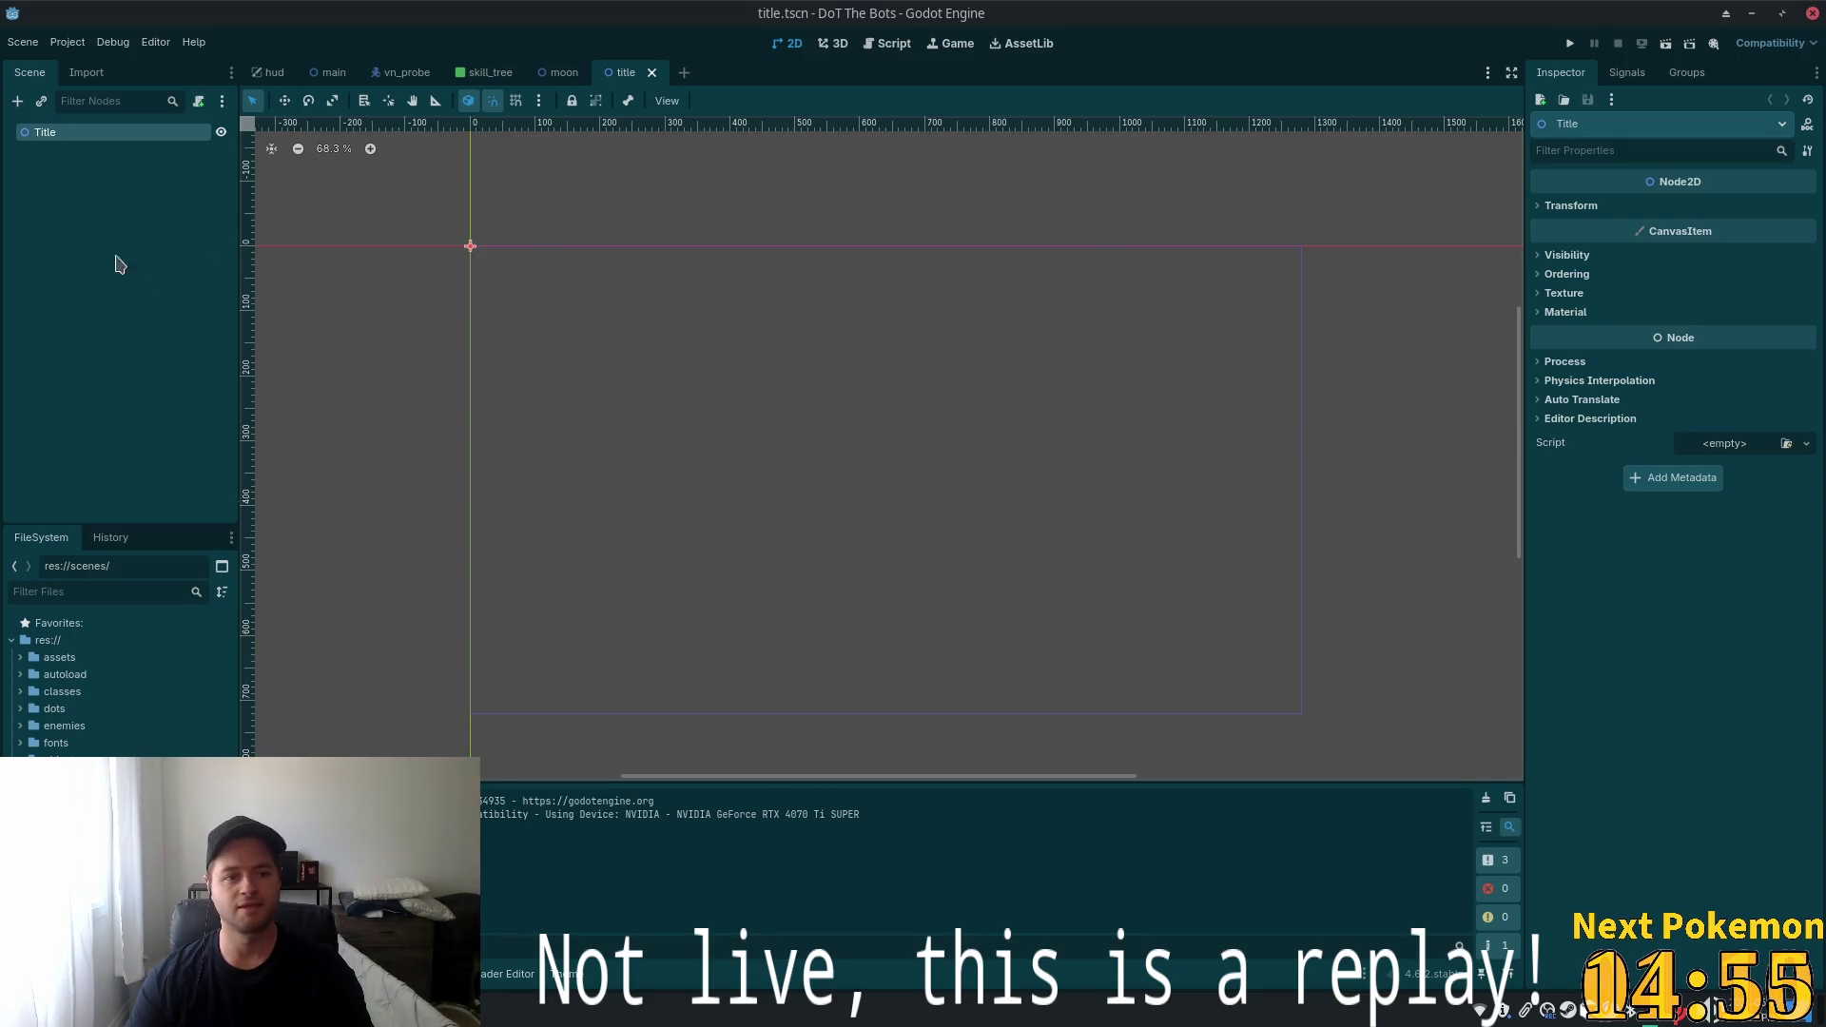
left_click(28, 190)
left_click(44, 132)
key("ctrl+a")
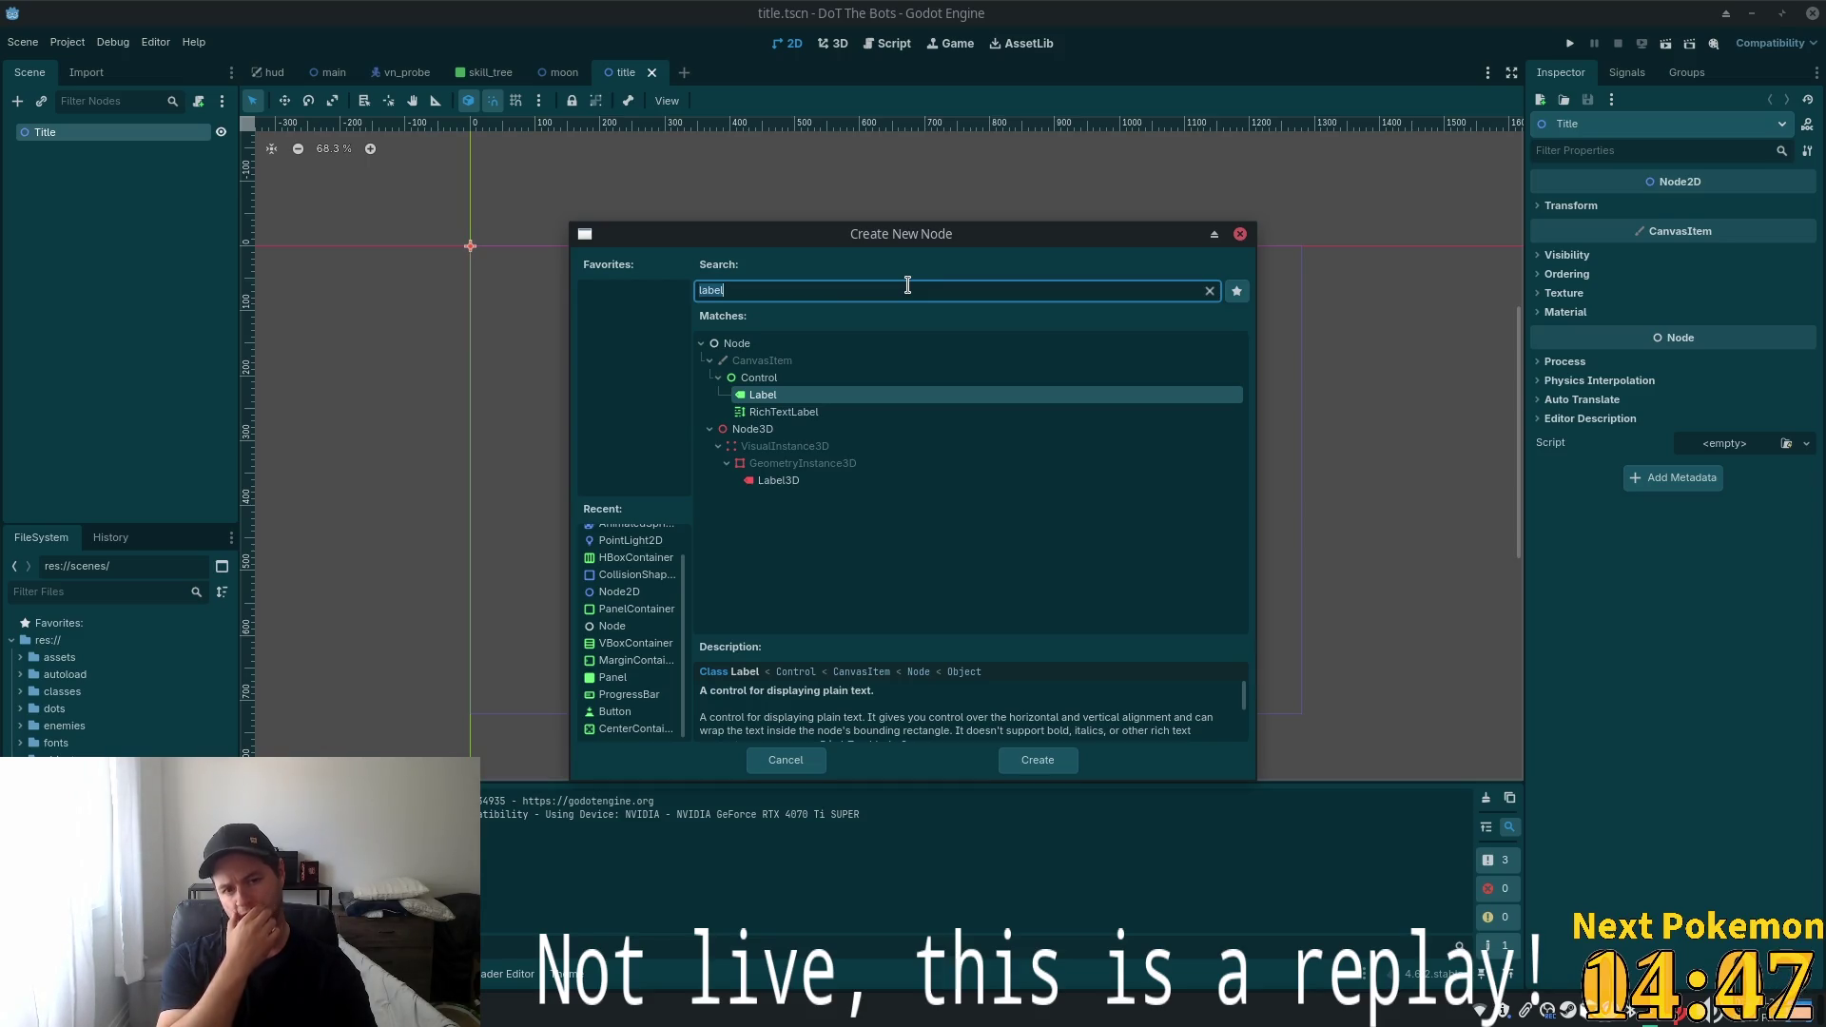
Create a Label node under Title from the 'label' search matches
left_click(758, 399)
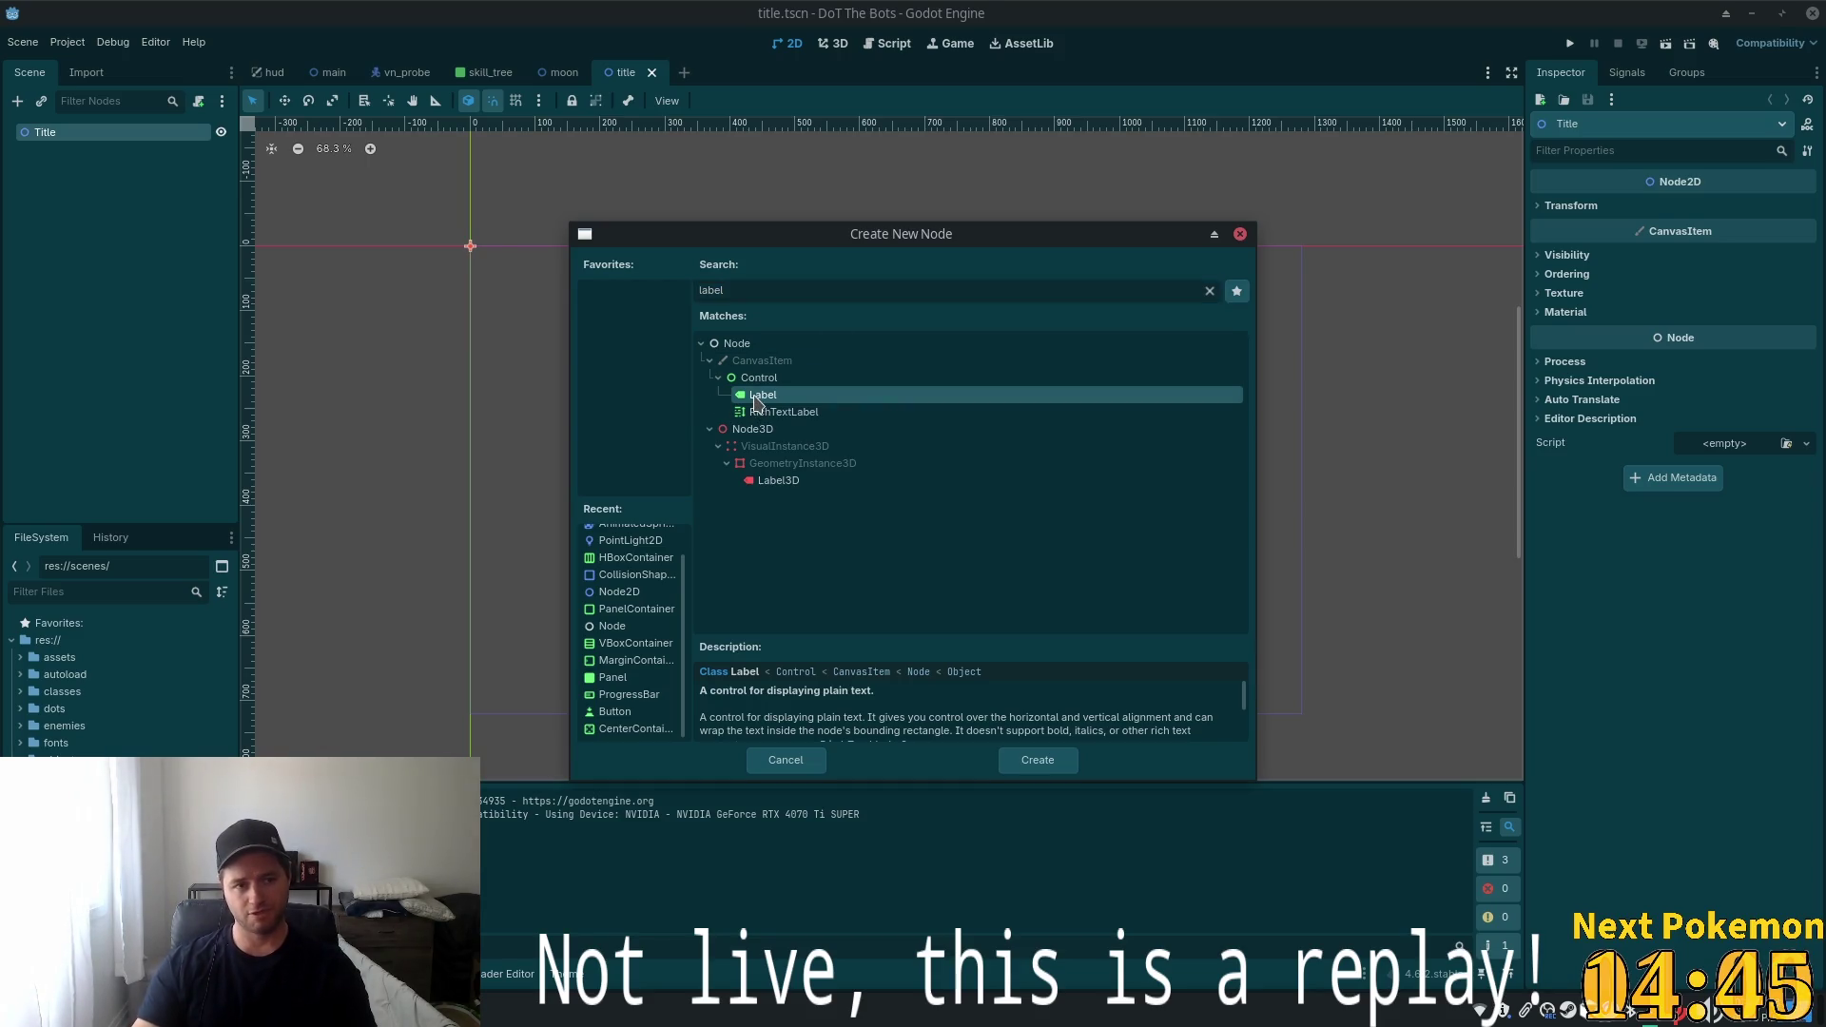
double_click(758, 400)
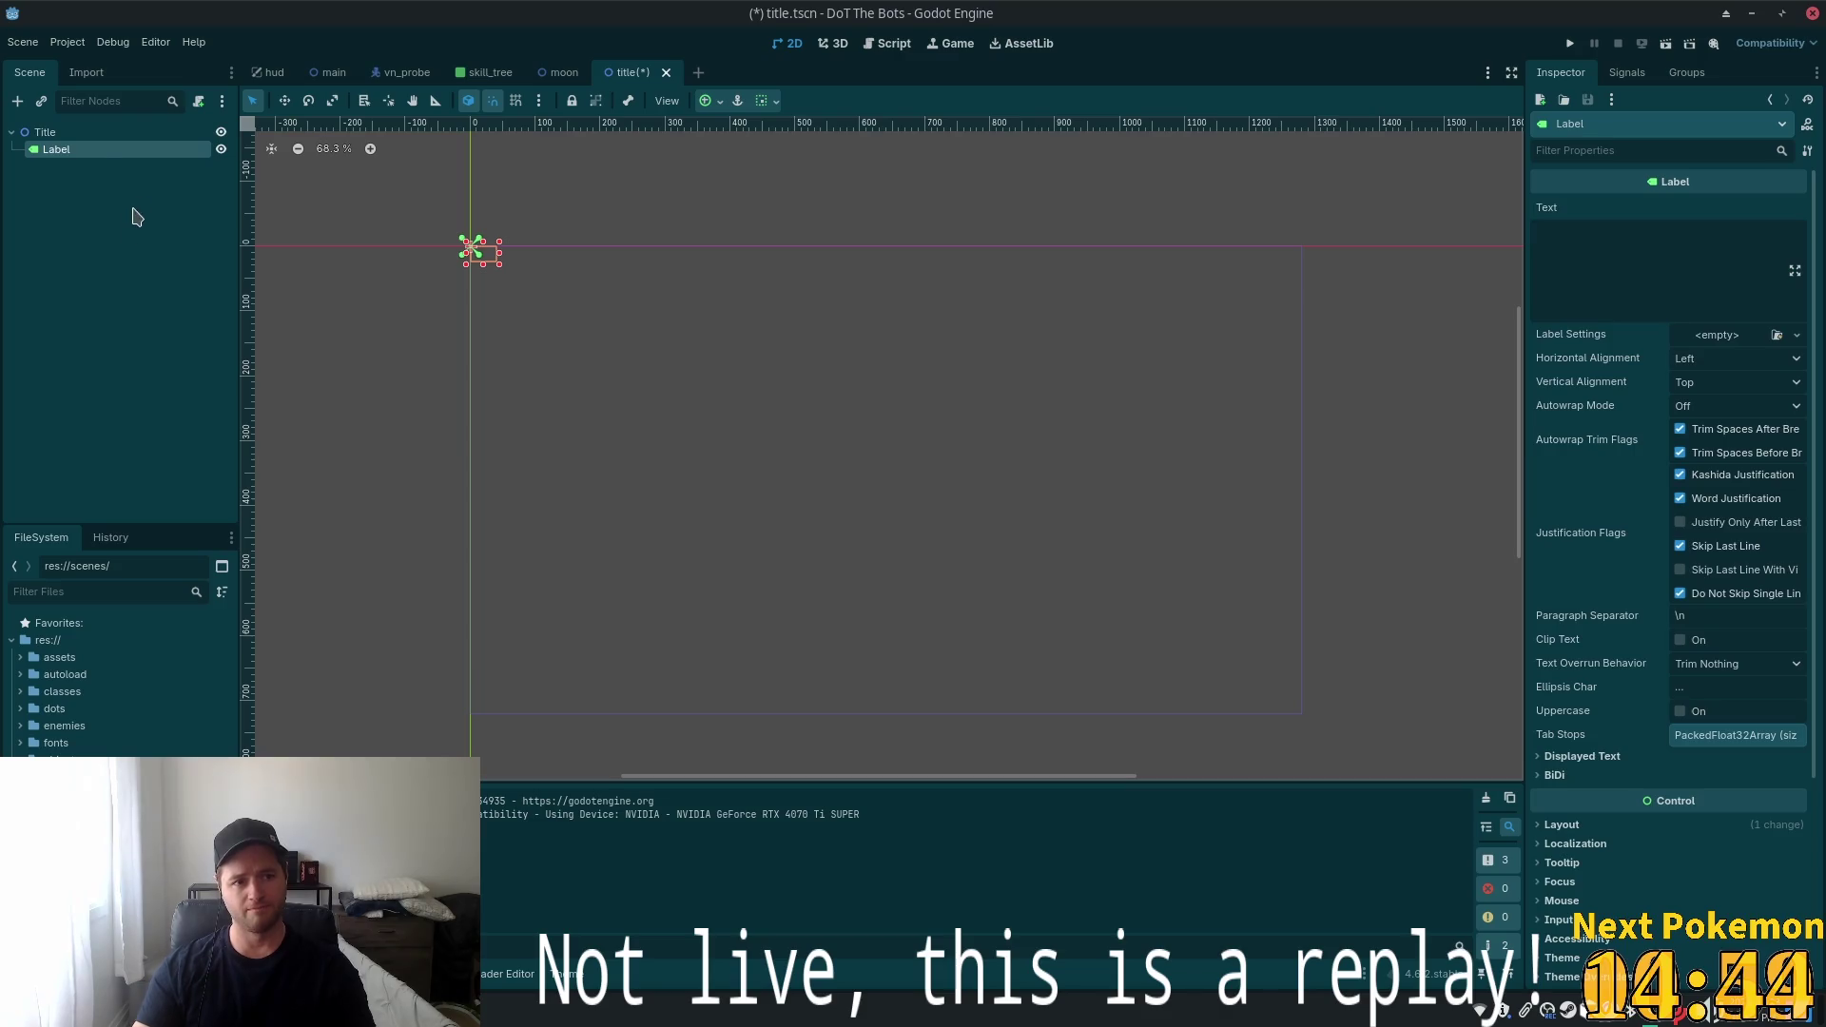
Rename the Label node in the Scene dock to LabelTitle
double_click(67, 152)
type("Titl")
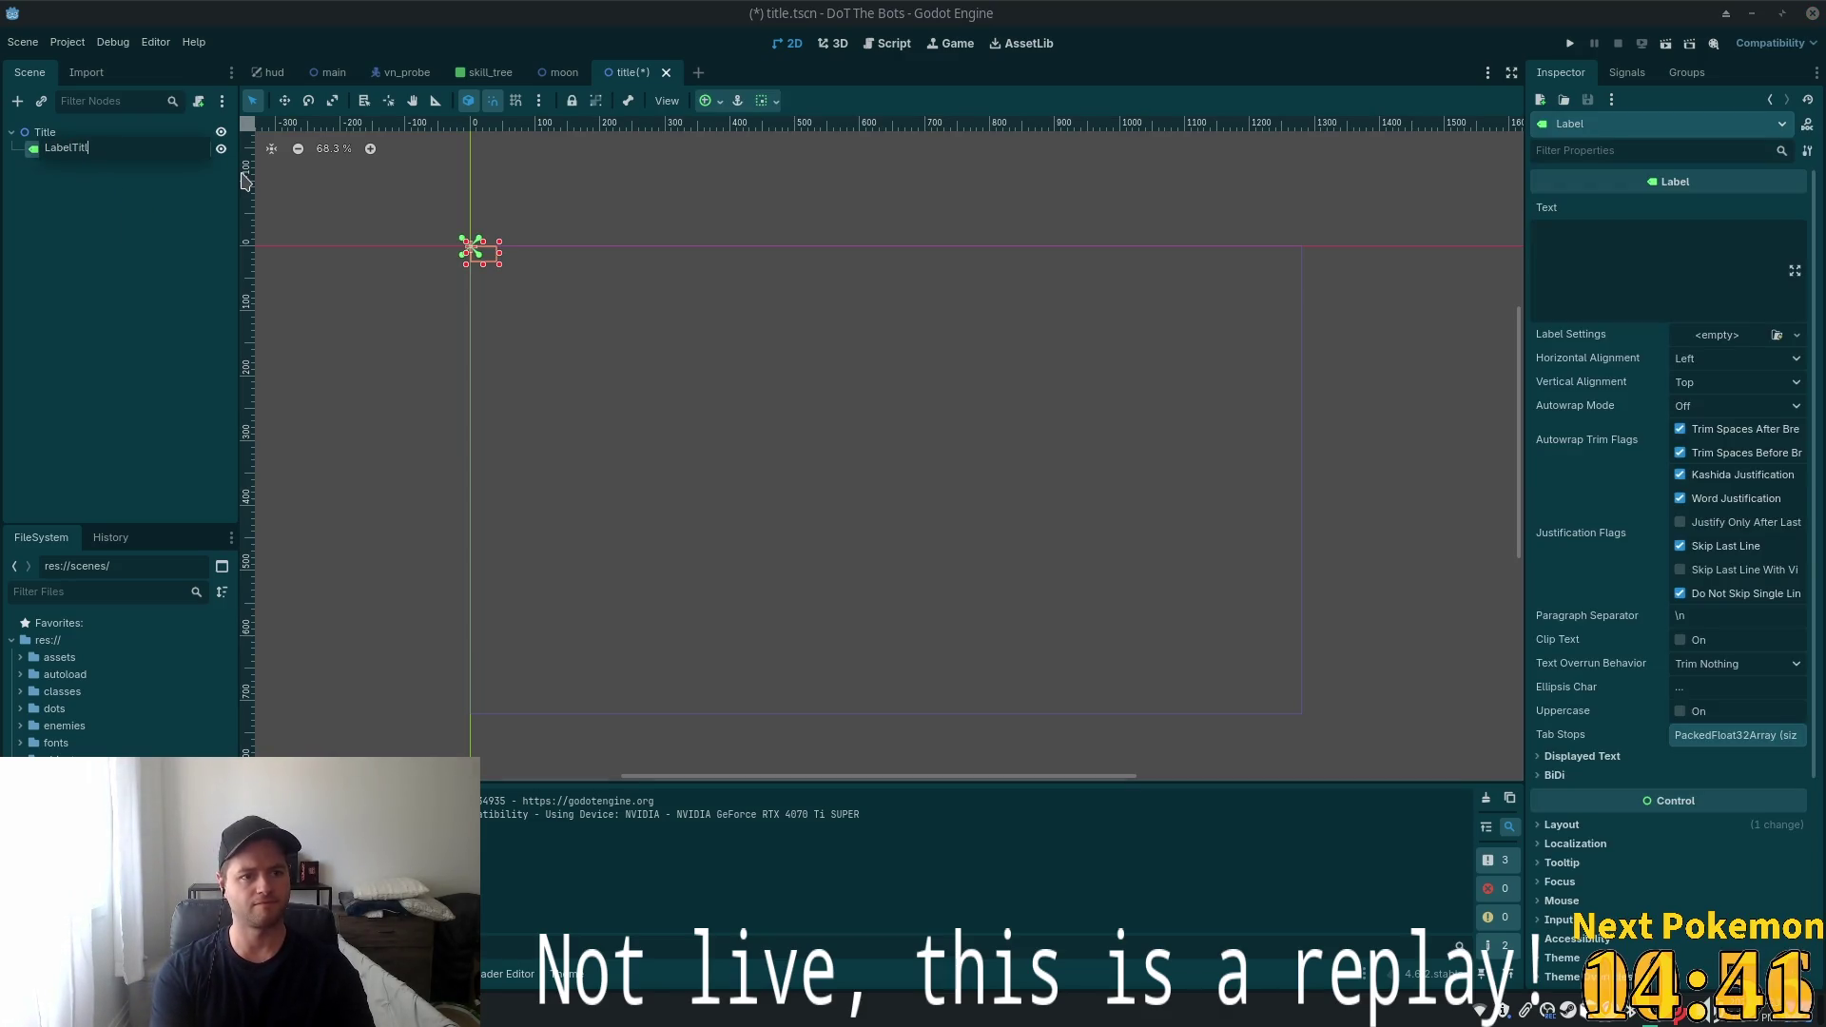
type("e")
key("Return")
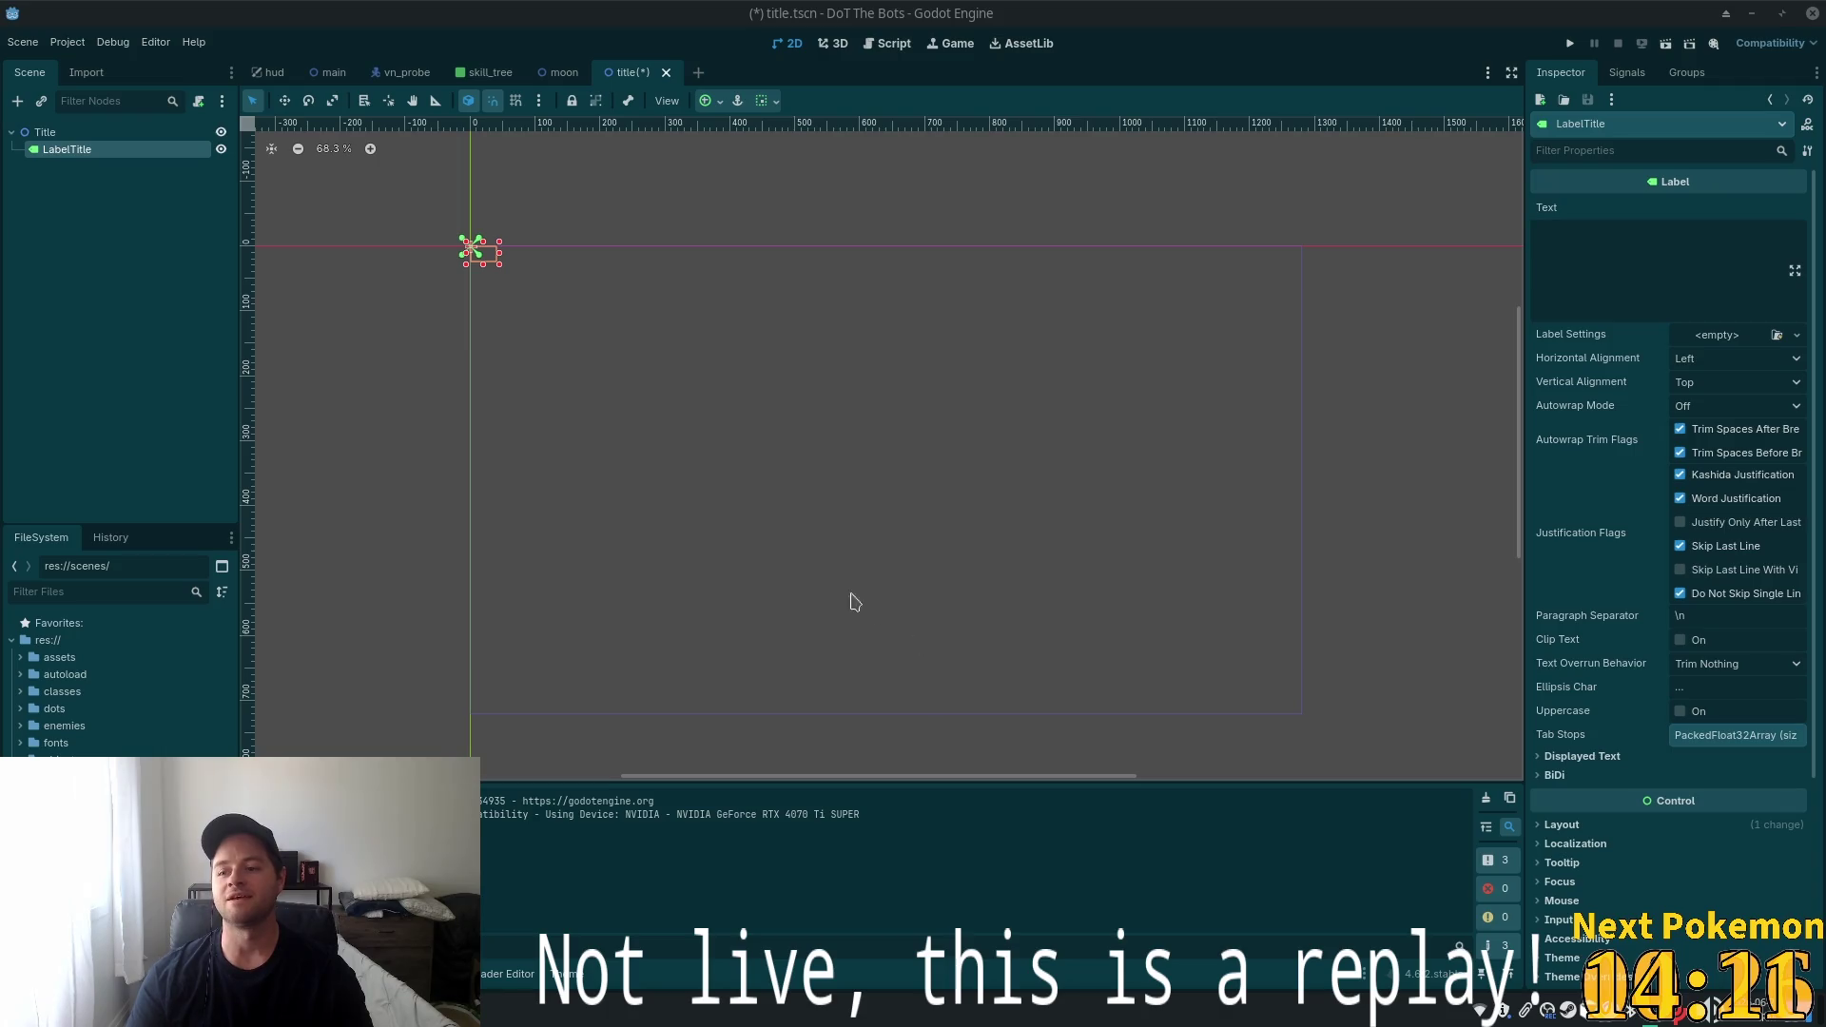
scroll(530, 482, "up", 1)
scroll(391, 298, "up", 2)
scroll(674, 343, "up", 1)
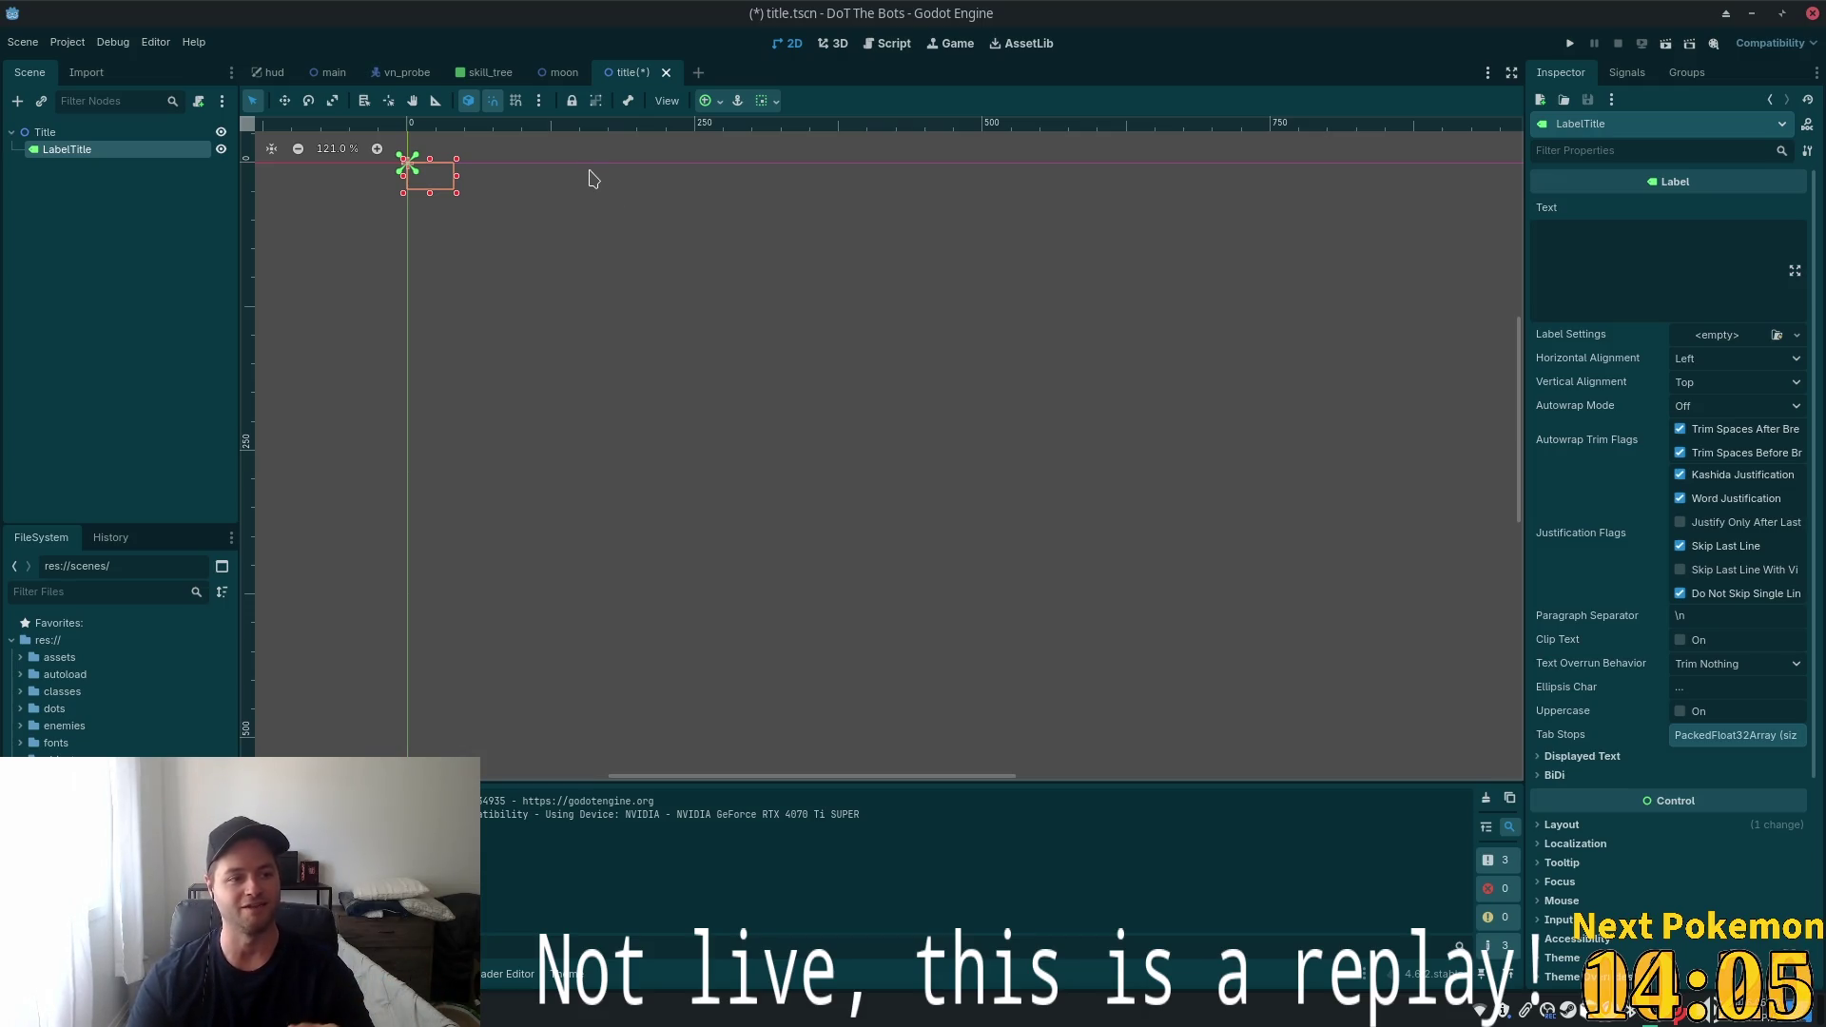
scroll(758, 312, "down", 1)
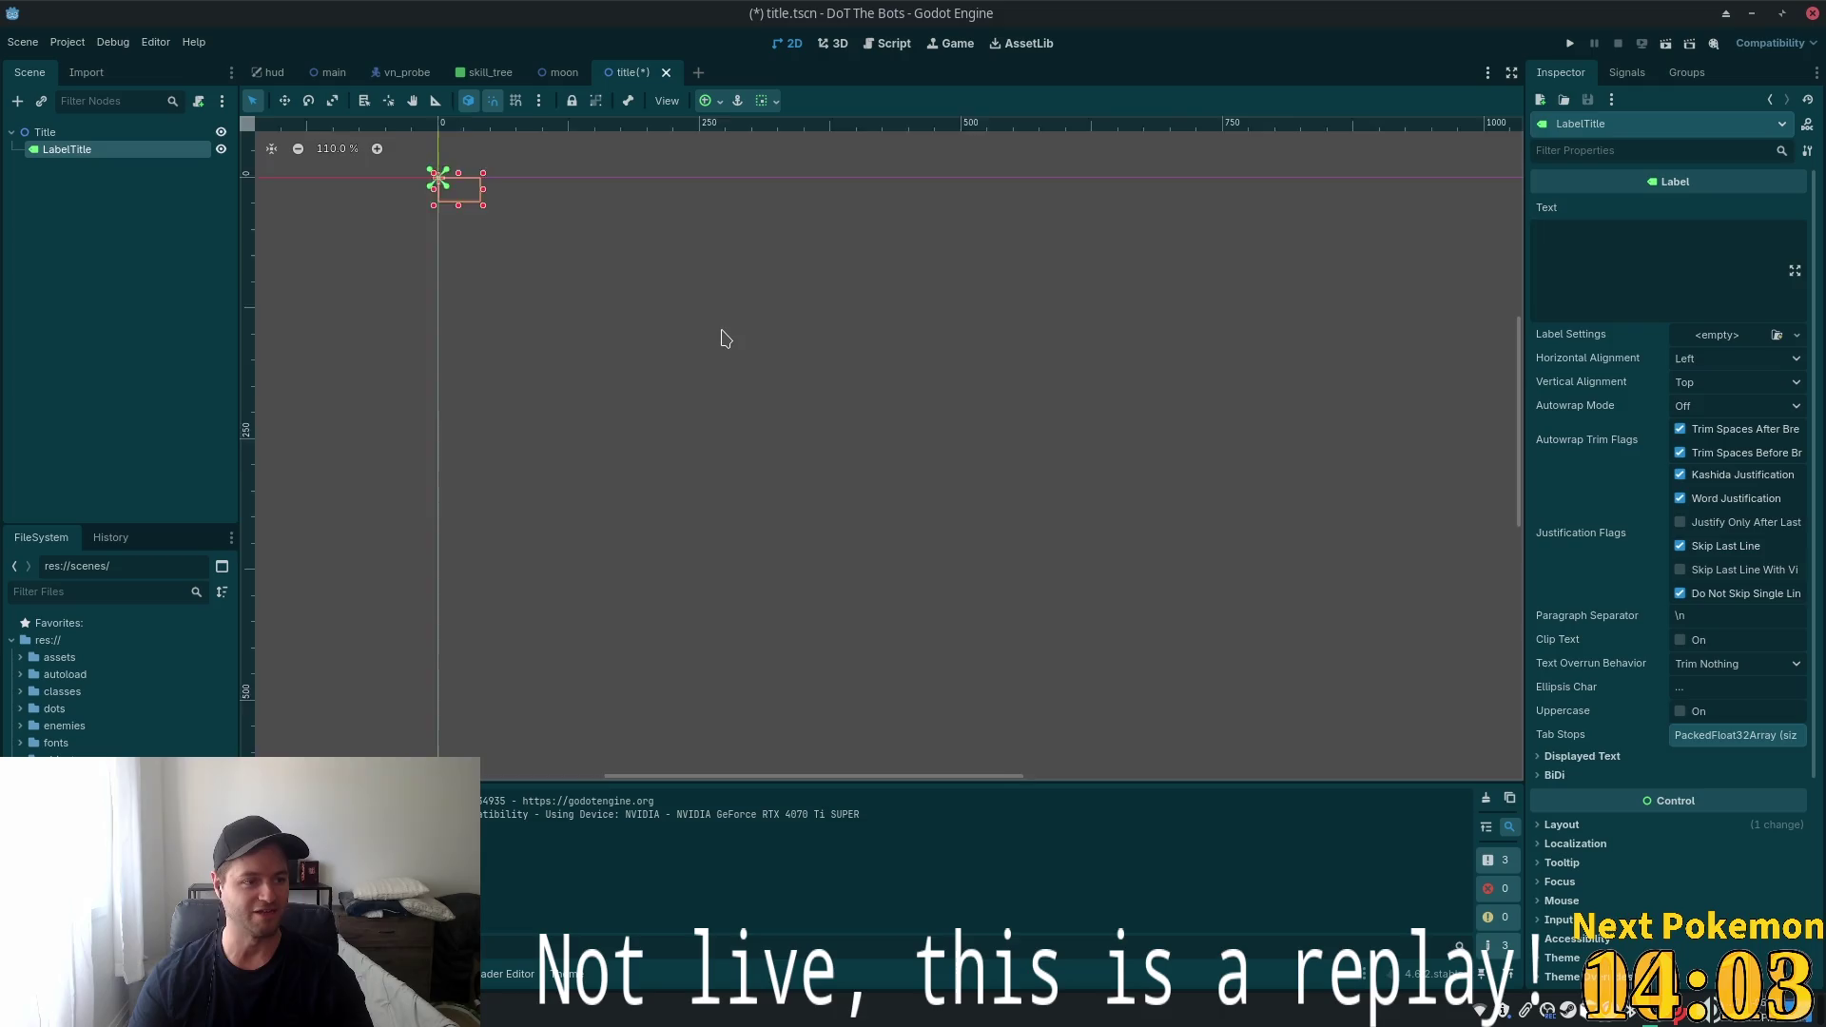
scroll(723, 328, "down", 5)
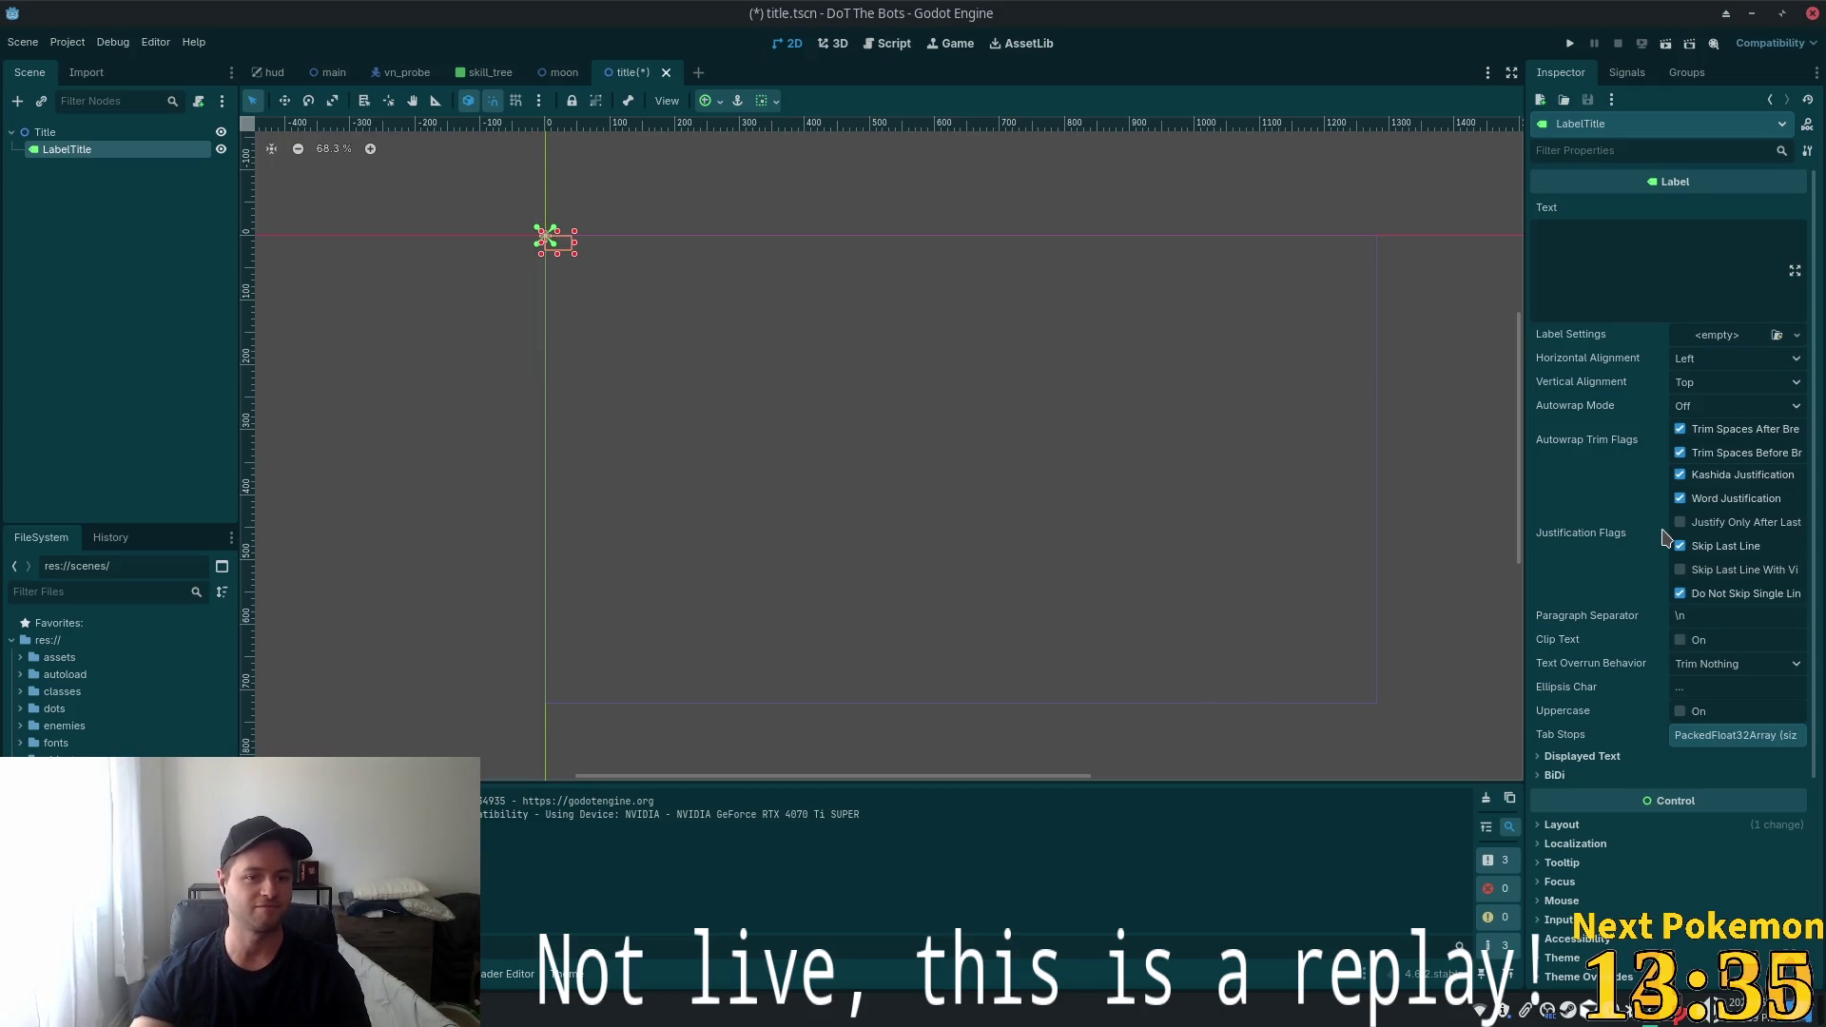
mouse_move(1667, 538)
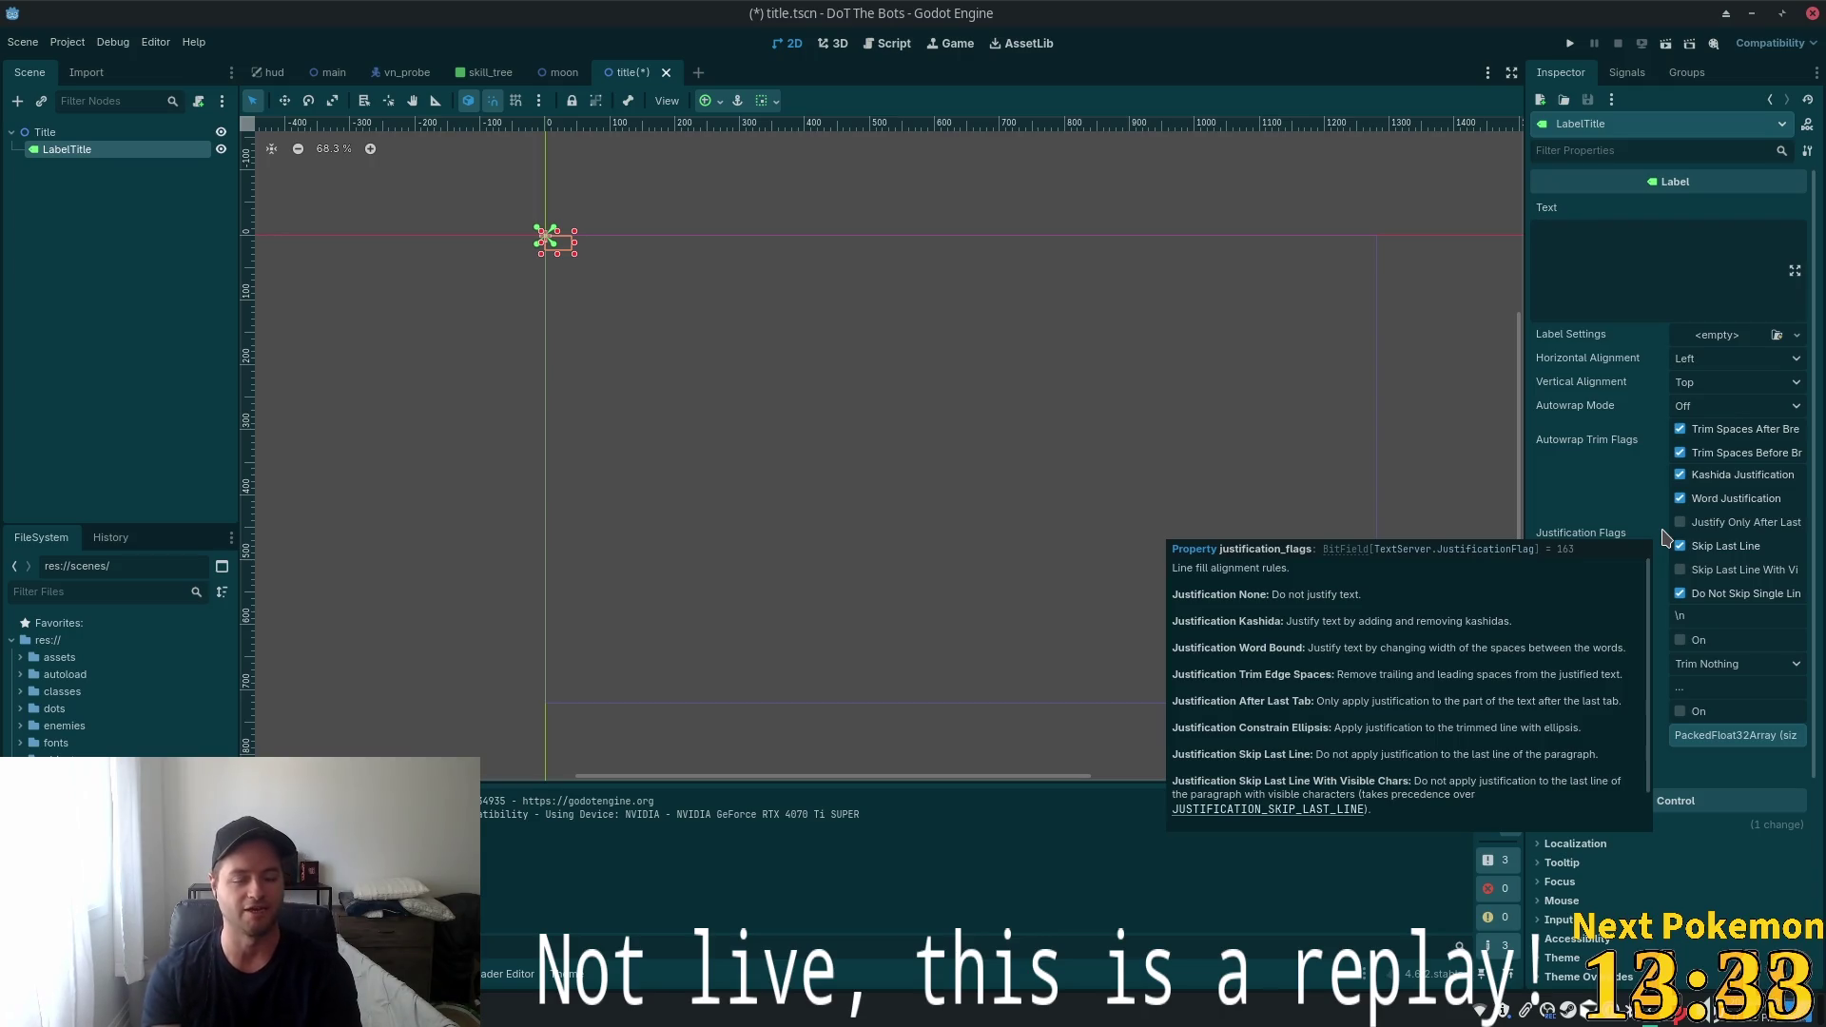
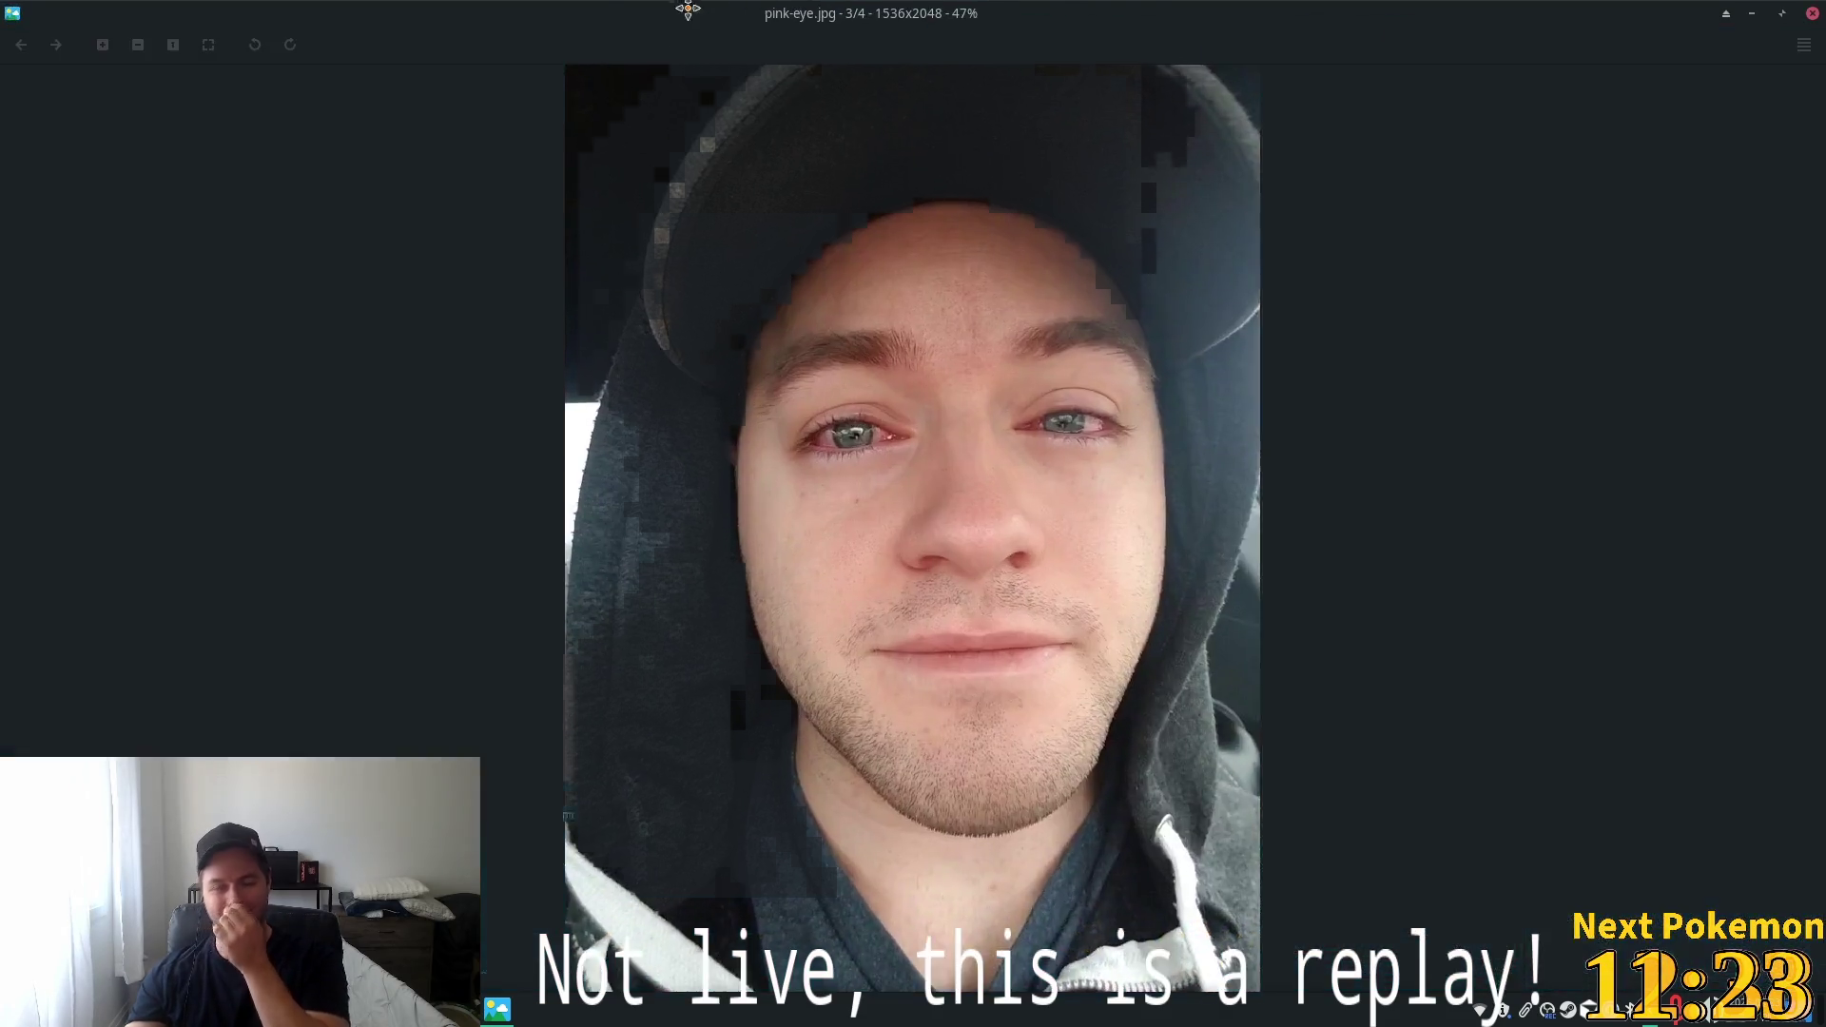
Zoom the pink-eye.jpg photo in and out, then close the image viewer
scroll(980, 470, "up", 3)
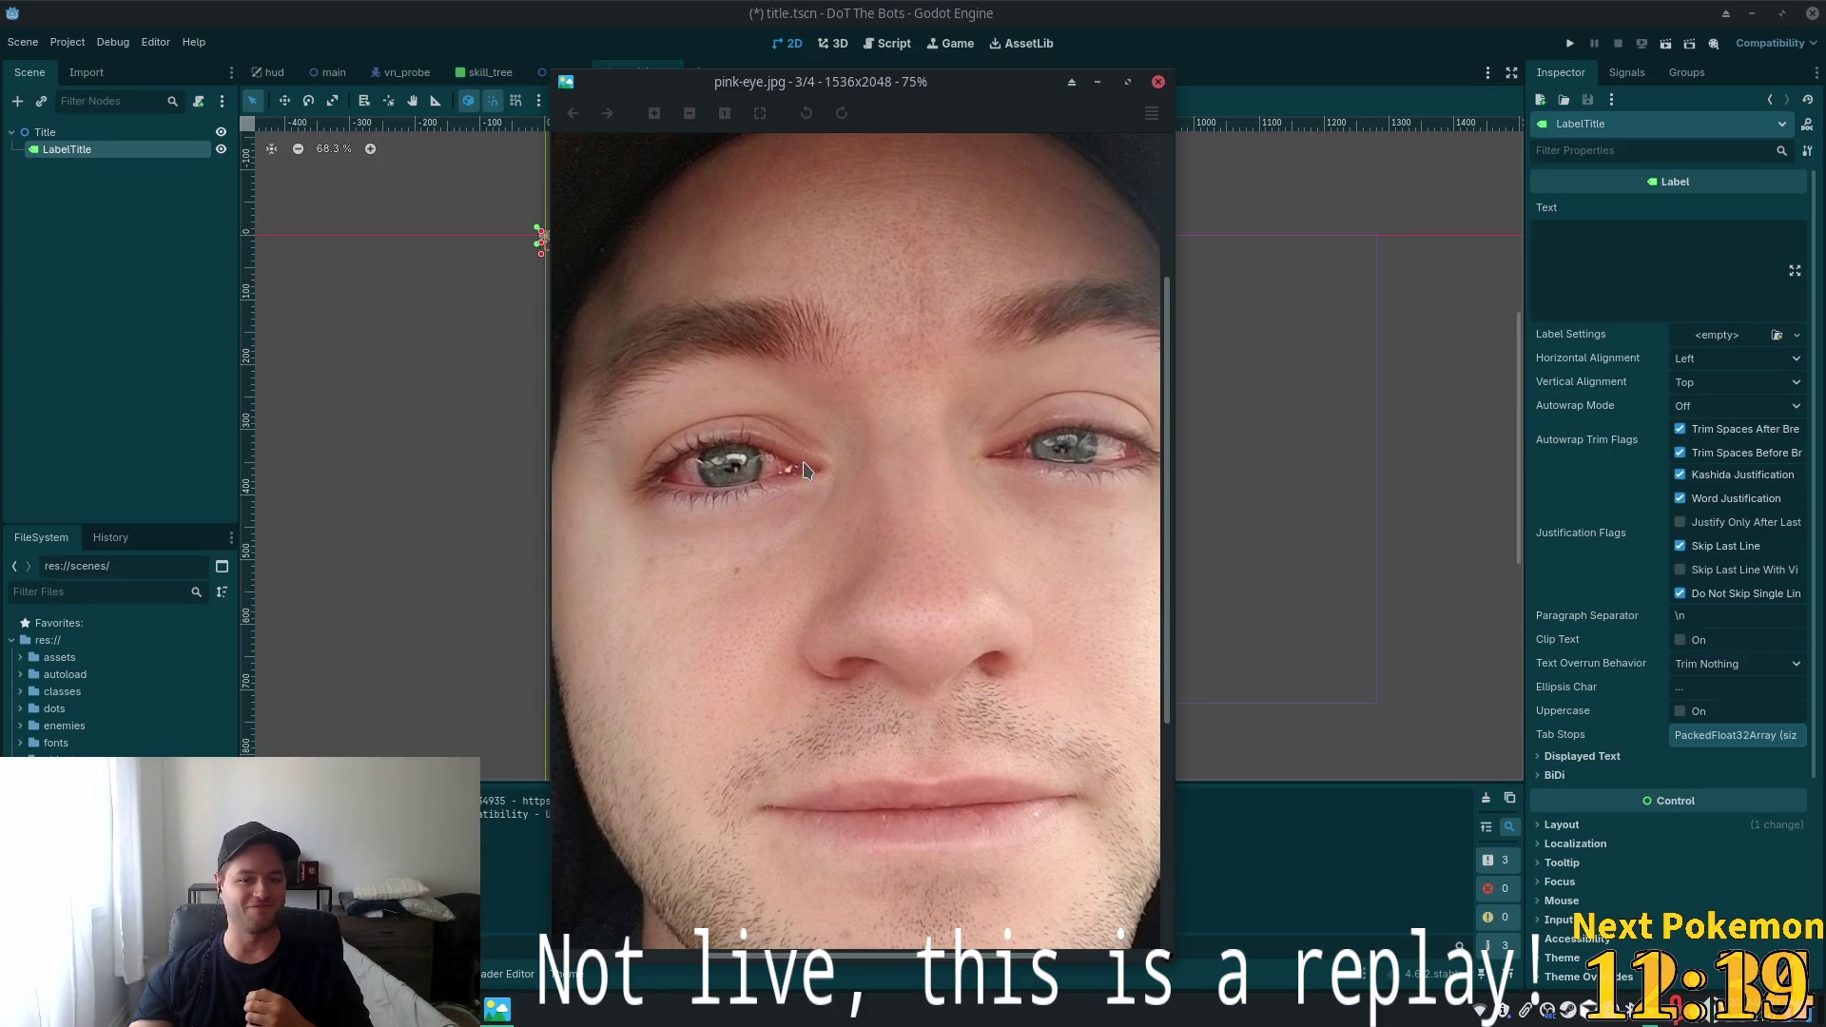
scroll(962, 505, "down", 3)
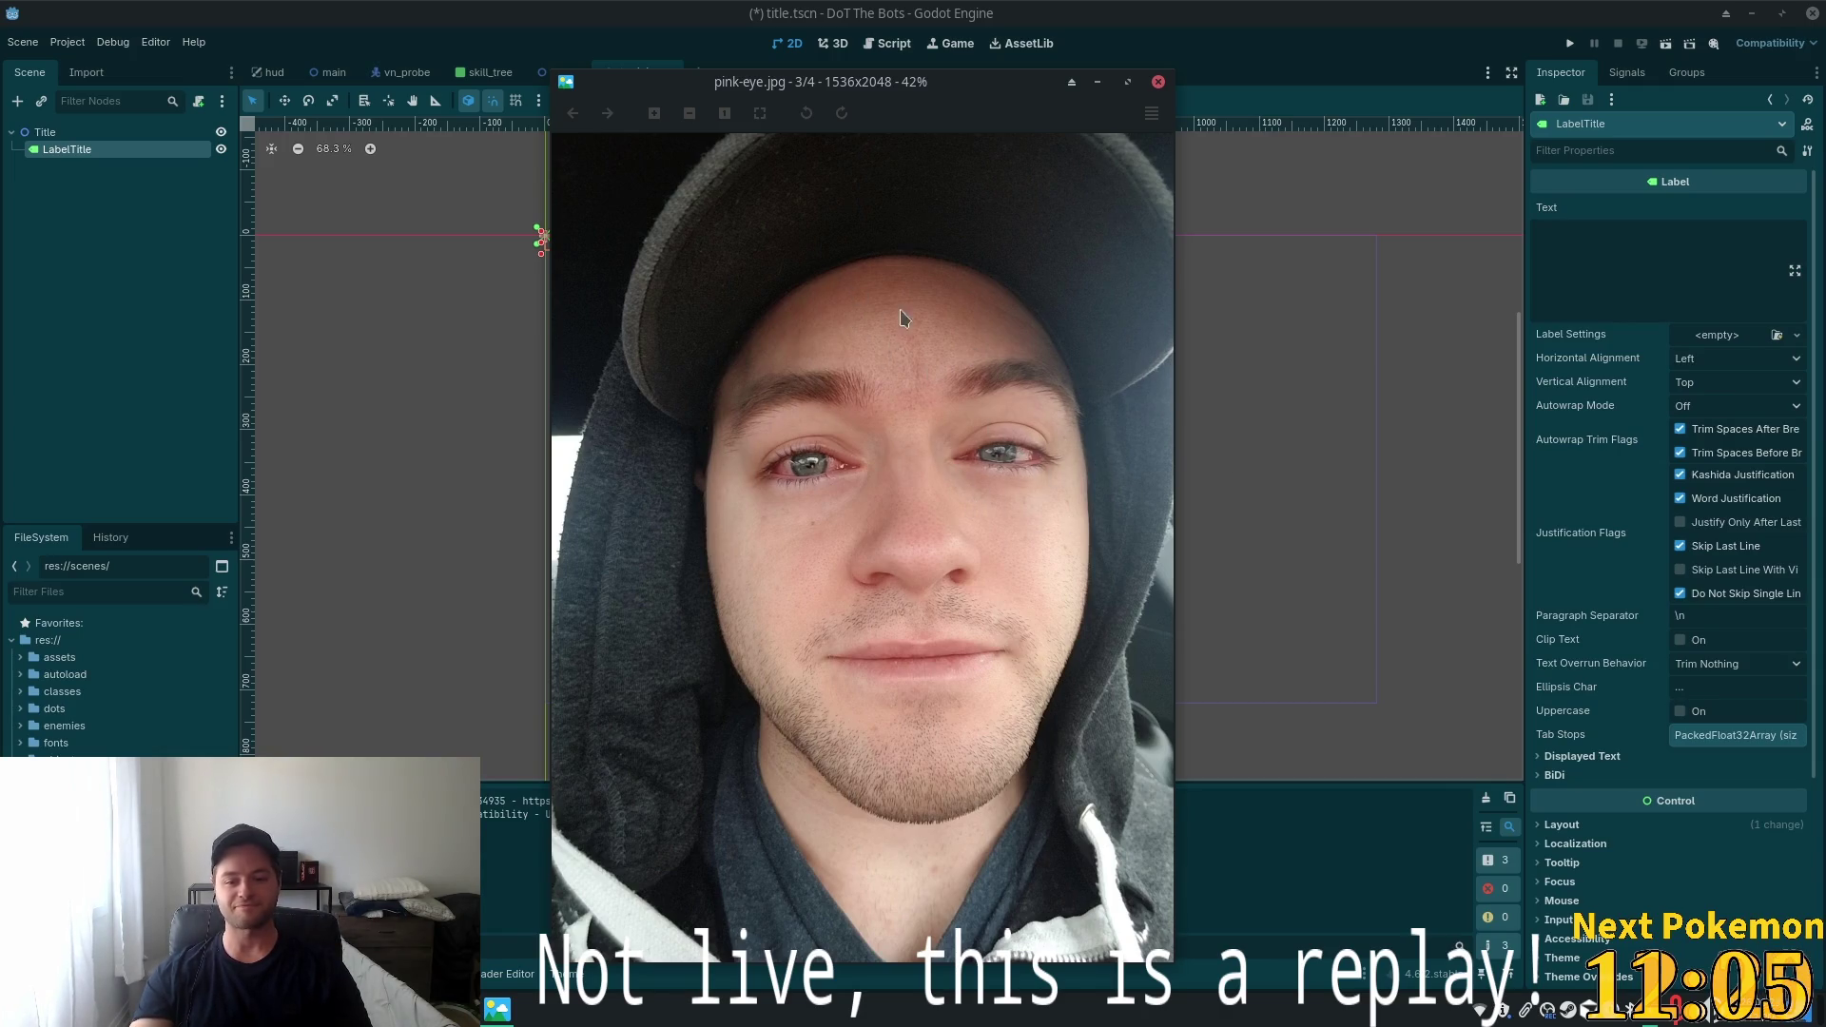
left_click(1159, 82)
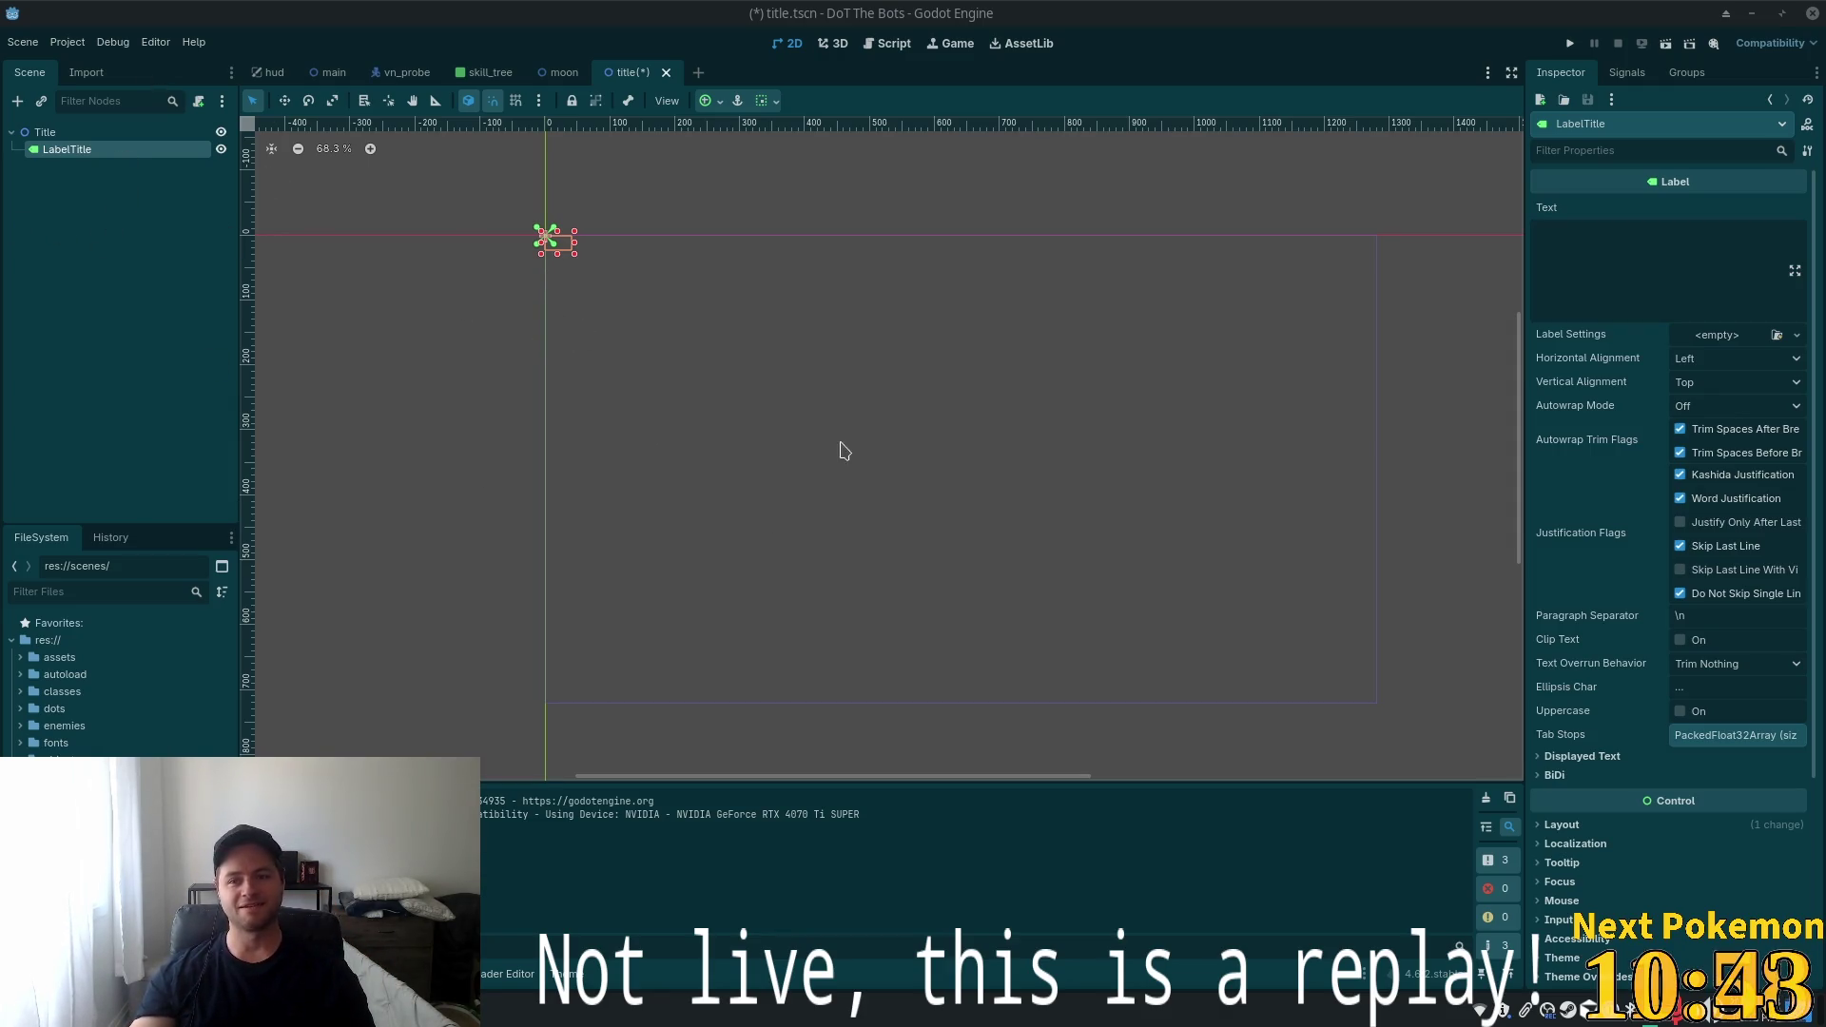
scroll(481, 346, "up", 1)
scroll(963, 277, "left", 5)
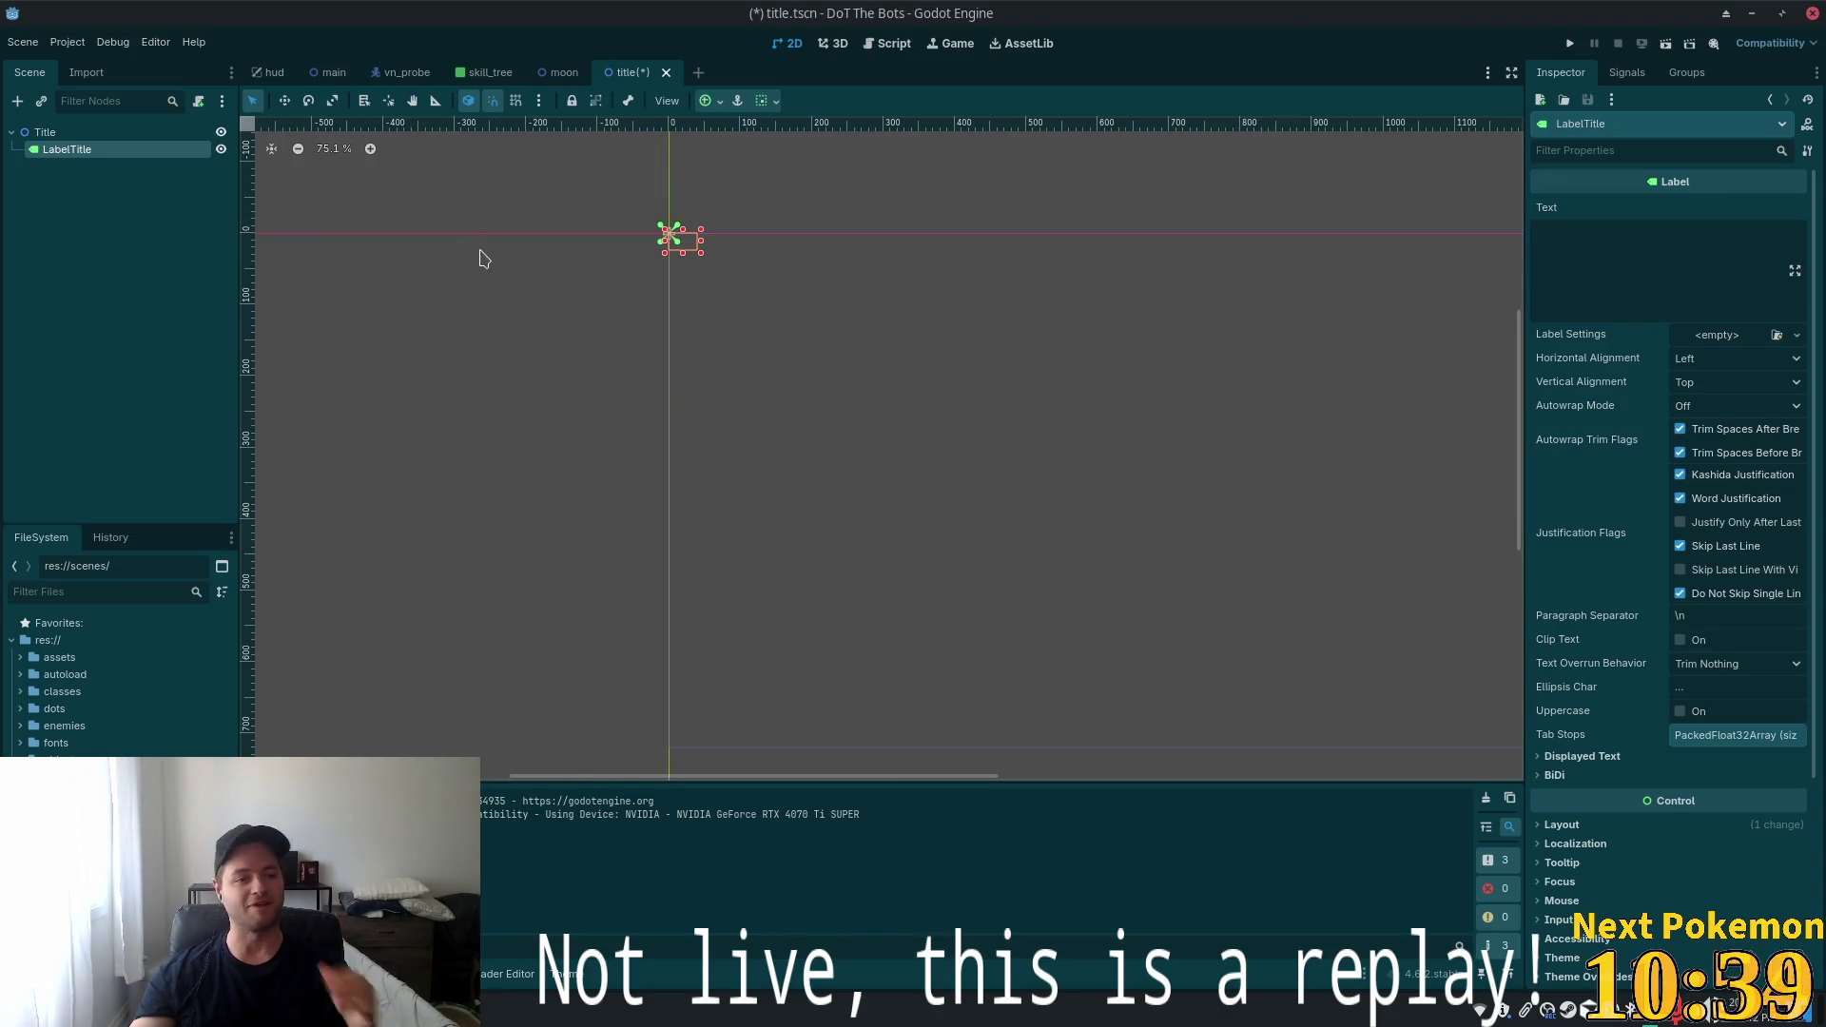
scroll(1013, 354, "down", 1)
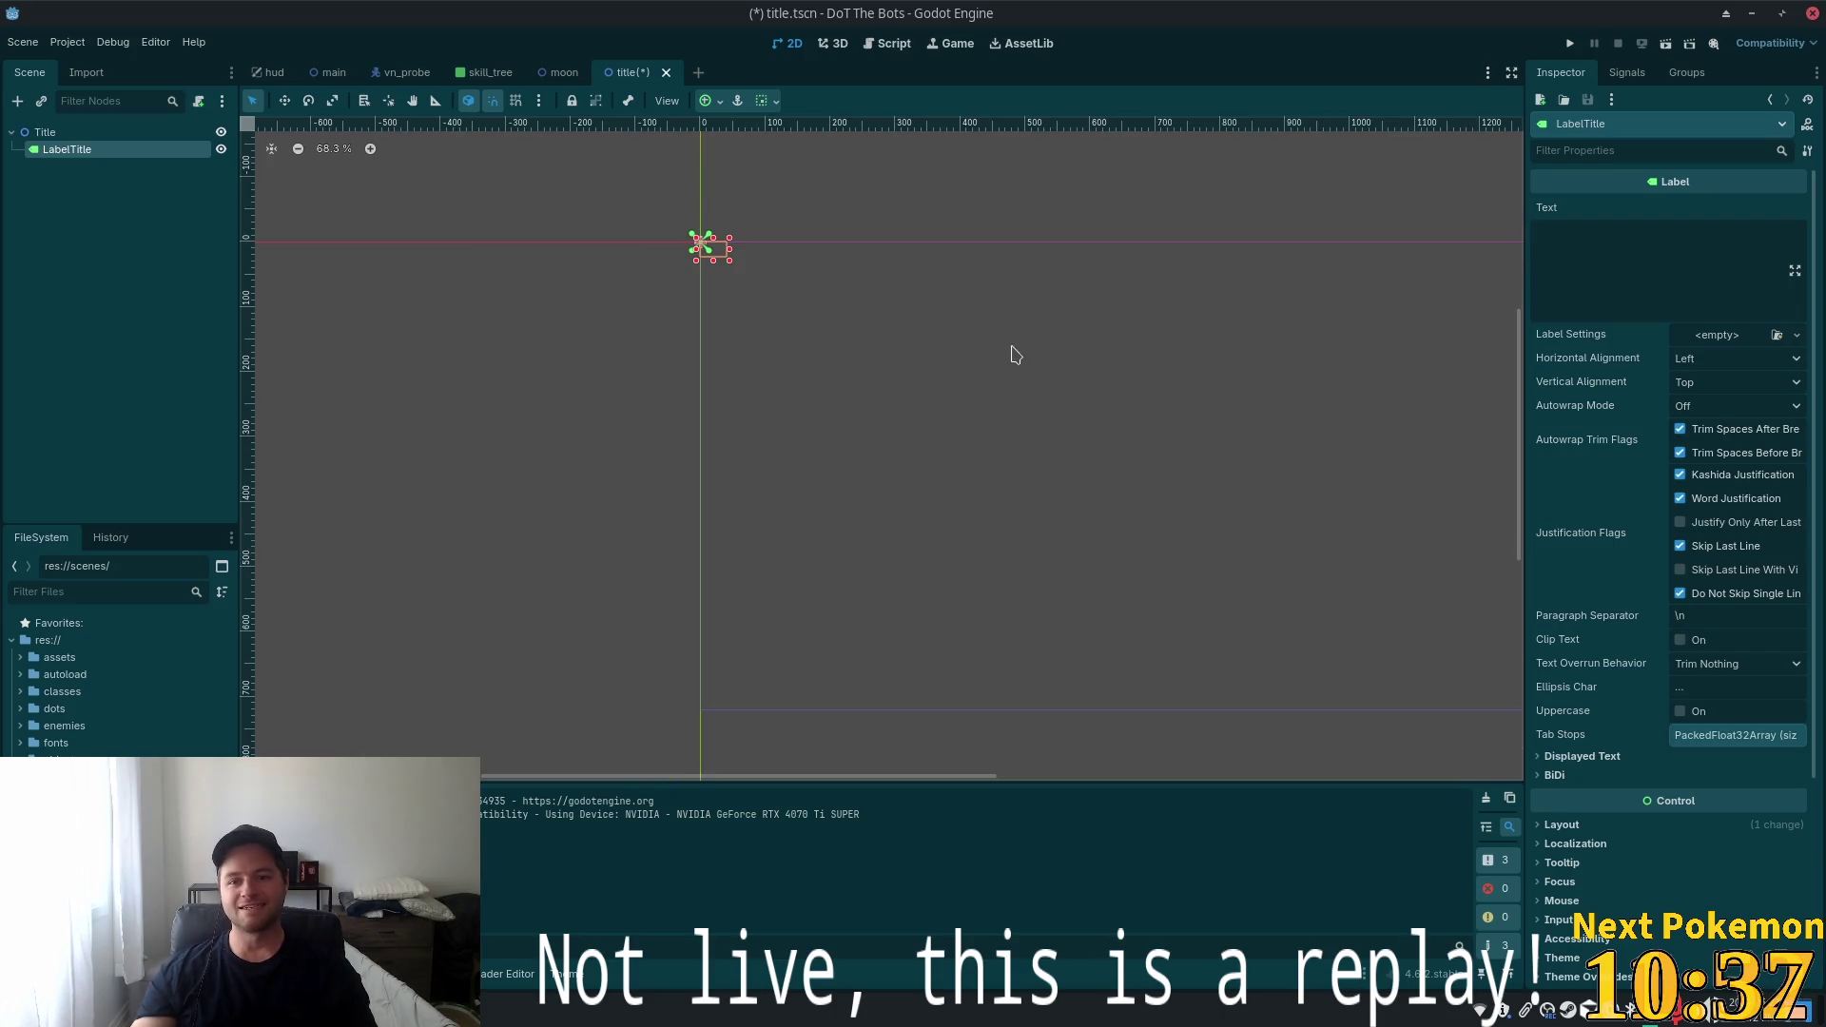
scroll(1174, 727, "down", 3)
left_click_drag(1174, 726, 899, 628)
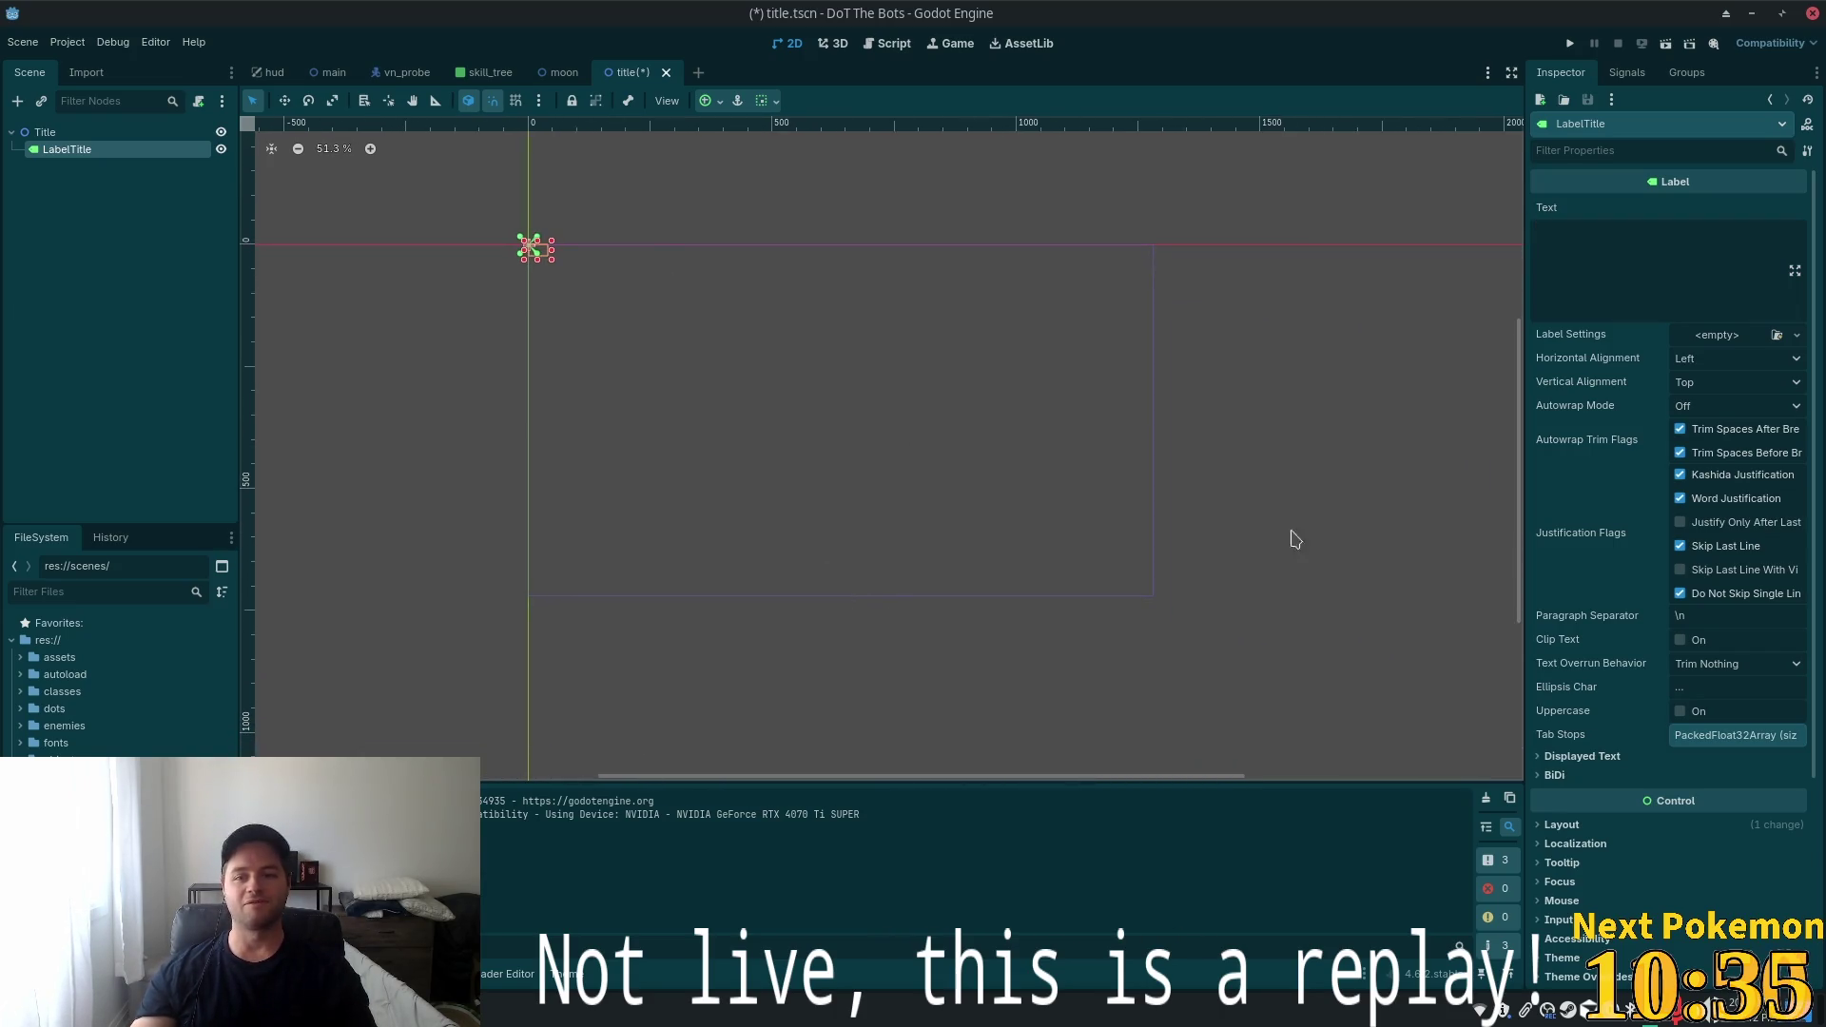
scroll(1561, 761, "down", 3)
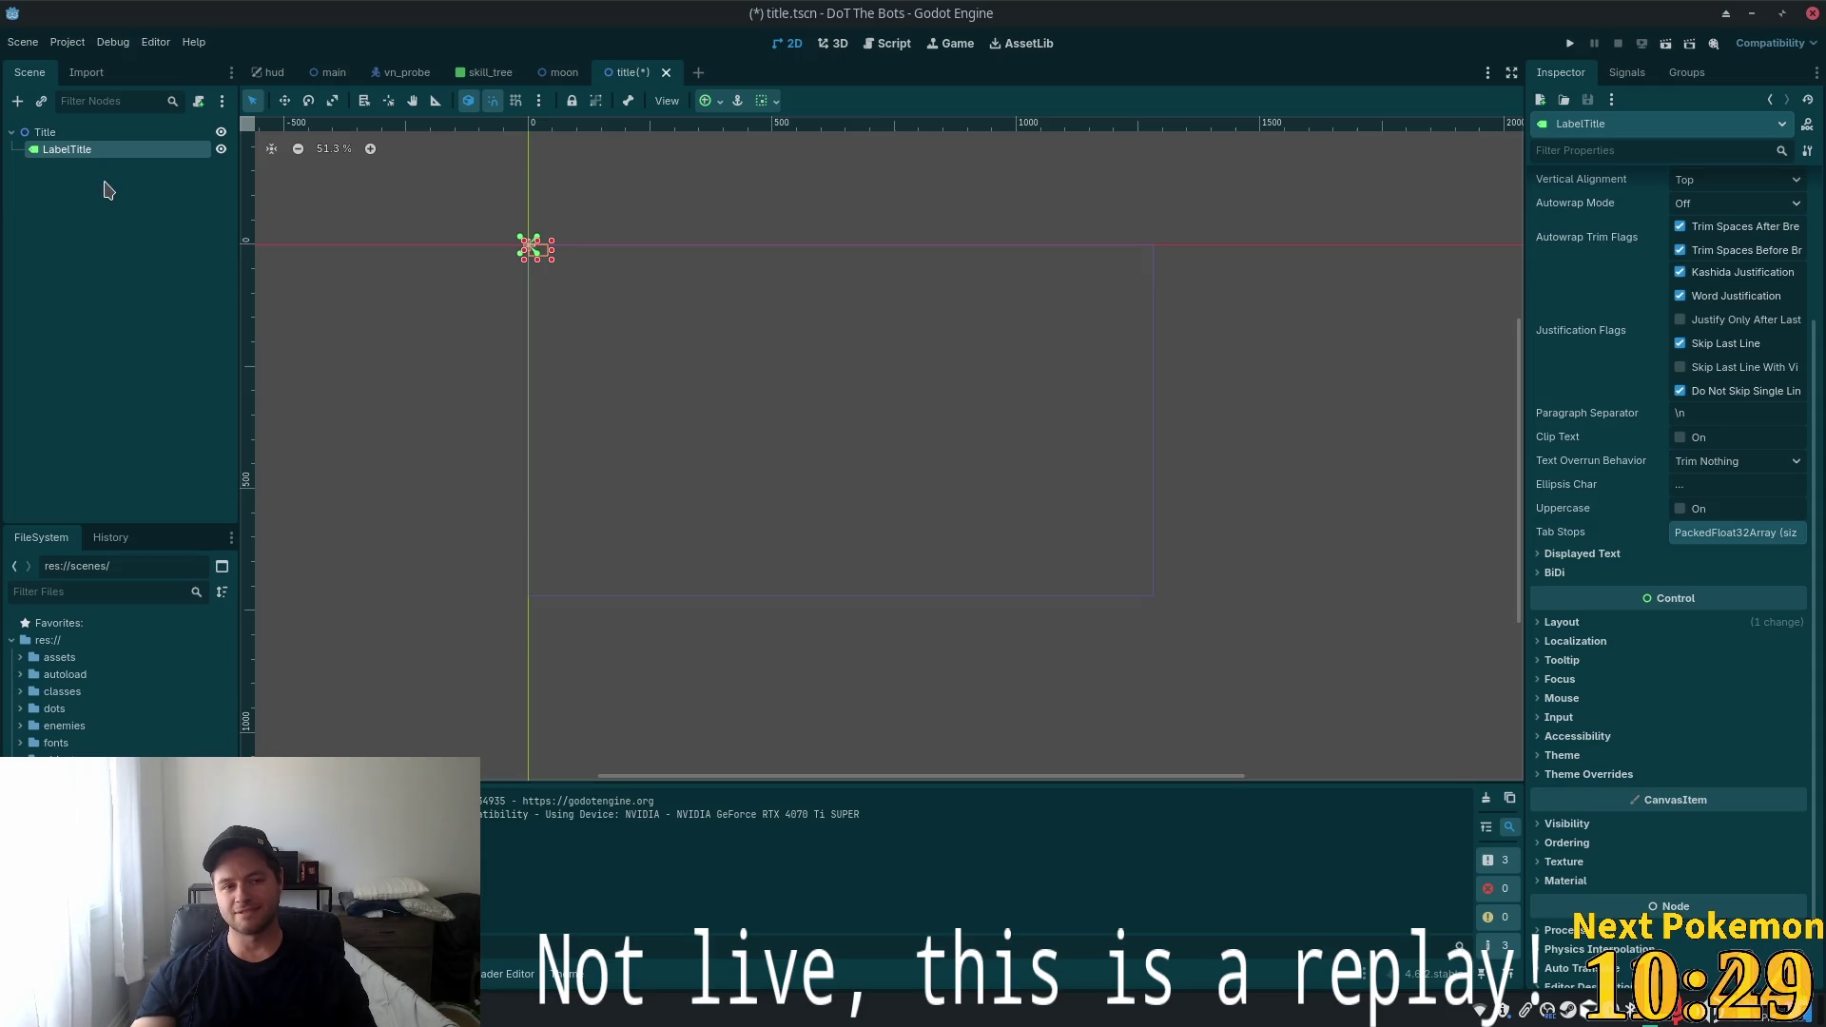
left_click(59, 134)
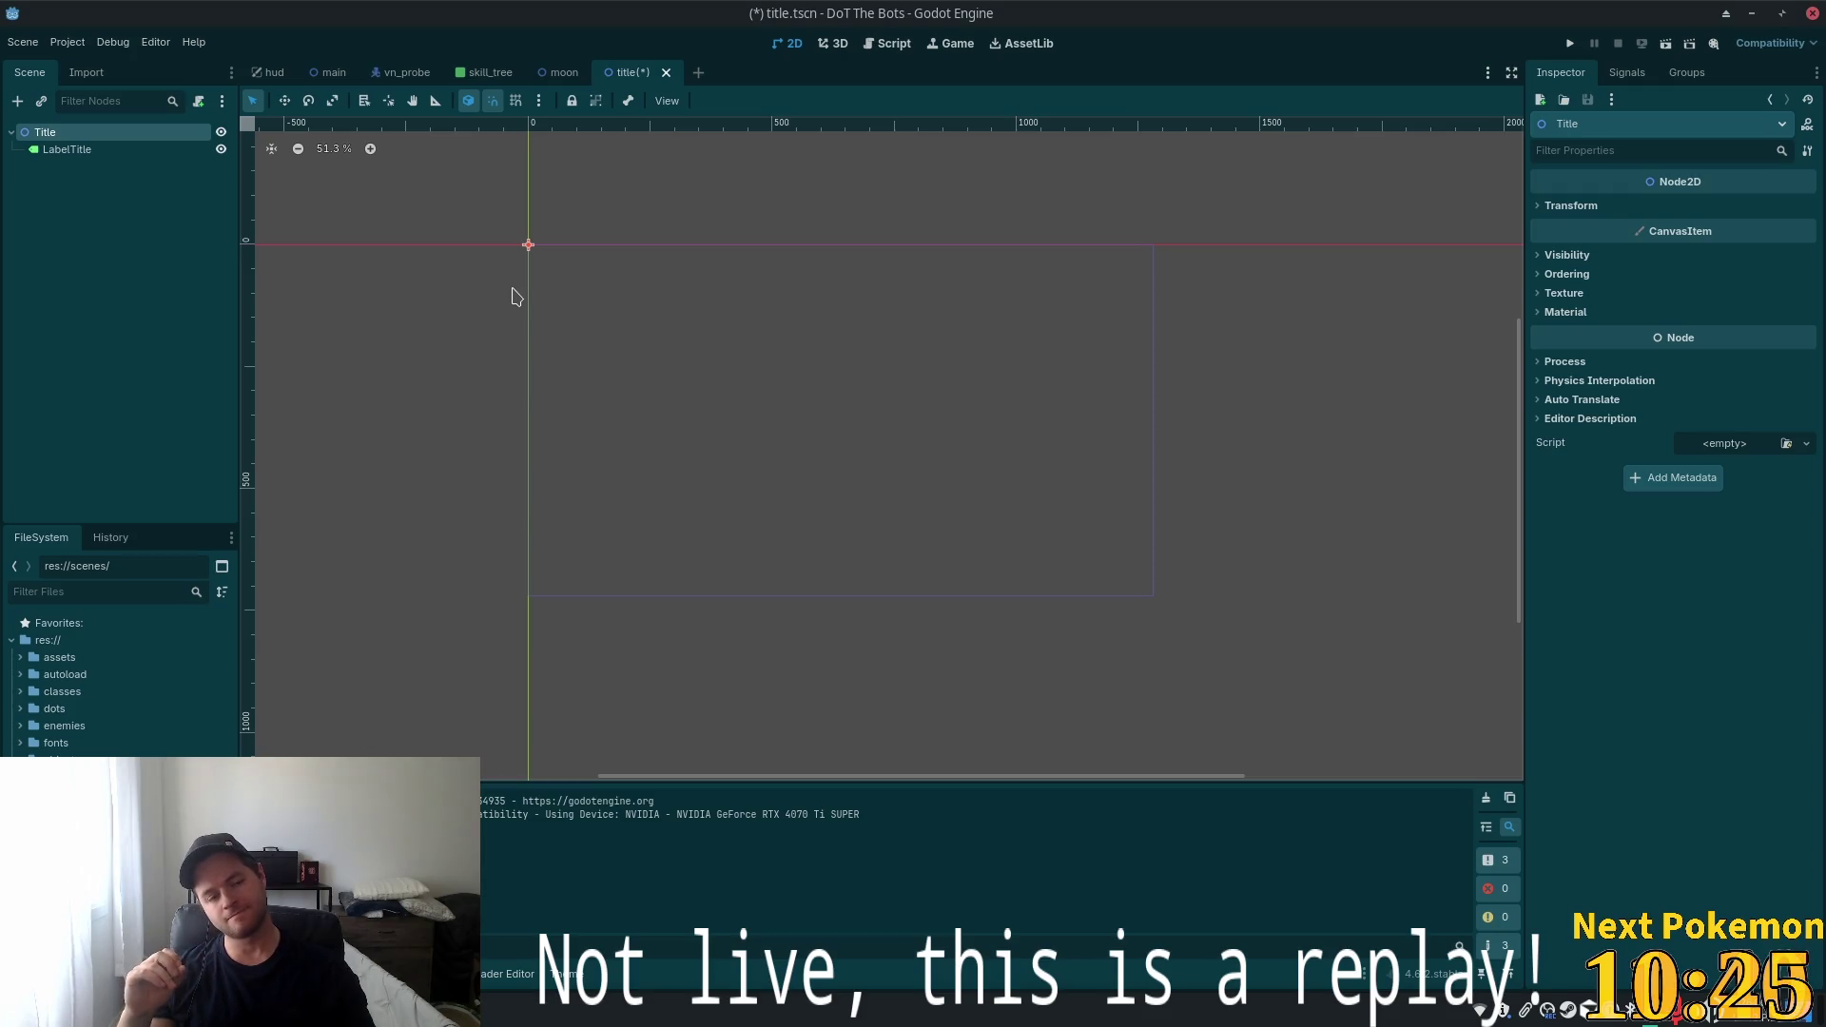
Add a CanvasLayer node under Title and move LabelTitle into it
key("ctrl+a")
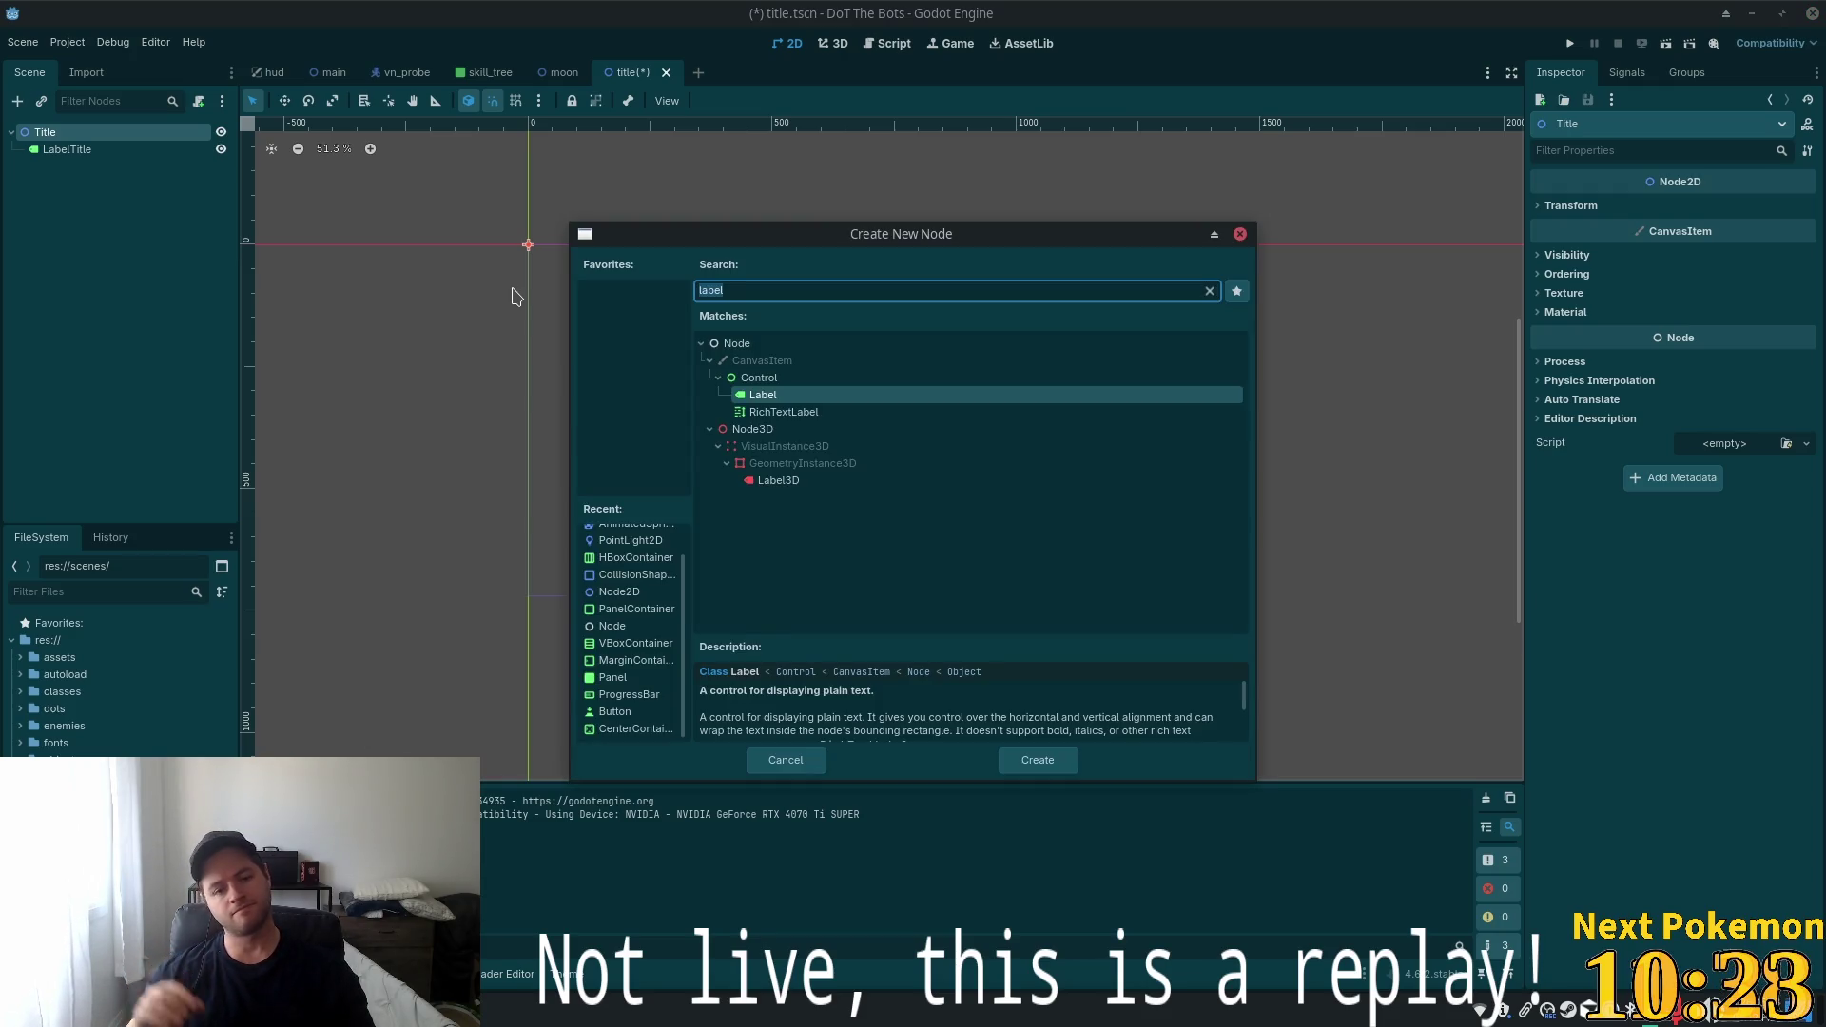
type("canv")
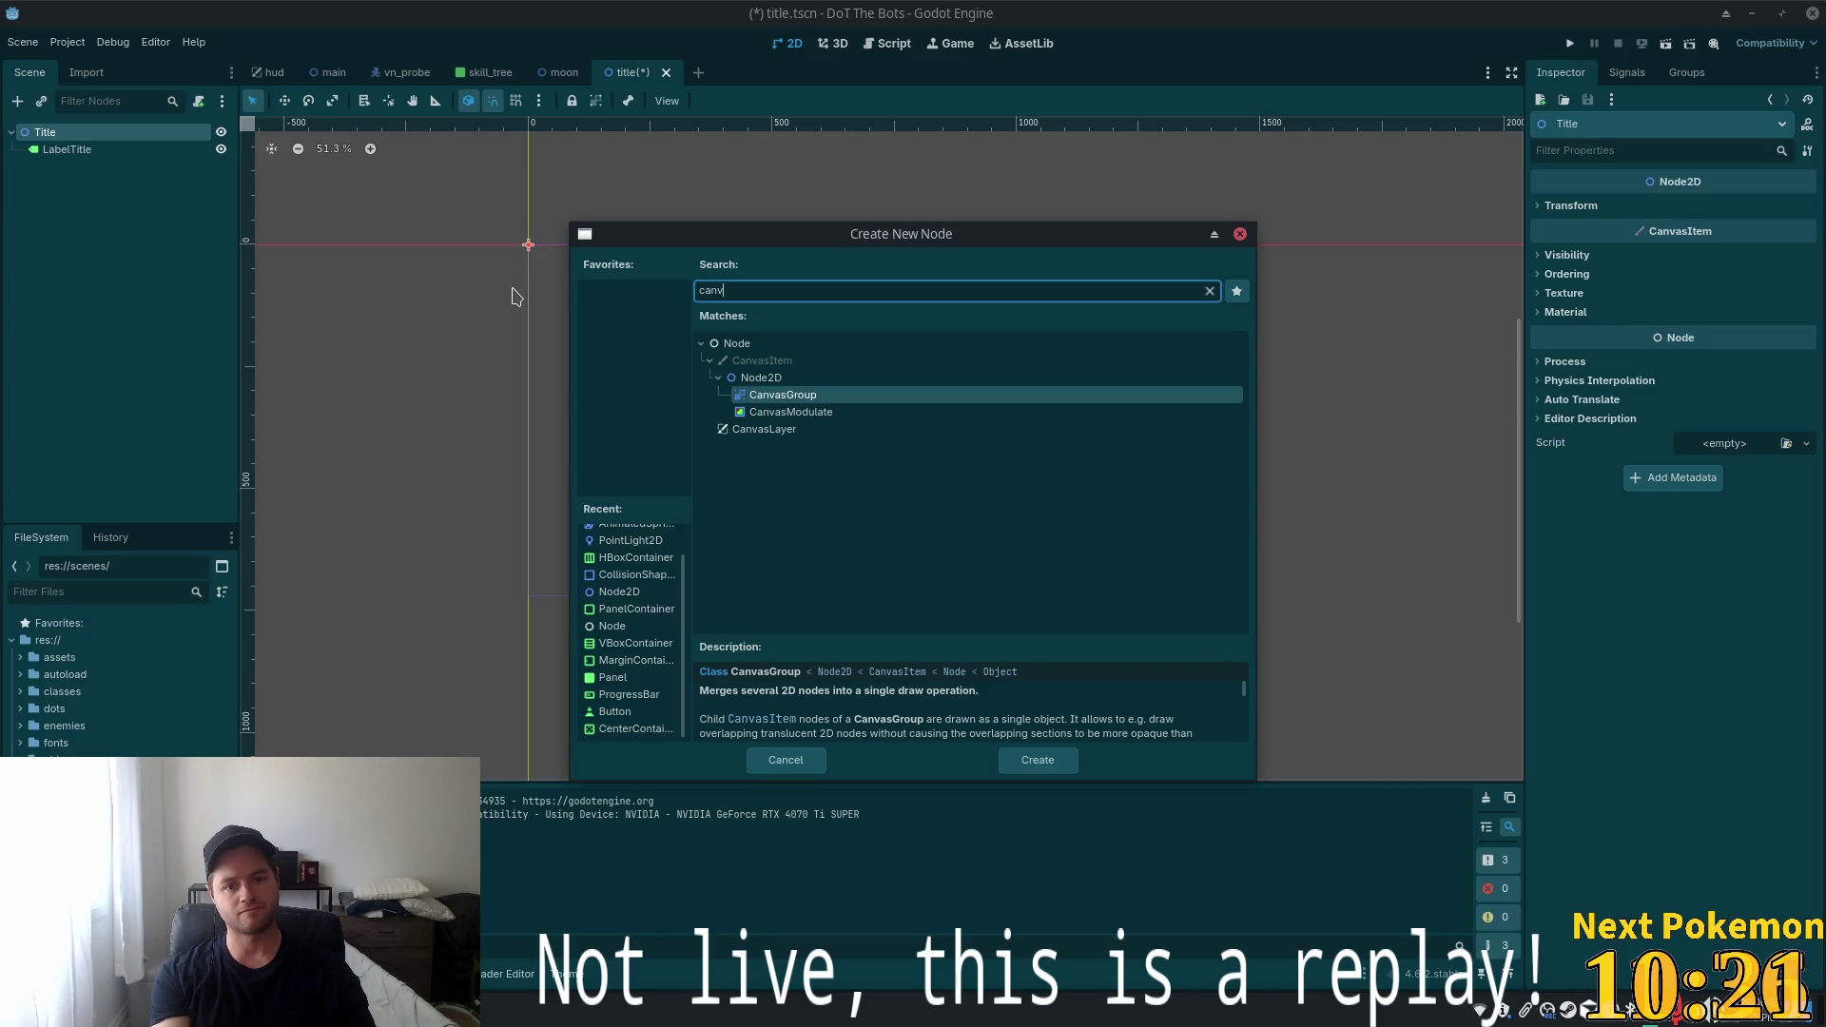
double_click(751, 428)
mouse_move(67, 150)
left_mouse_down()
mouse_move(66, 183)
mouse_move(68, 146)
left_mouse_up()
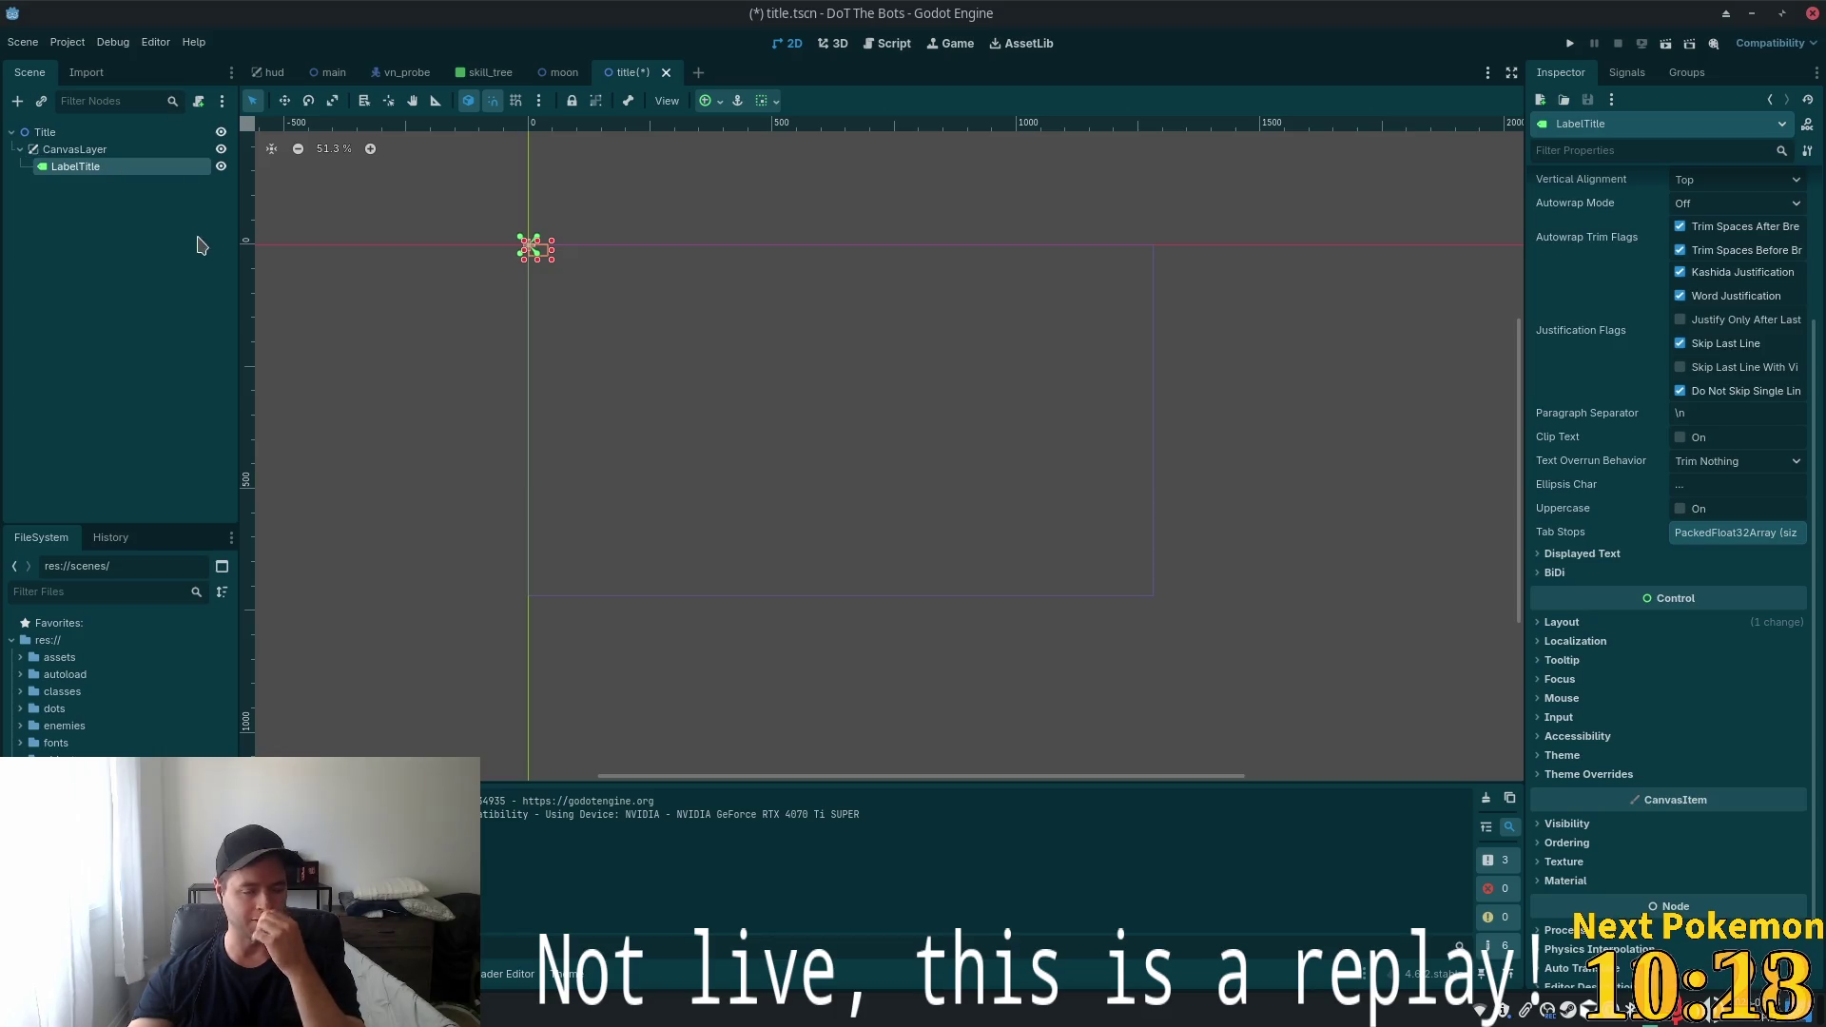
key("Up")
key("Down")
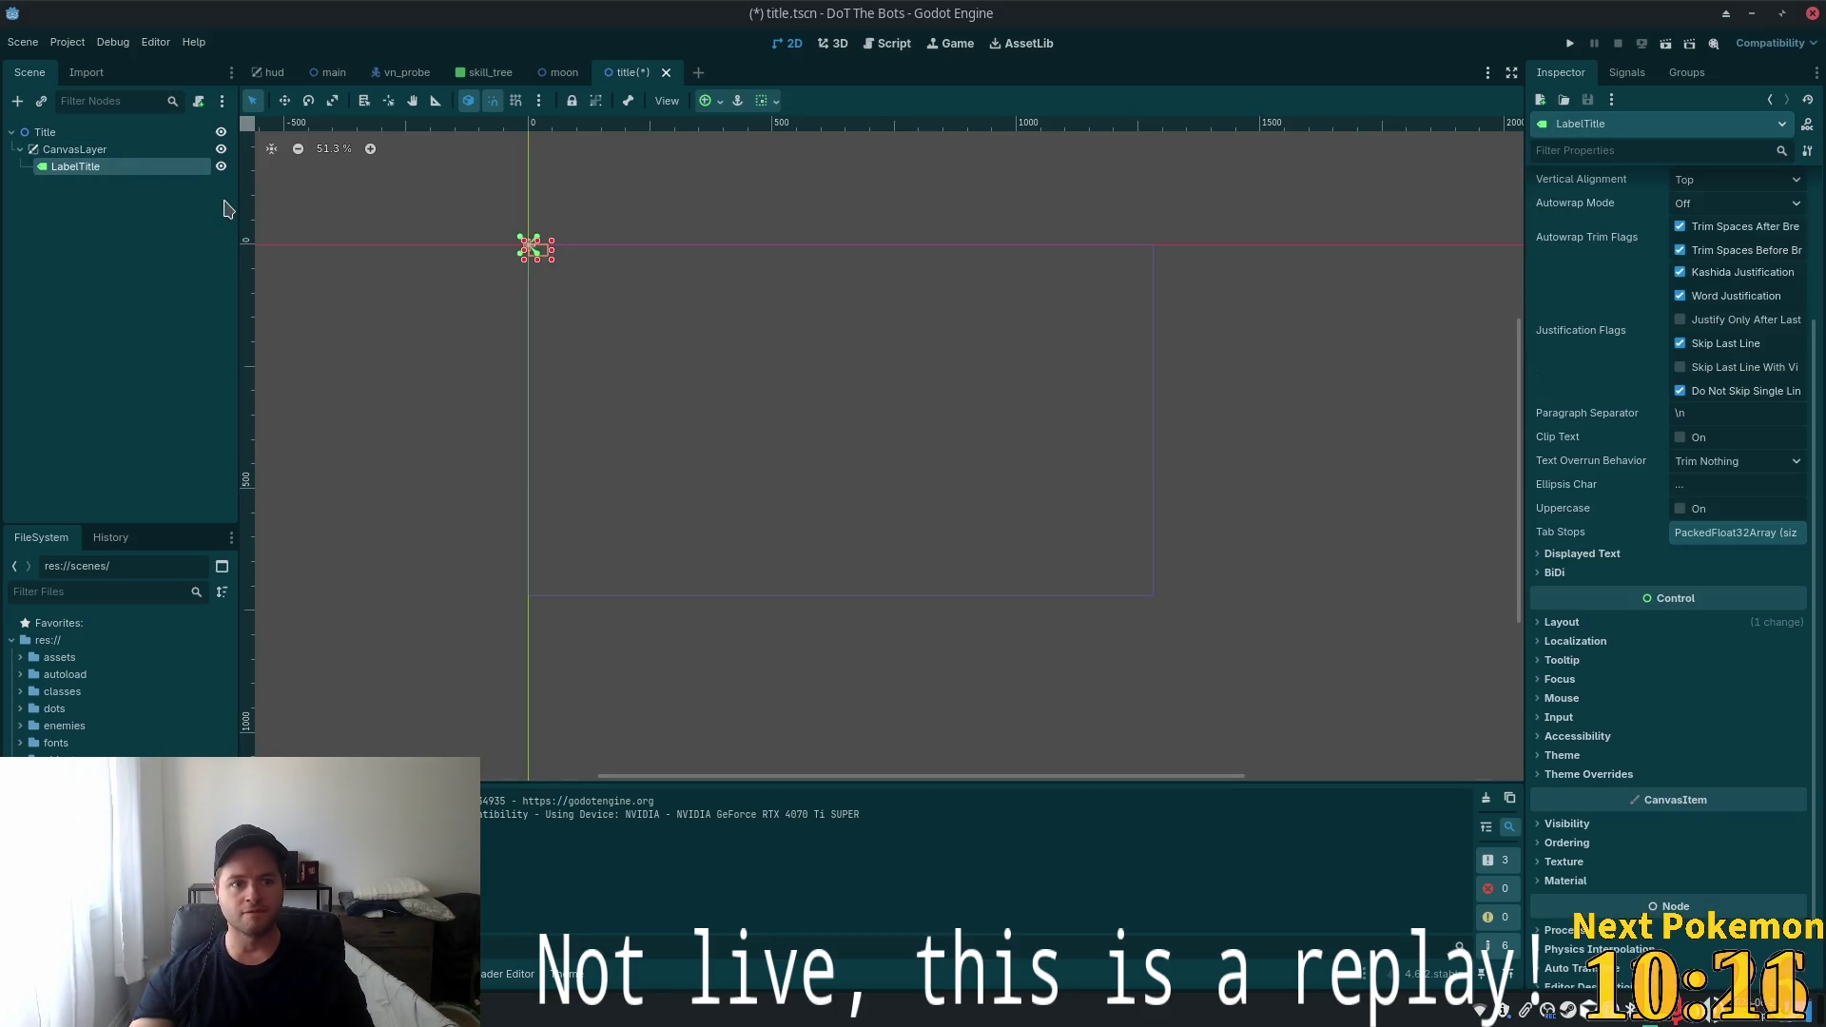
Look at LabelTitle's anchor presets, then start adding another child node to CanvasLayer
left_click(1562, 623)
scroll(1740, 761, "down", 2)
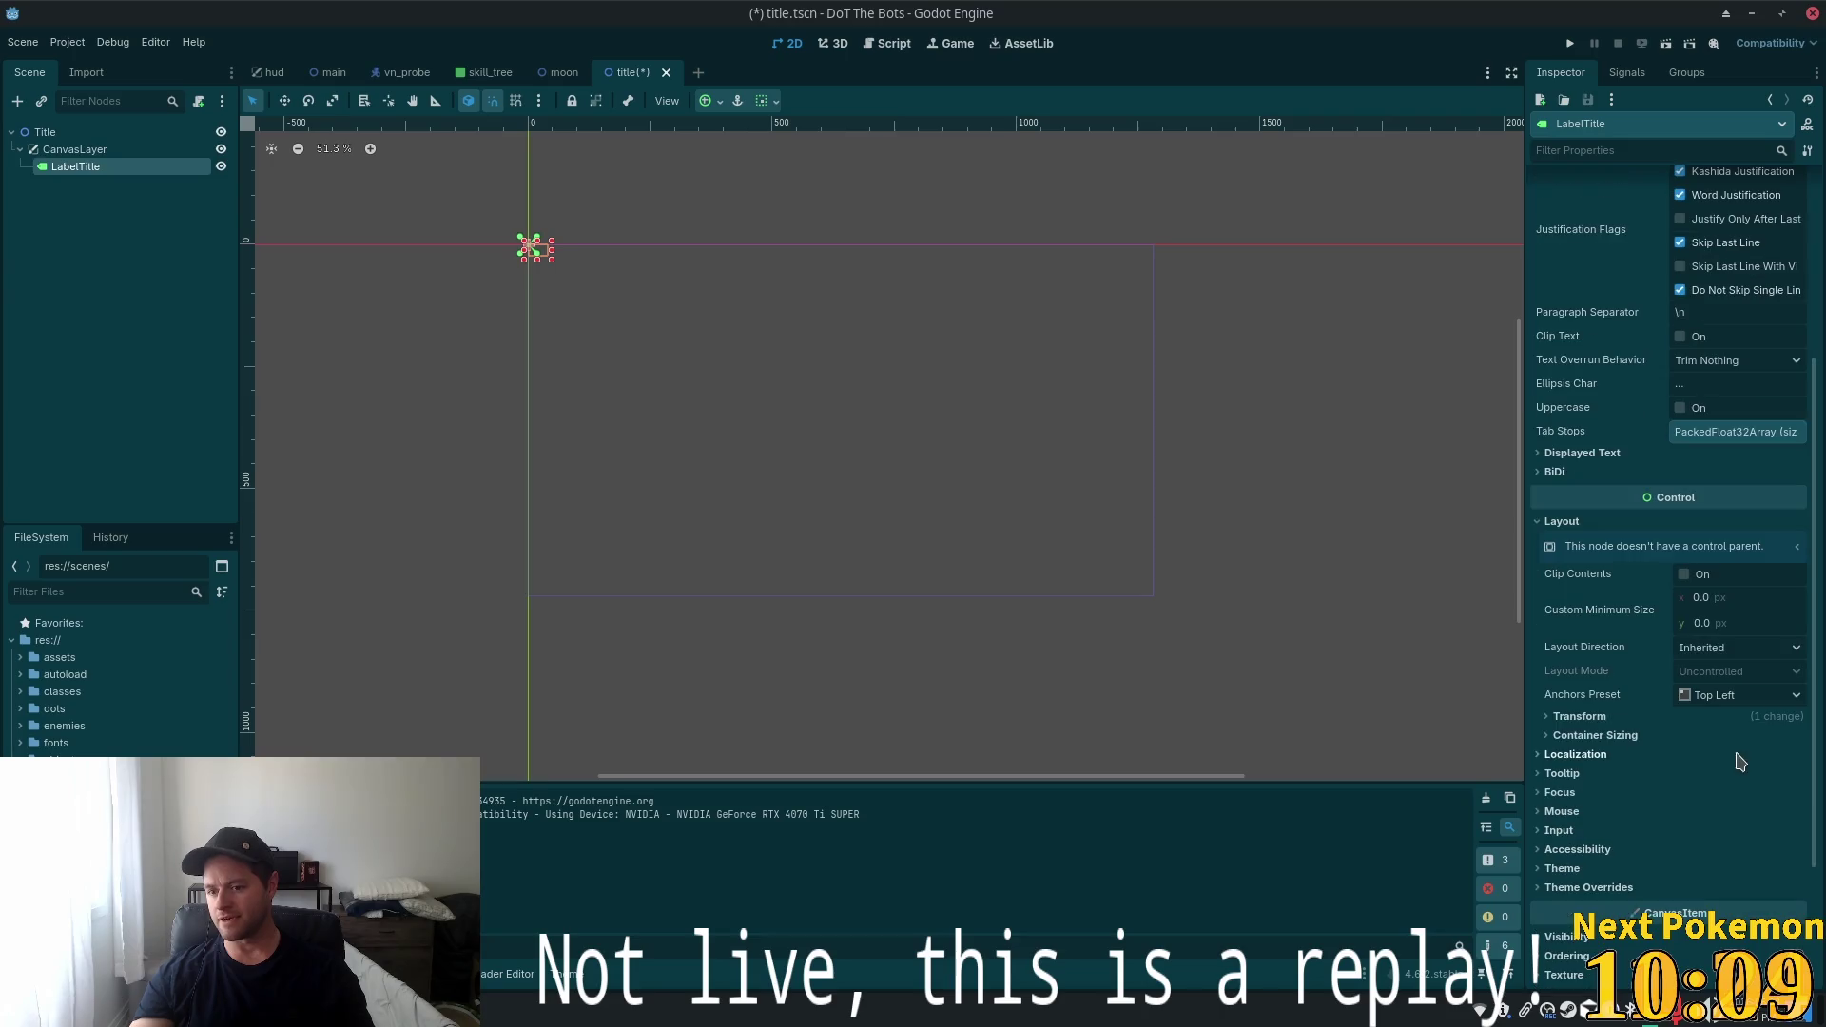
left_click(1720, 694)
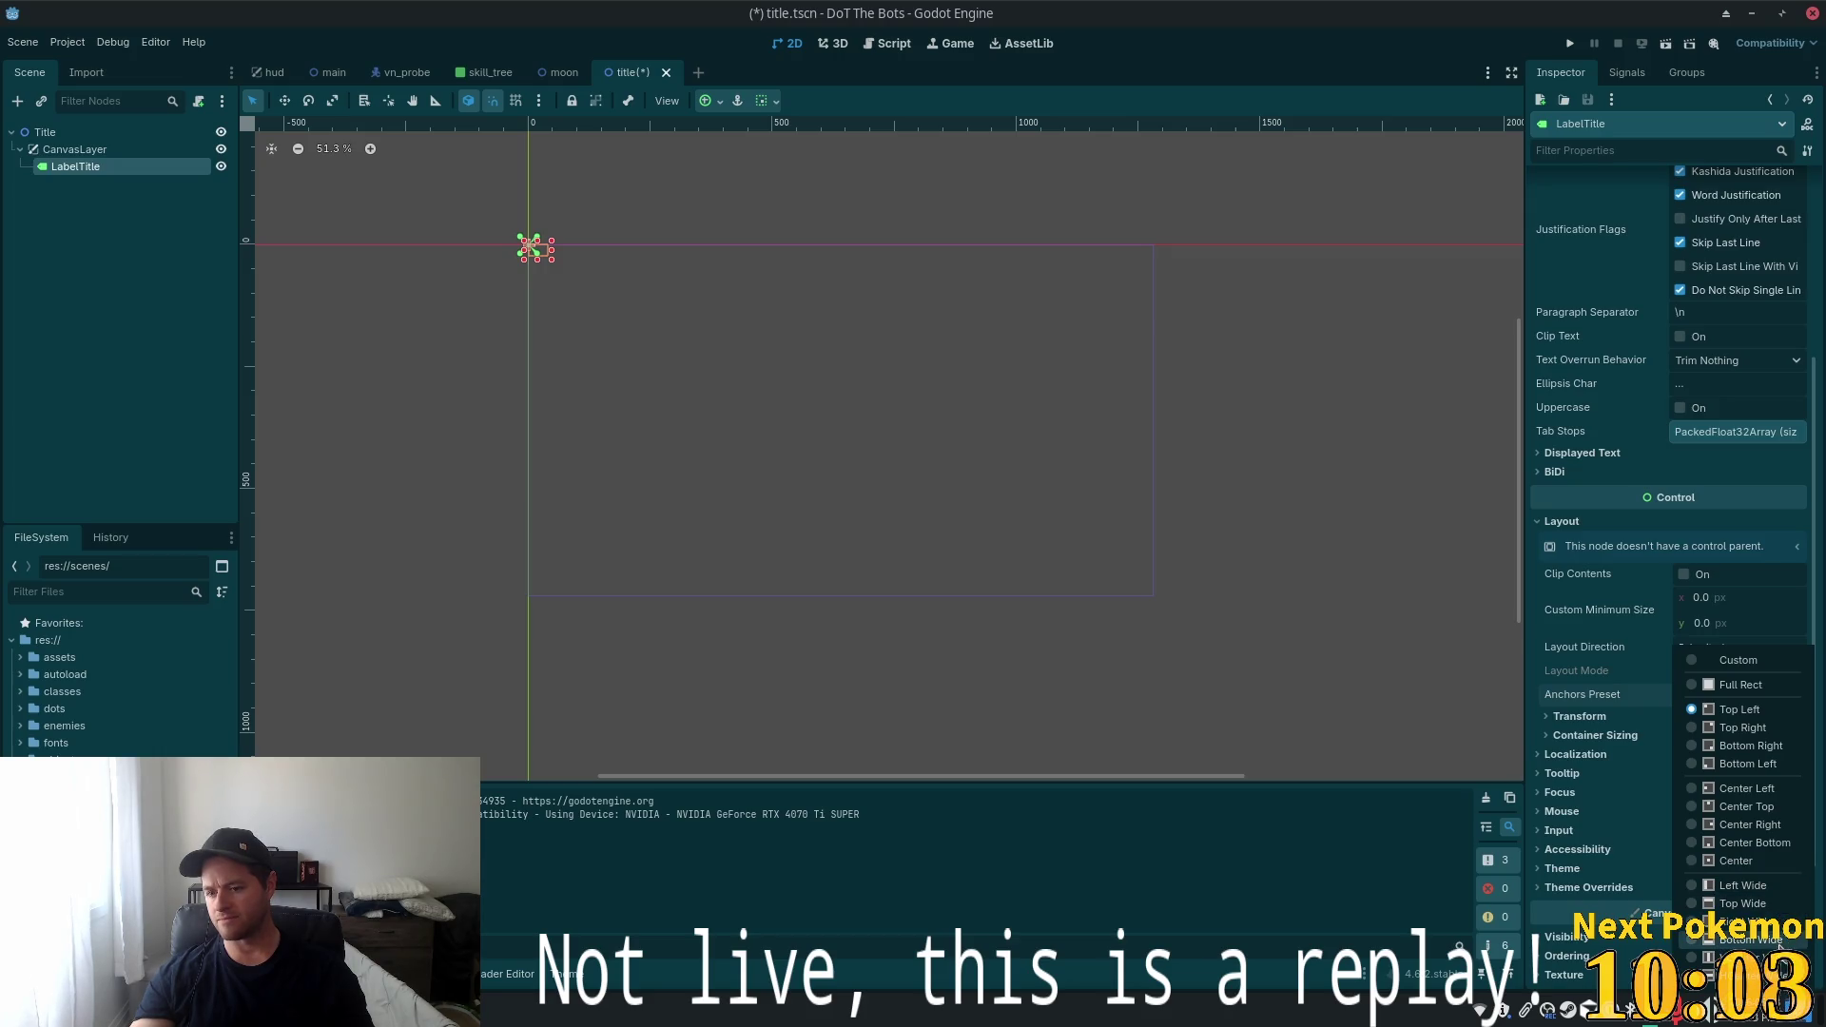
left_click(74, 149)
key("ctrl+a")
Create a VBoxContainer under CanvasLayer by searching 'vboxc'
type("canv")
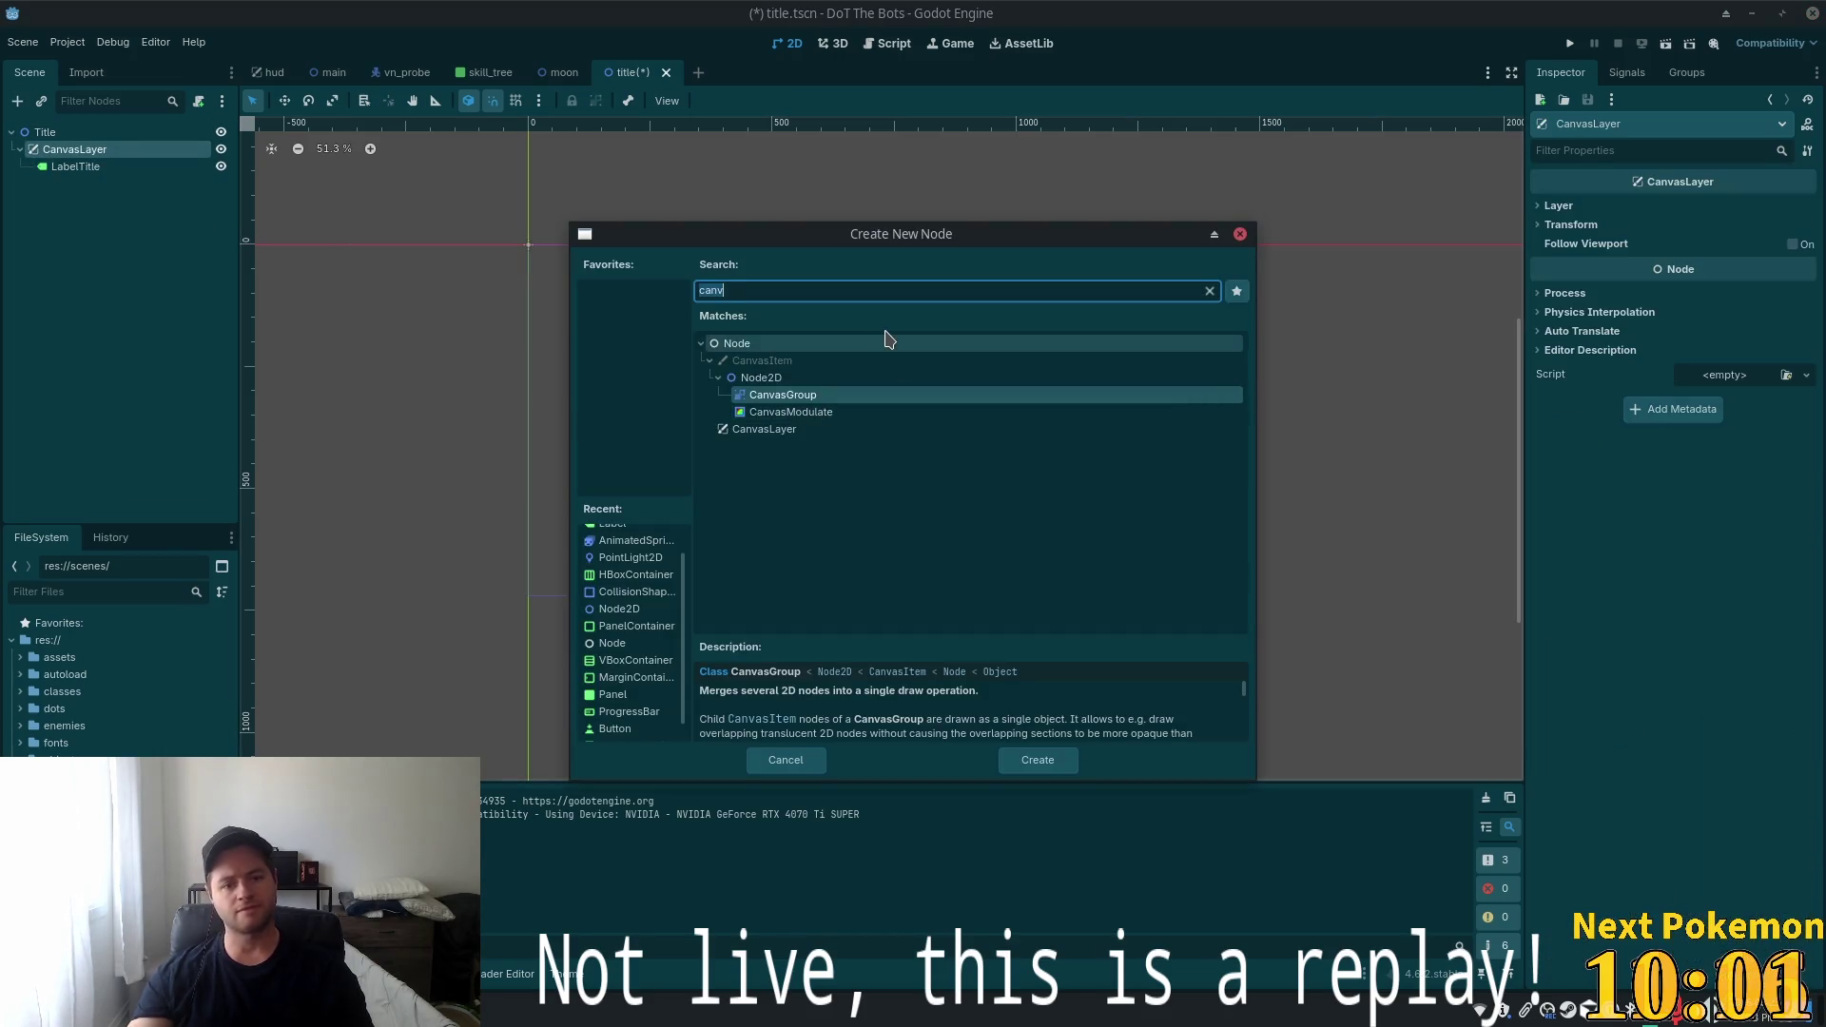
key("ctrl+a")
type("vboxc")
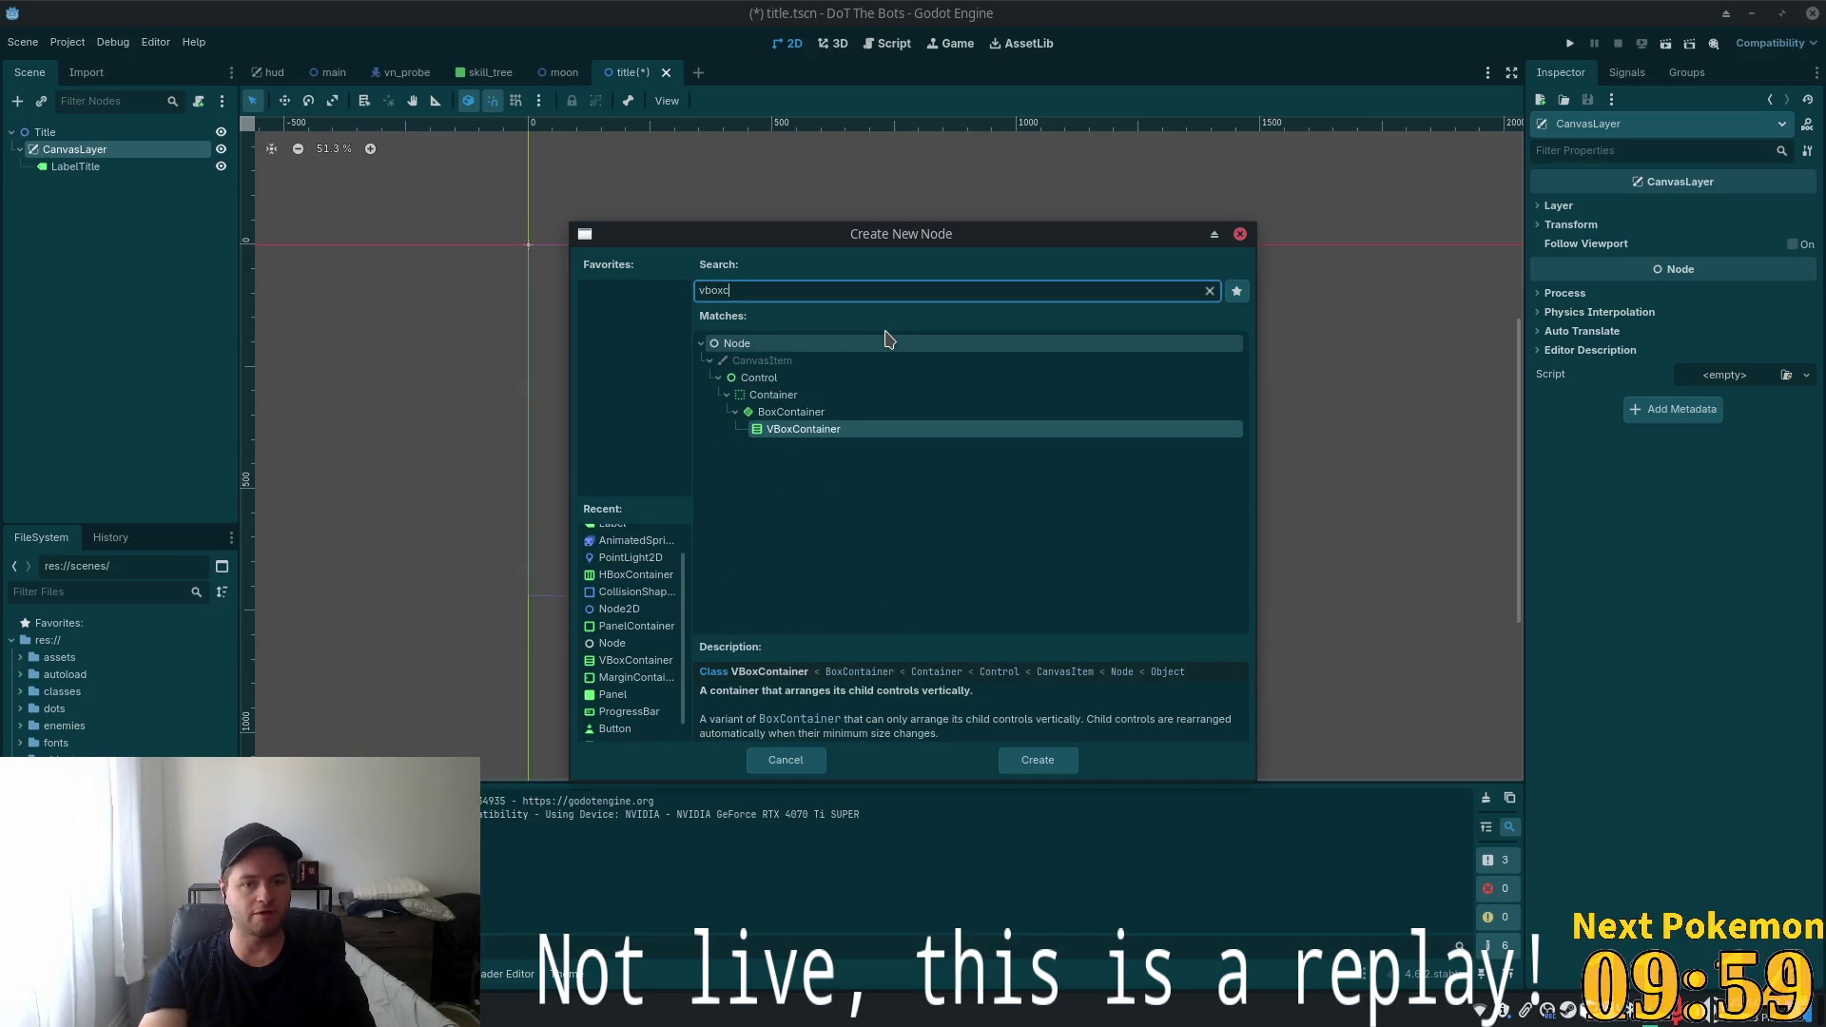
key("Return")
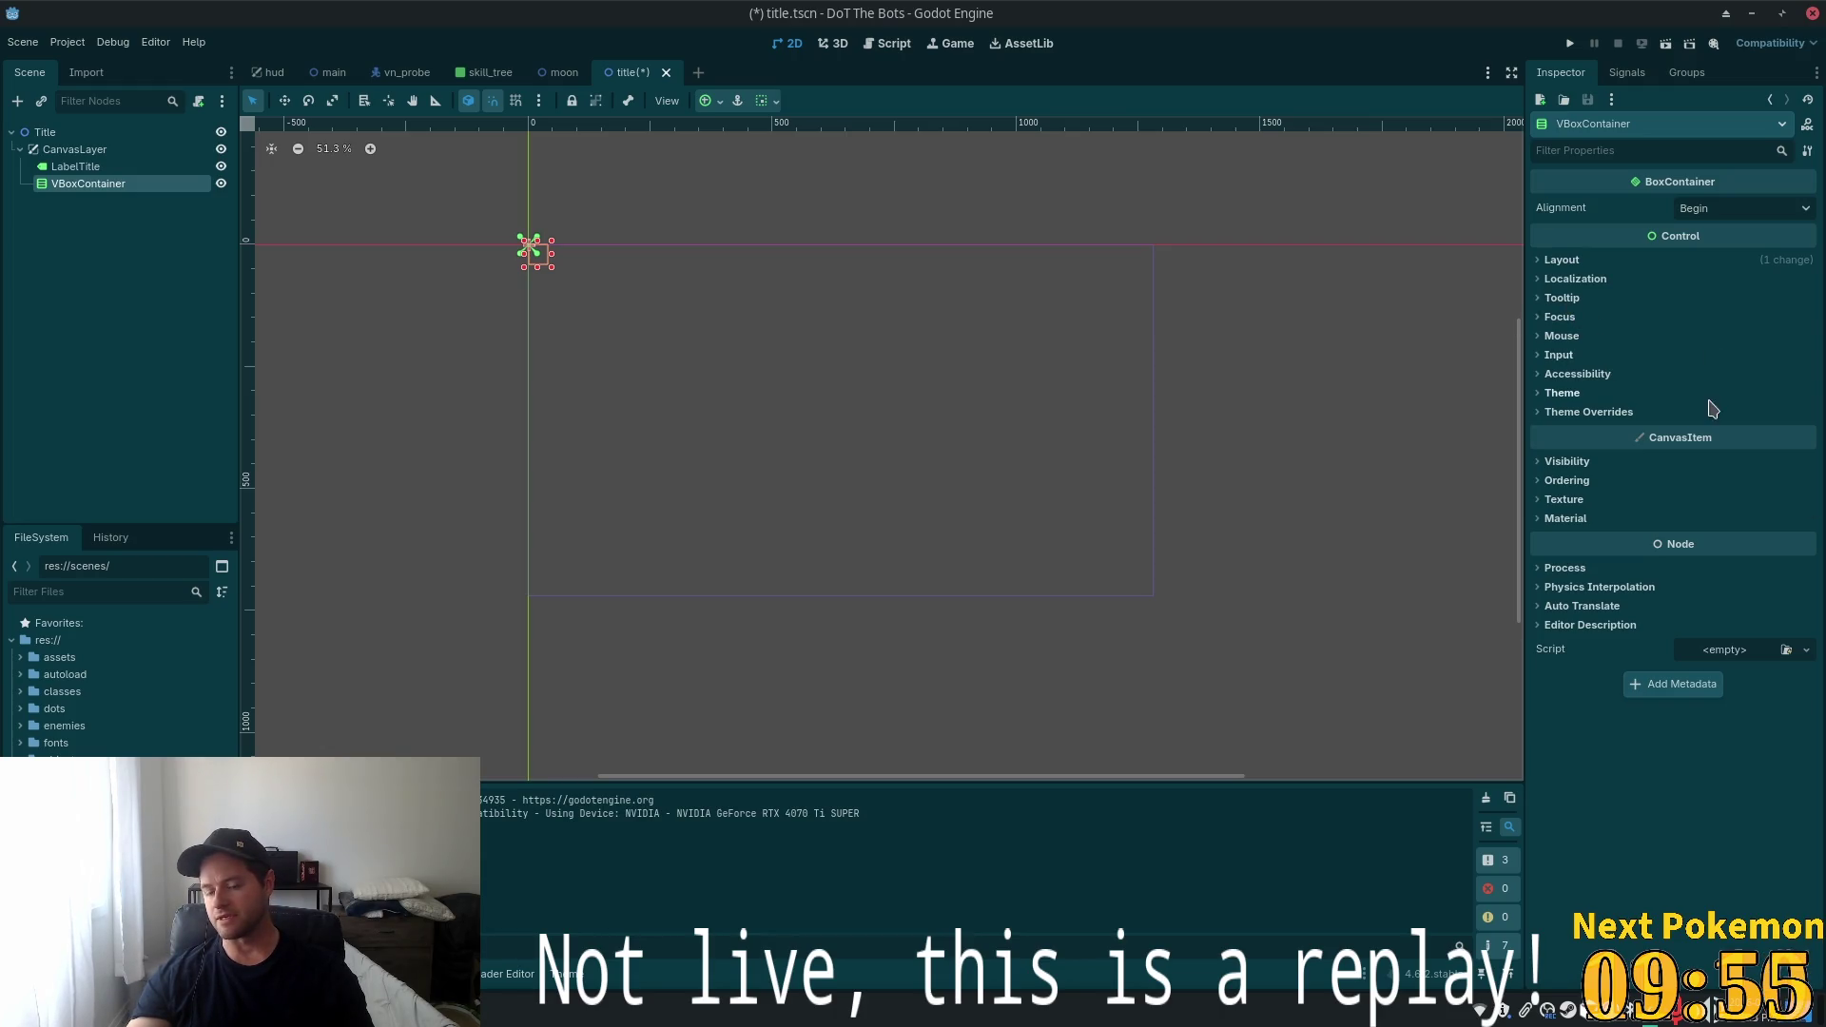
Make the VBoxContainer expand both ways with Full Rect anchors, and move LabelTitle into it
left_click(1562, 259)
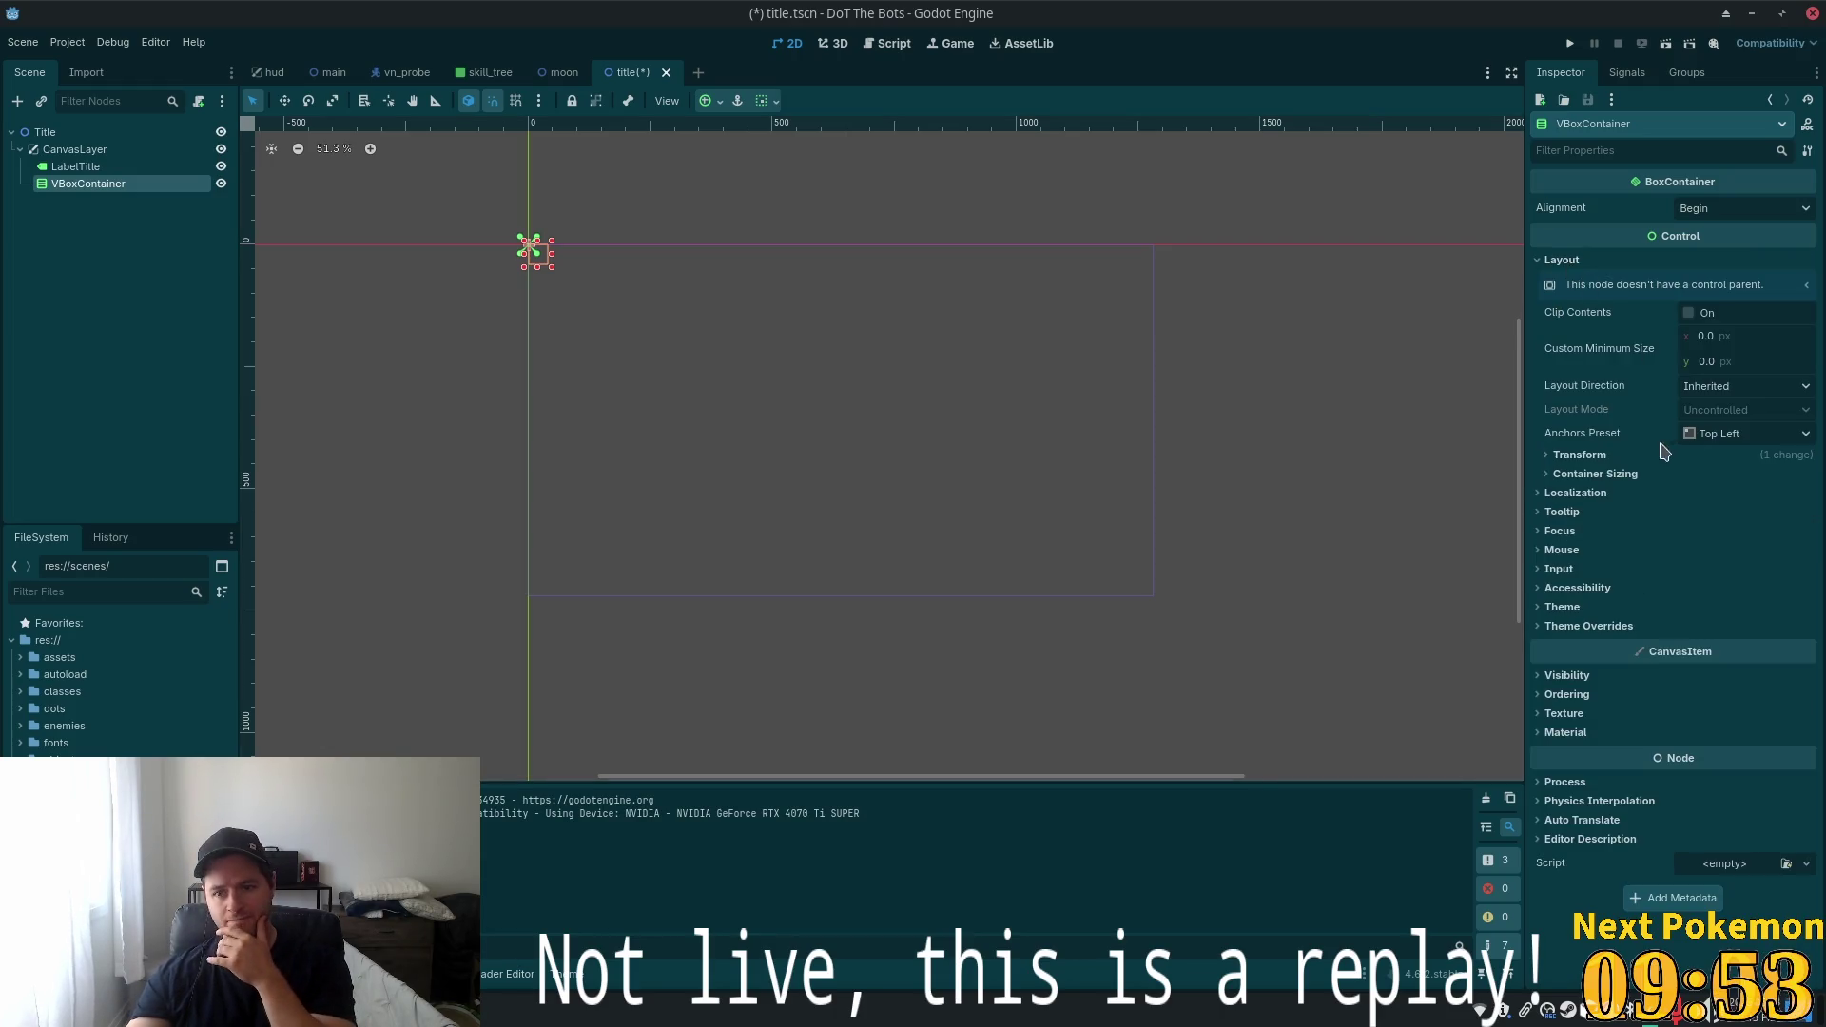
left_click(1617, 474)
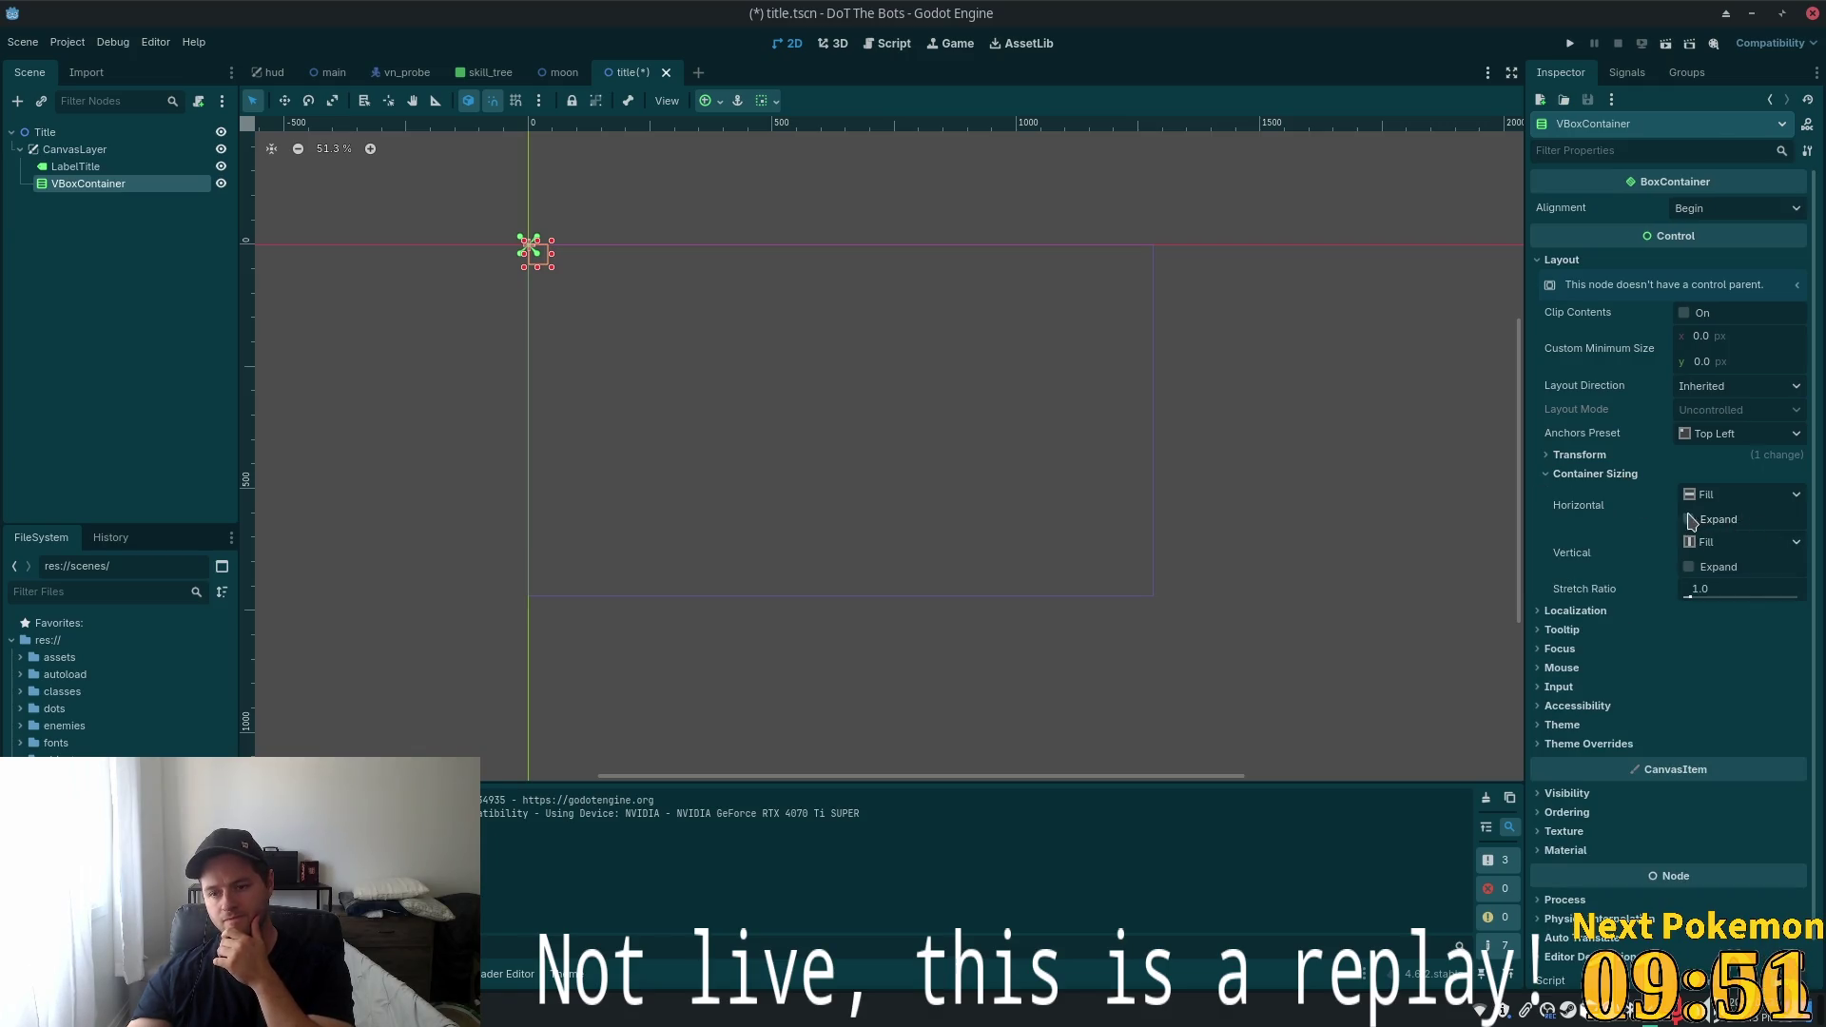
left_click(1689, 519)
left_click(1689, 567)
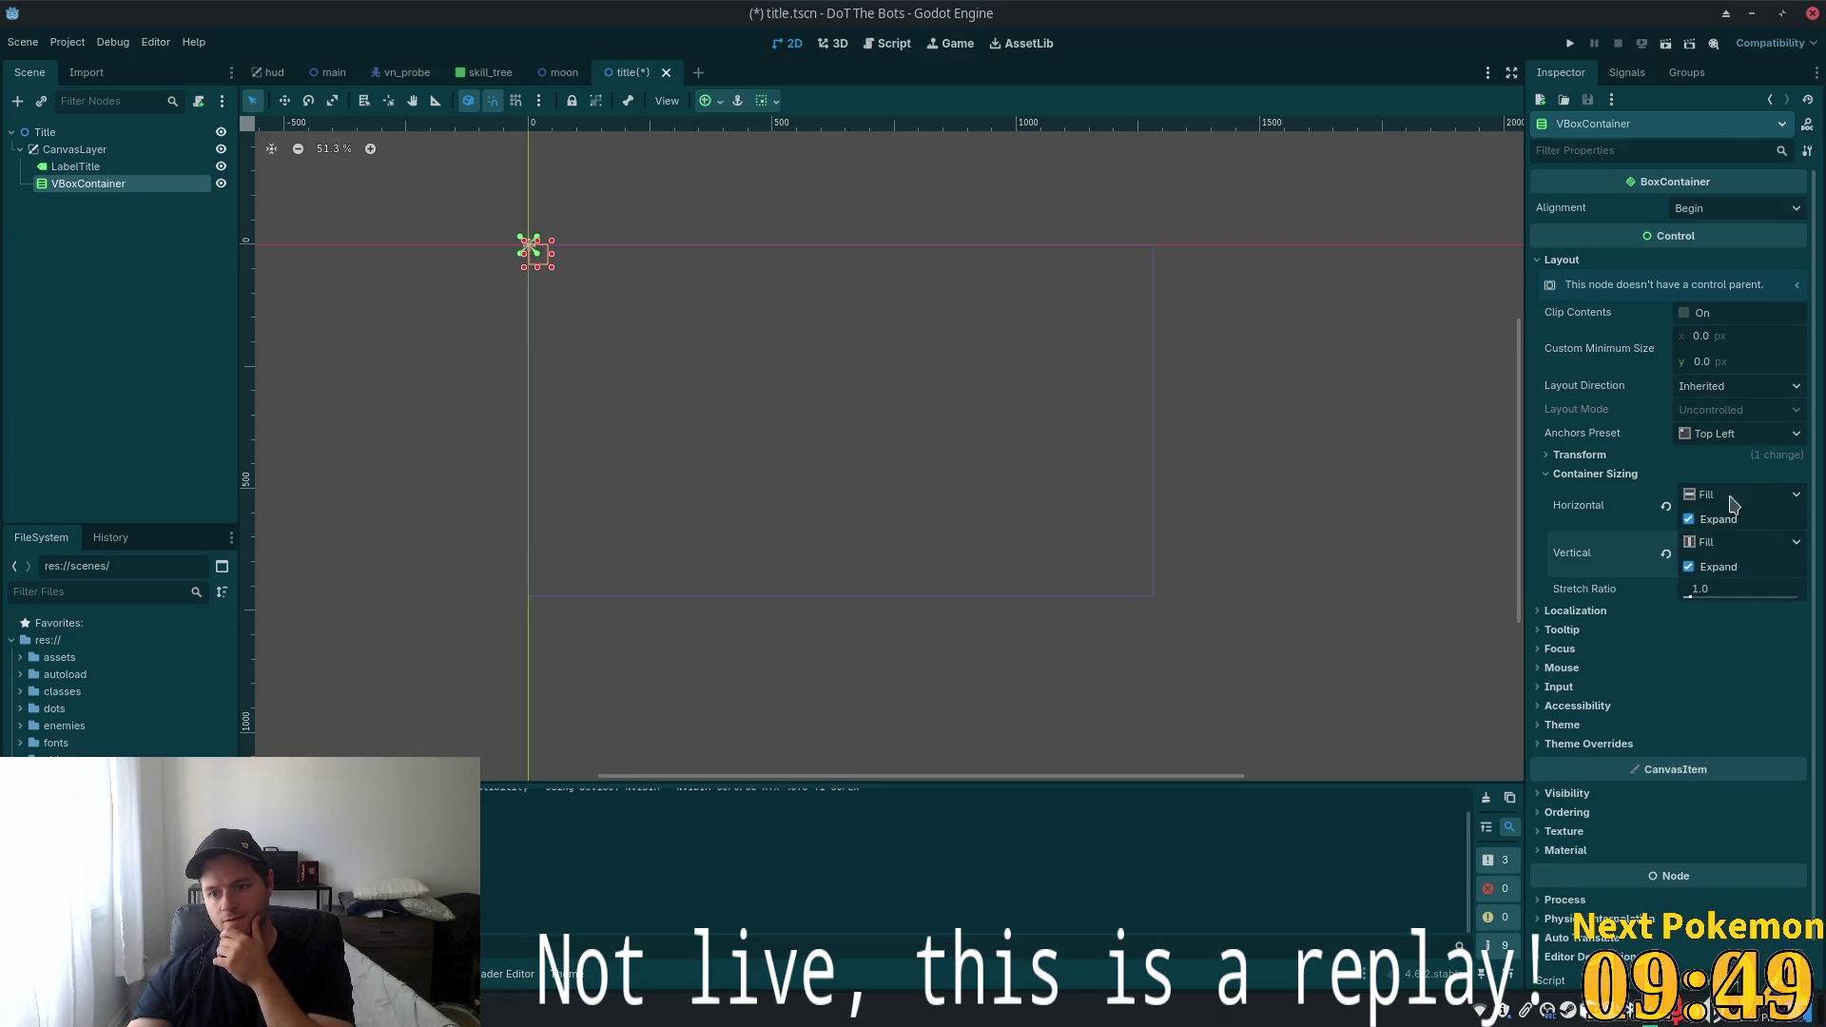
left_click(1739, 434)
left_click(1765, 499)
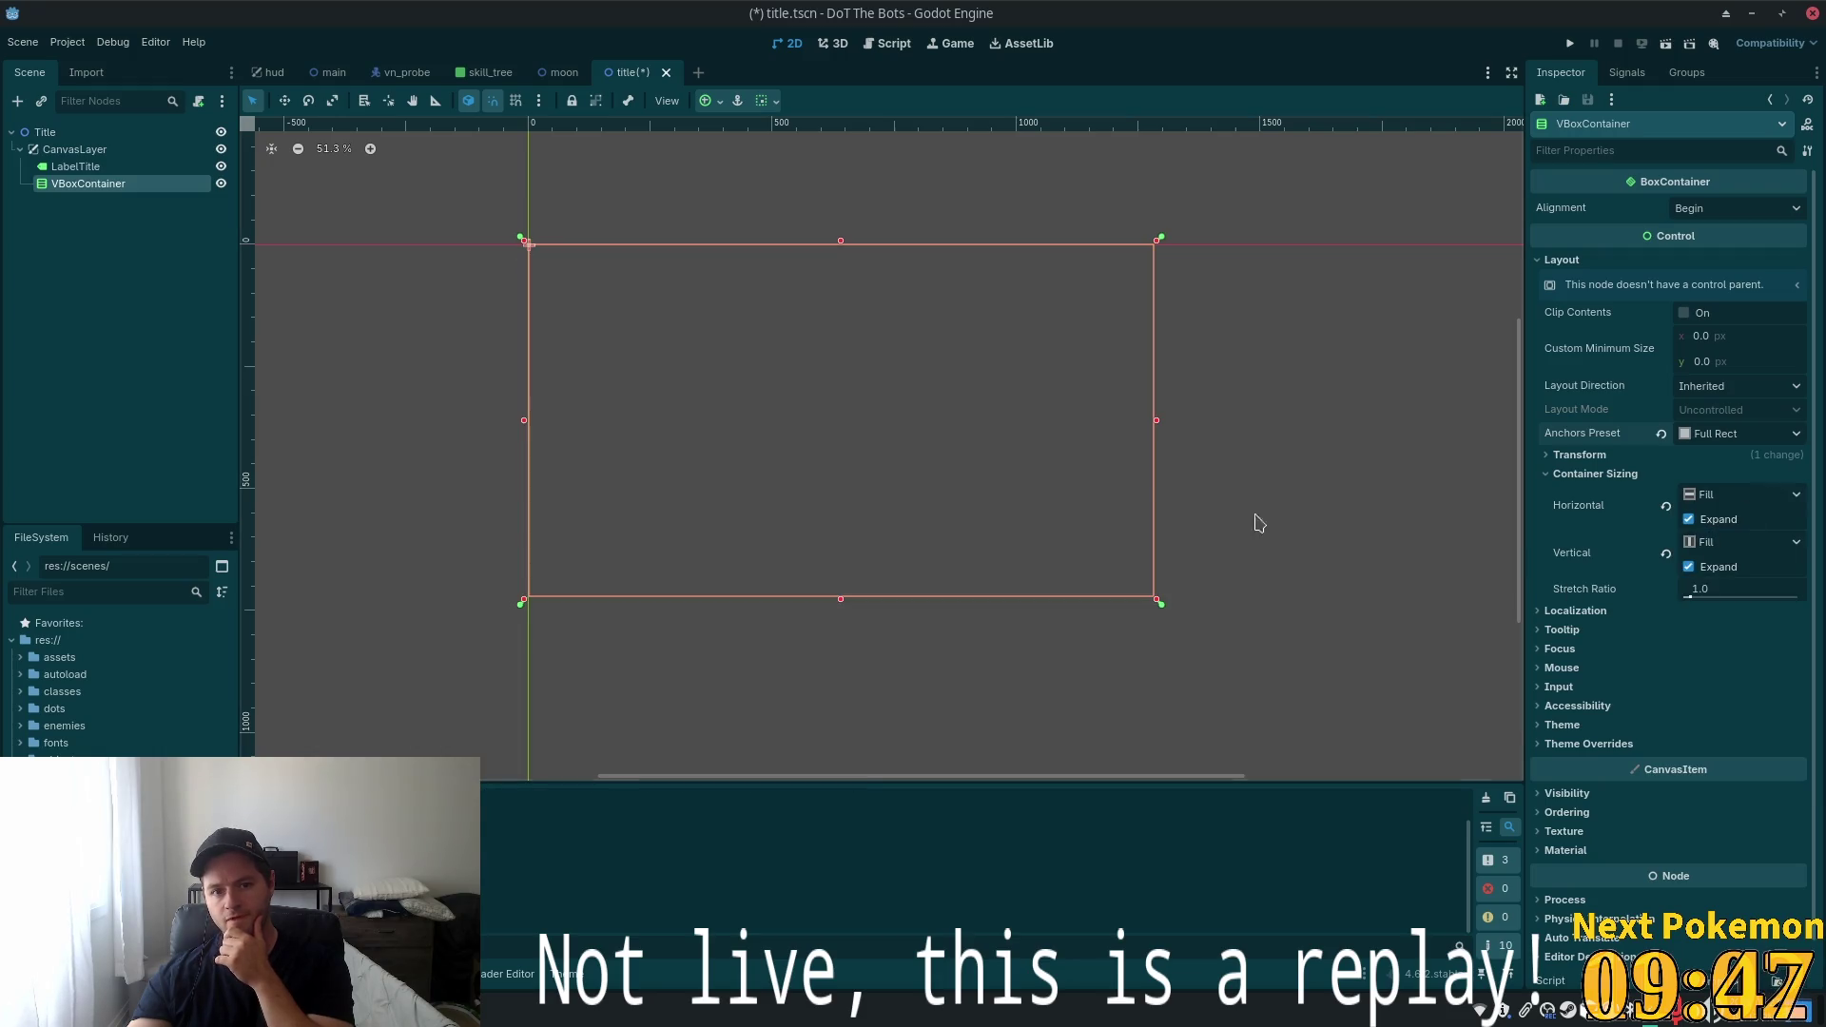
left_click(76, 167)
left_click_drag(92, 193, 93, 191)
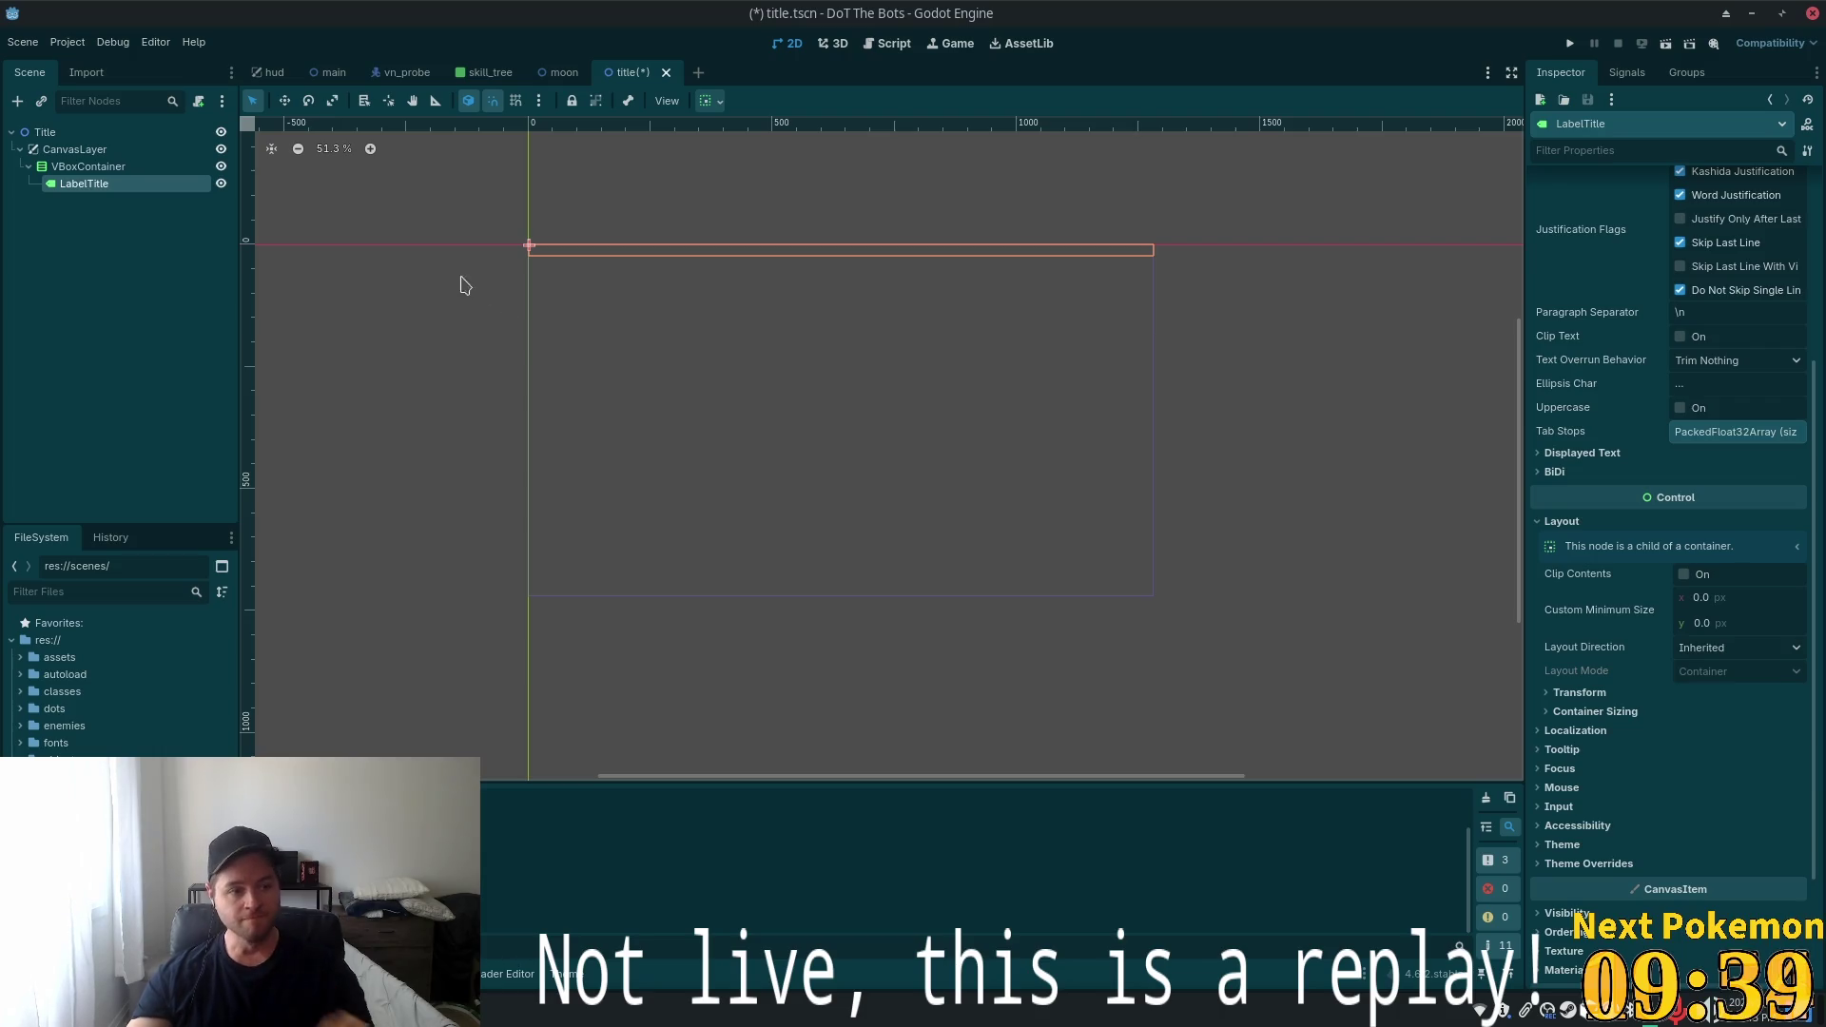
Add a MarginContainer under CanvasLayer and move the VBoxContainer inside it
left_click(85, 166)
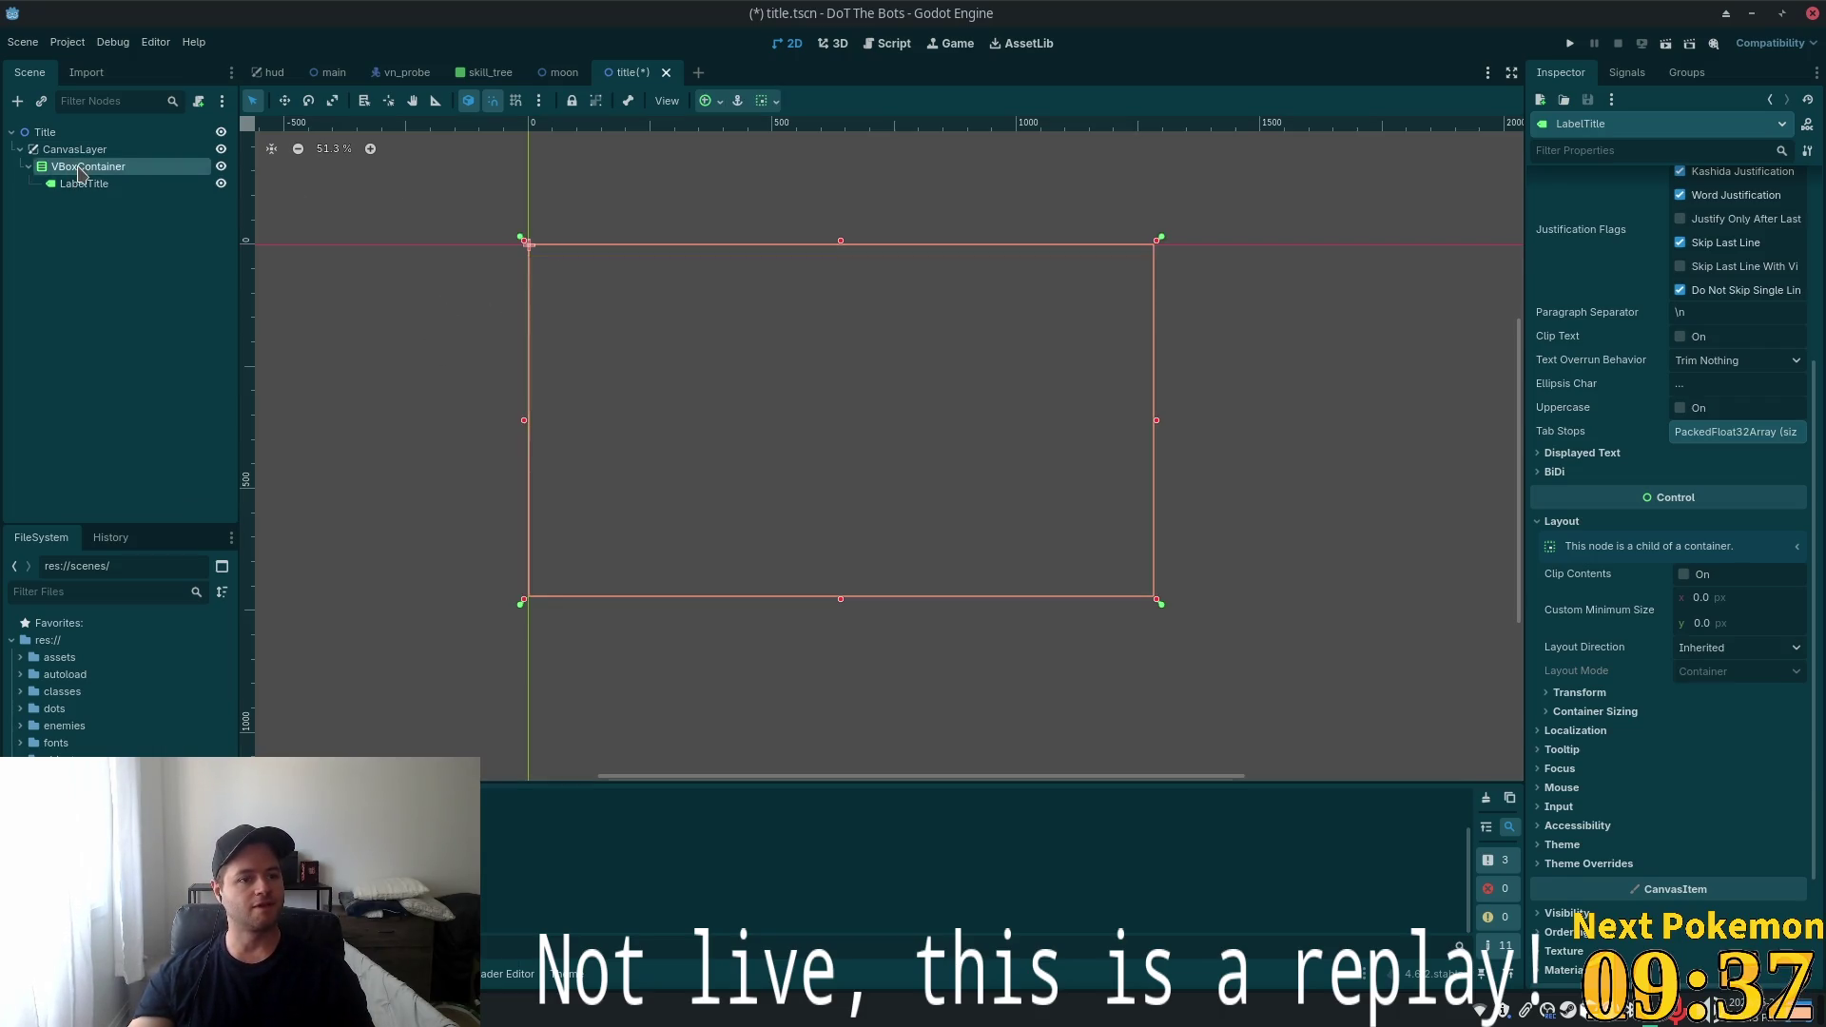
left_click(74, 150)
key("ctrl+a")
type("margin")
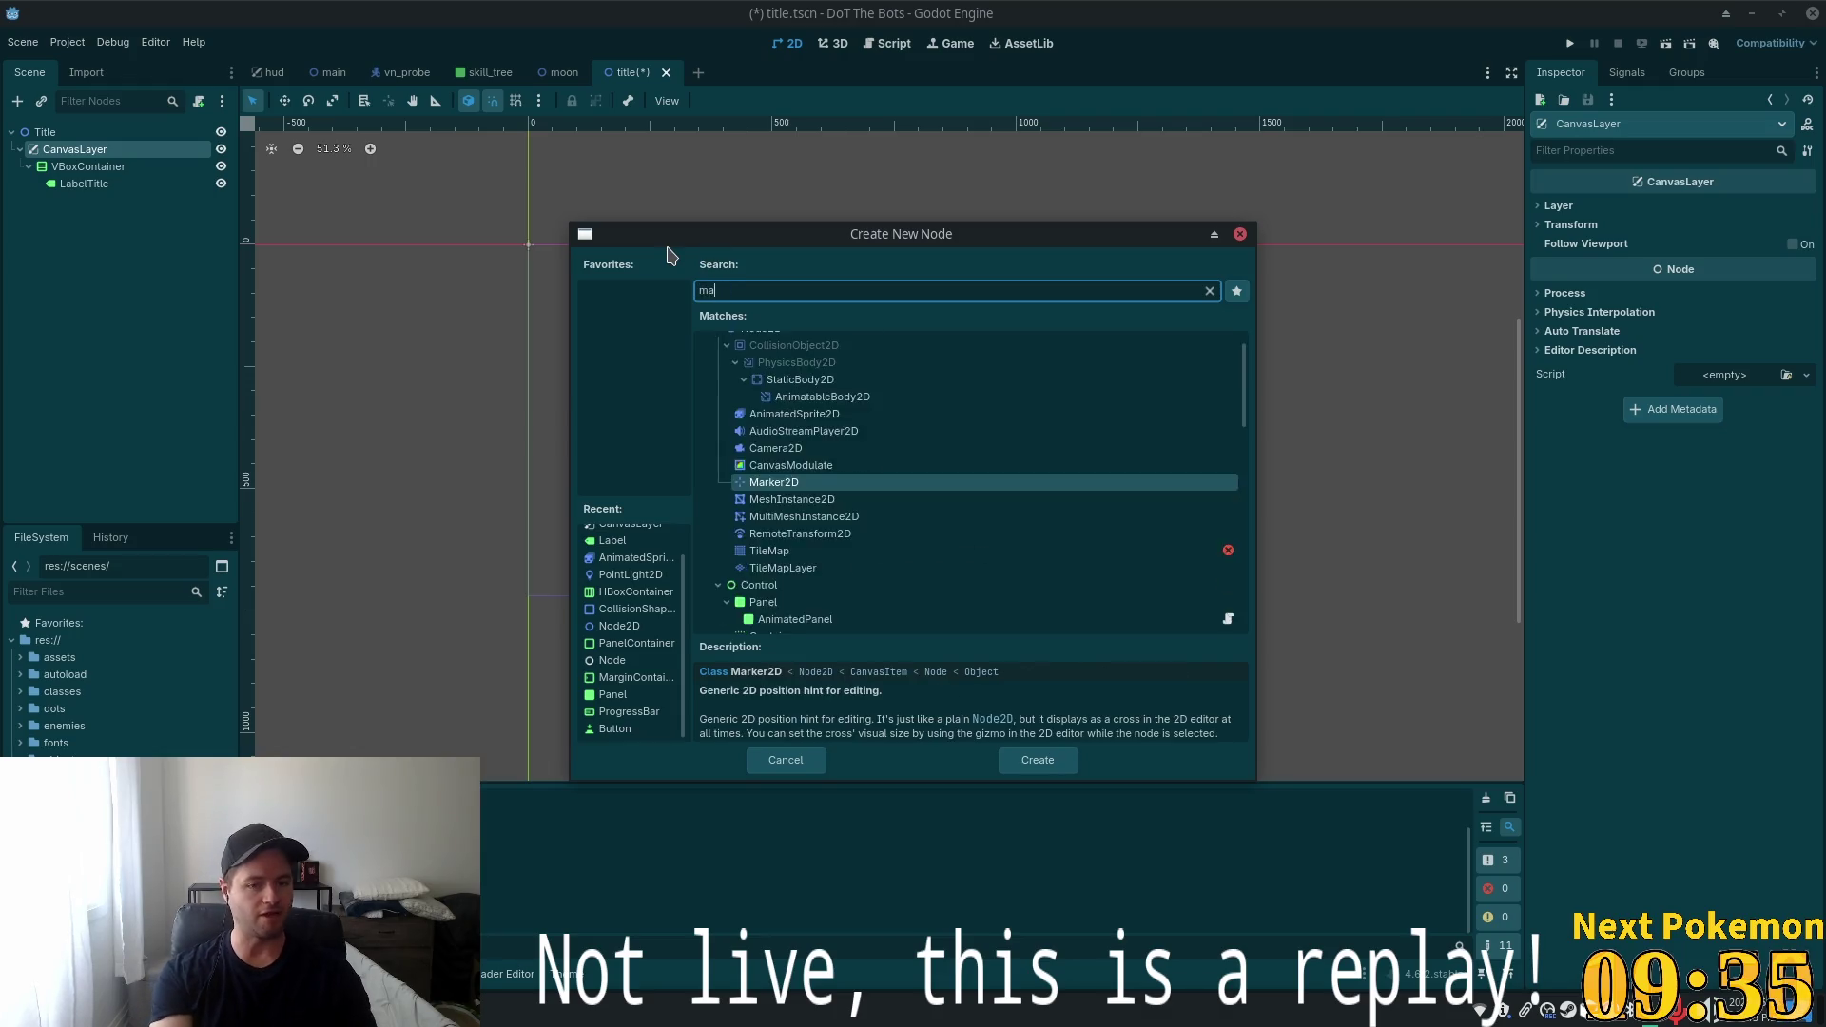
double_click(895, 448)
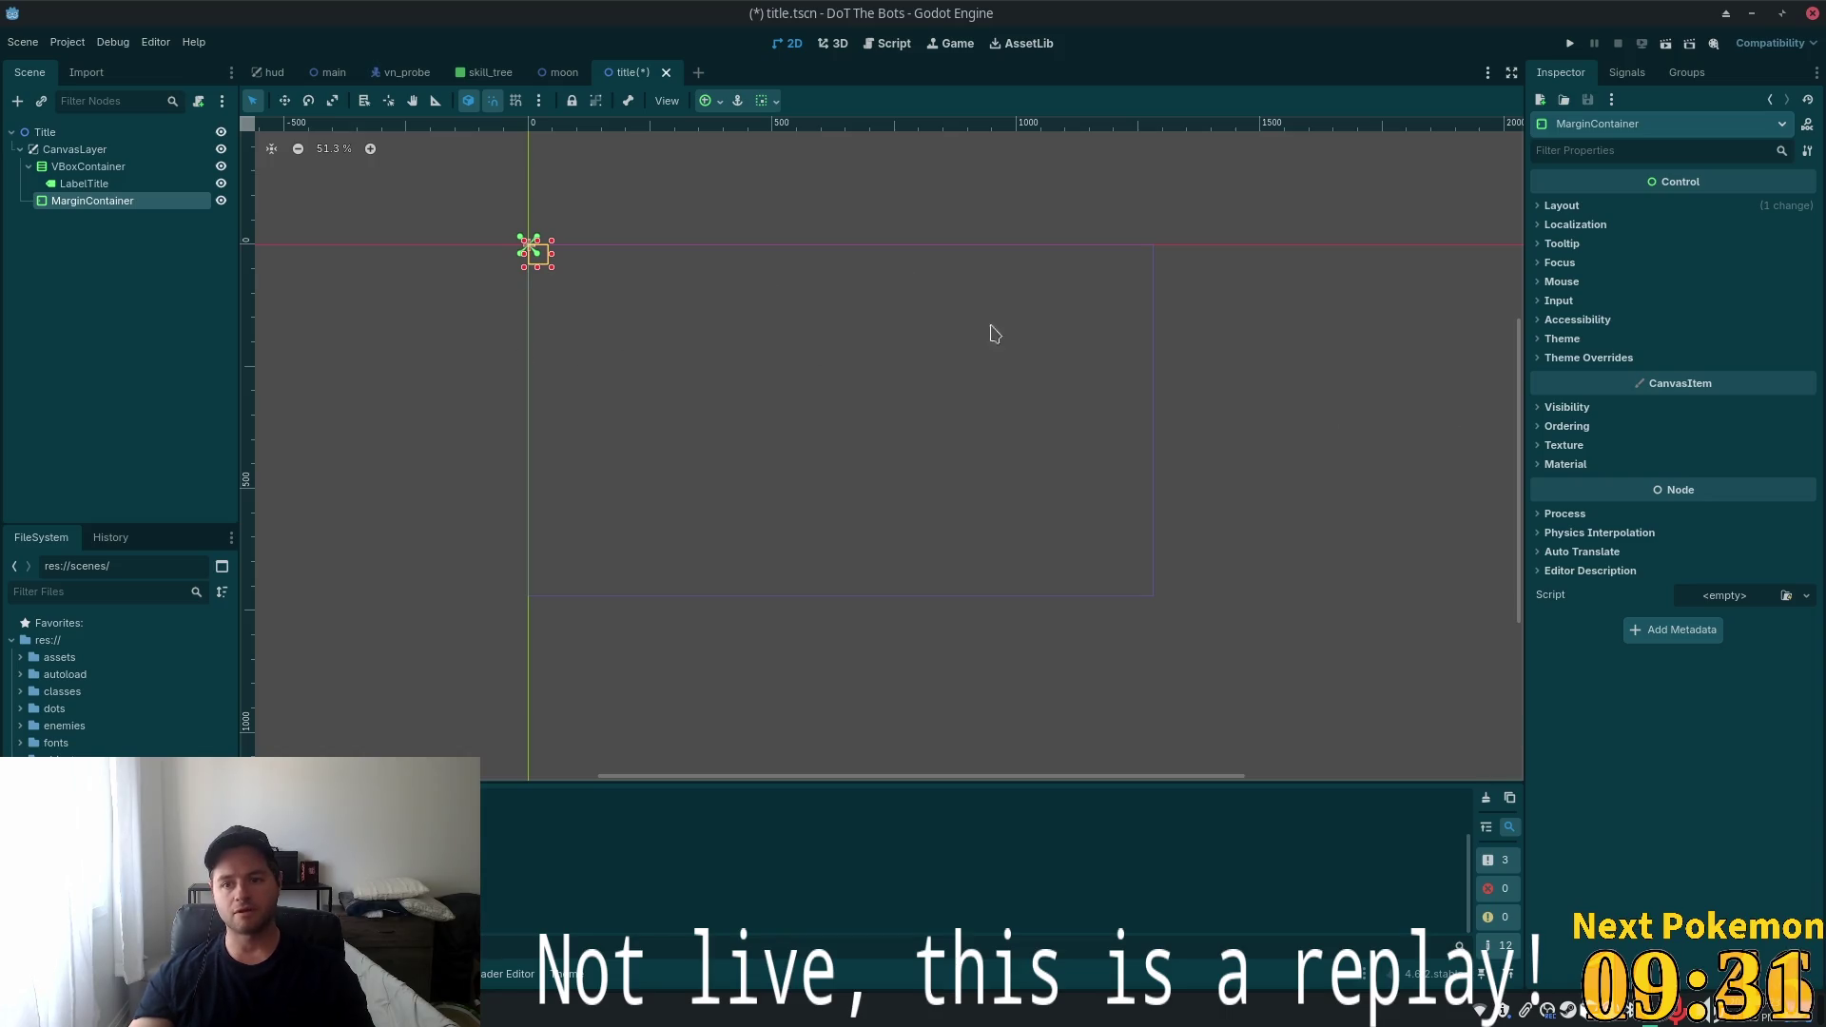
left_click_drag(143, 167, 124, 202)
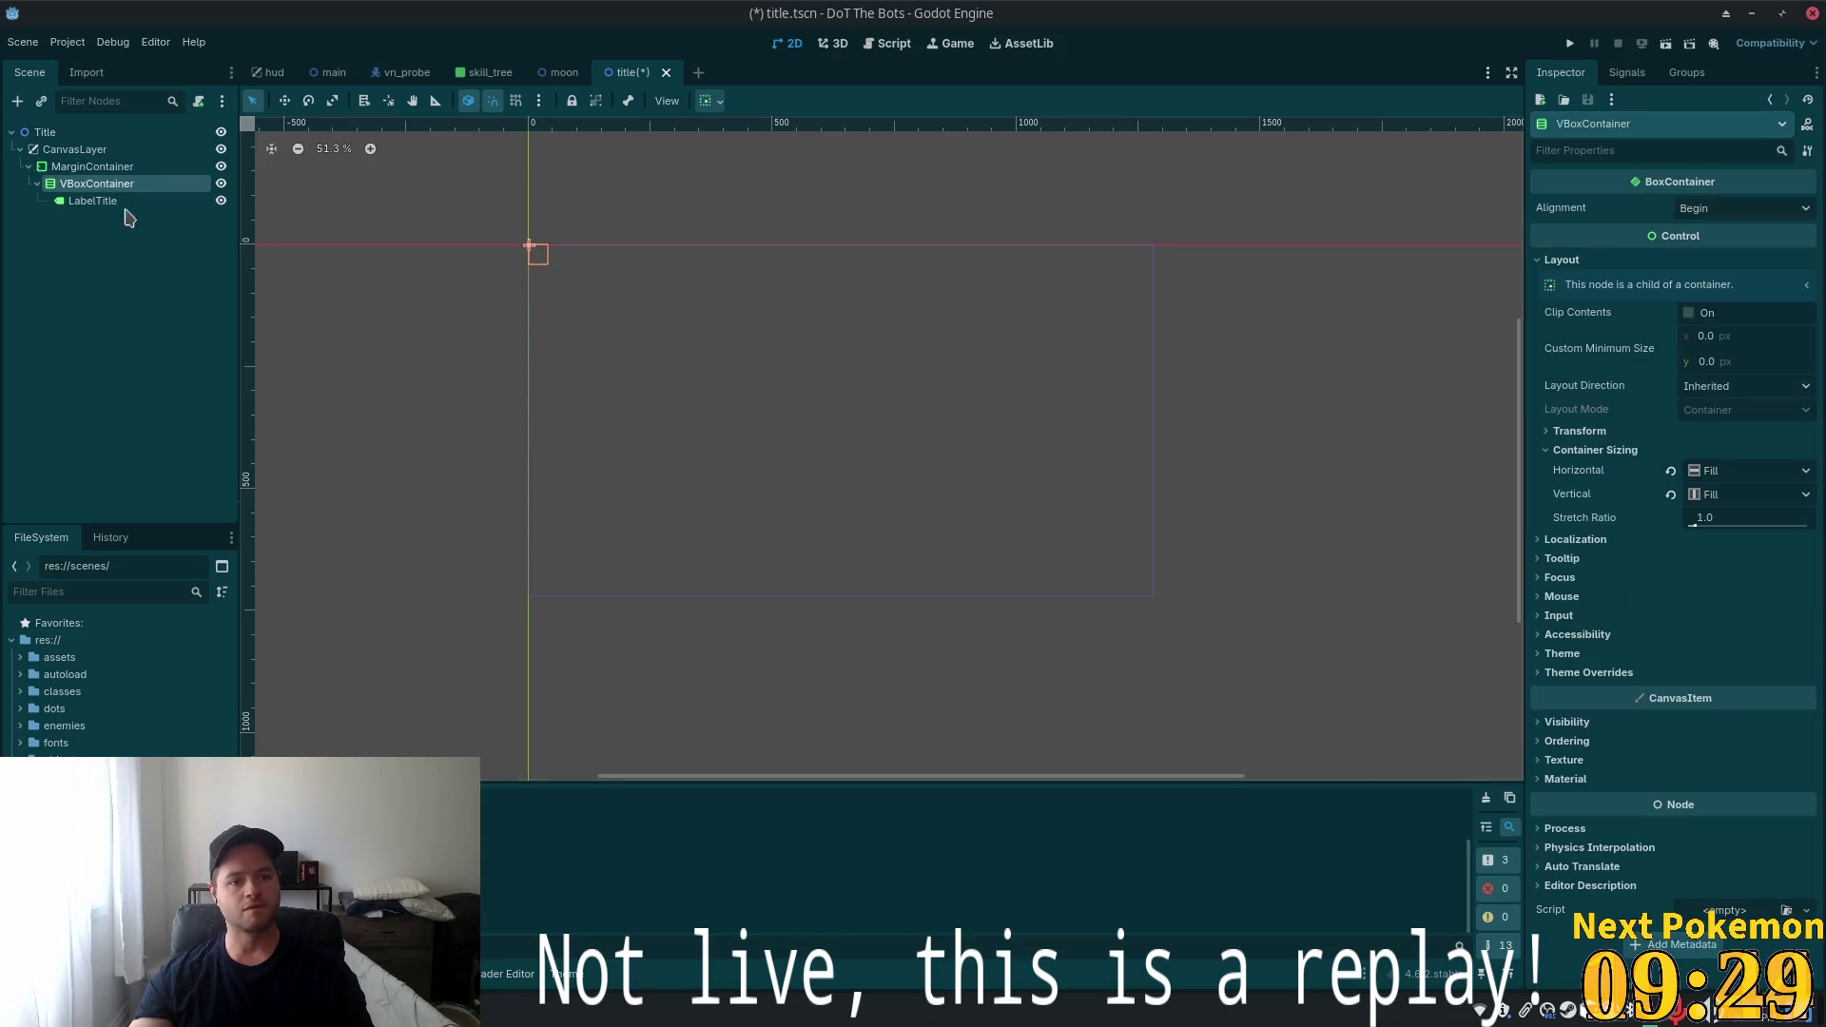
Anchor the MarginContainer to the Full Rect preset
left_click(92, 167)
left_click(1575, 206)
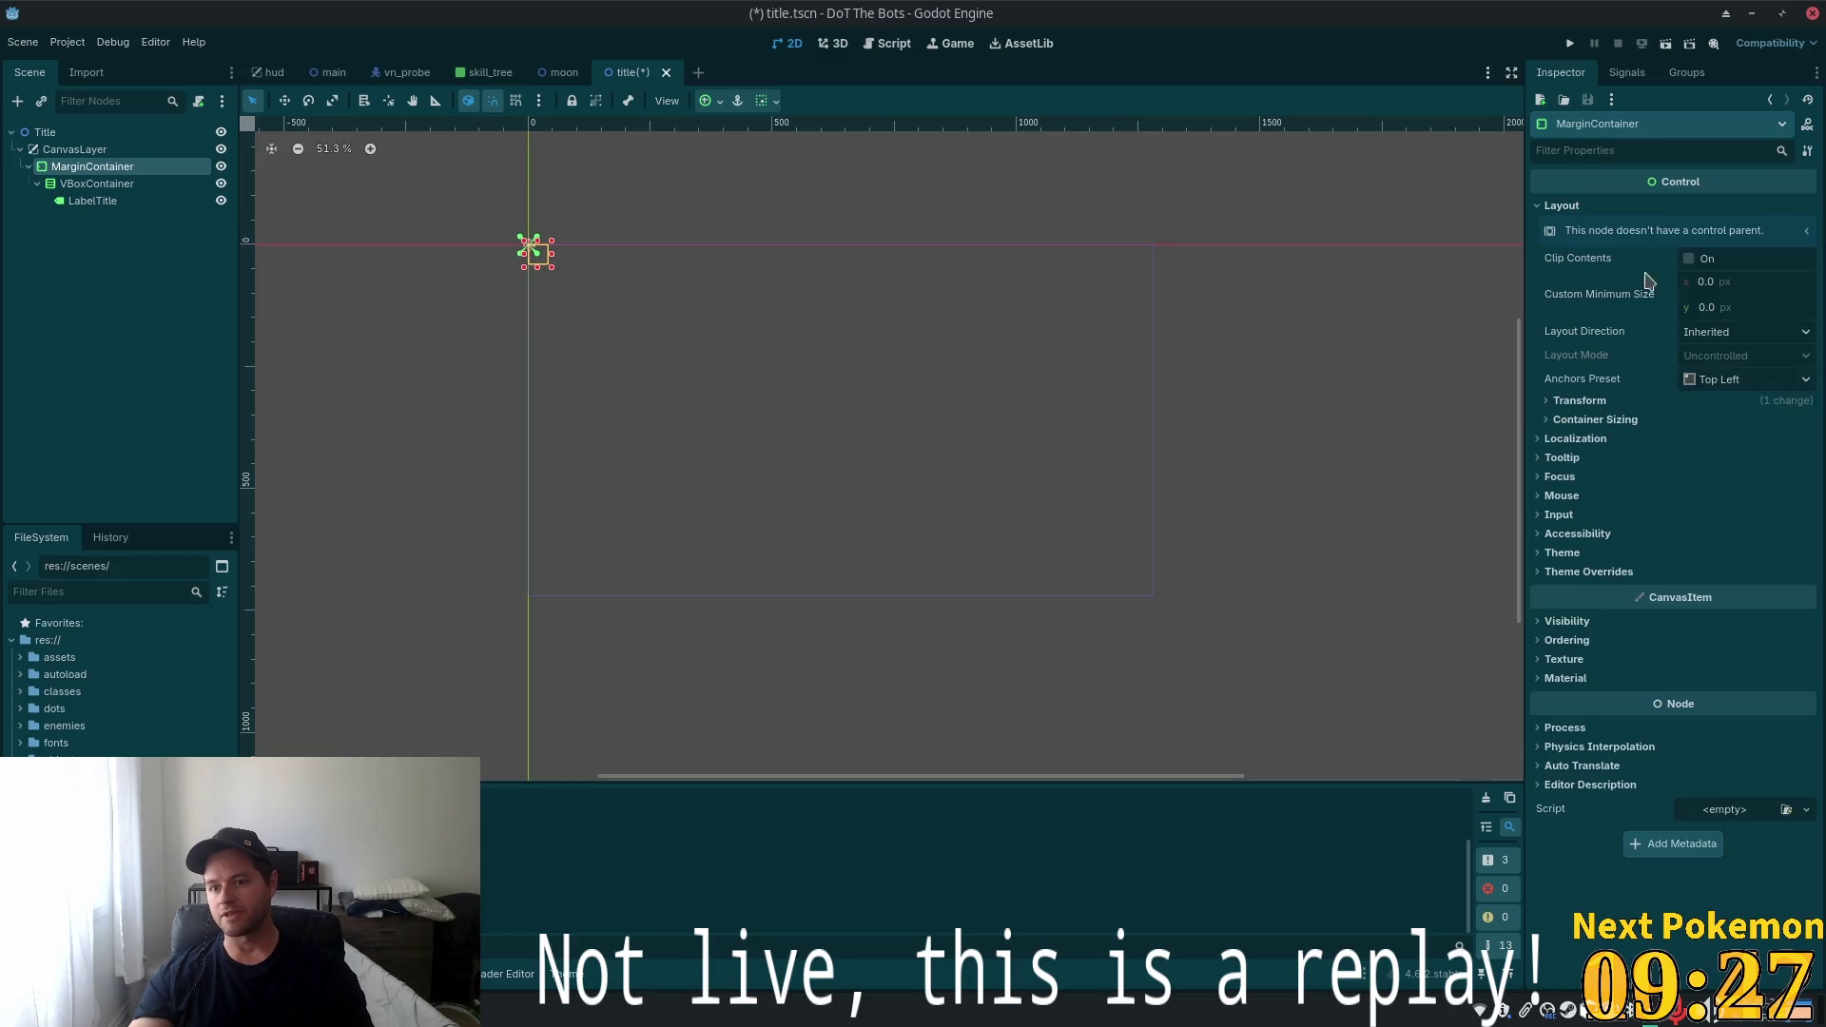
left_click(1735, 381)
left_click(1744, 433)
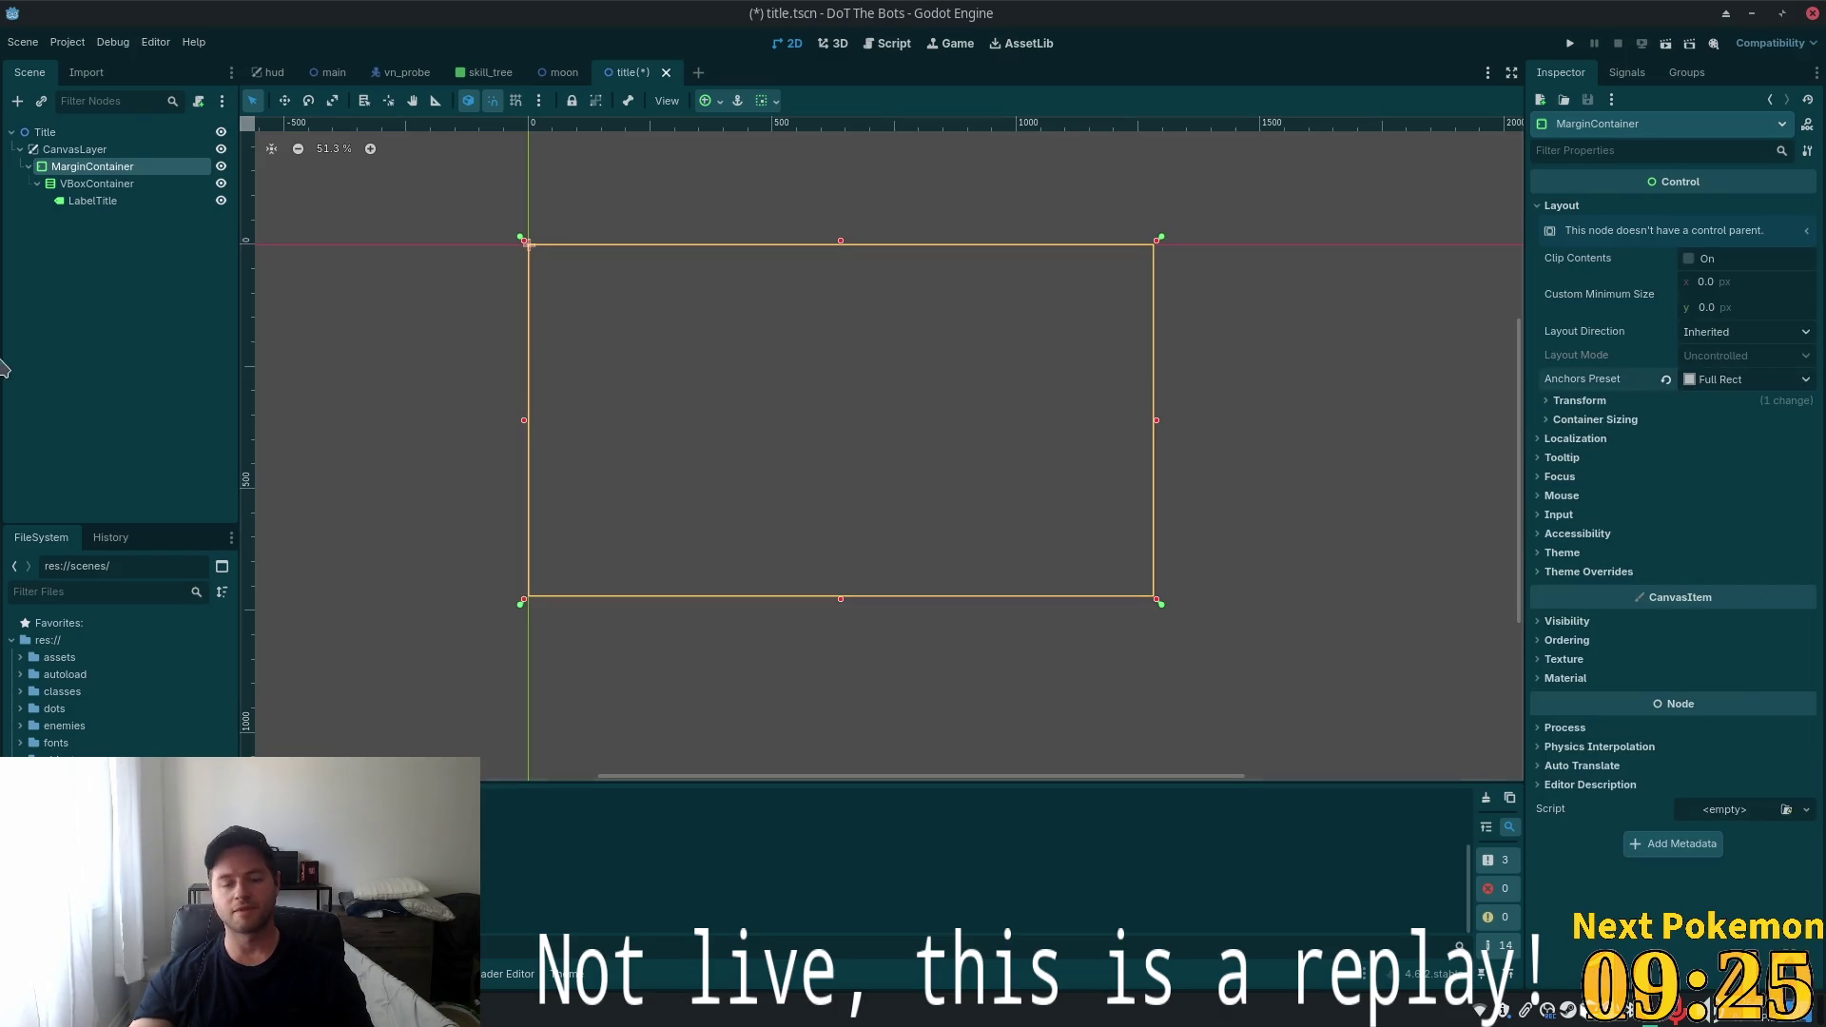
Override the MarginContainer's left, top and right margin constants to 200
left_click(1562, 553)
left_click(1587, 619)
left_click(1617, 636)
left_click(1736, 657)
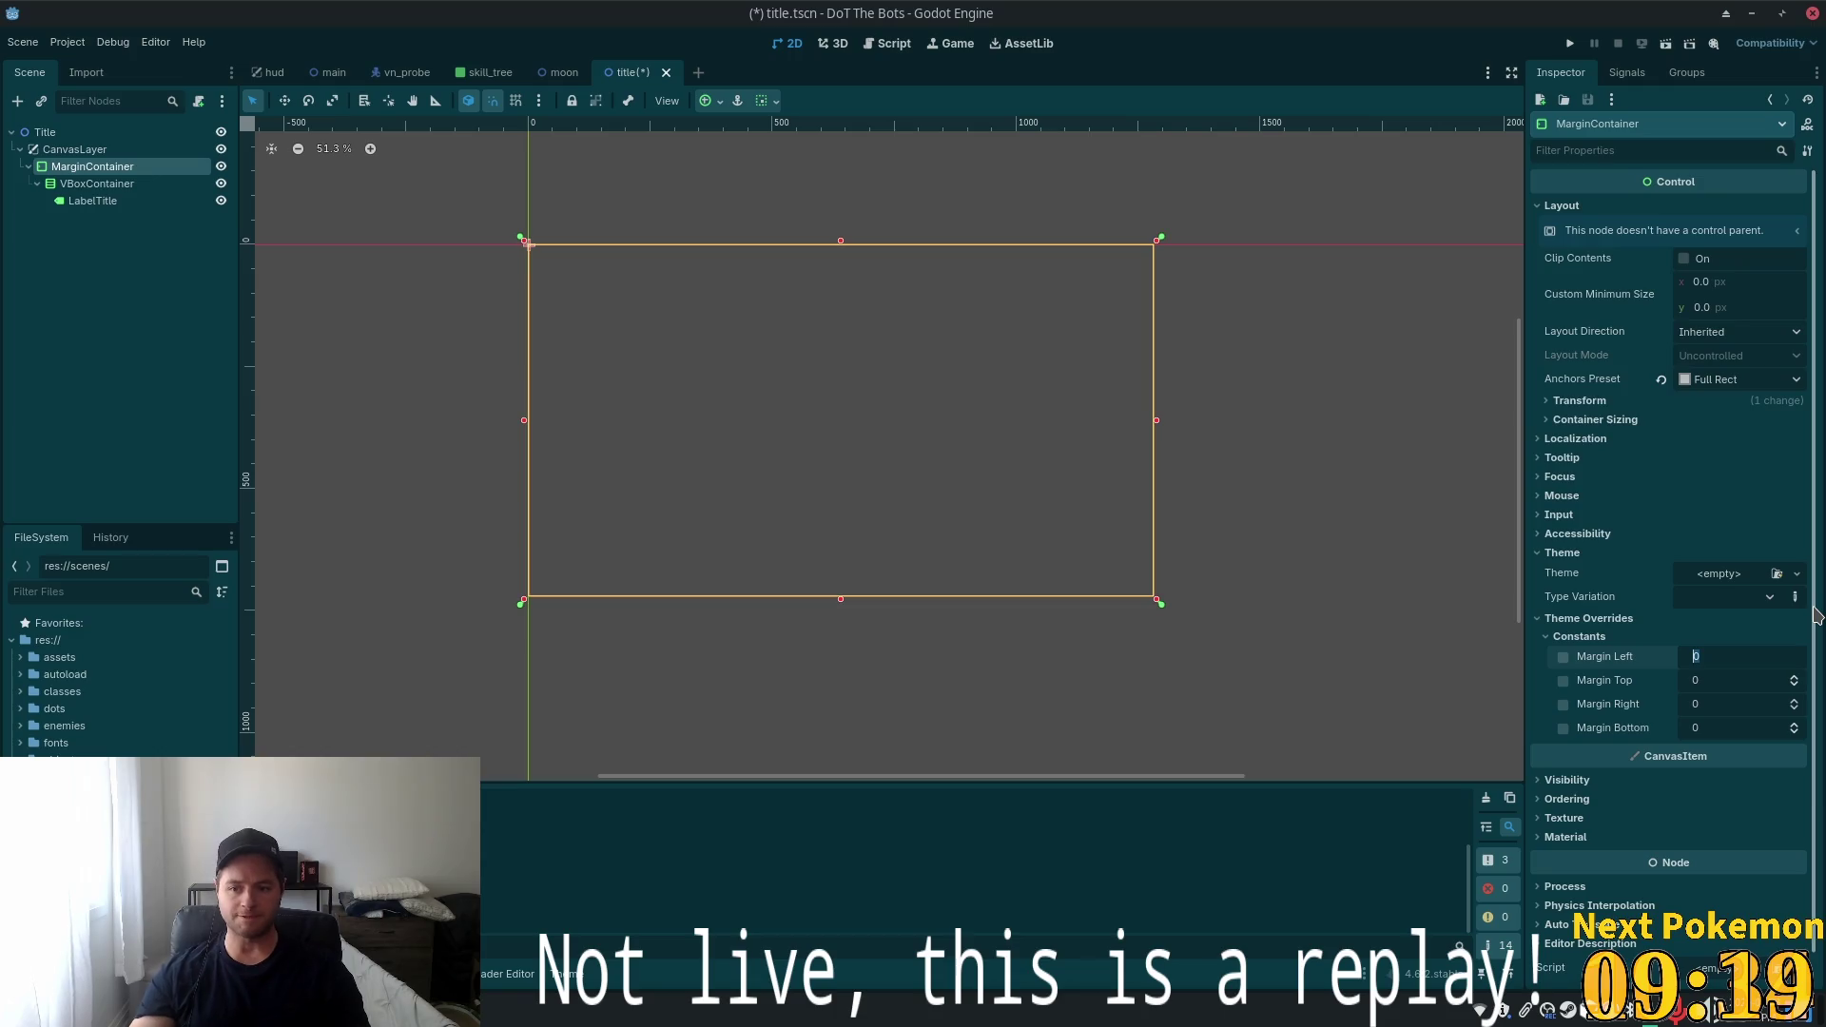
type("200")
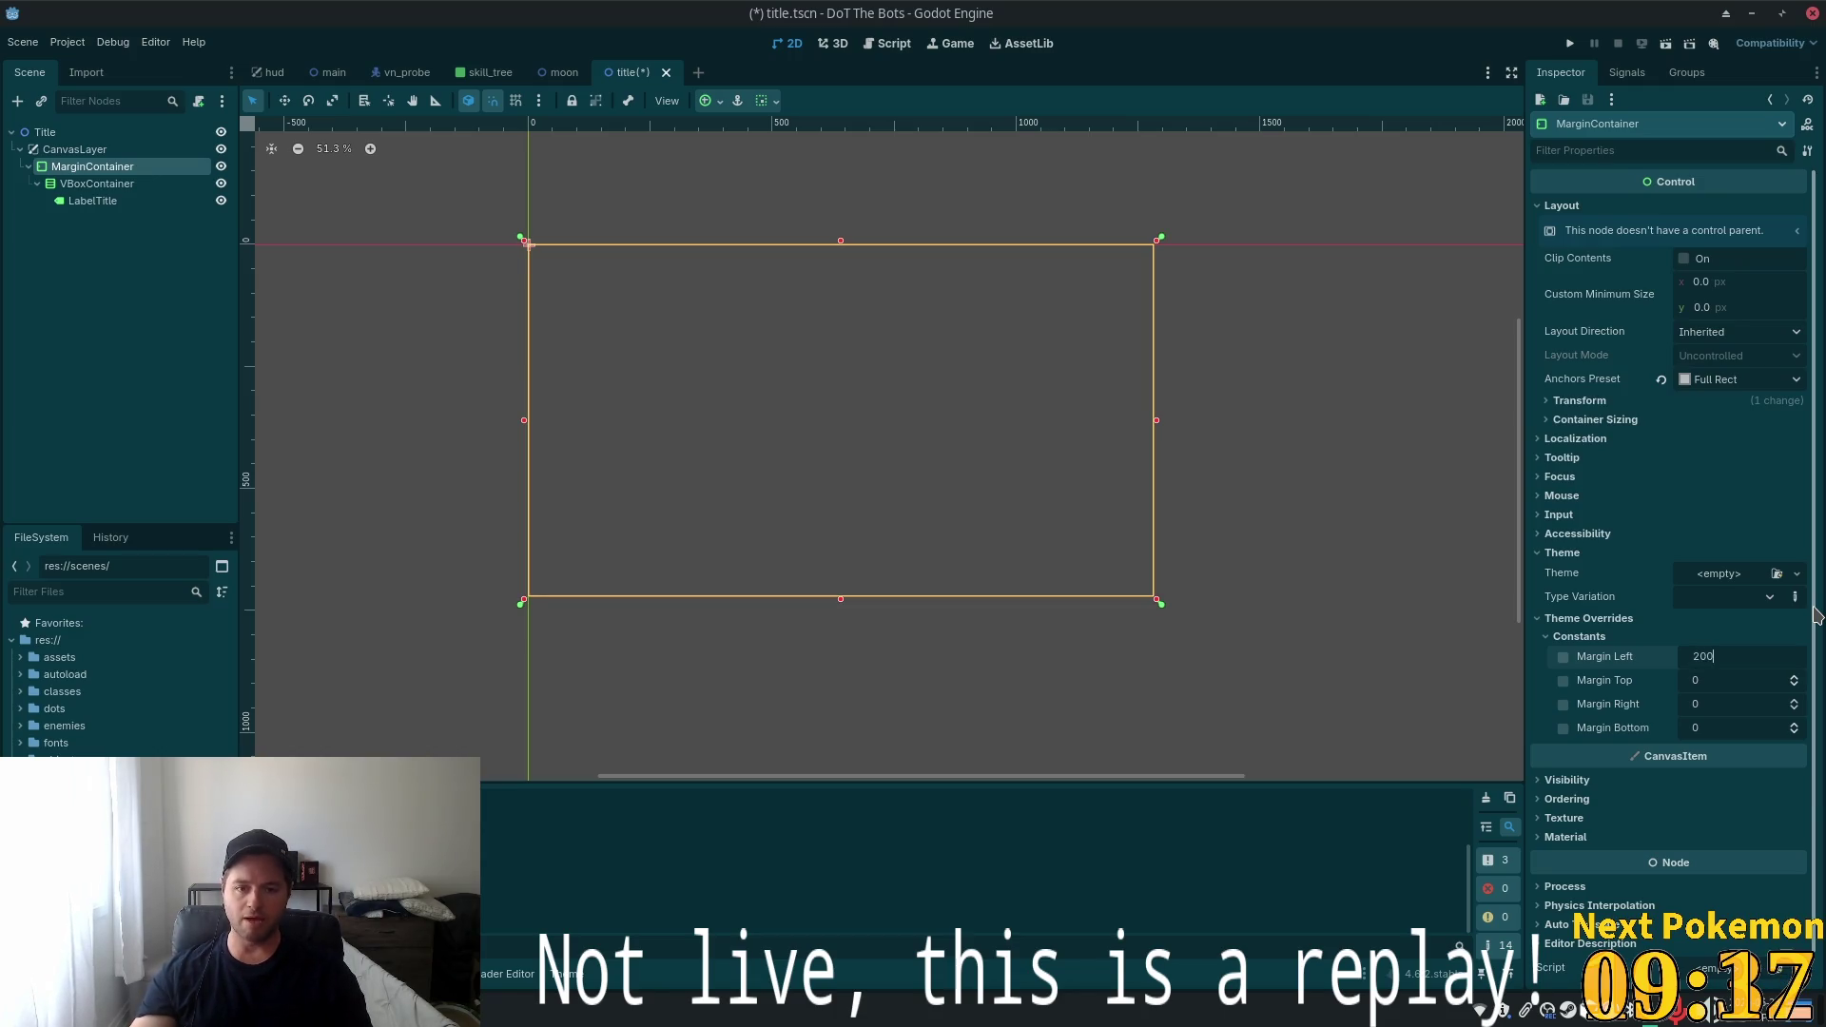
key("Tab")
type("2")
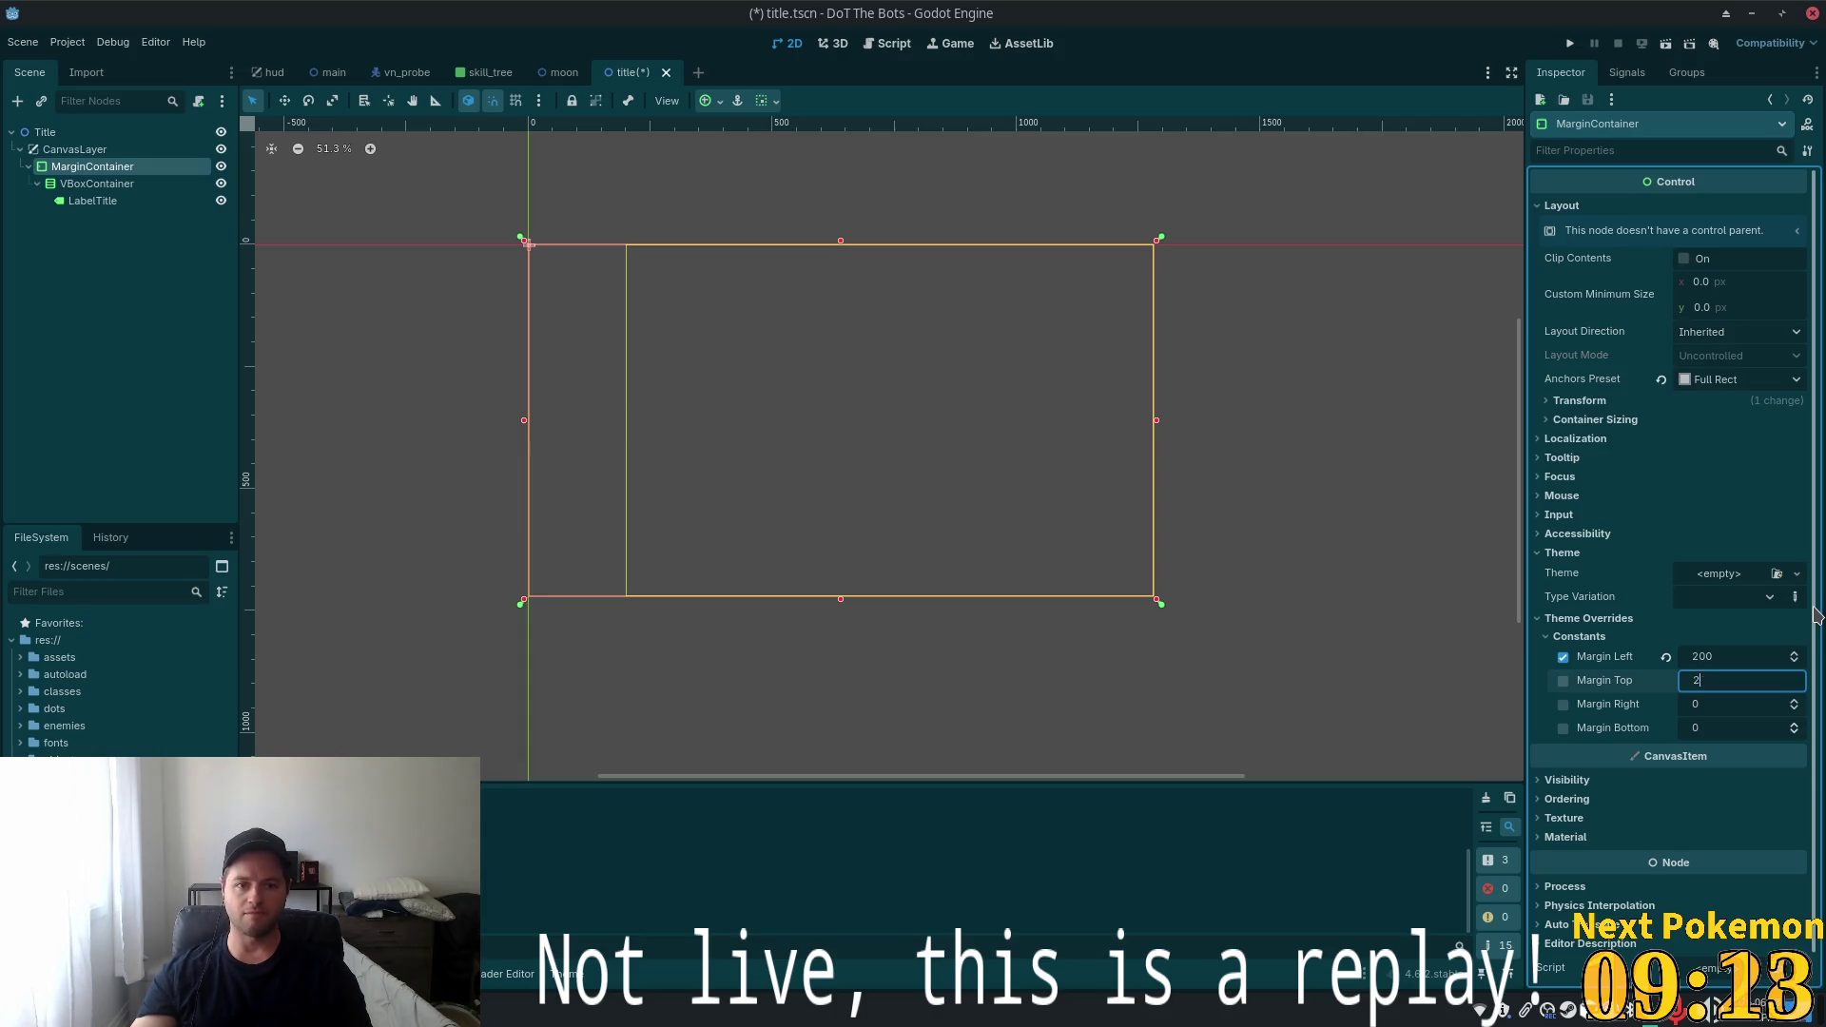
type("0")
key("Tab")
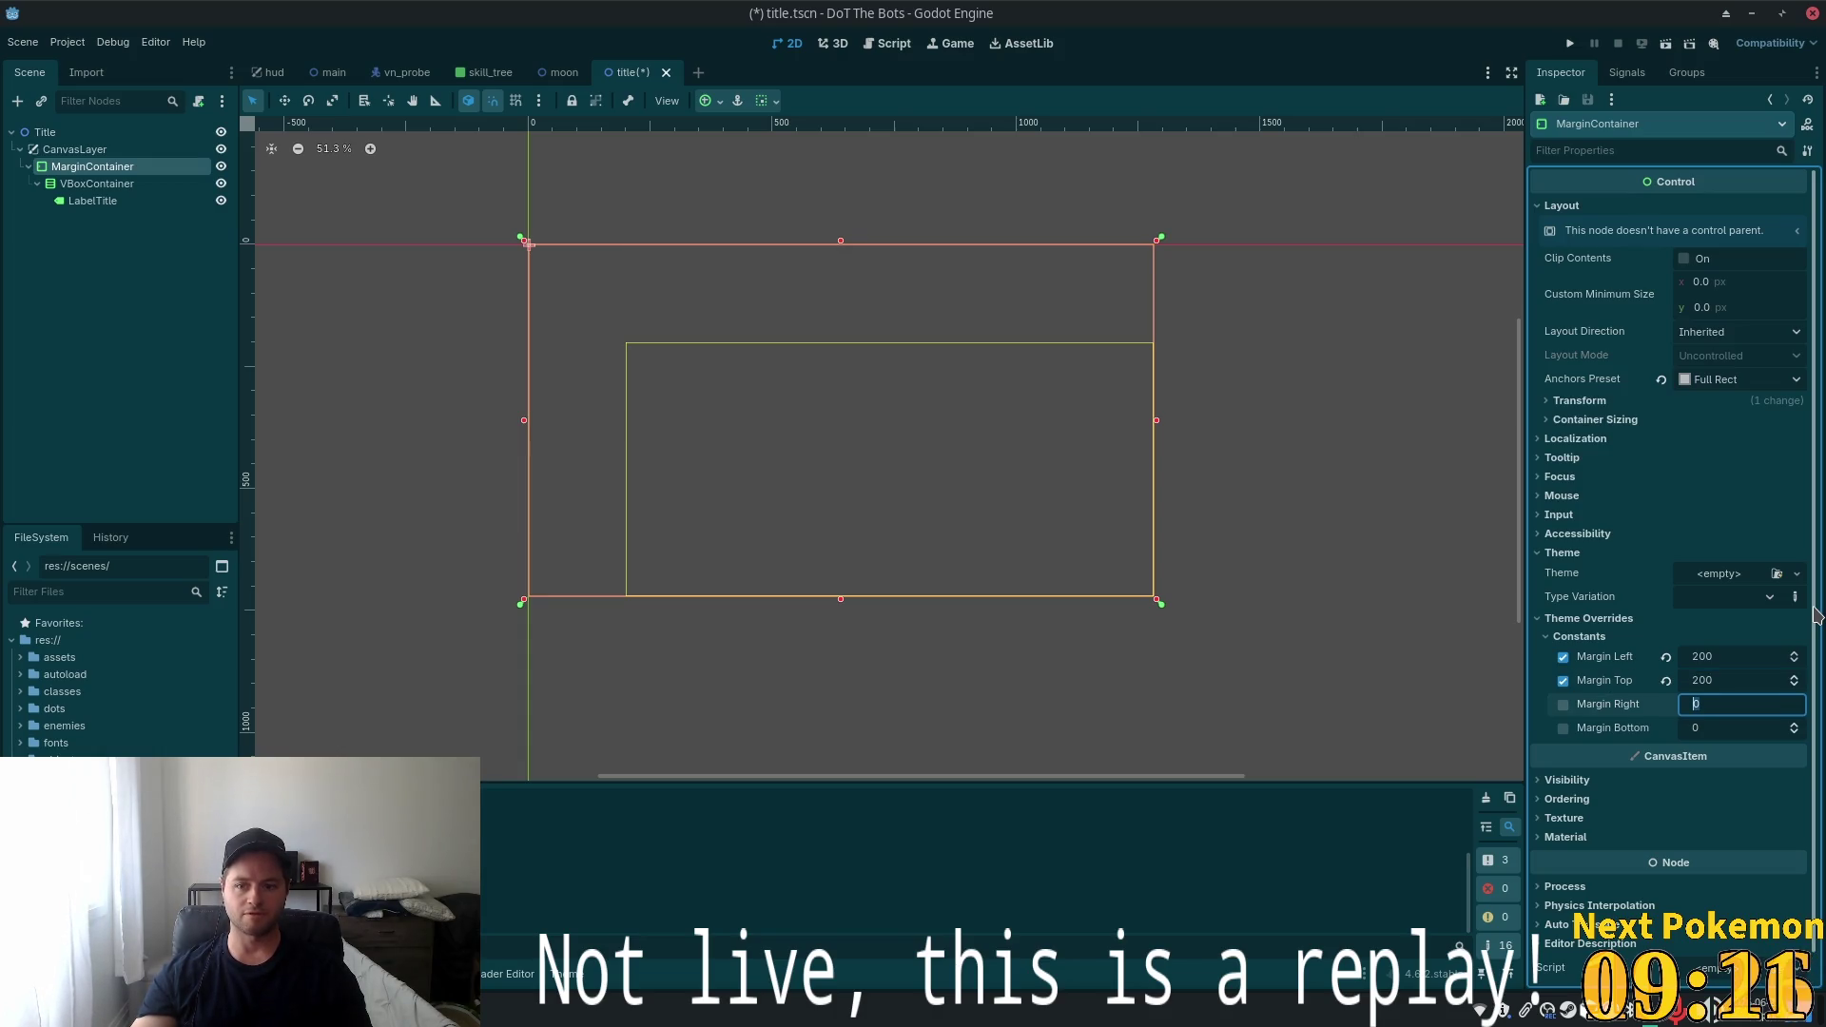
type("200")
key("Tab")
Set the bottom margin to 100 and start editing the top margin value
type("200")
key("Tab")
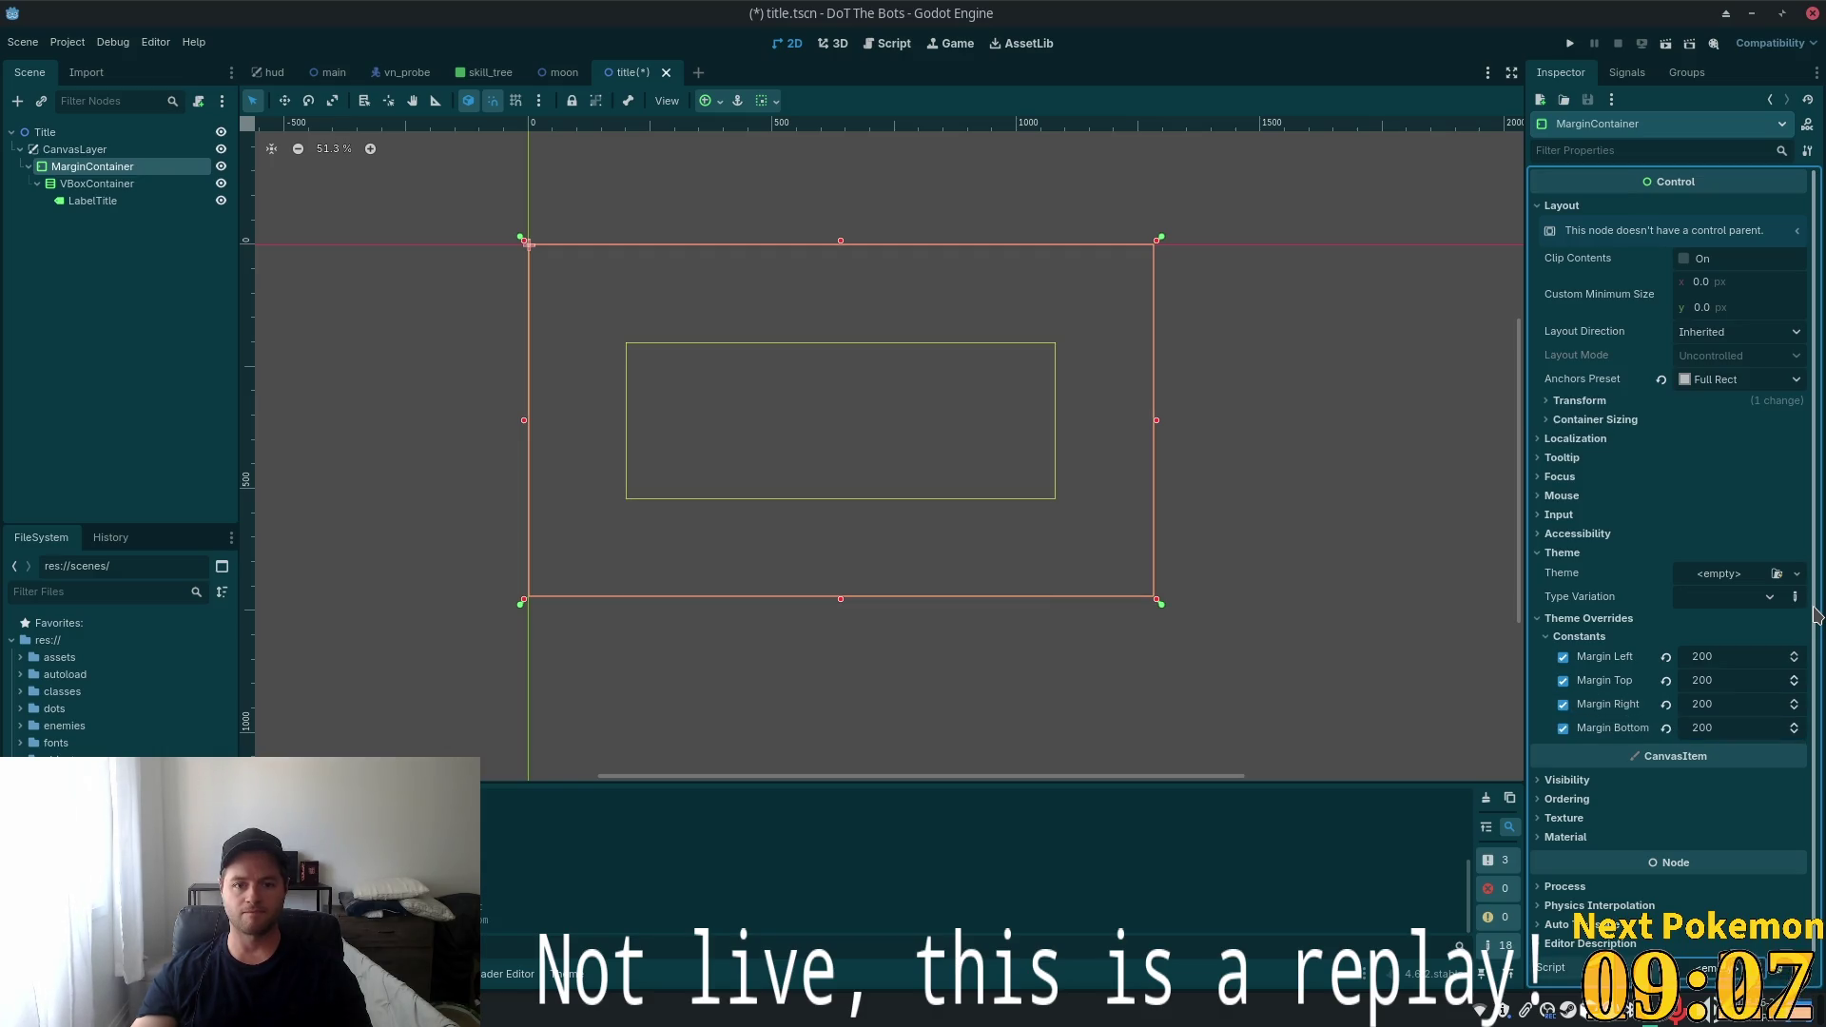
key("shift+Tab")
type("1")
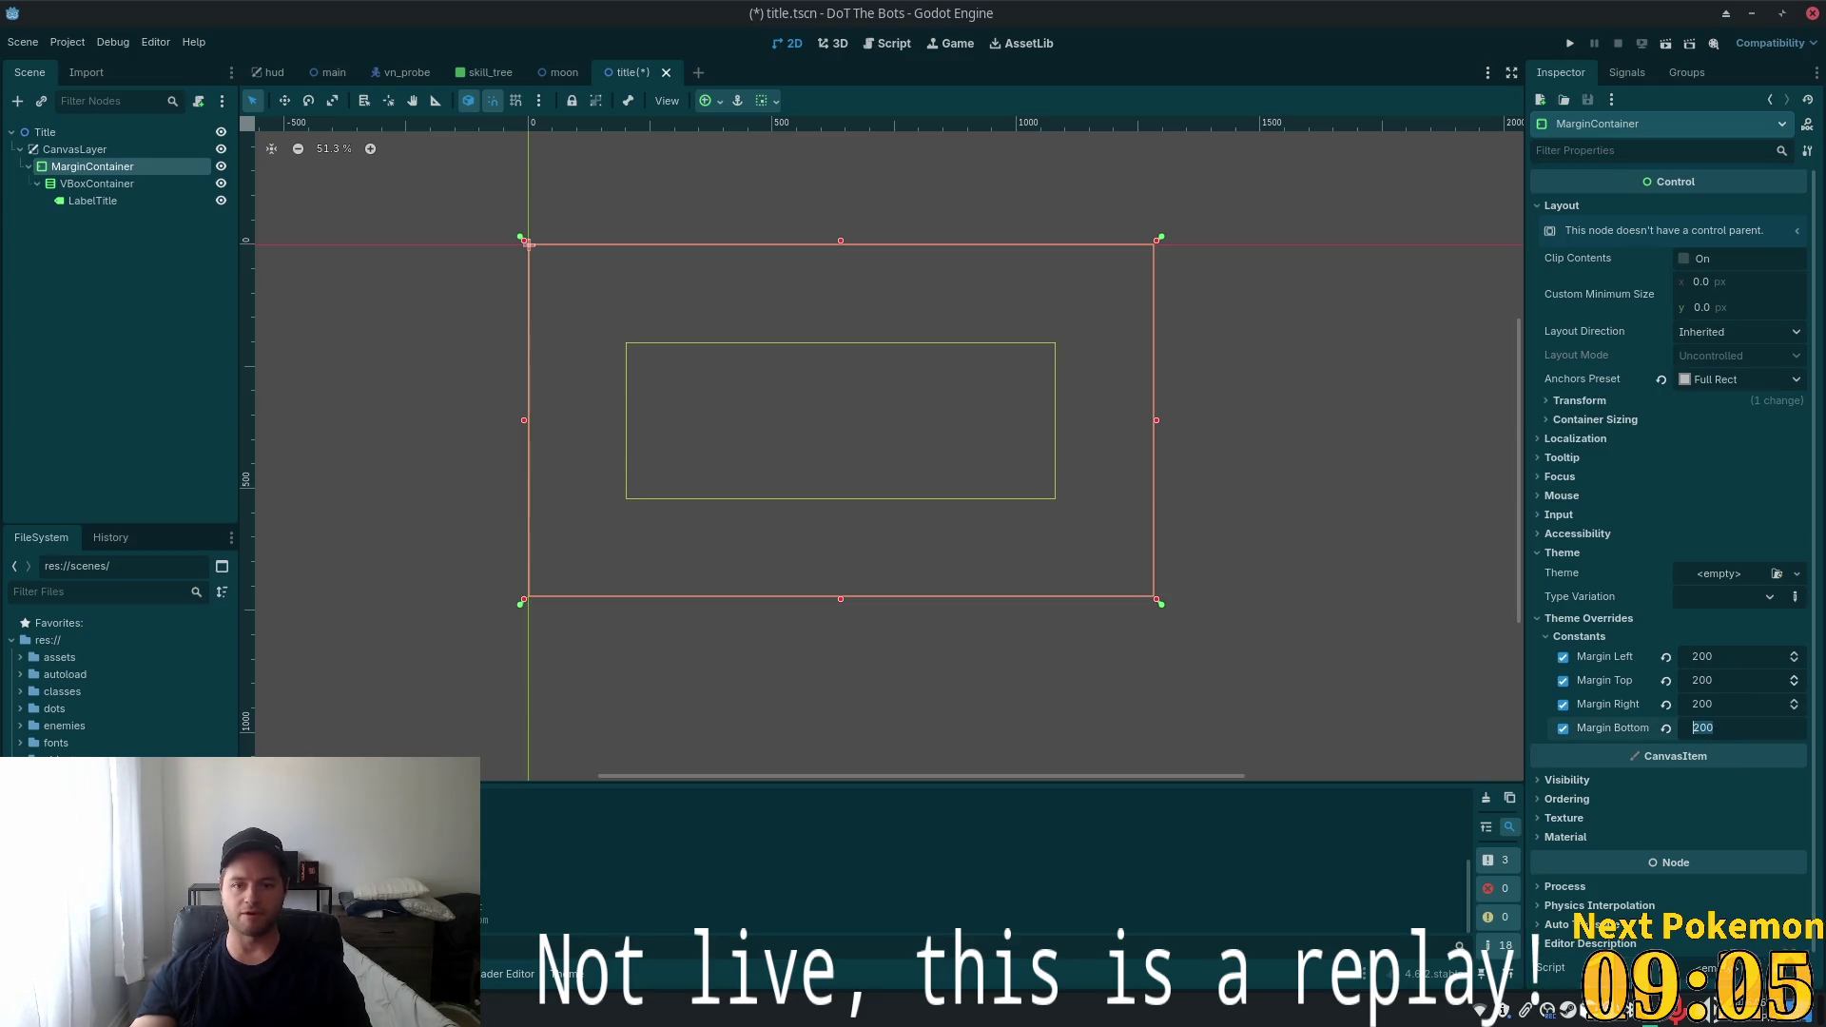
type("00")
key("Return")
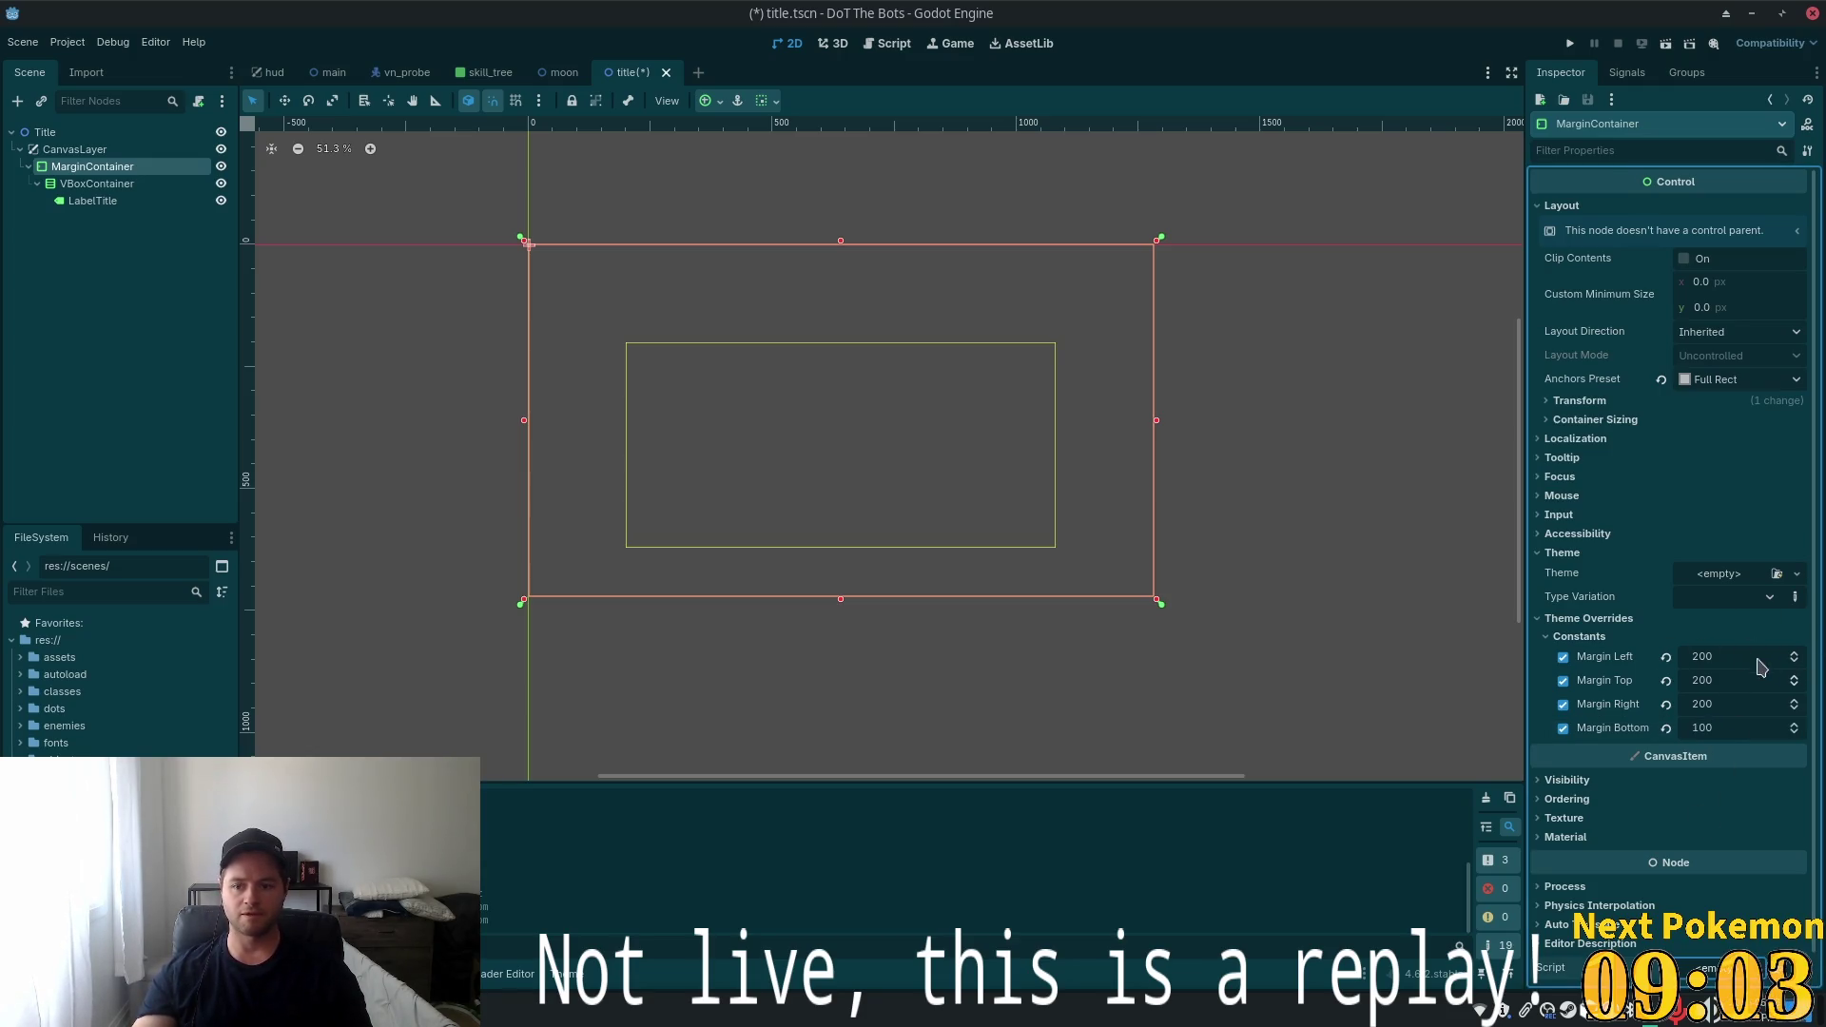
left_click(1734, 677)
type("100")
Confirm a top margin of 100, then select LabelTitle and open its Horizontal Alignment choices
key("Tab")
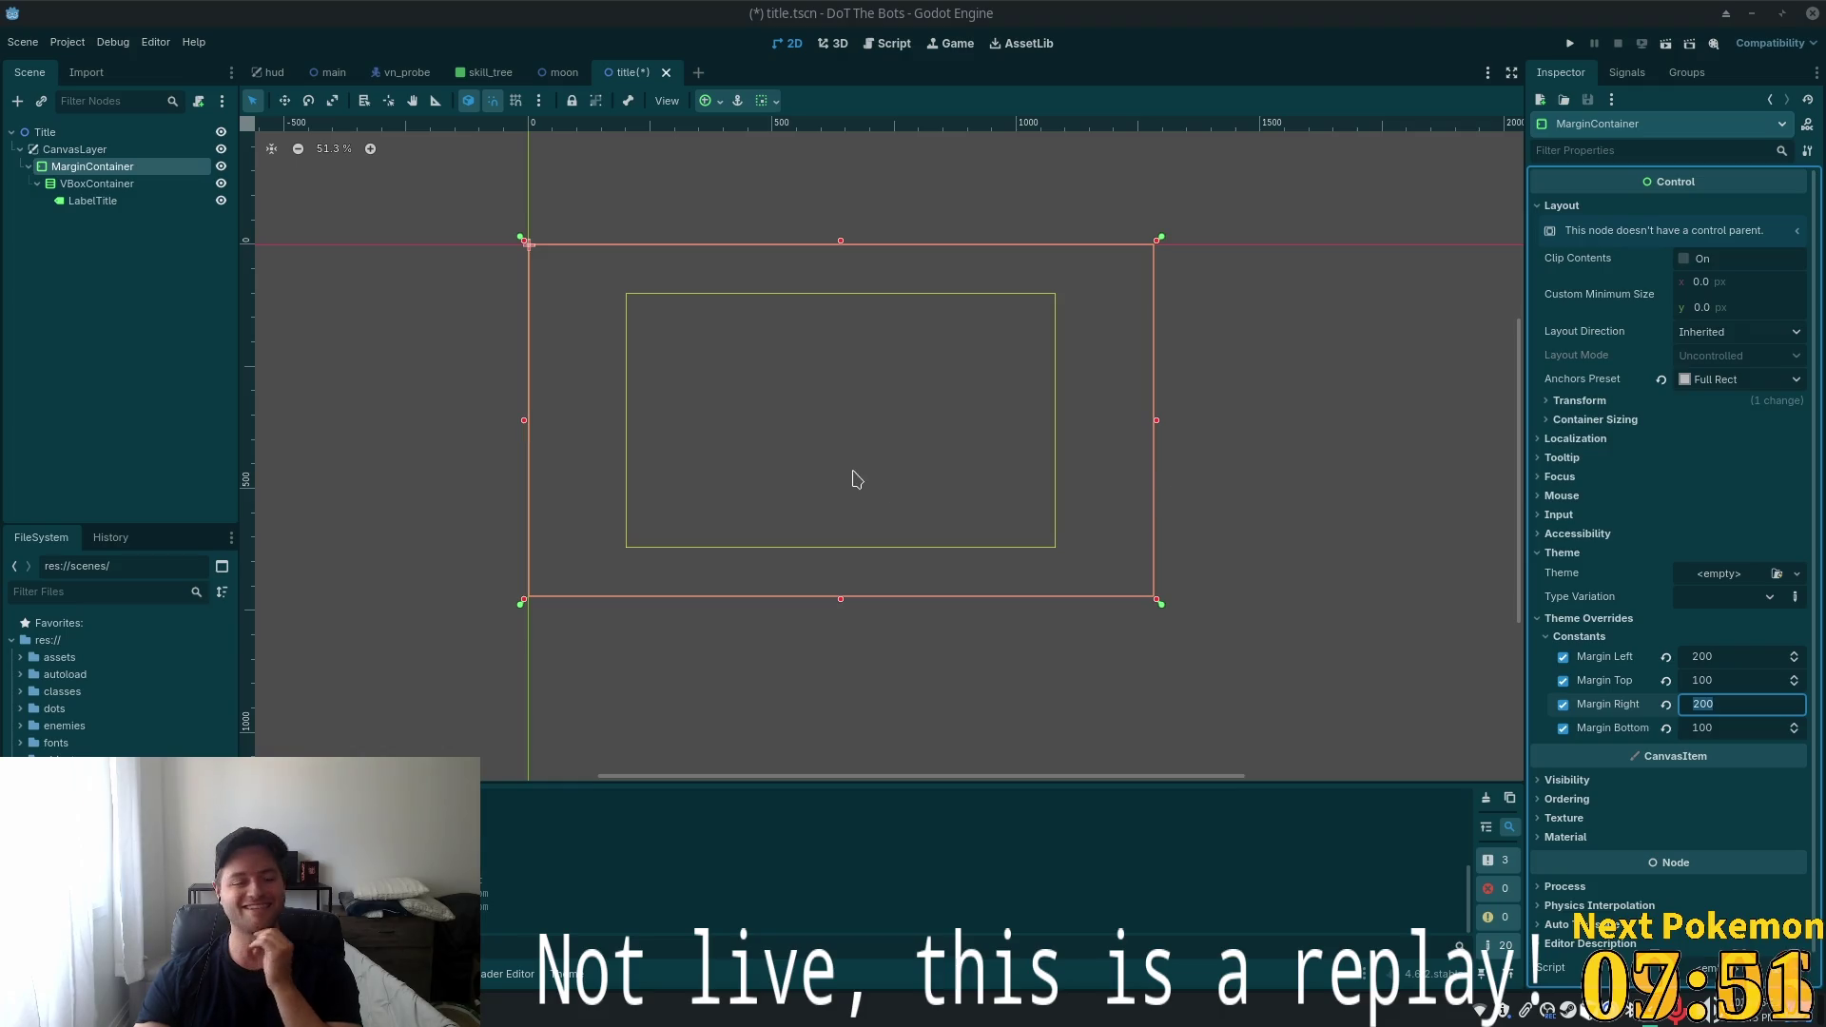
scroll(747, 381, "up", 4)
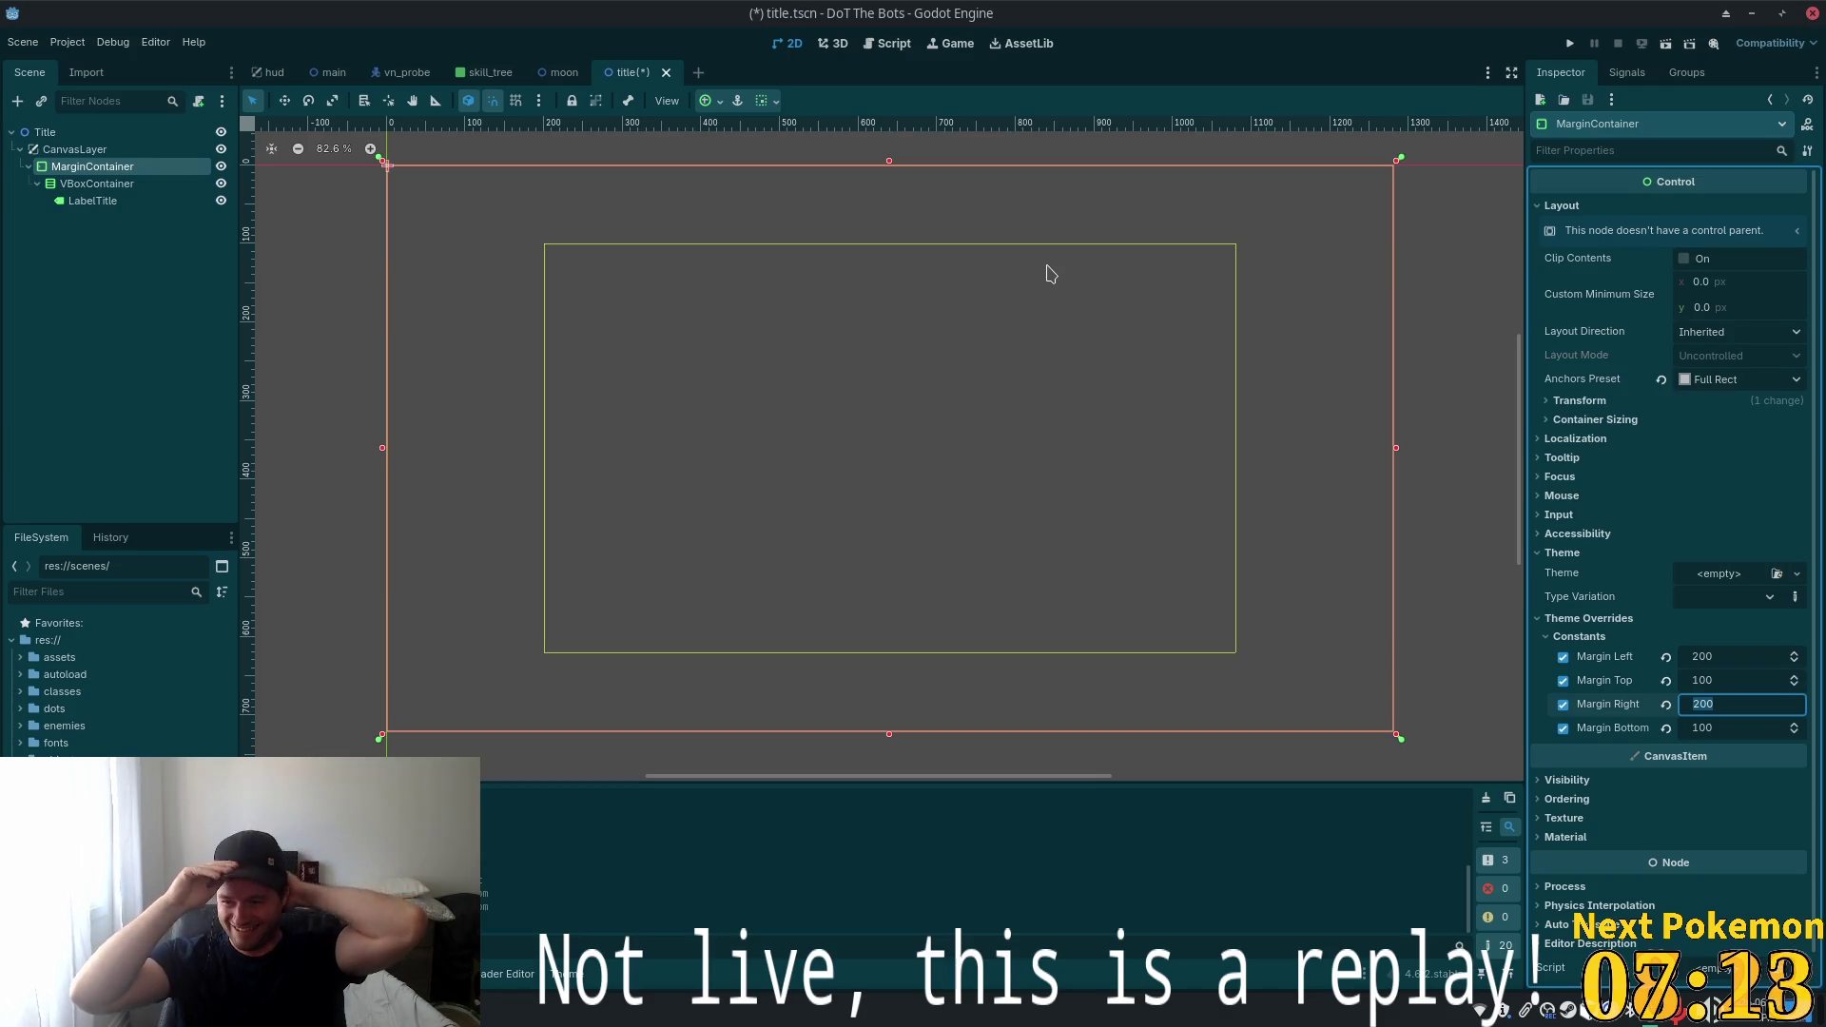
left_click(90, 201)
scroll(1717, 390, "up", 5)
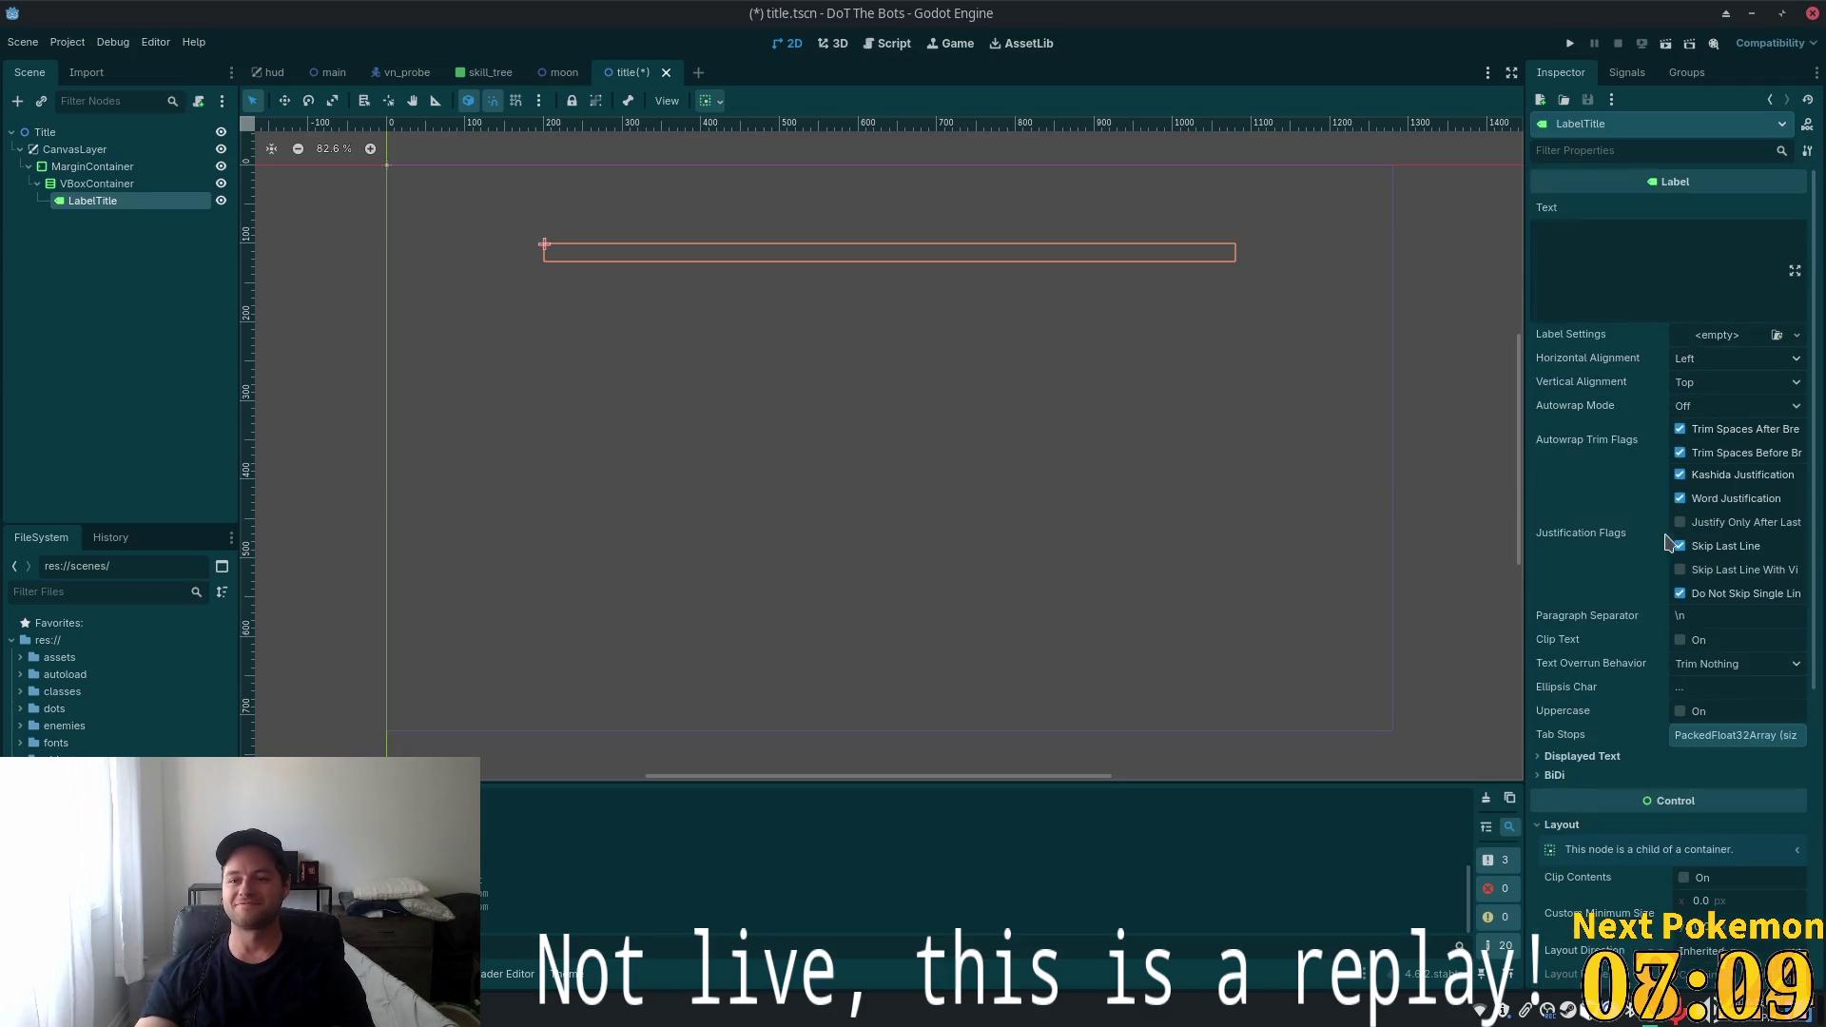
left_click(1750, 361)
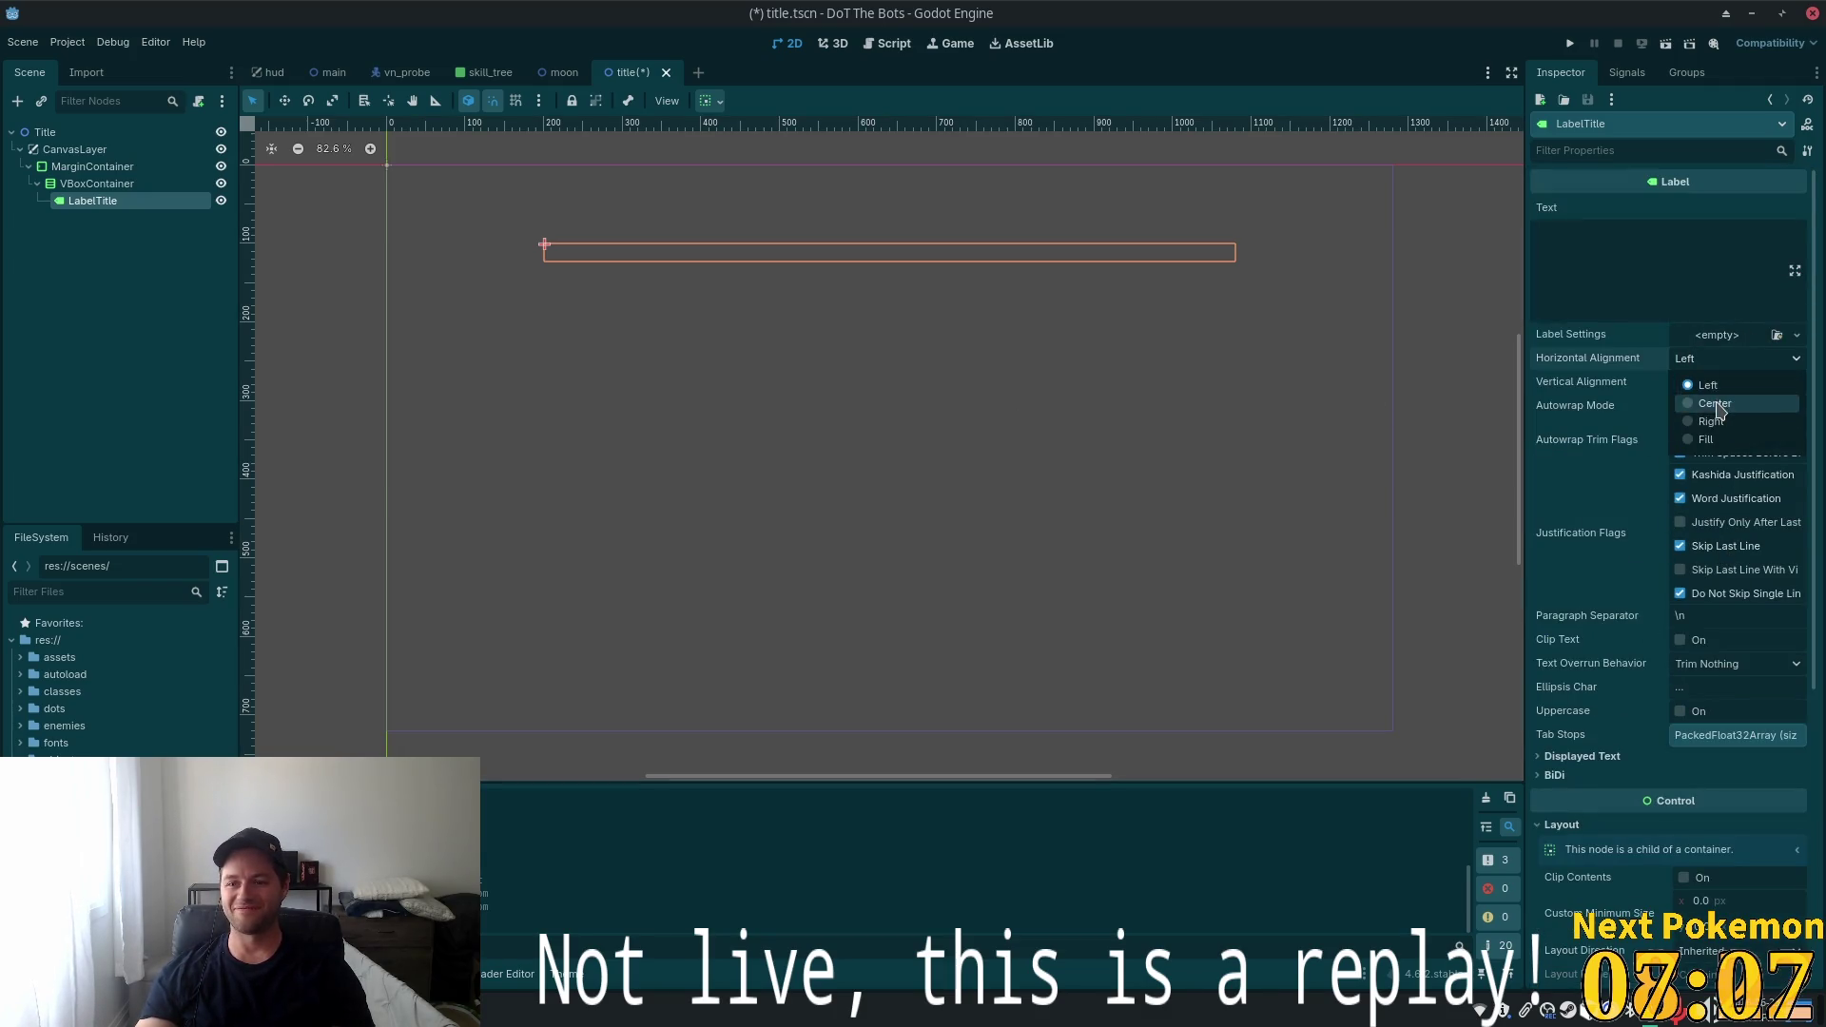
Set LabelTitle's Horizontal Alignment to Center
left_click(1720, 400)
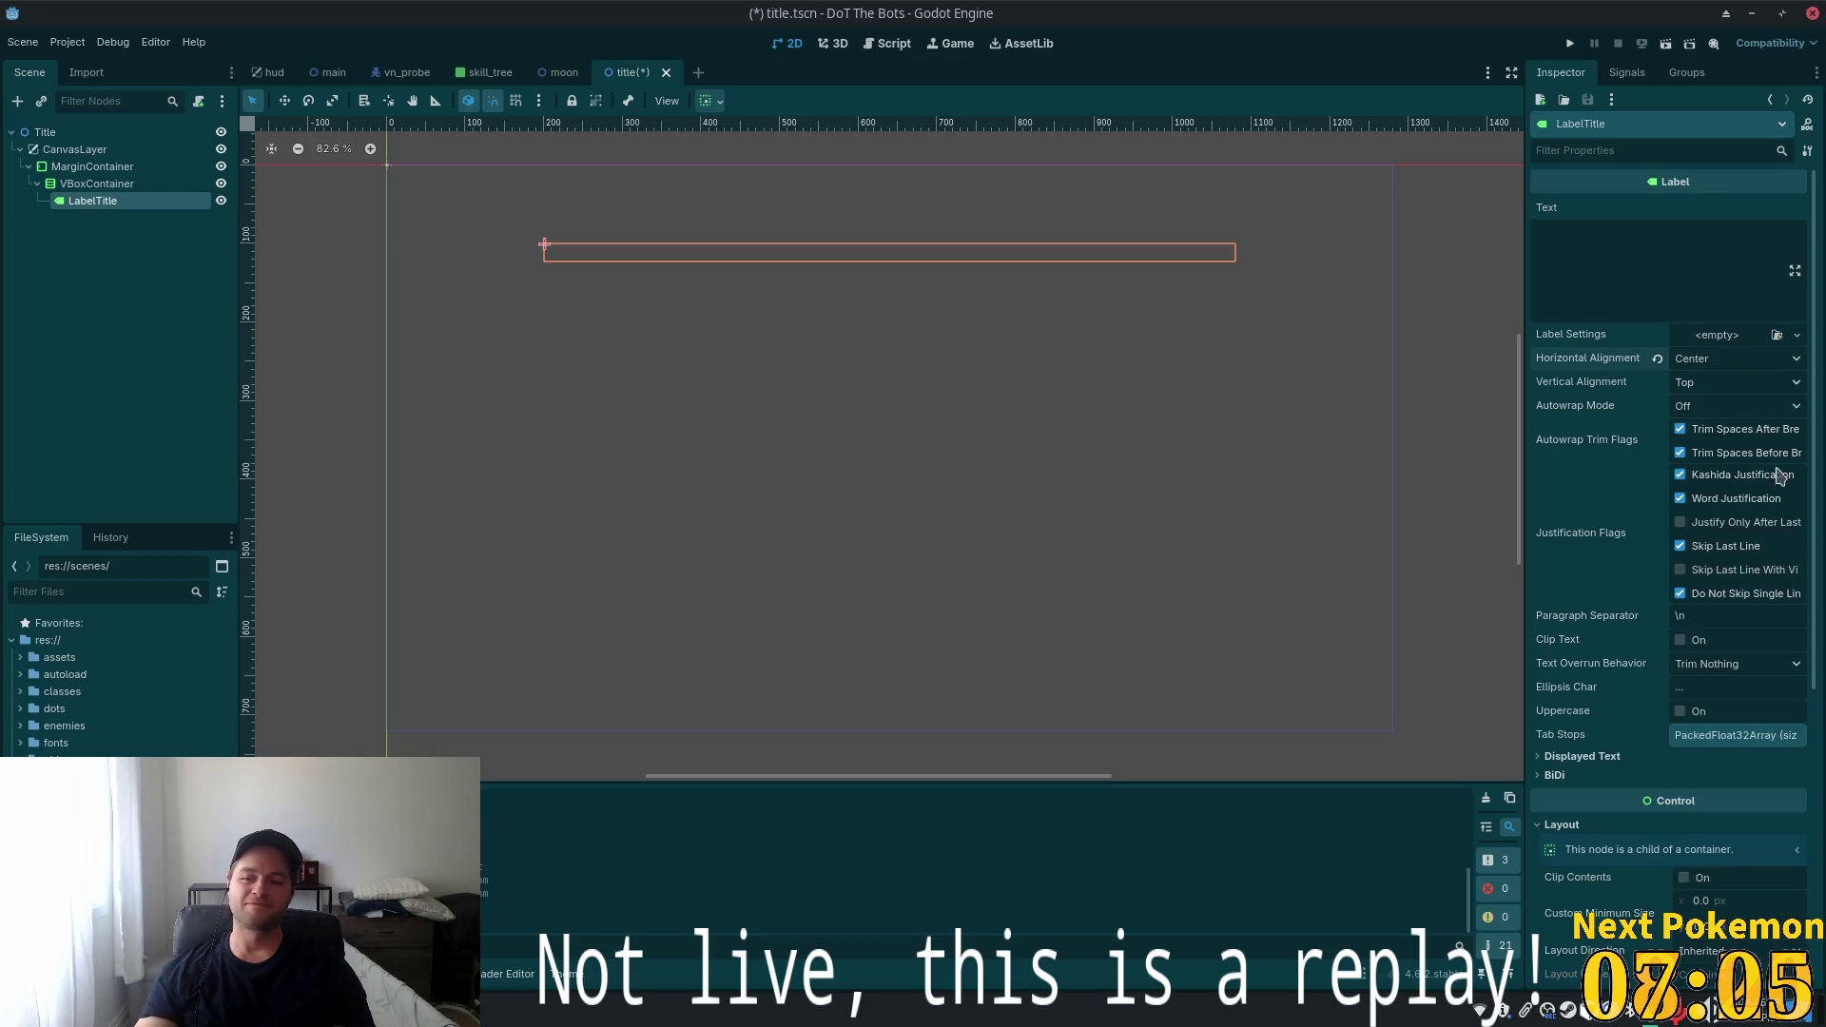
scroll(1720, 671, "down", 3)
scroll(1720, 671, "down", 3)
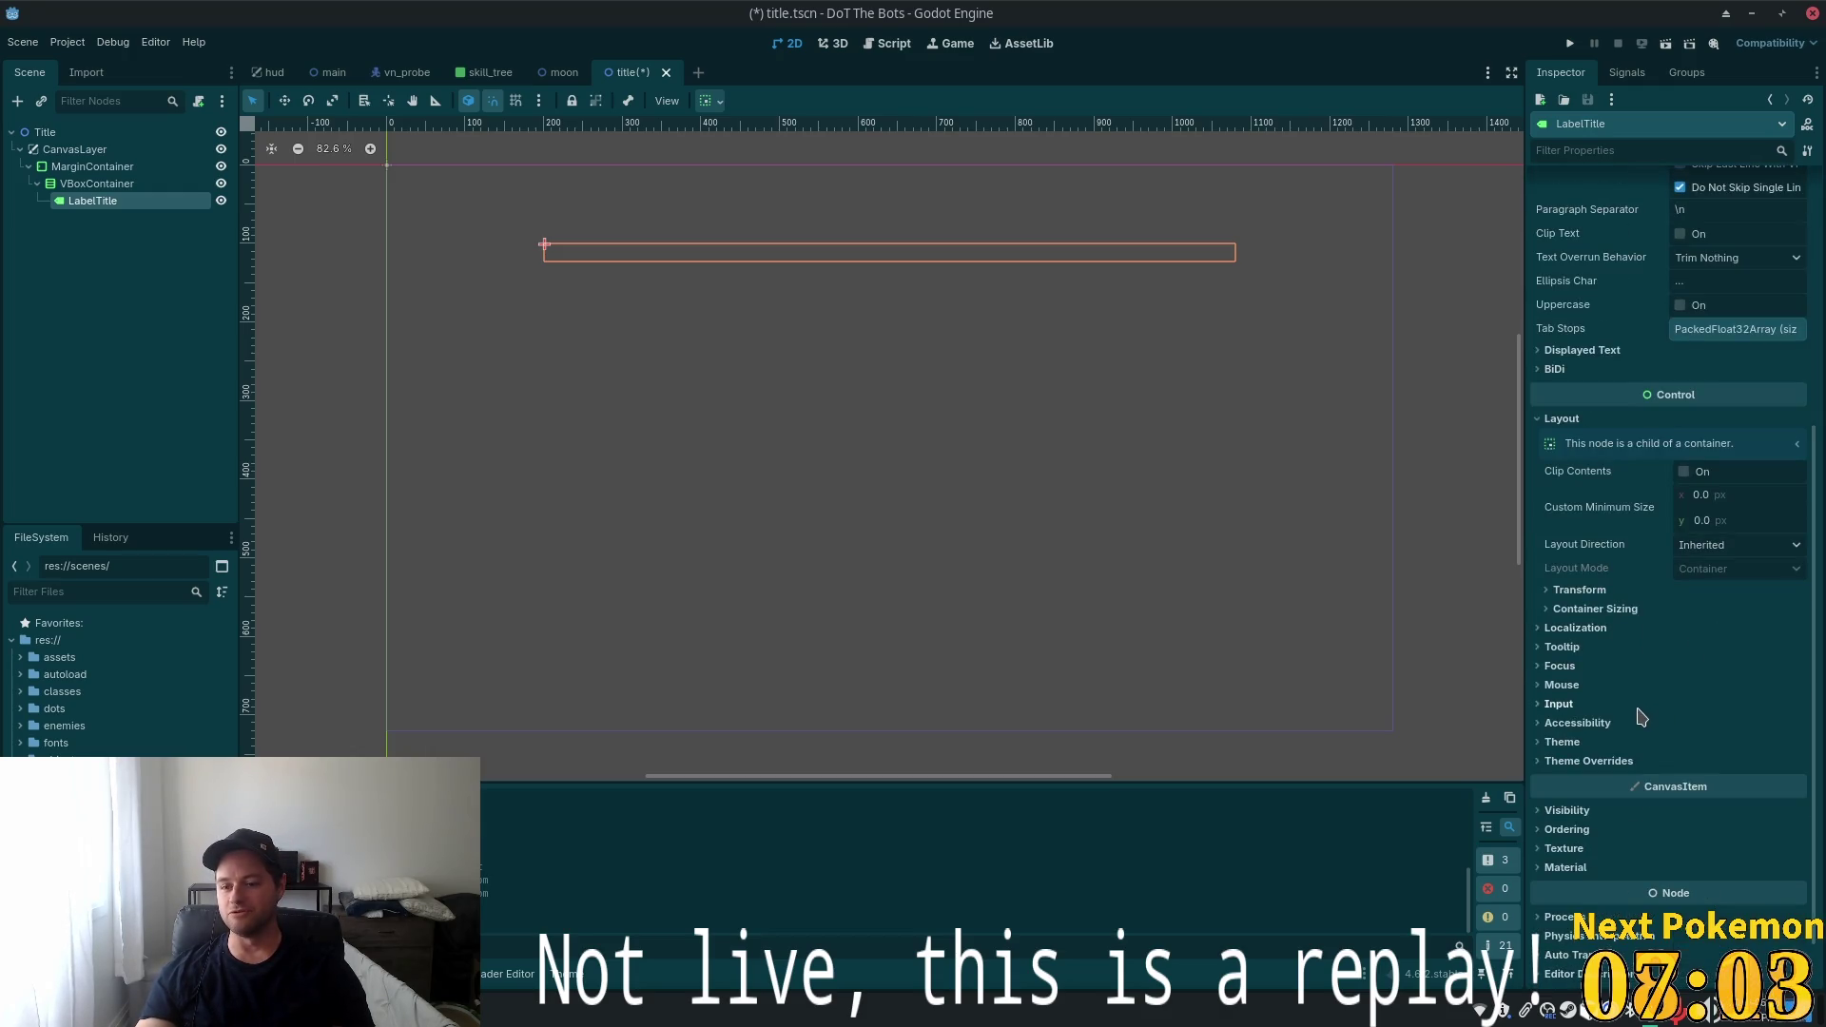
Quick Load the ui.tres theme onto LabelTitle, discarding an accidentally created new theme
left_click(1593, 743)
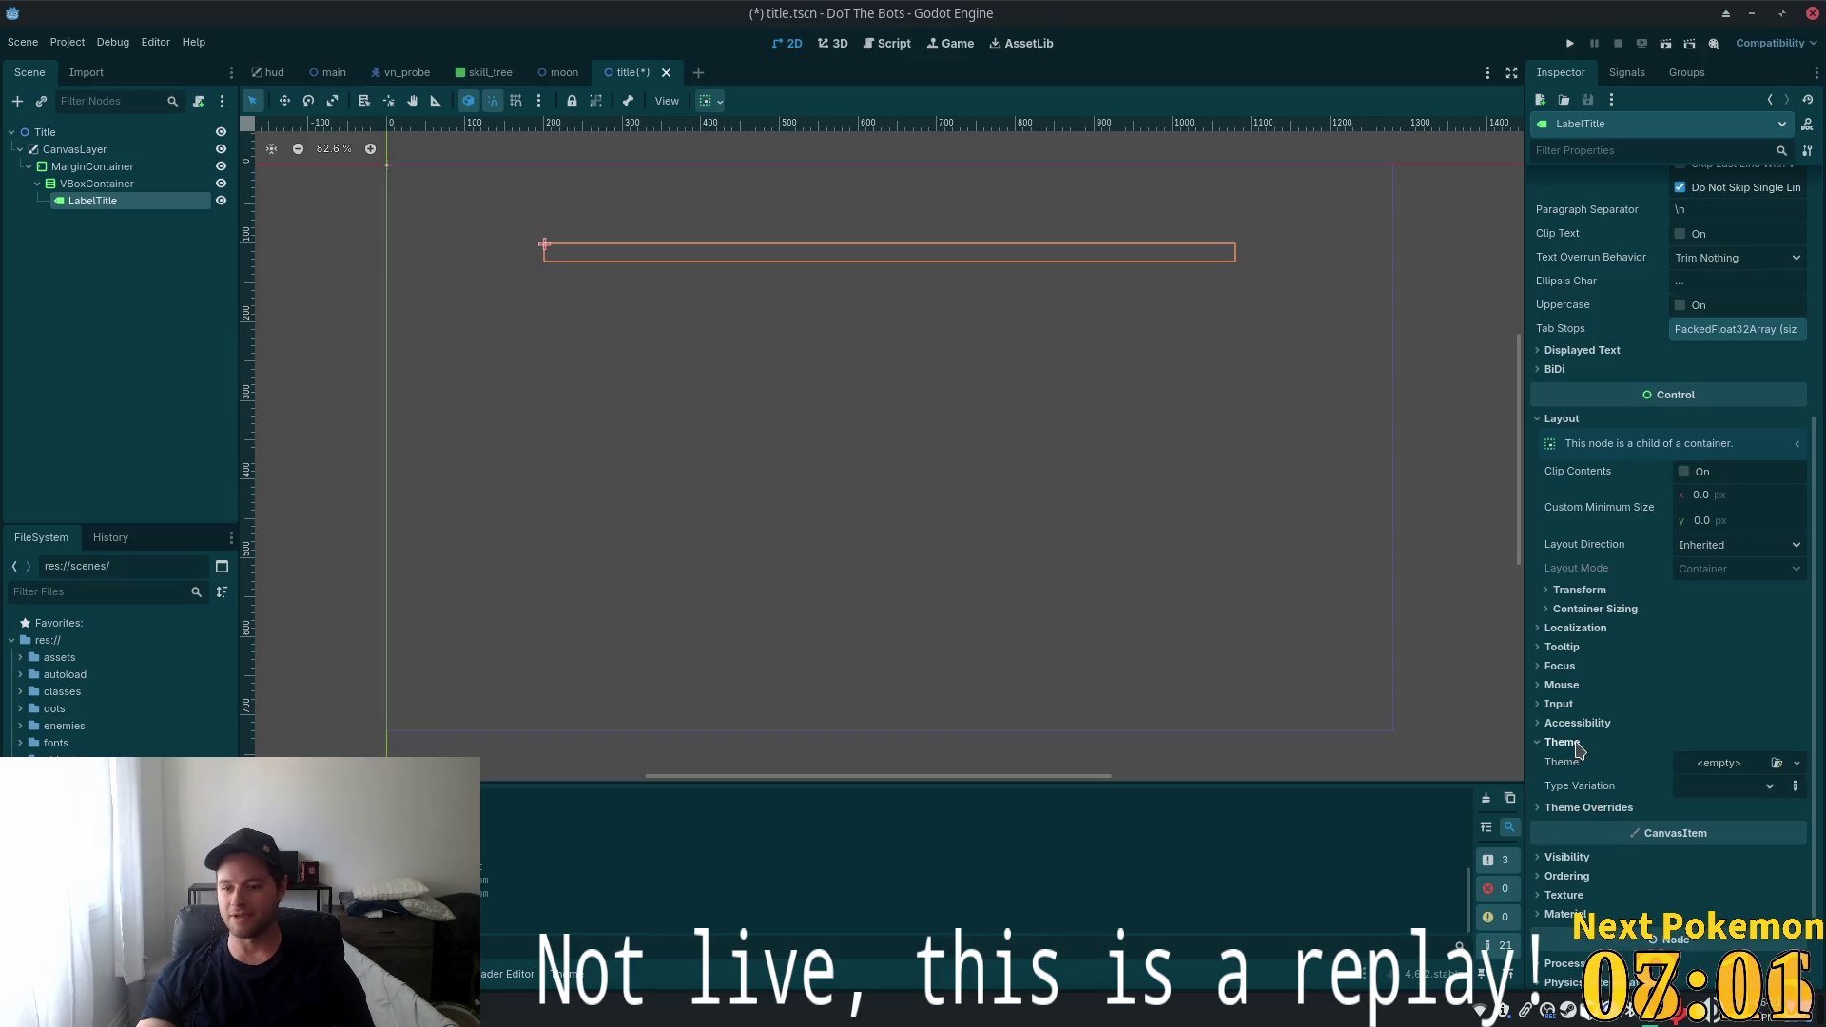
left_click(1797, 763)
left_click(1736, 806)
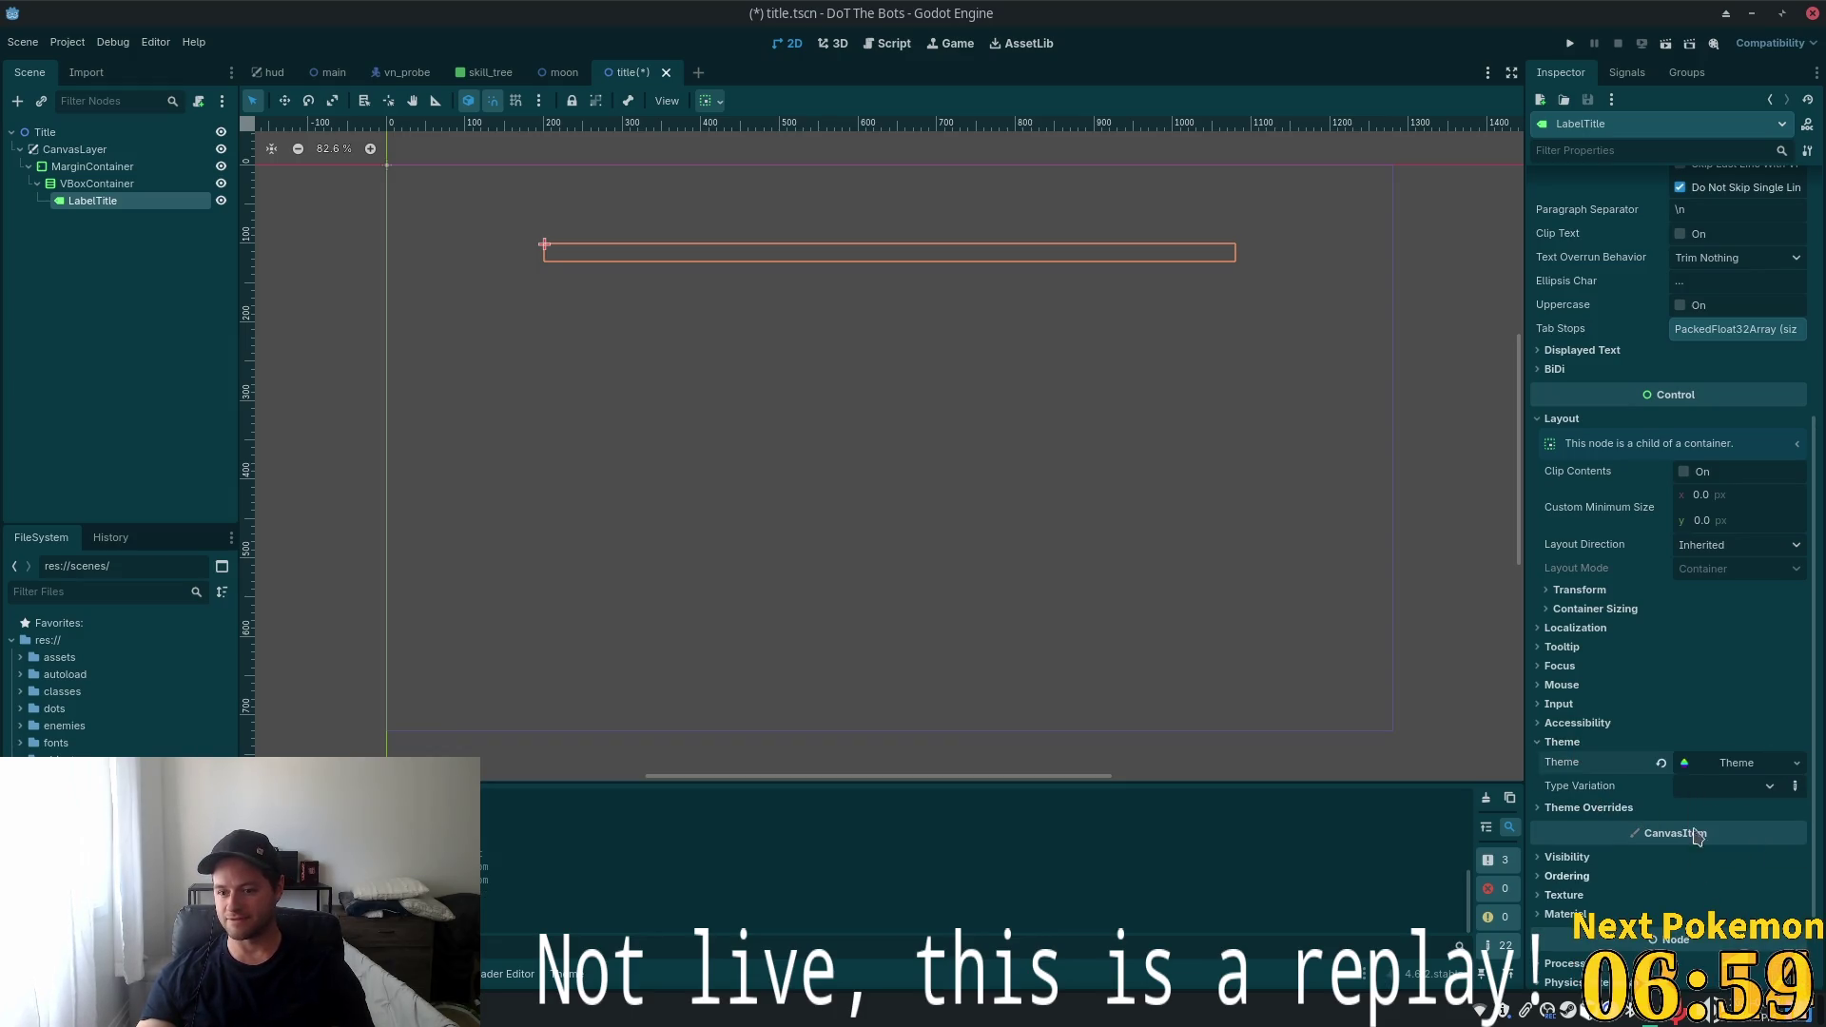
left_click(1731, 763)
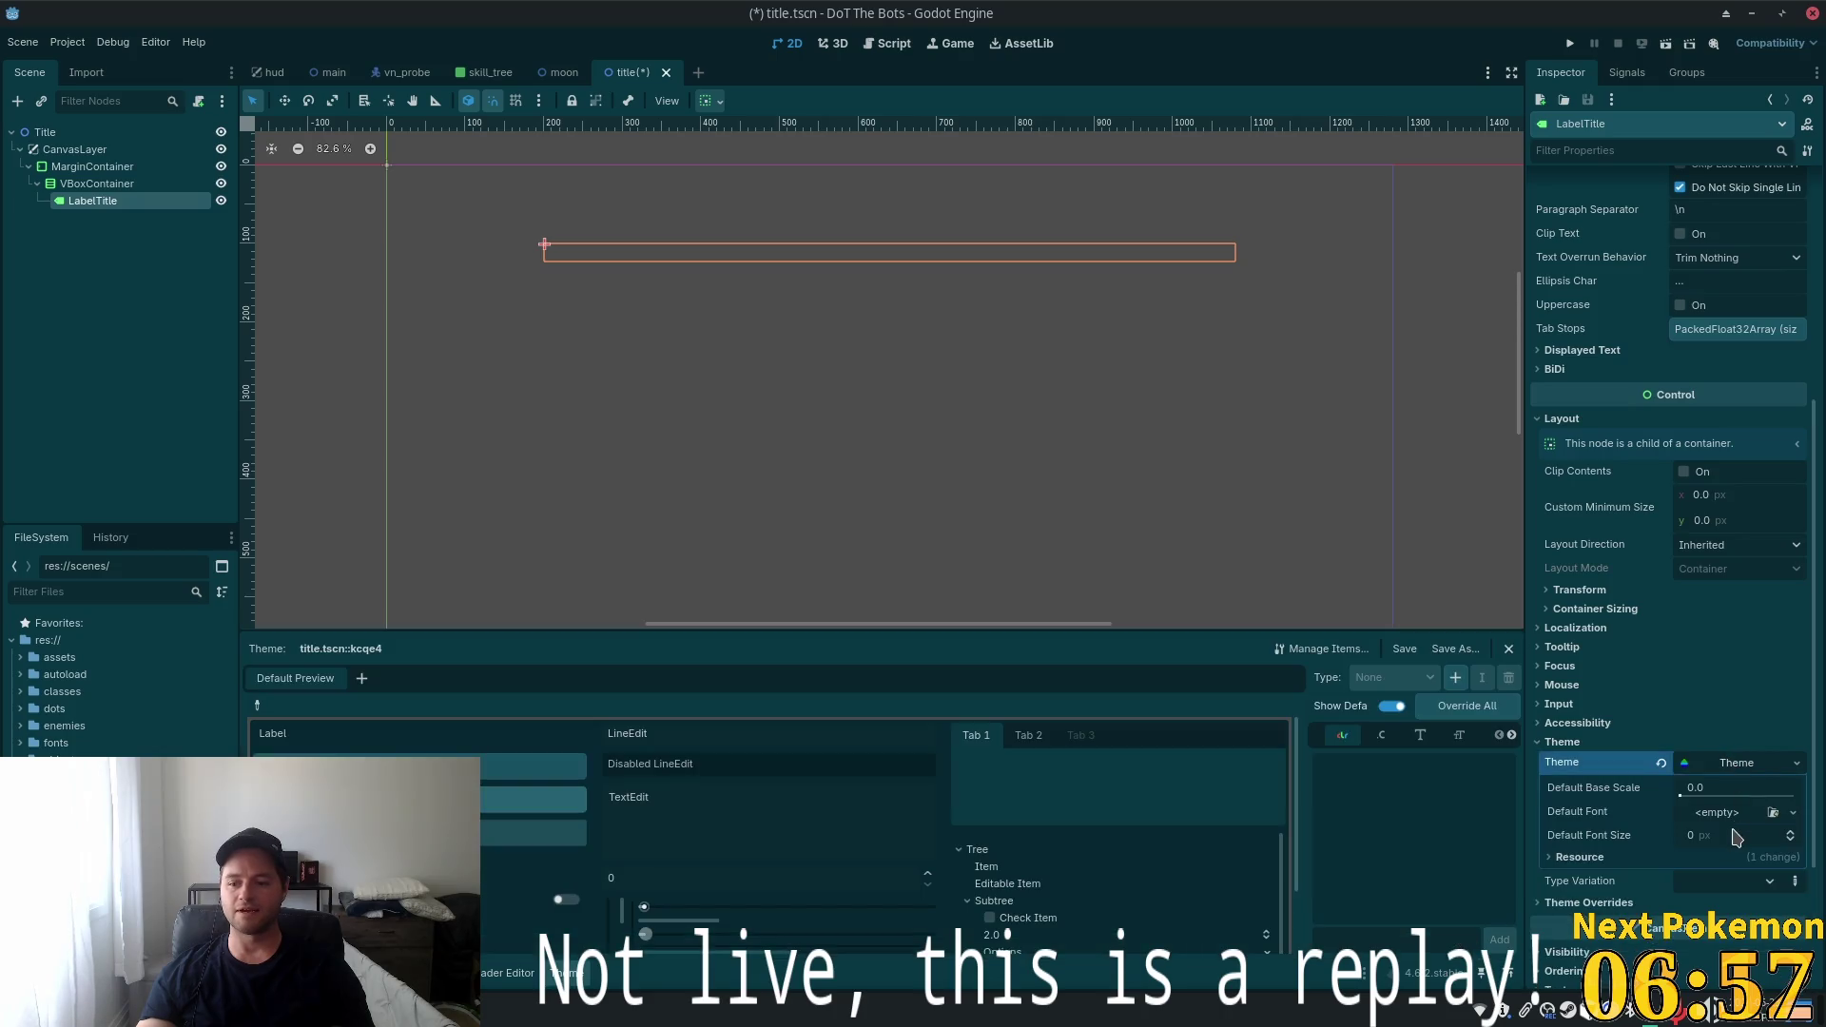
left_click(1750, 771)
left_click(1661, 763)
left_click(1797, 763)
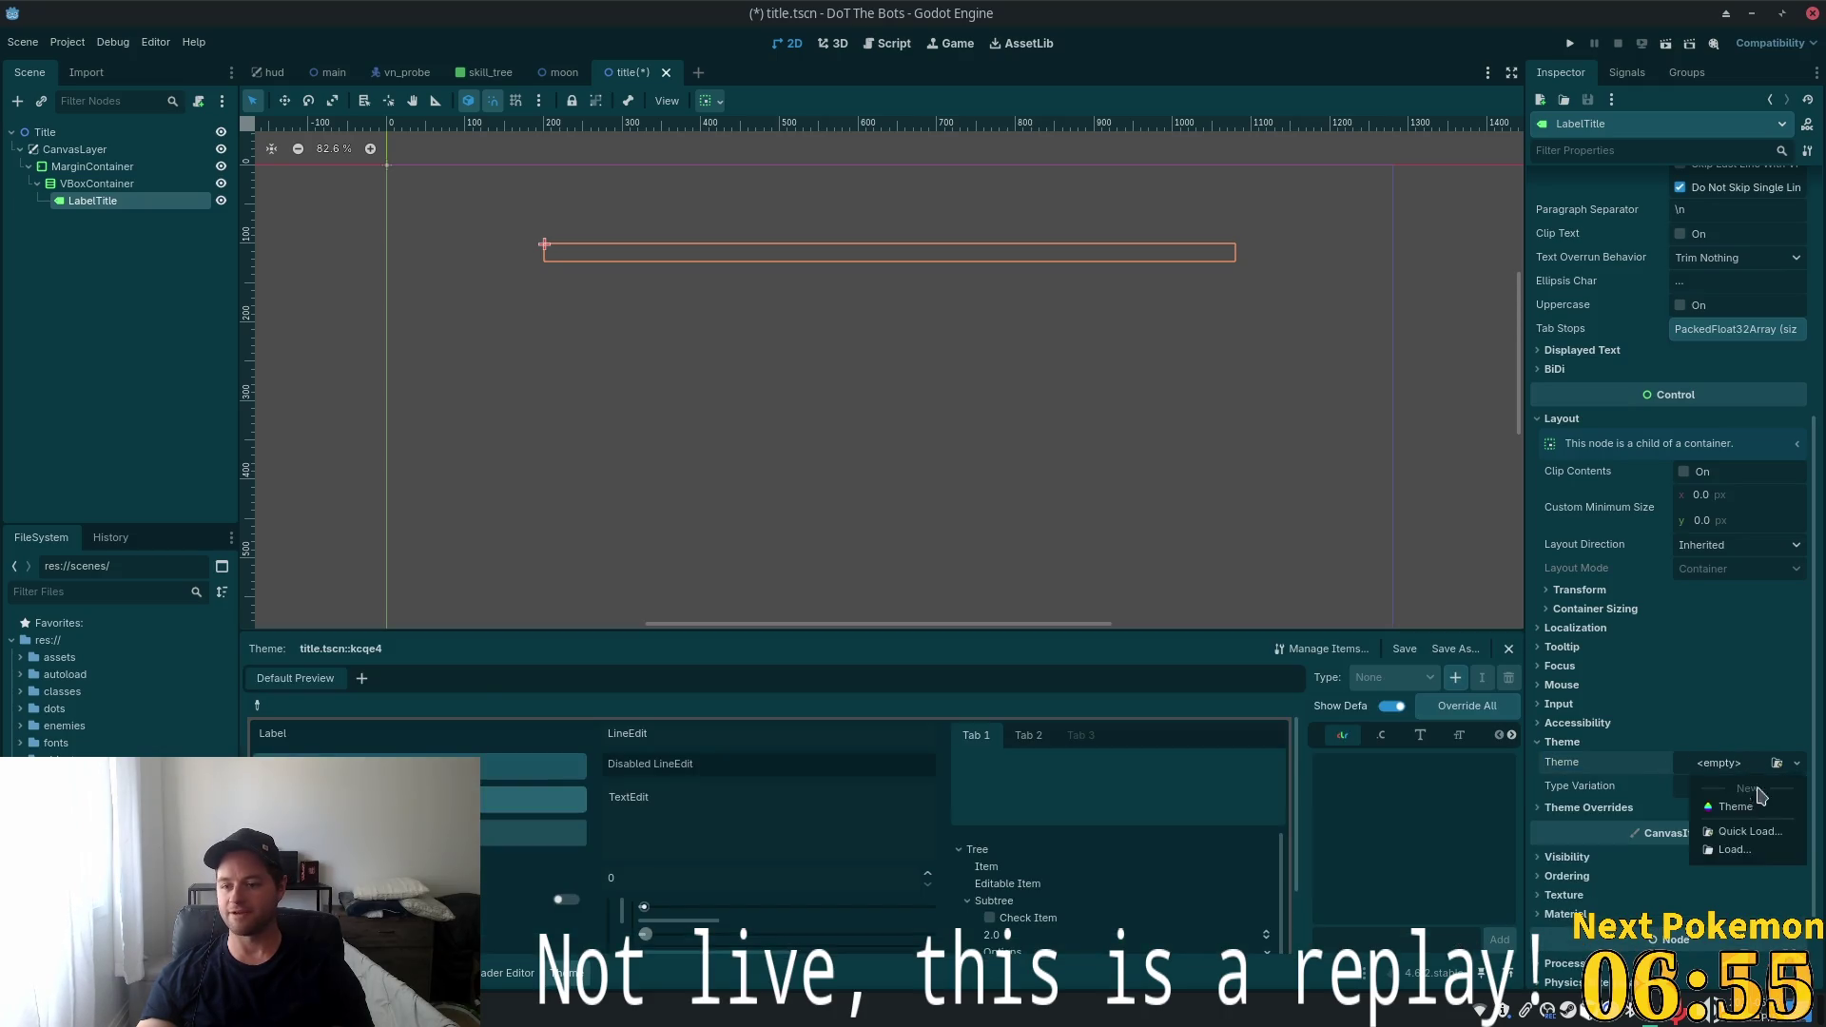
left_click(1741, 834)
left_click(884, 335)
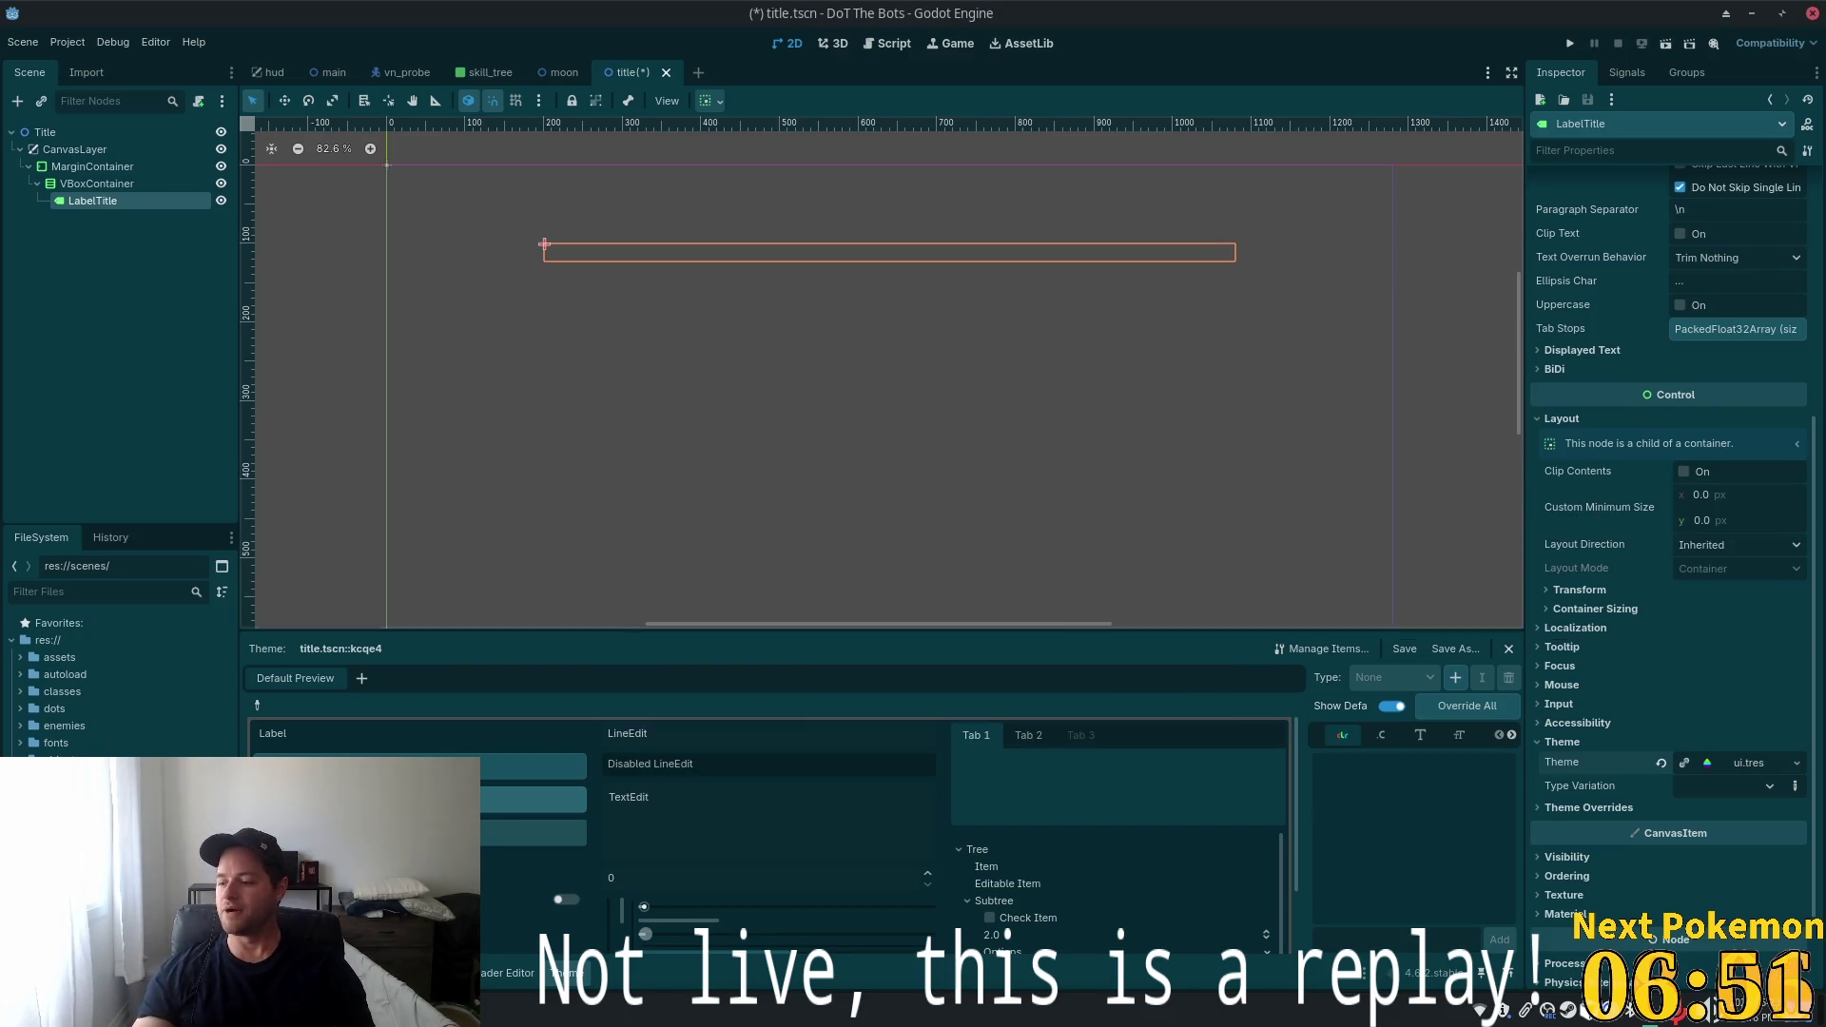
scroll(1378, 518, "up", 3)
scroll(962, 351, "down", 4)
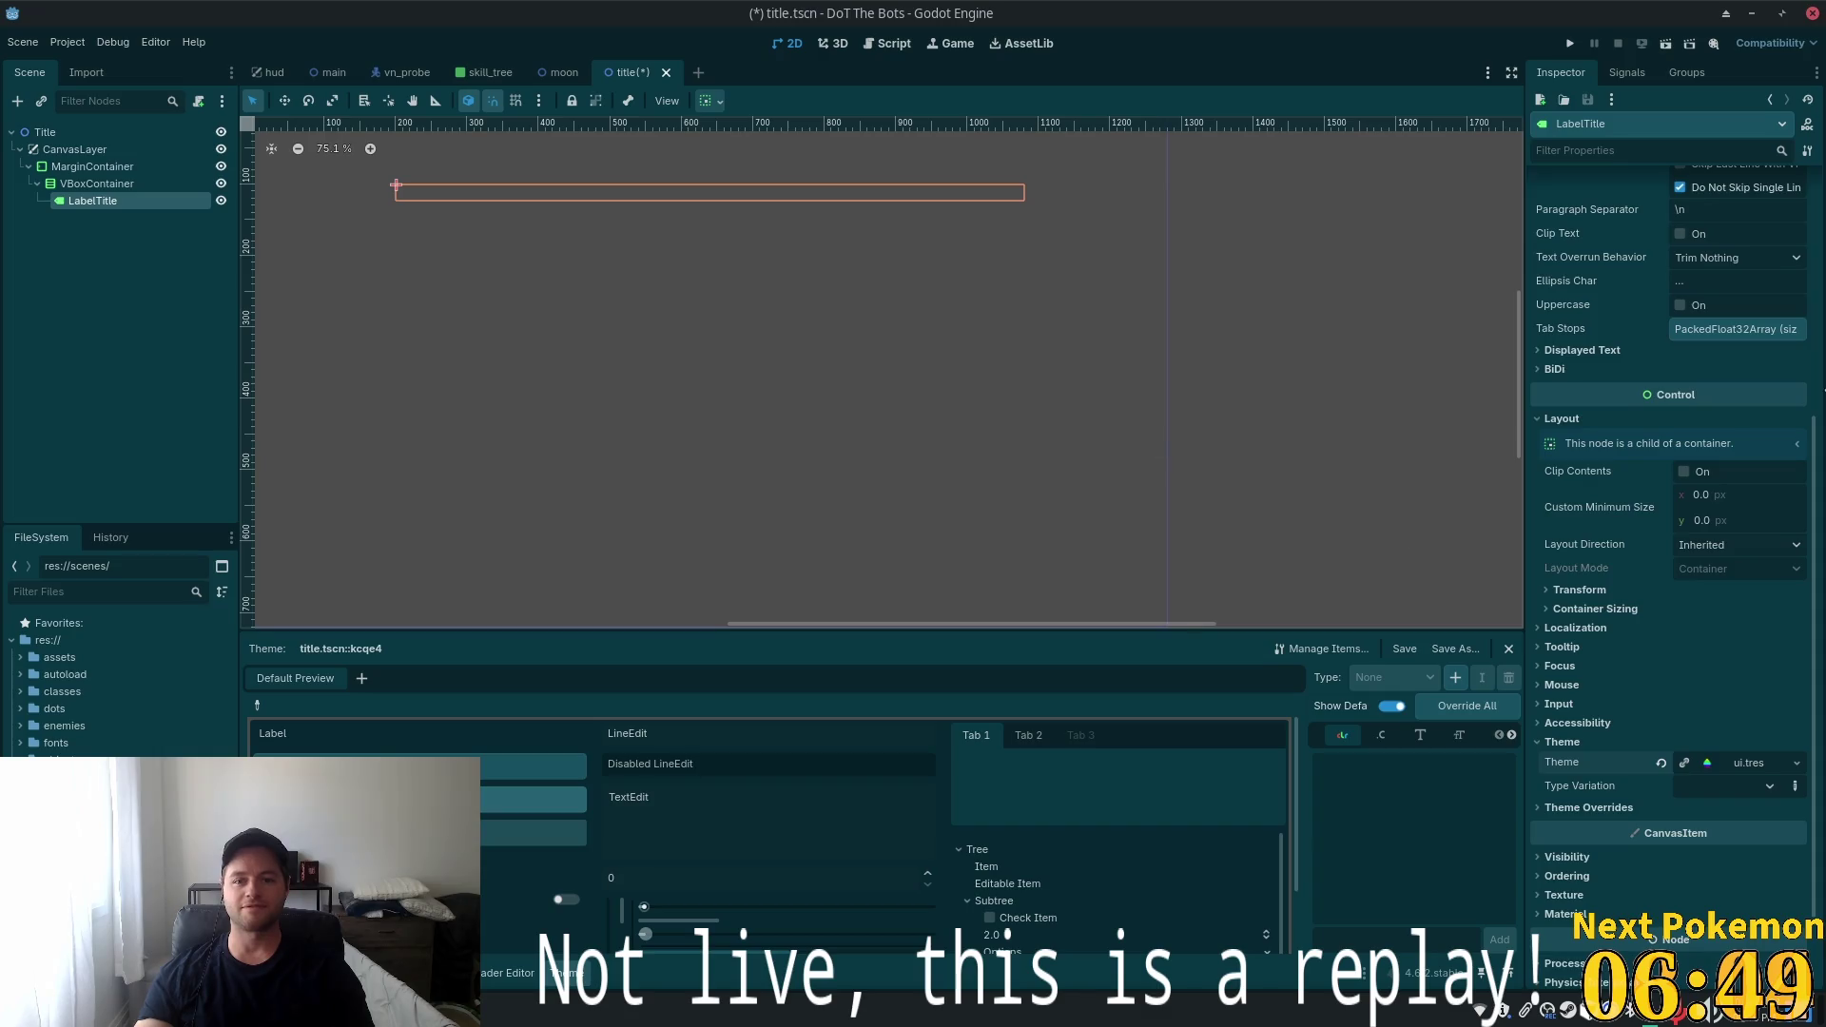
scroll(1686, 277, "up", 5)
Type 'DoT THE BOTS' as the label's text
left_click(1686, 278)
type("Dot")
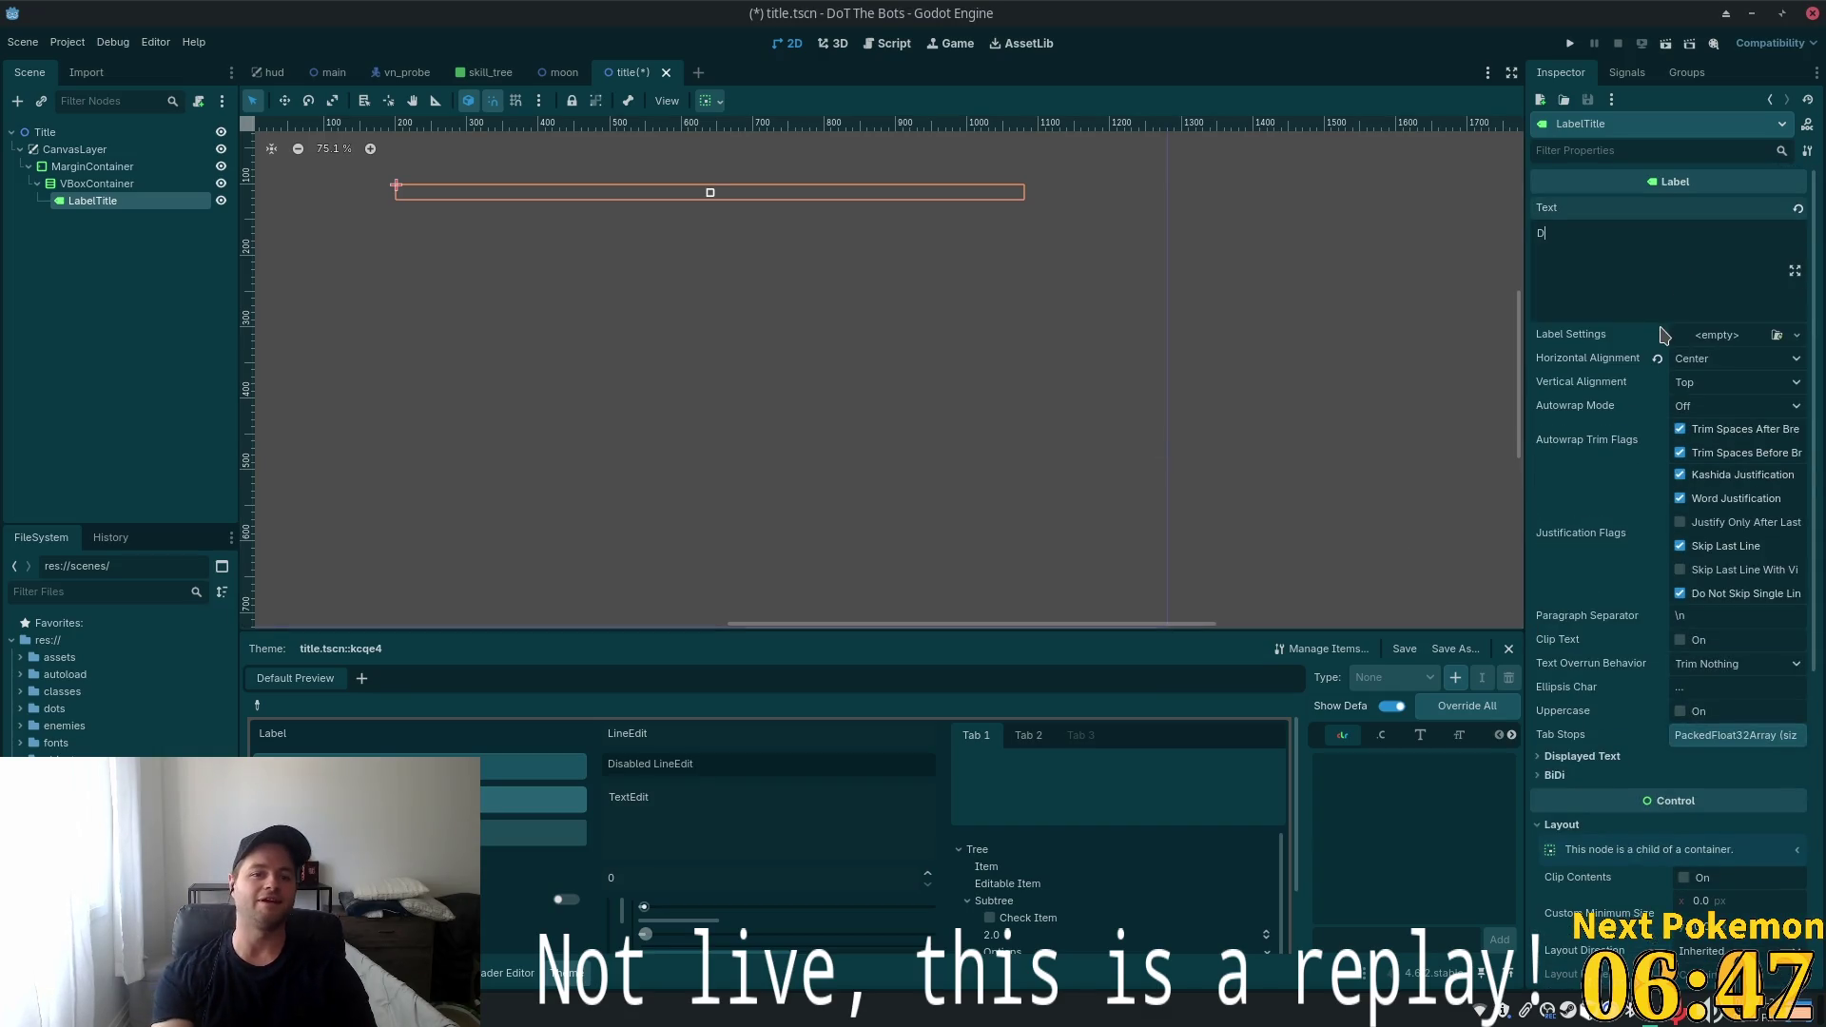
key("BackSpace")
key("BackSpace")
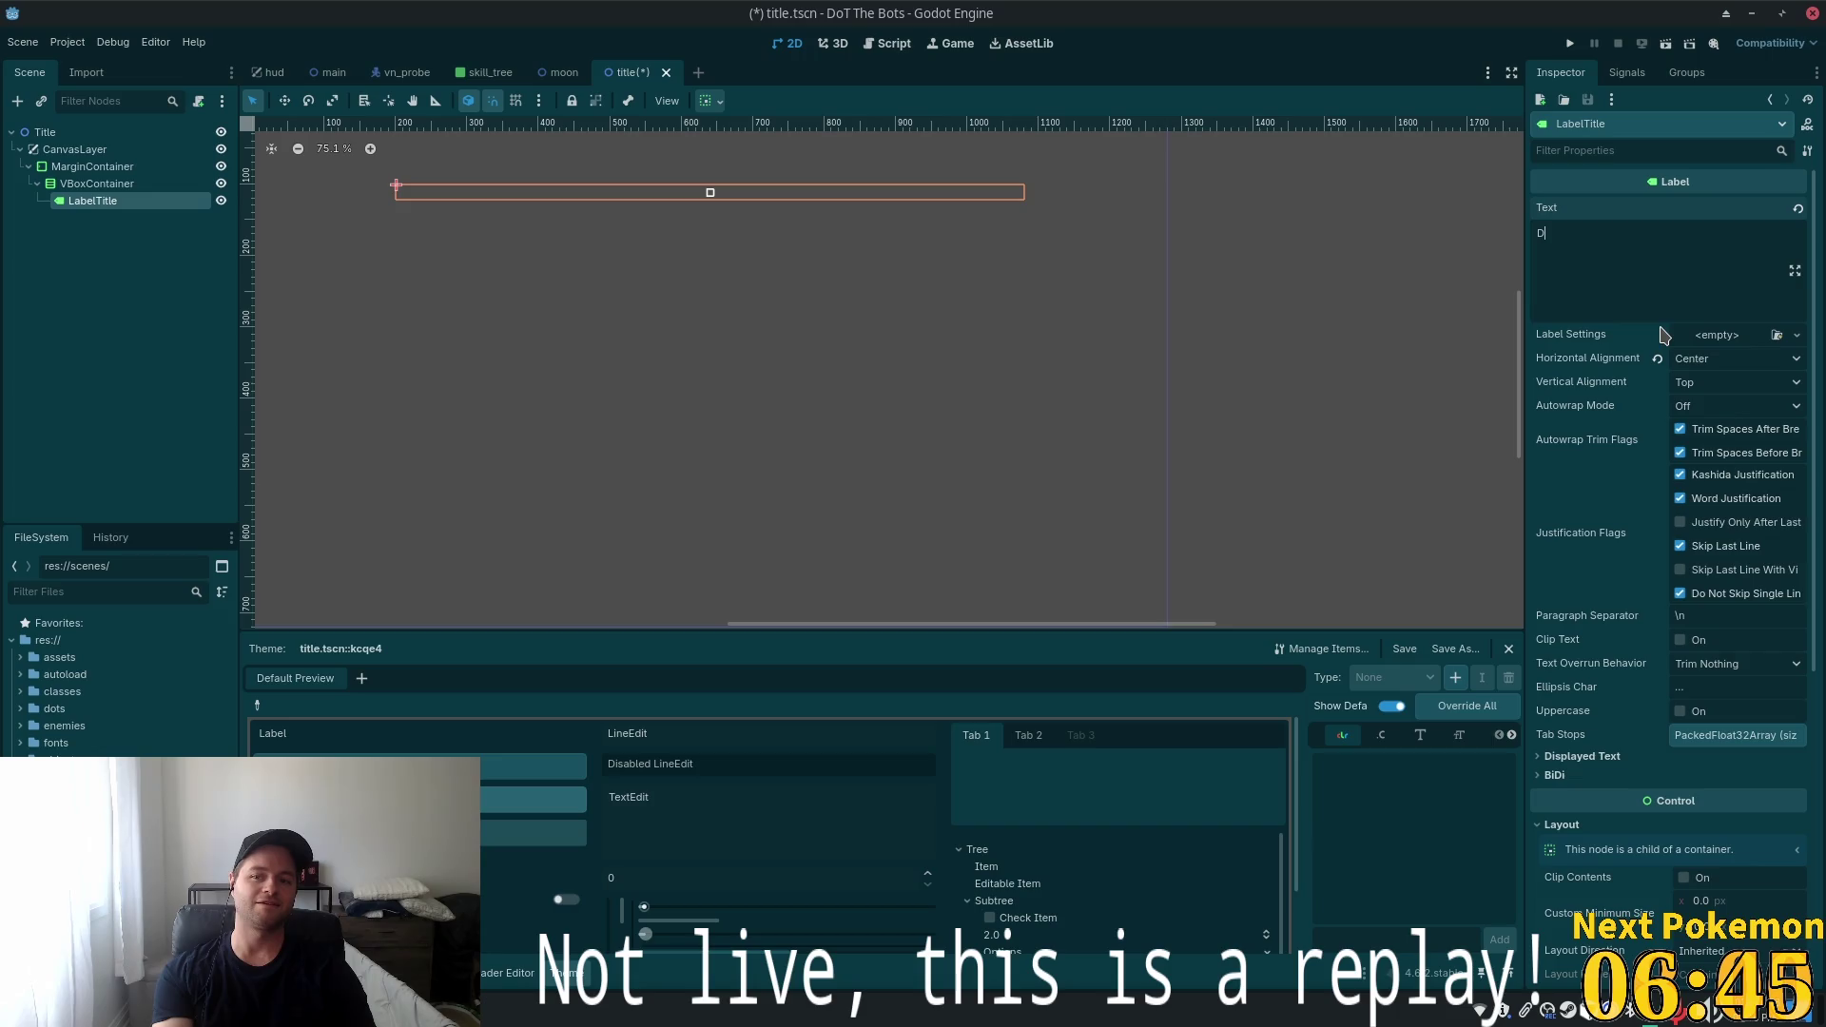
type("o")
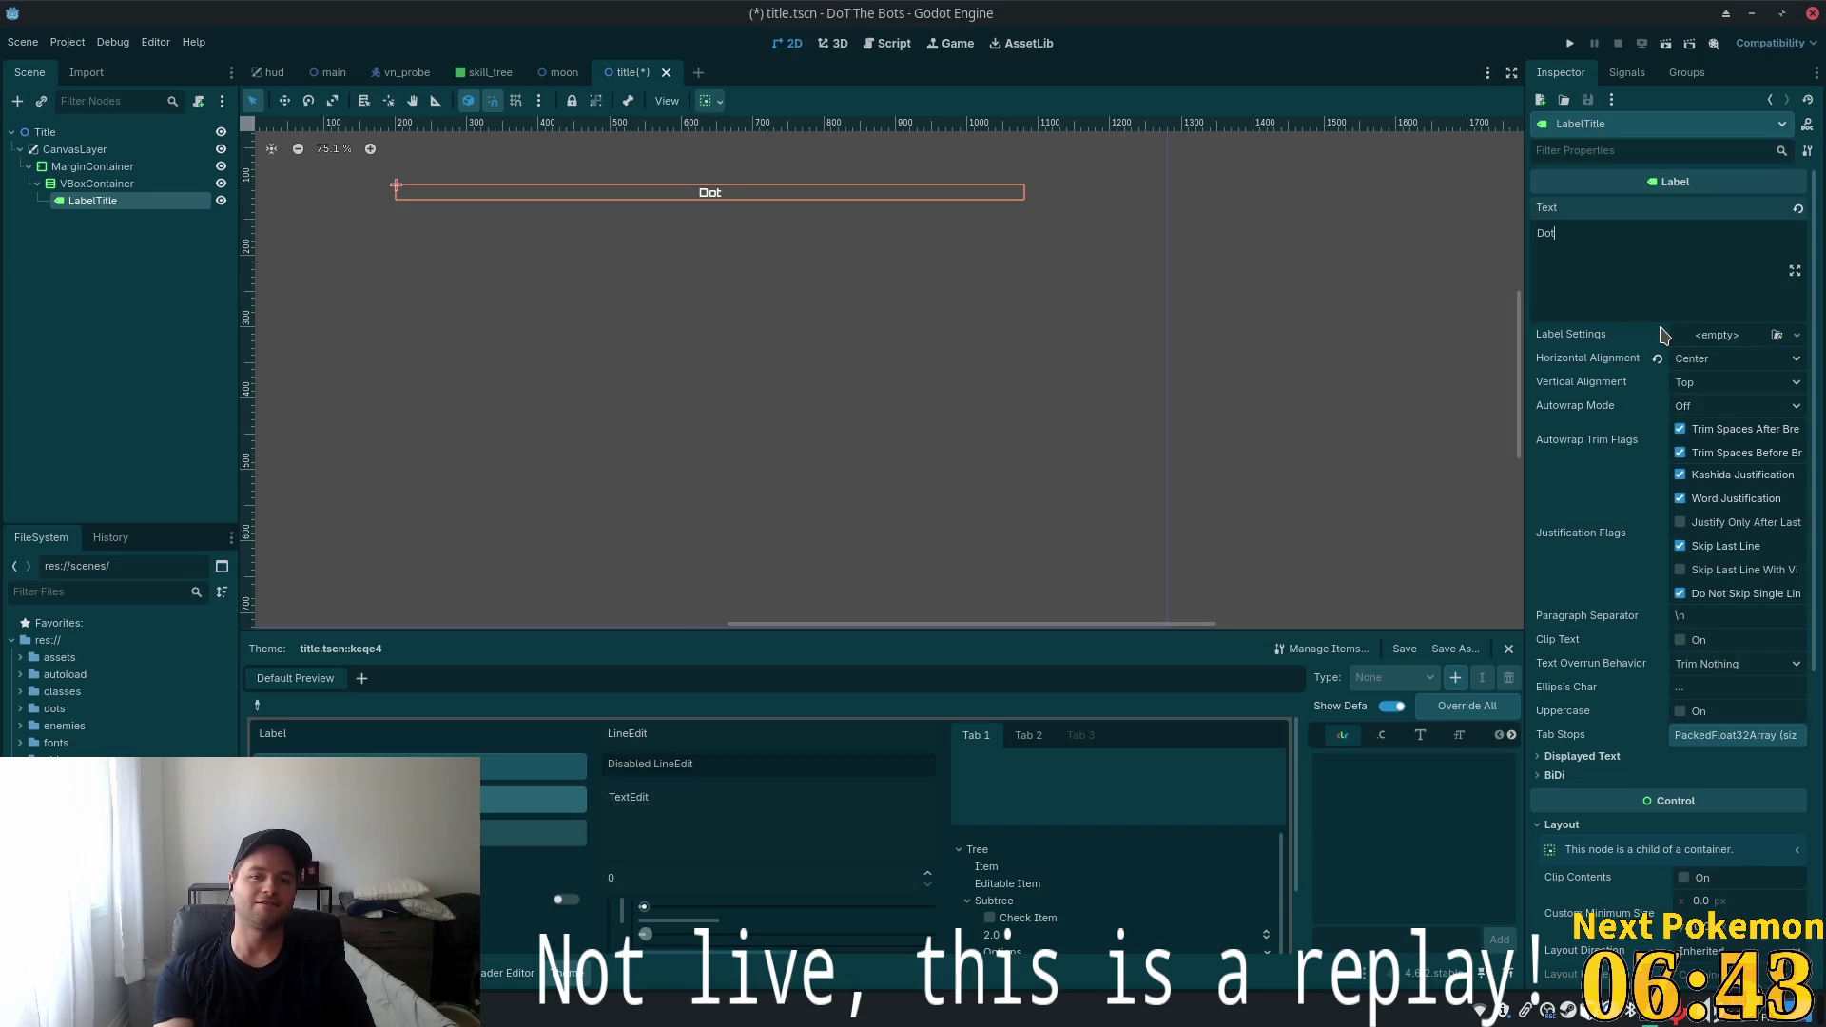
type("T THE")
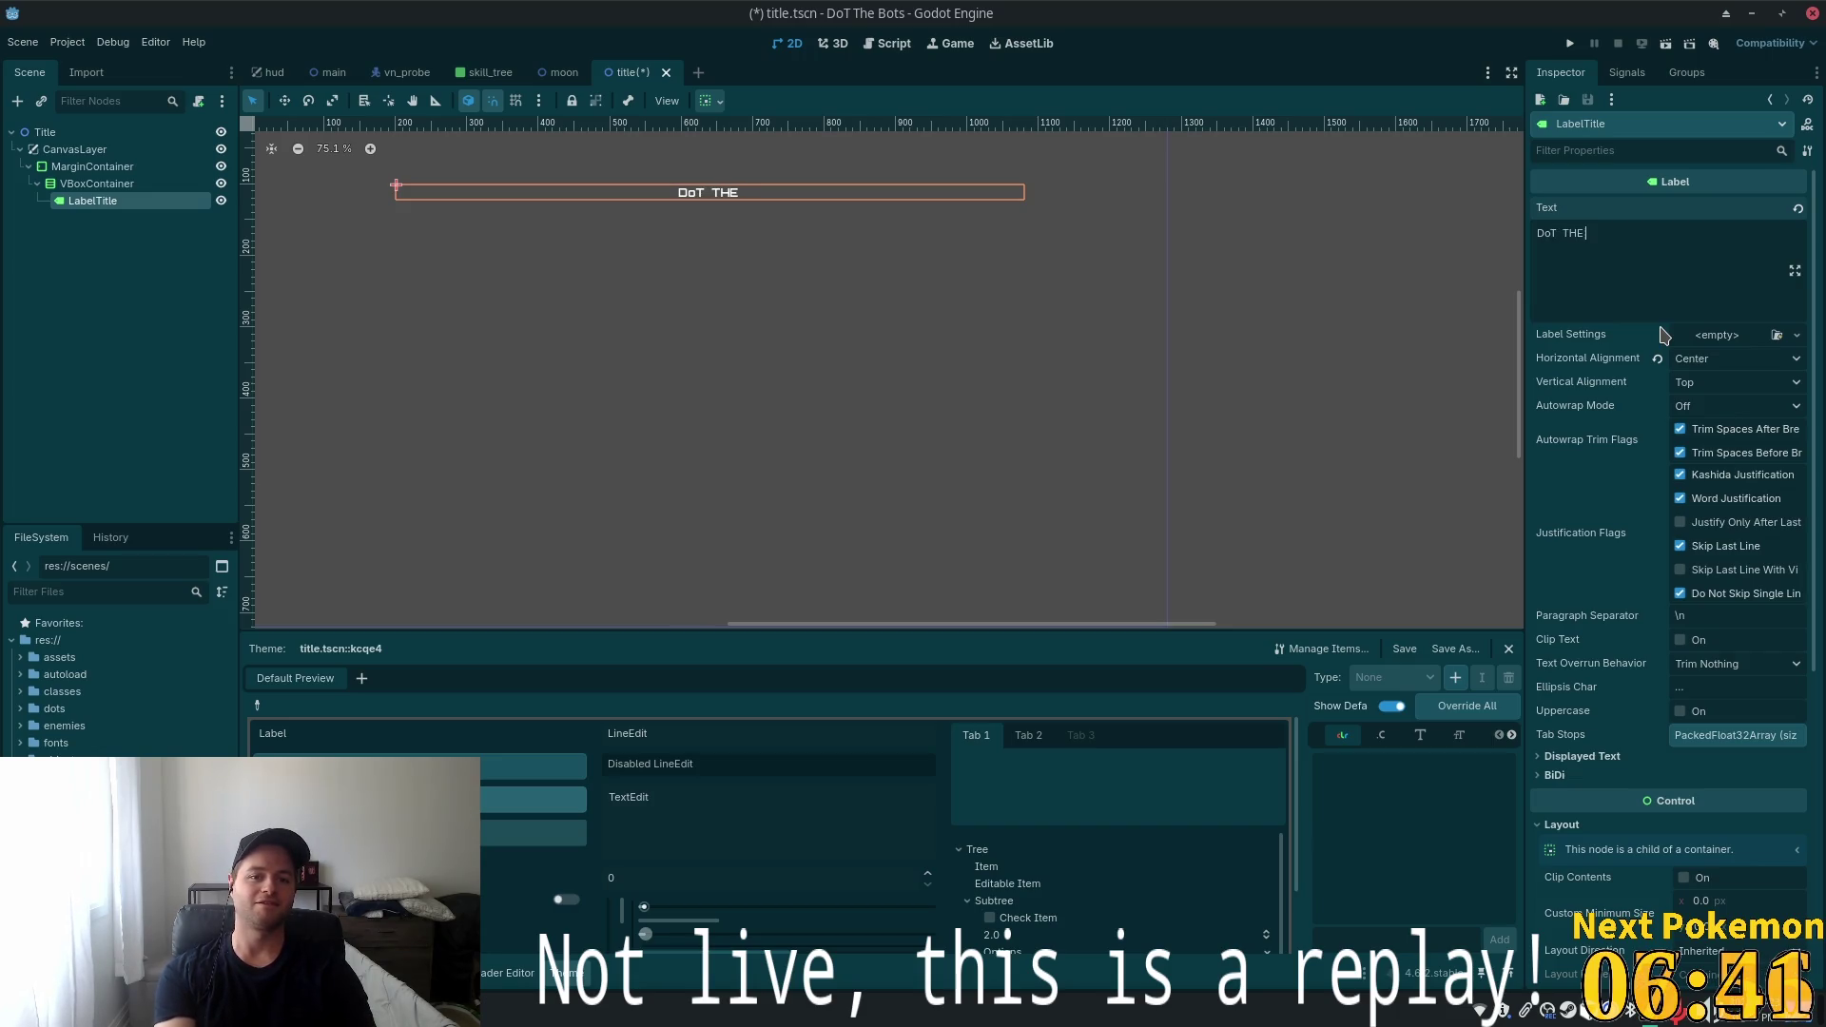
type(" BOTS")
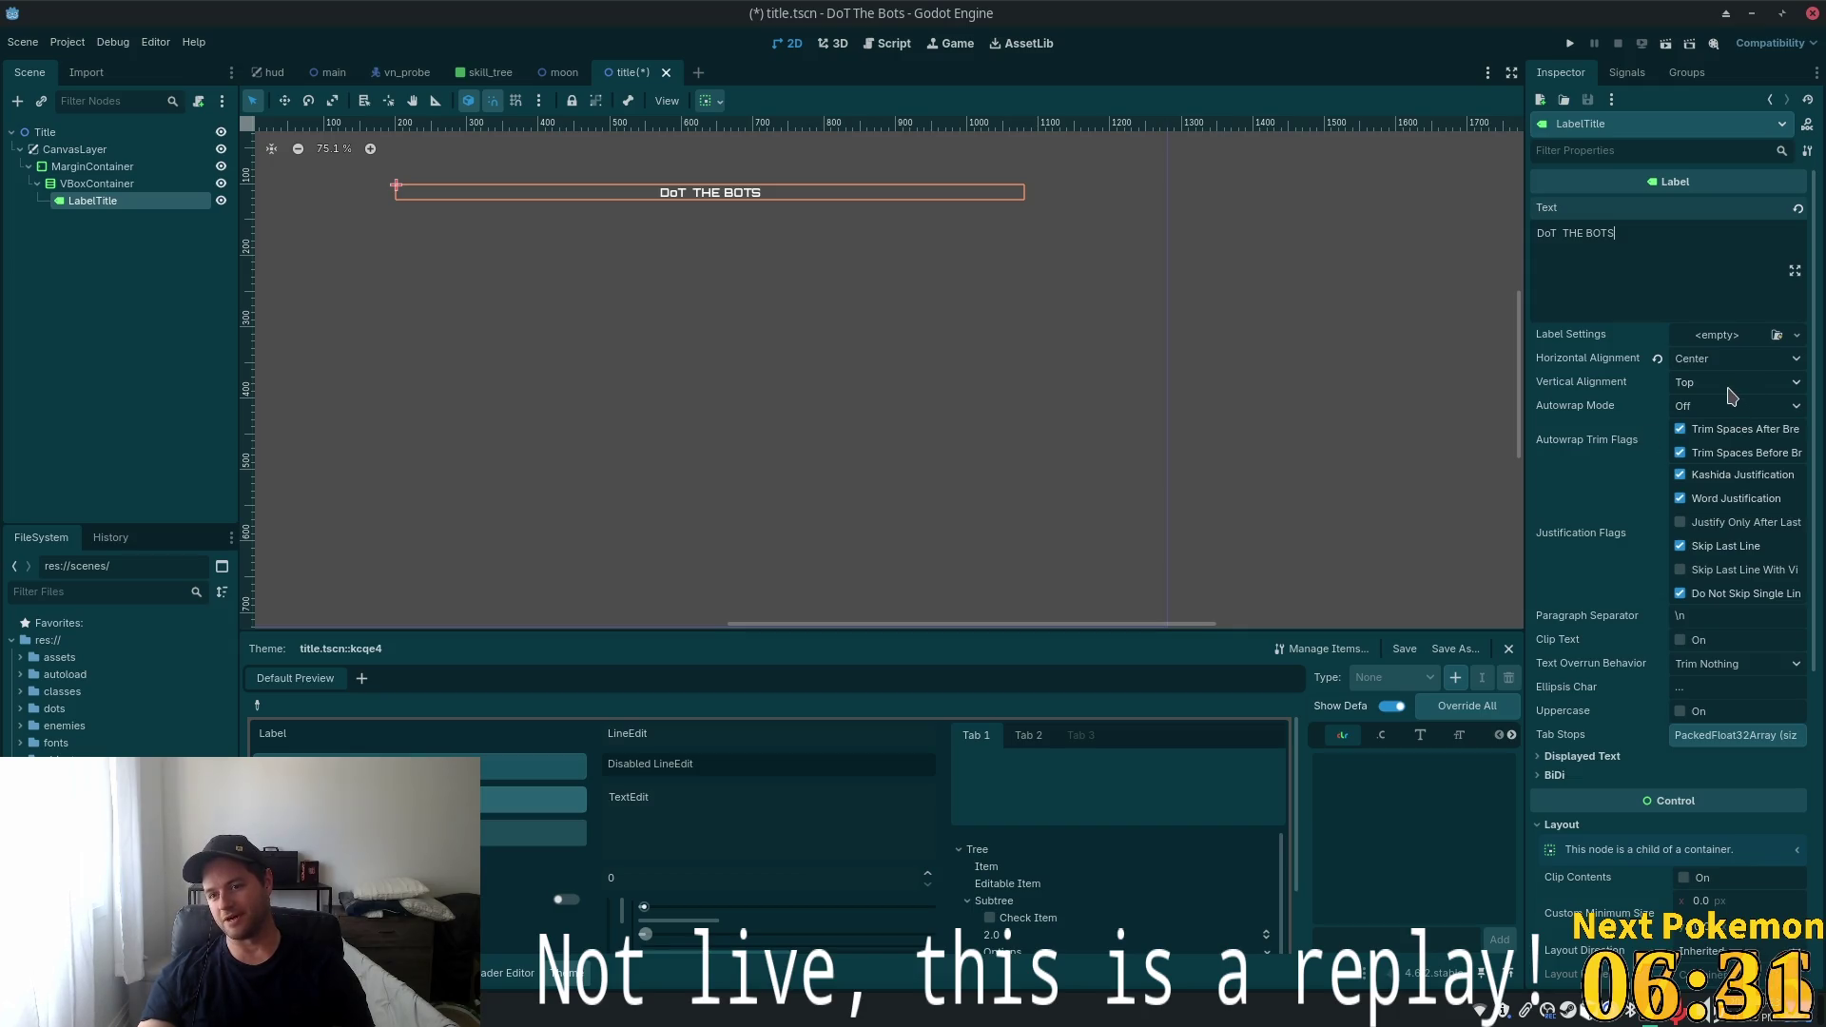
Set the label's Vertical Alignment to Center
left_click(1765, 382)
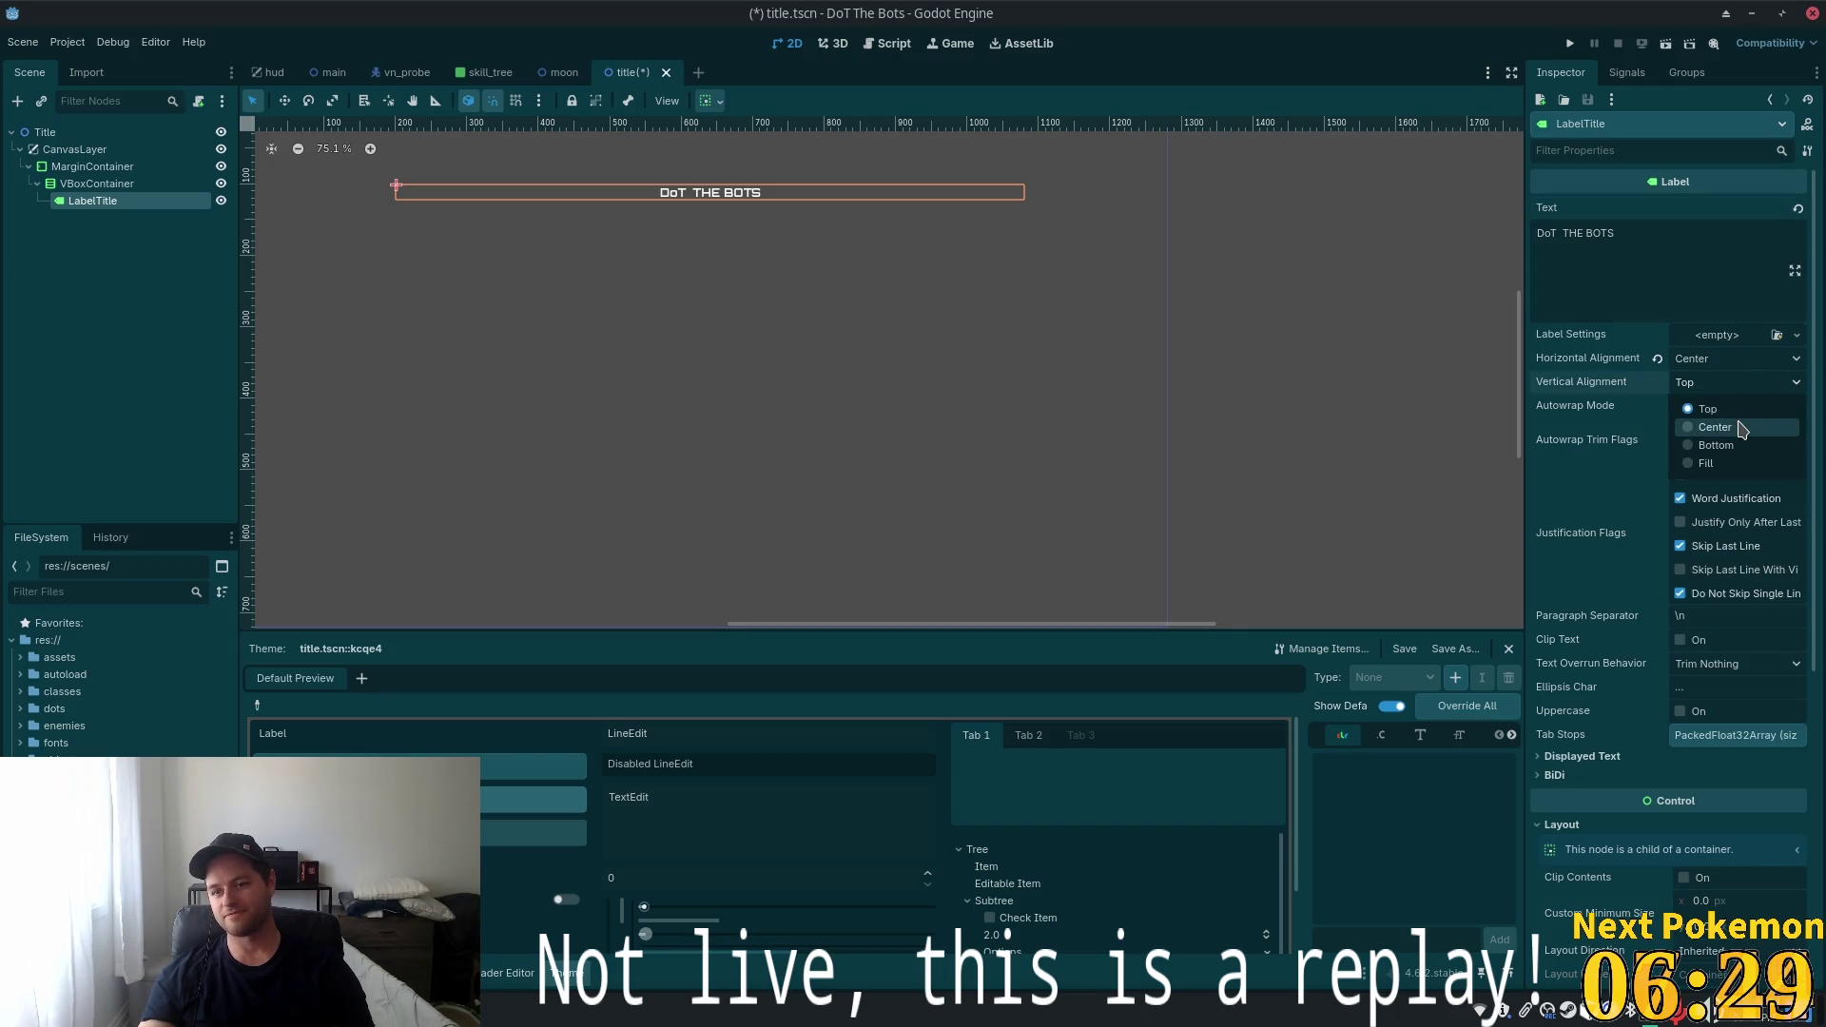
left_click(1741, 428)
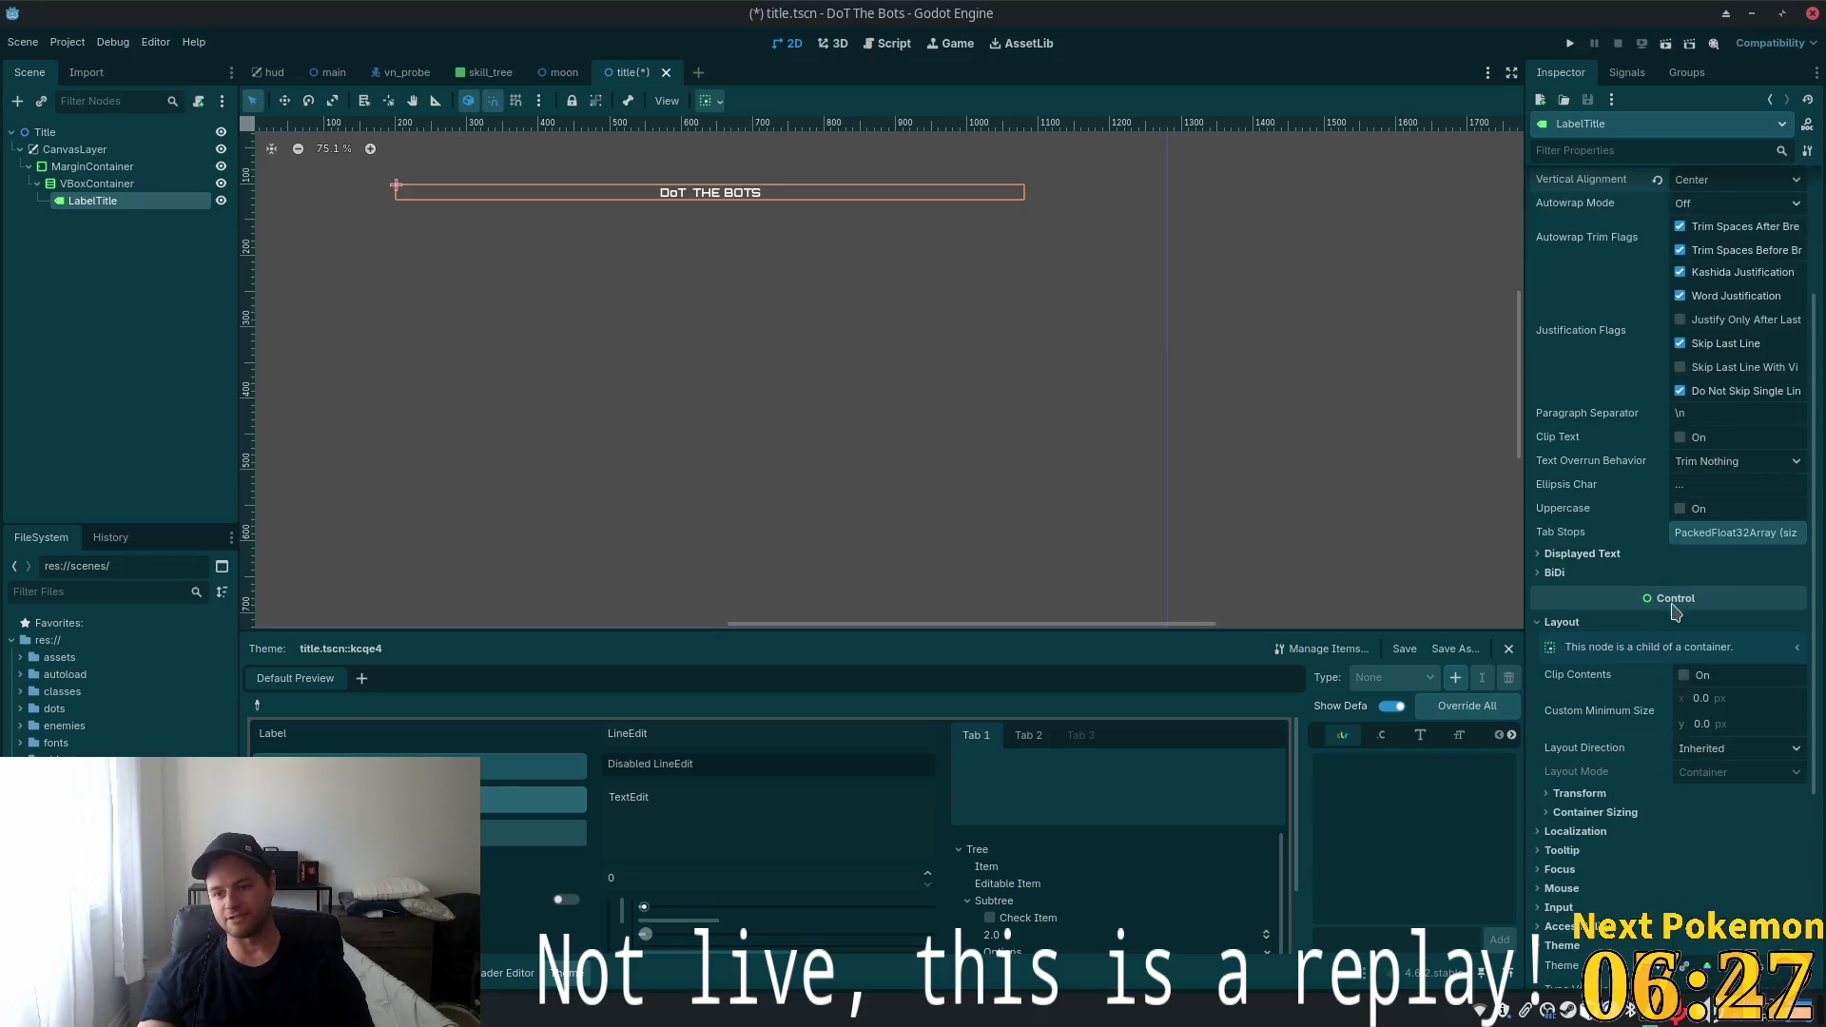
scroll(1689, 445, "down", 5)
scroll(1696, 500, "up", 5)
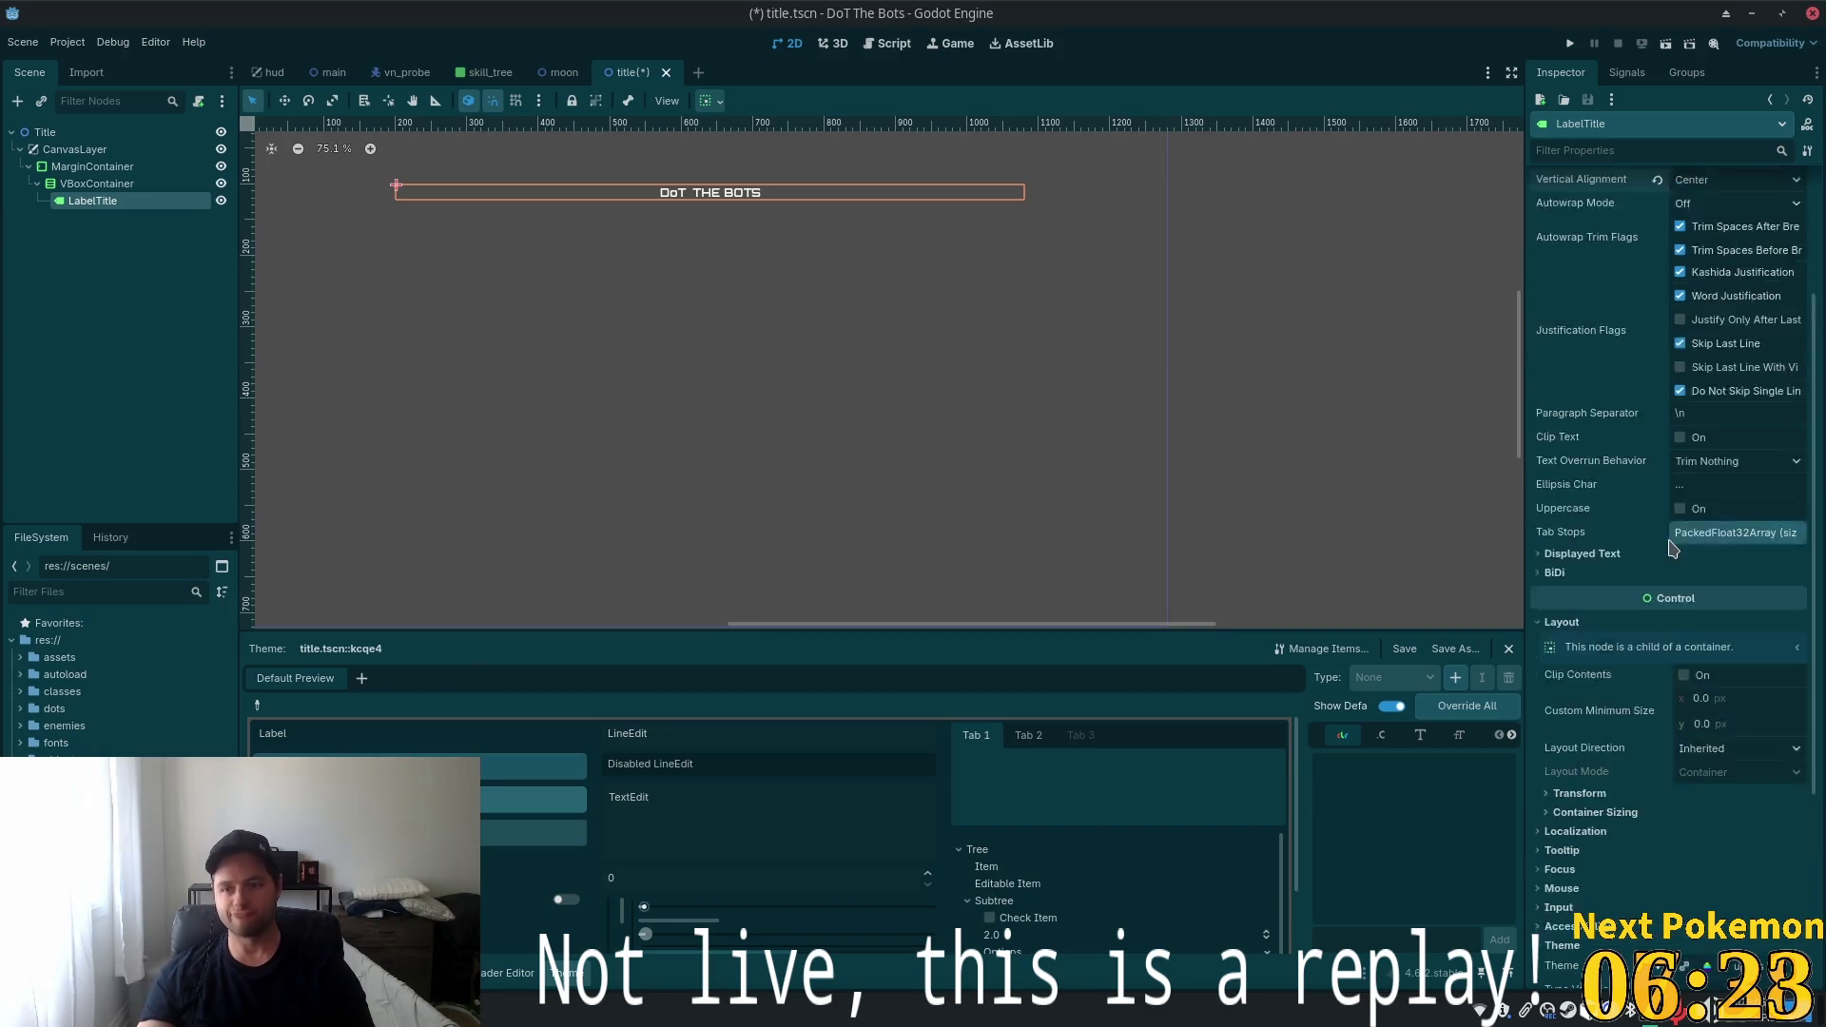
Attach a new LabelSettings resource to the label
left_click(1712, 358)
left_click(1748, 339)
left_click(1733, 381)
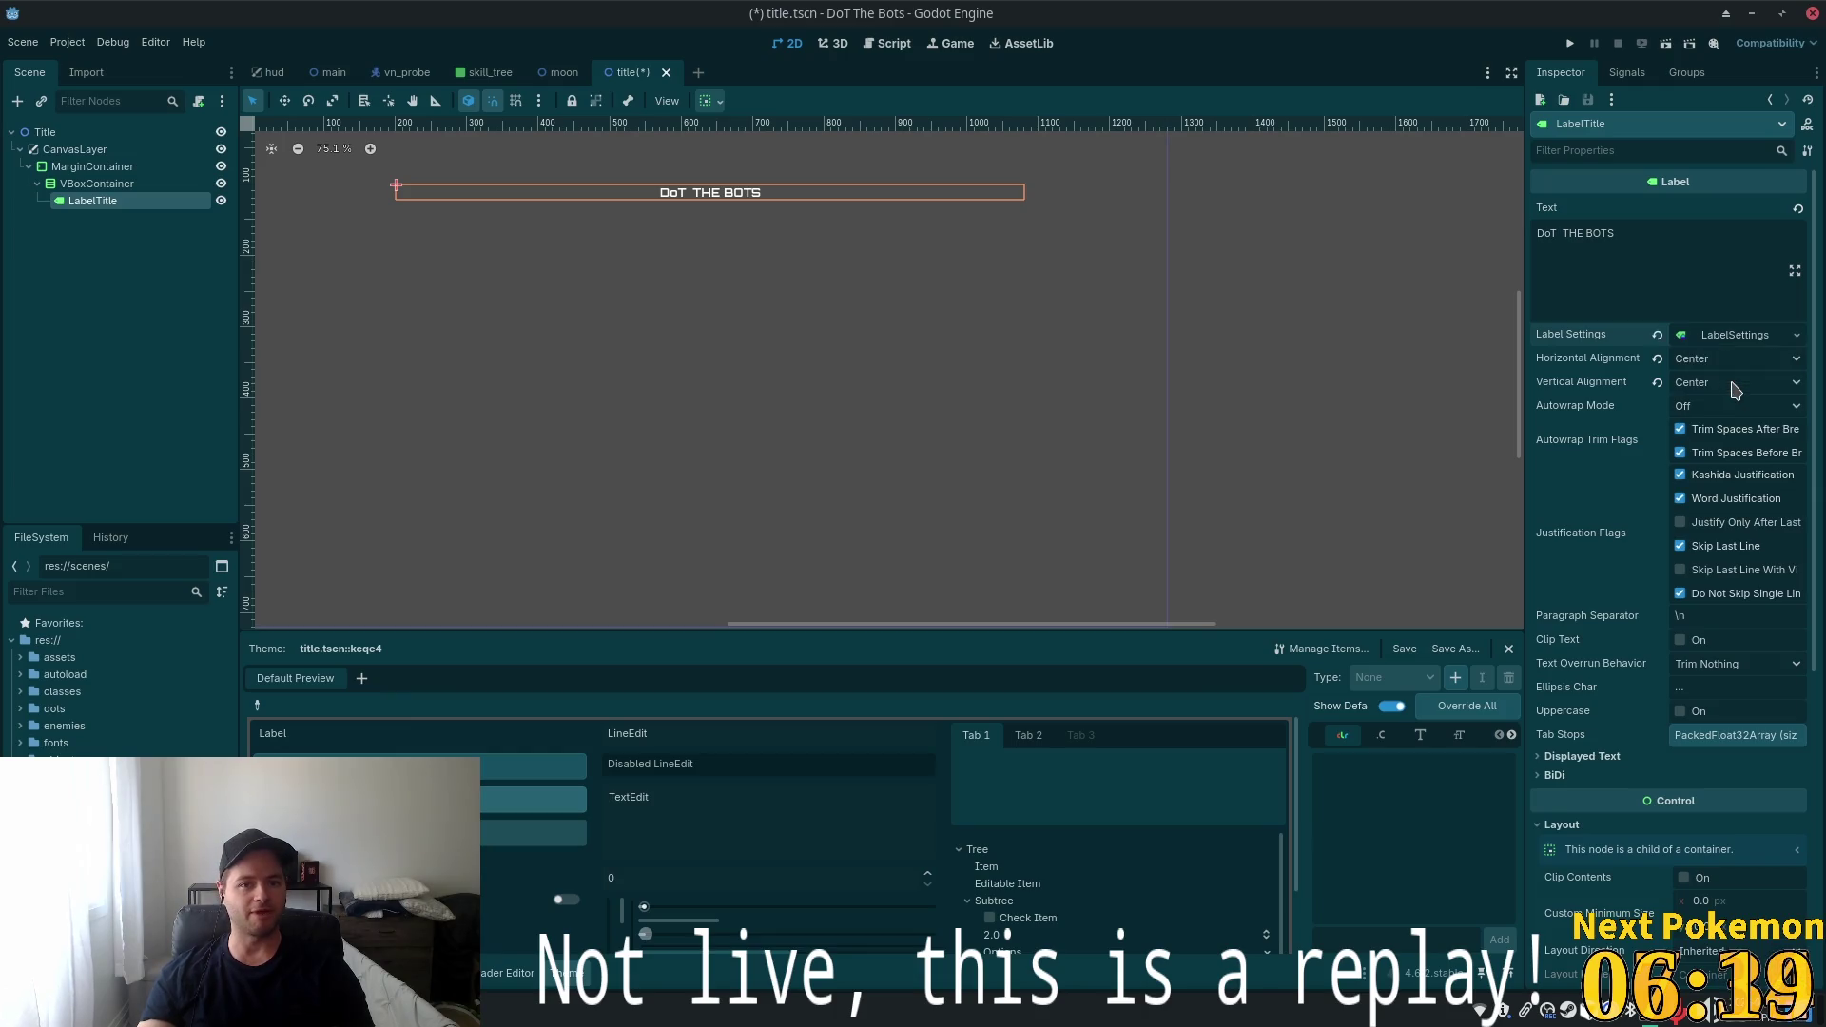
Set the LabelSettings font size to 32
left_click(1732, 335)
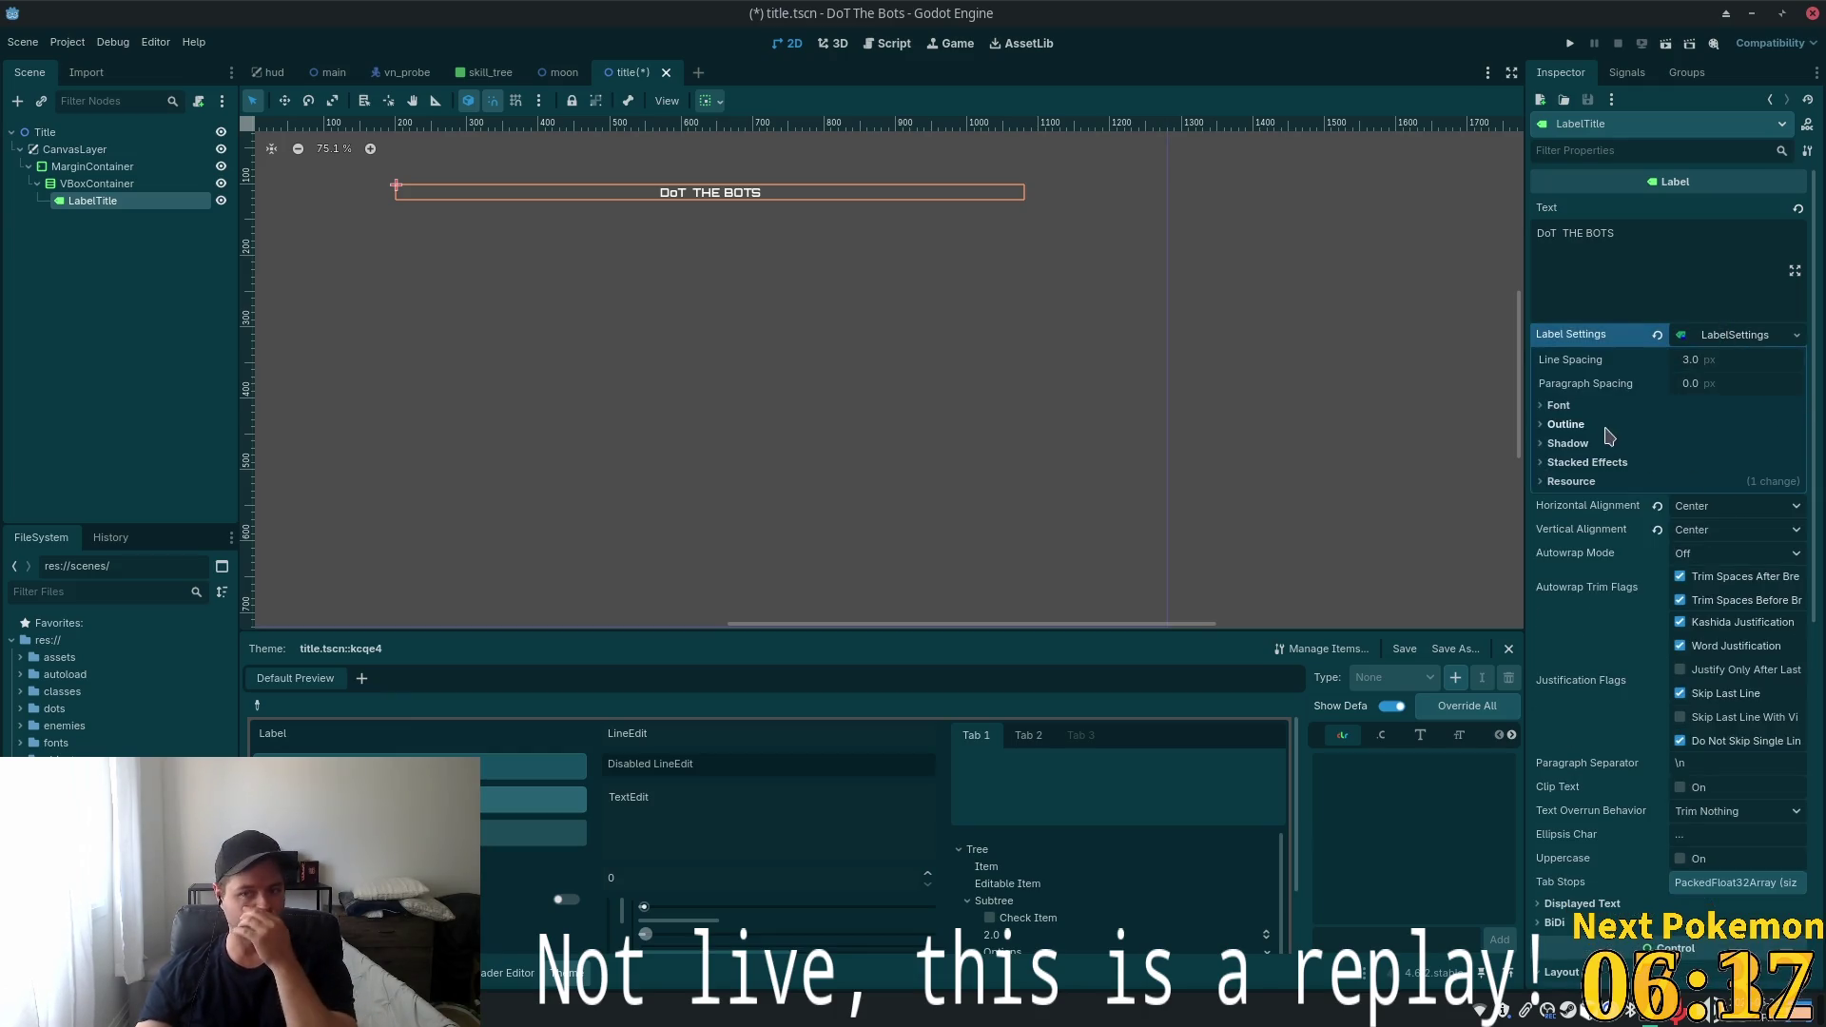
left_click(1564, 405)
left_click(1712, 453)
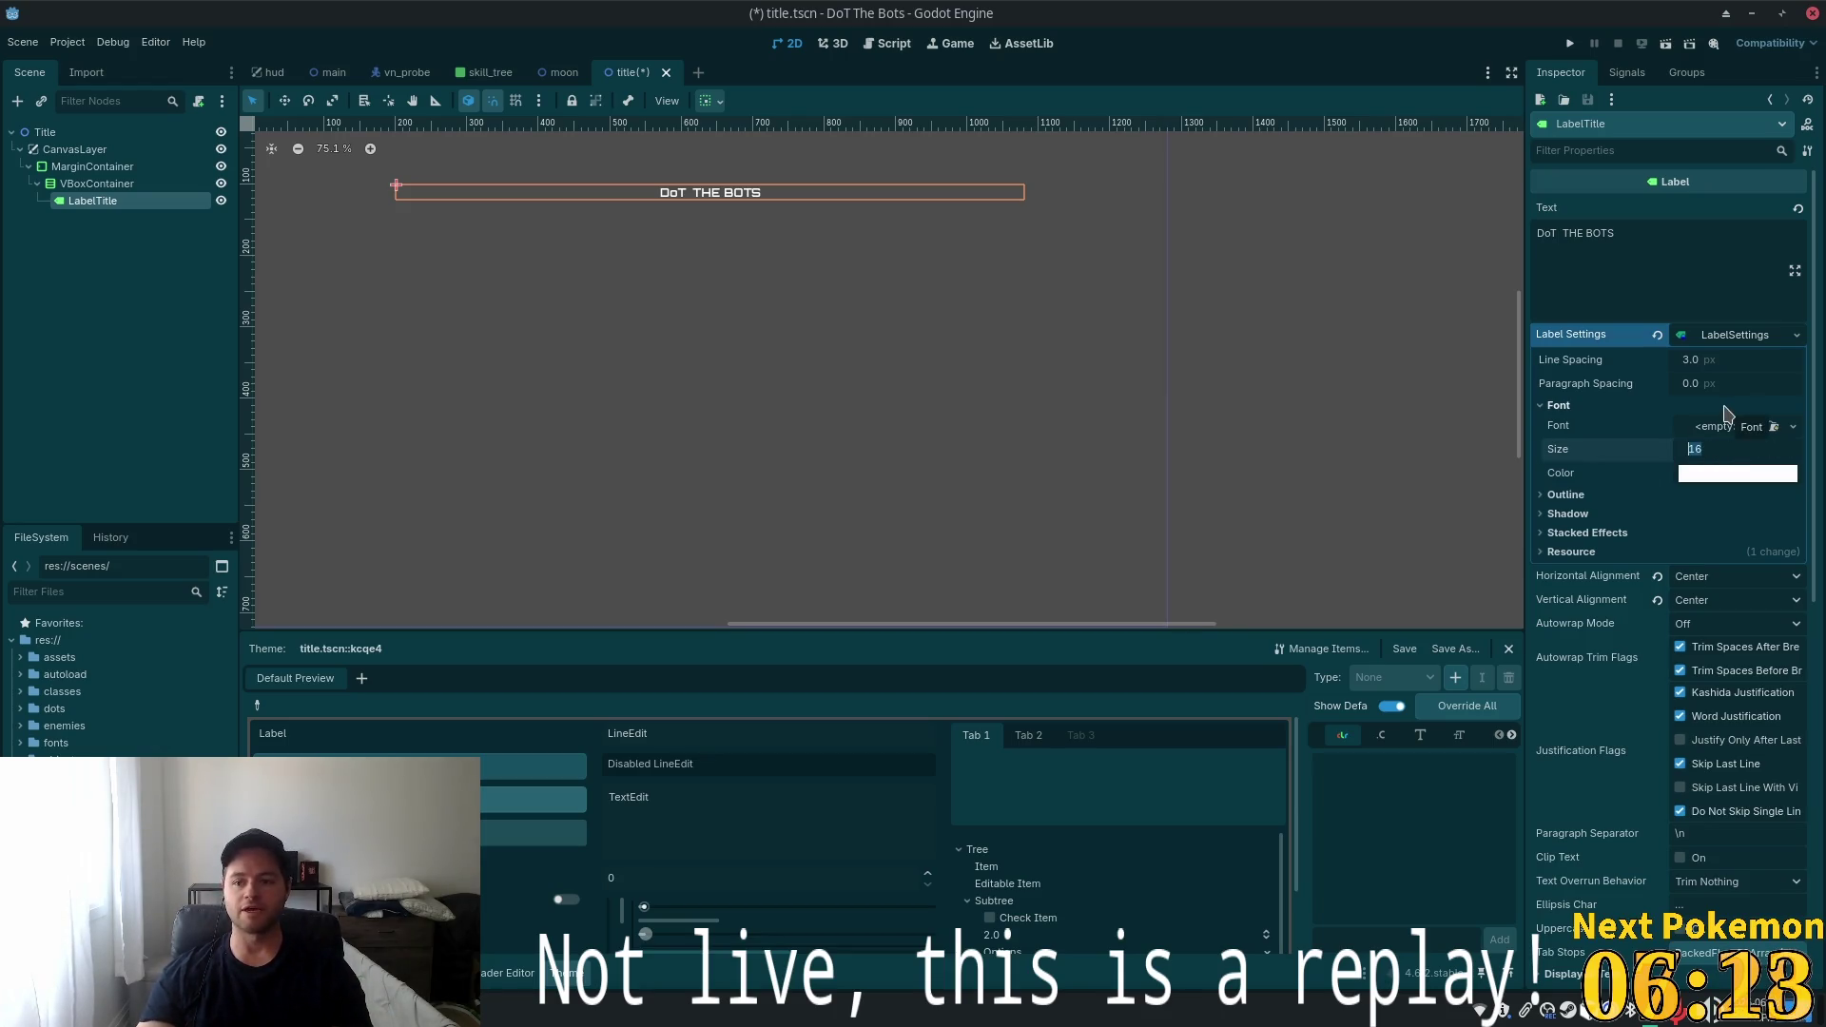
type("36")
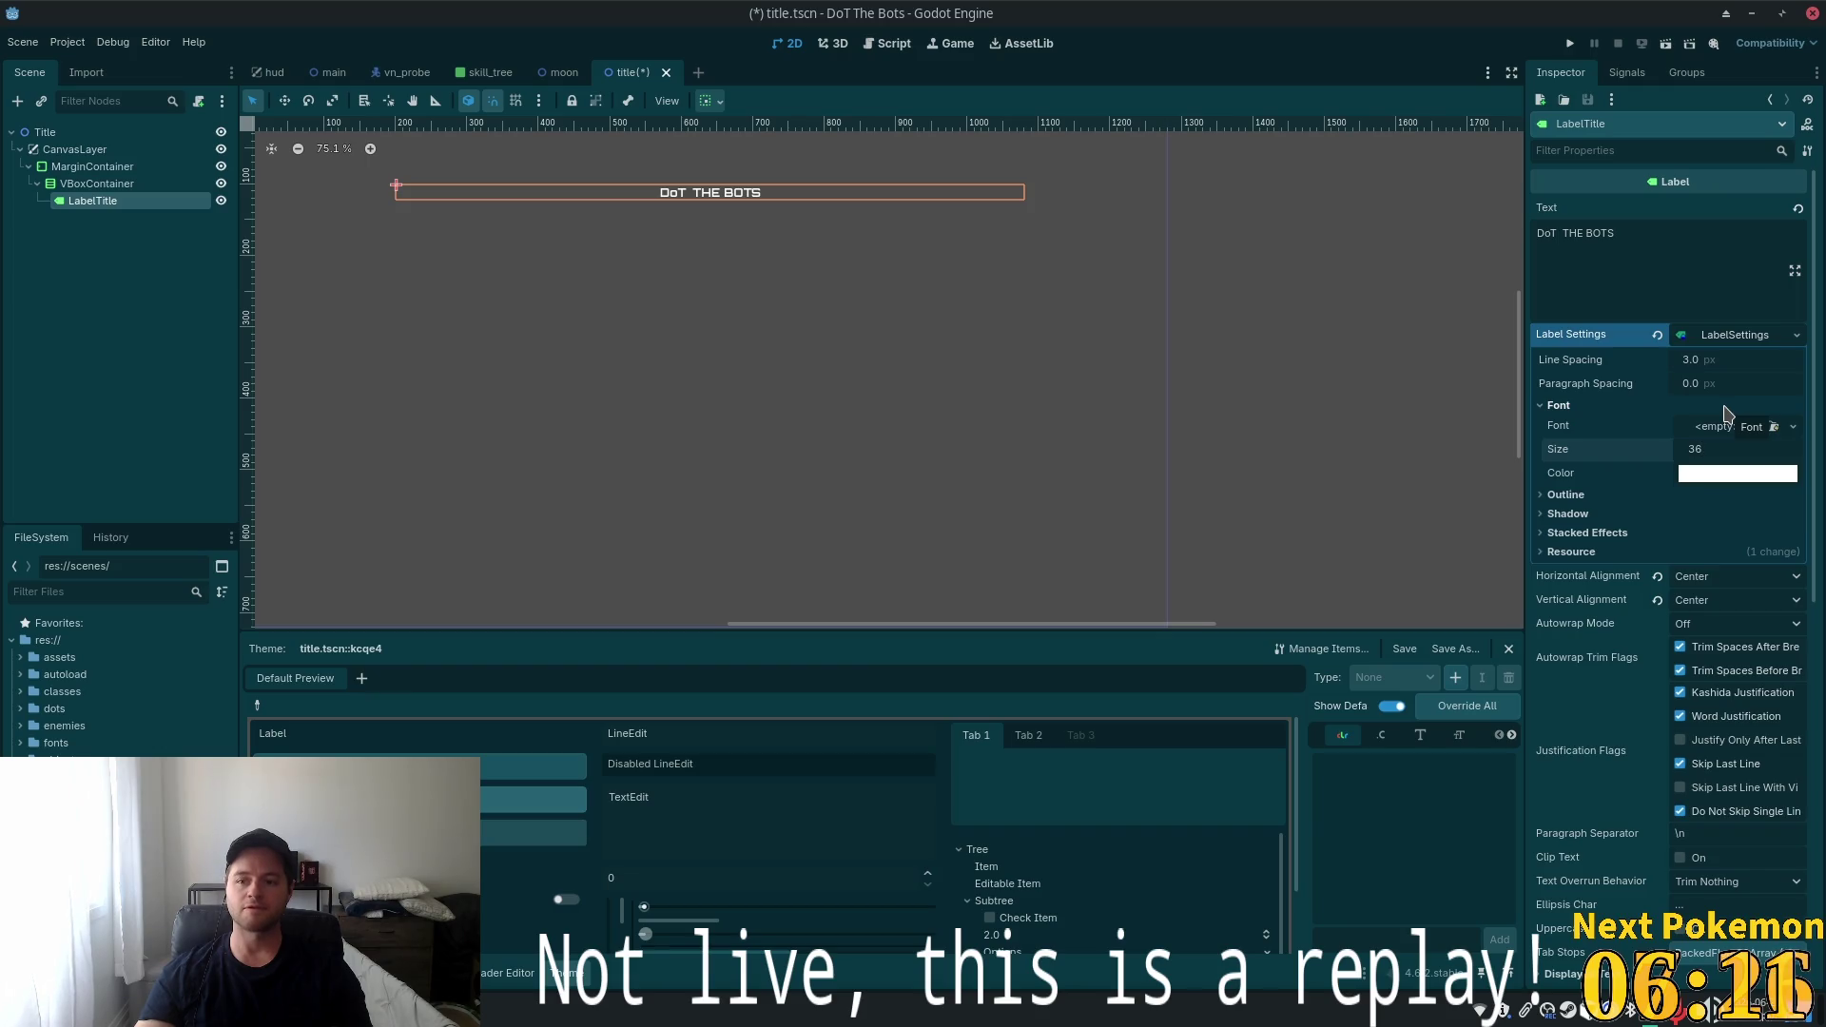
key("BackSpace")
type("2")
key("Tab")
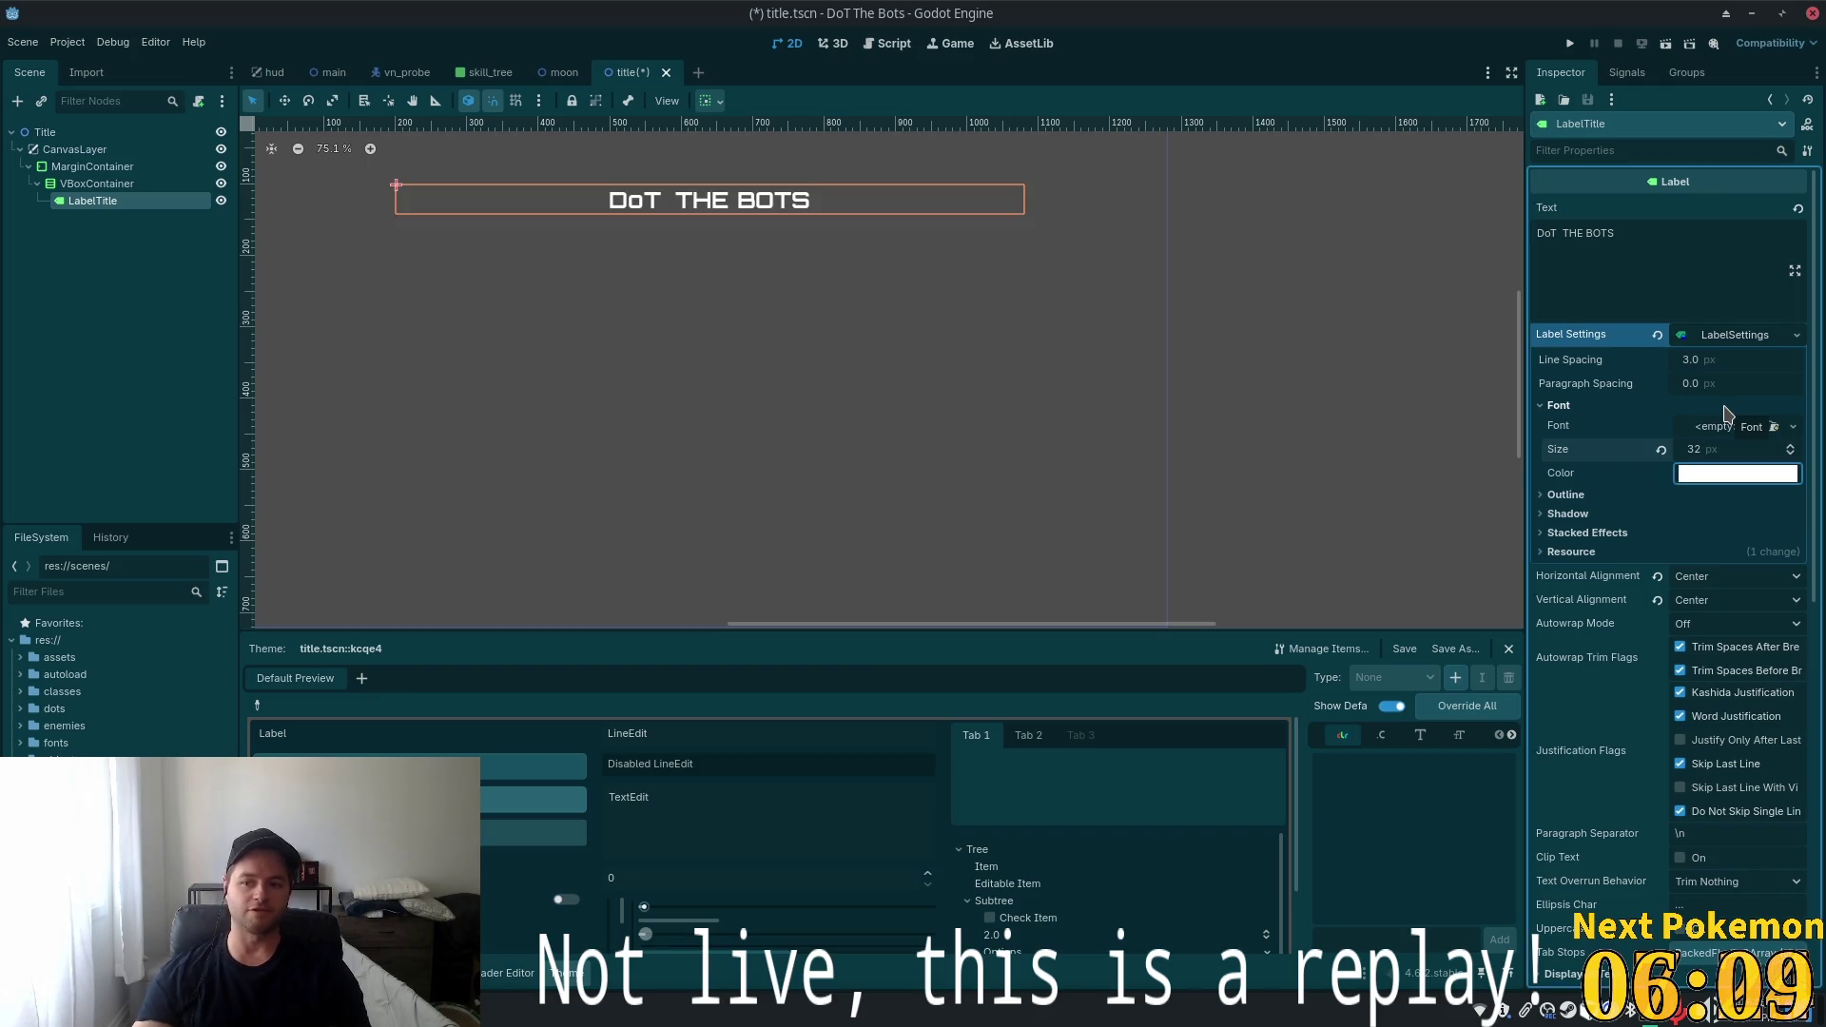
scroll(888, 391, "down", 3)
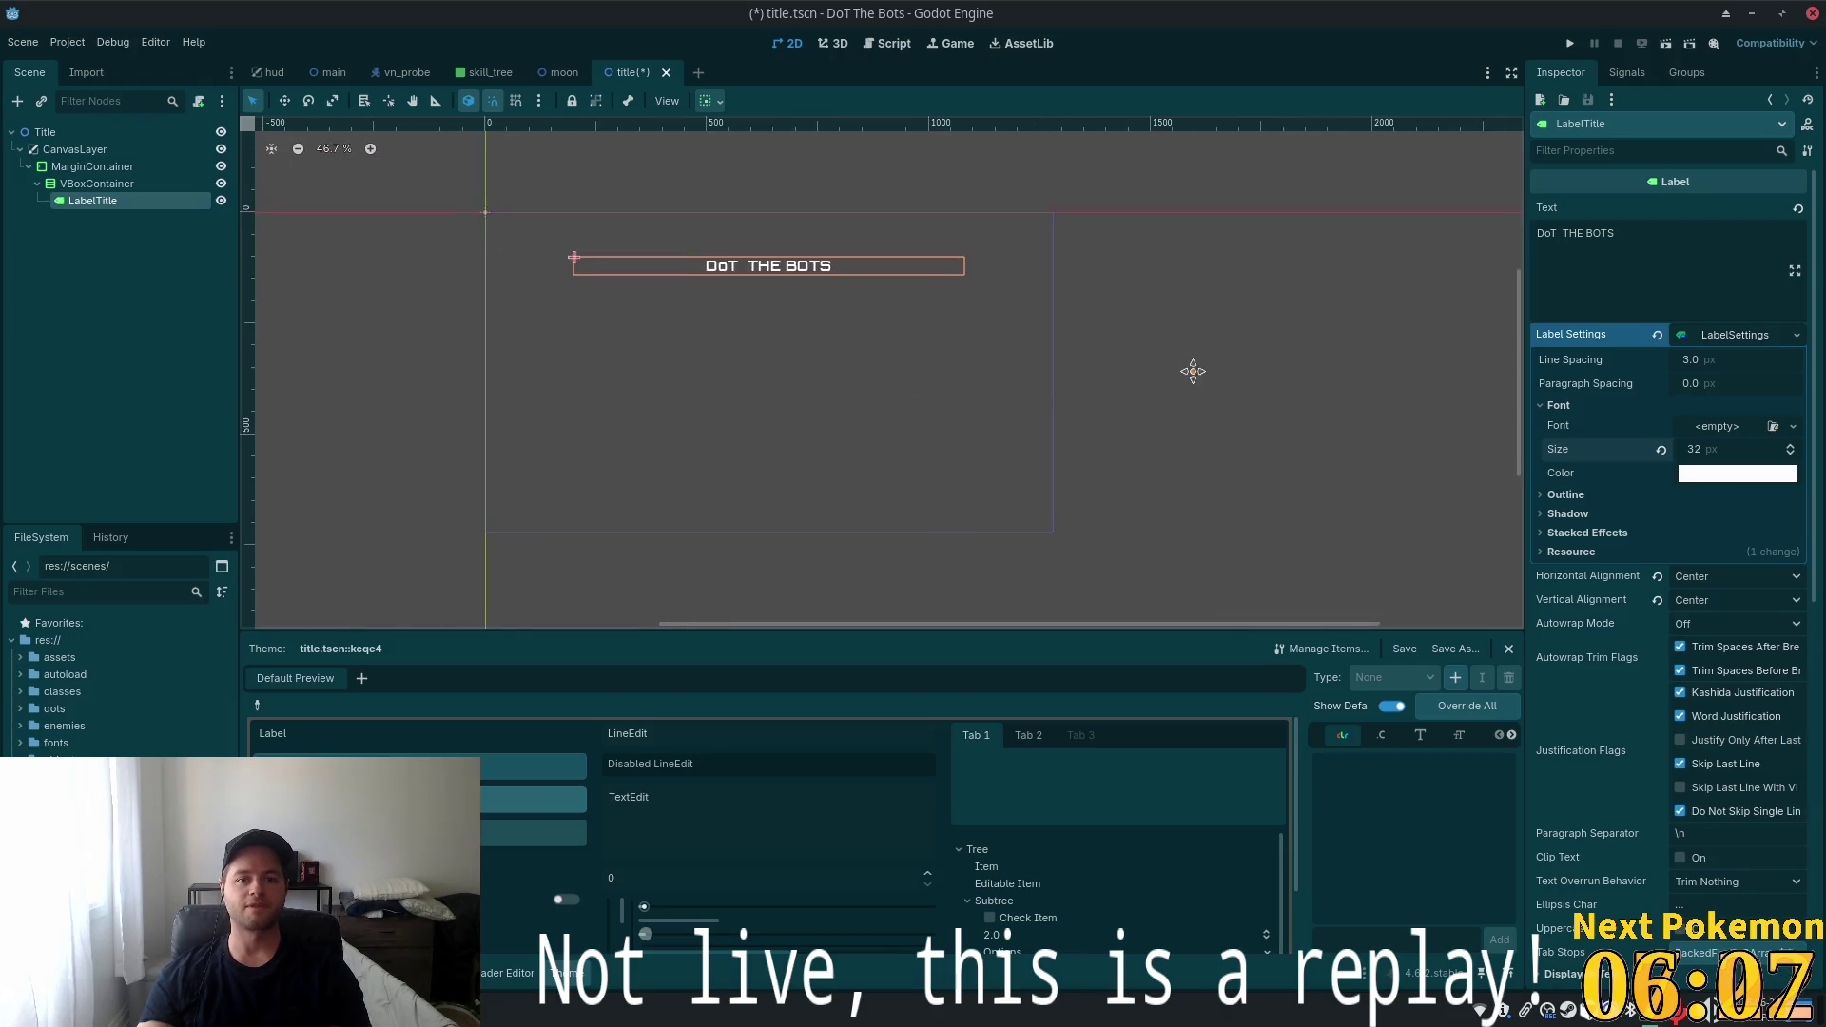
scroll(1157, 468, "up", 4)
Raise the title's font size to 48
left_click(1689, 455)
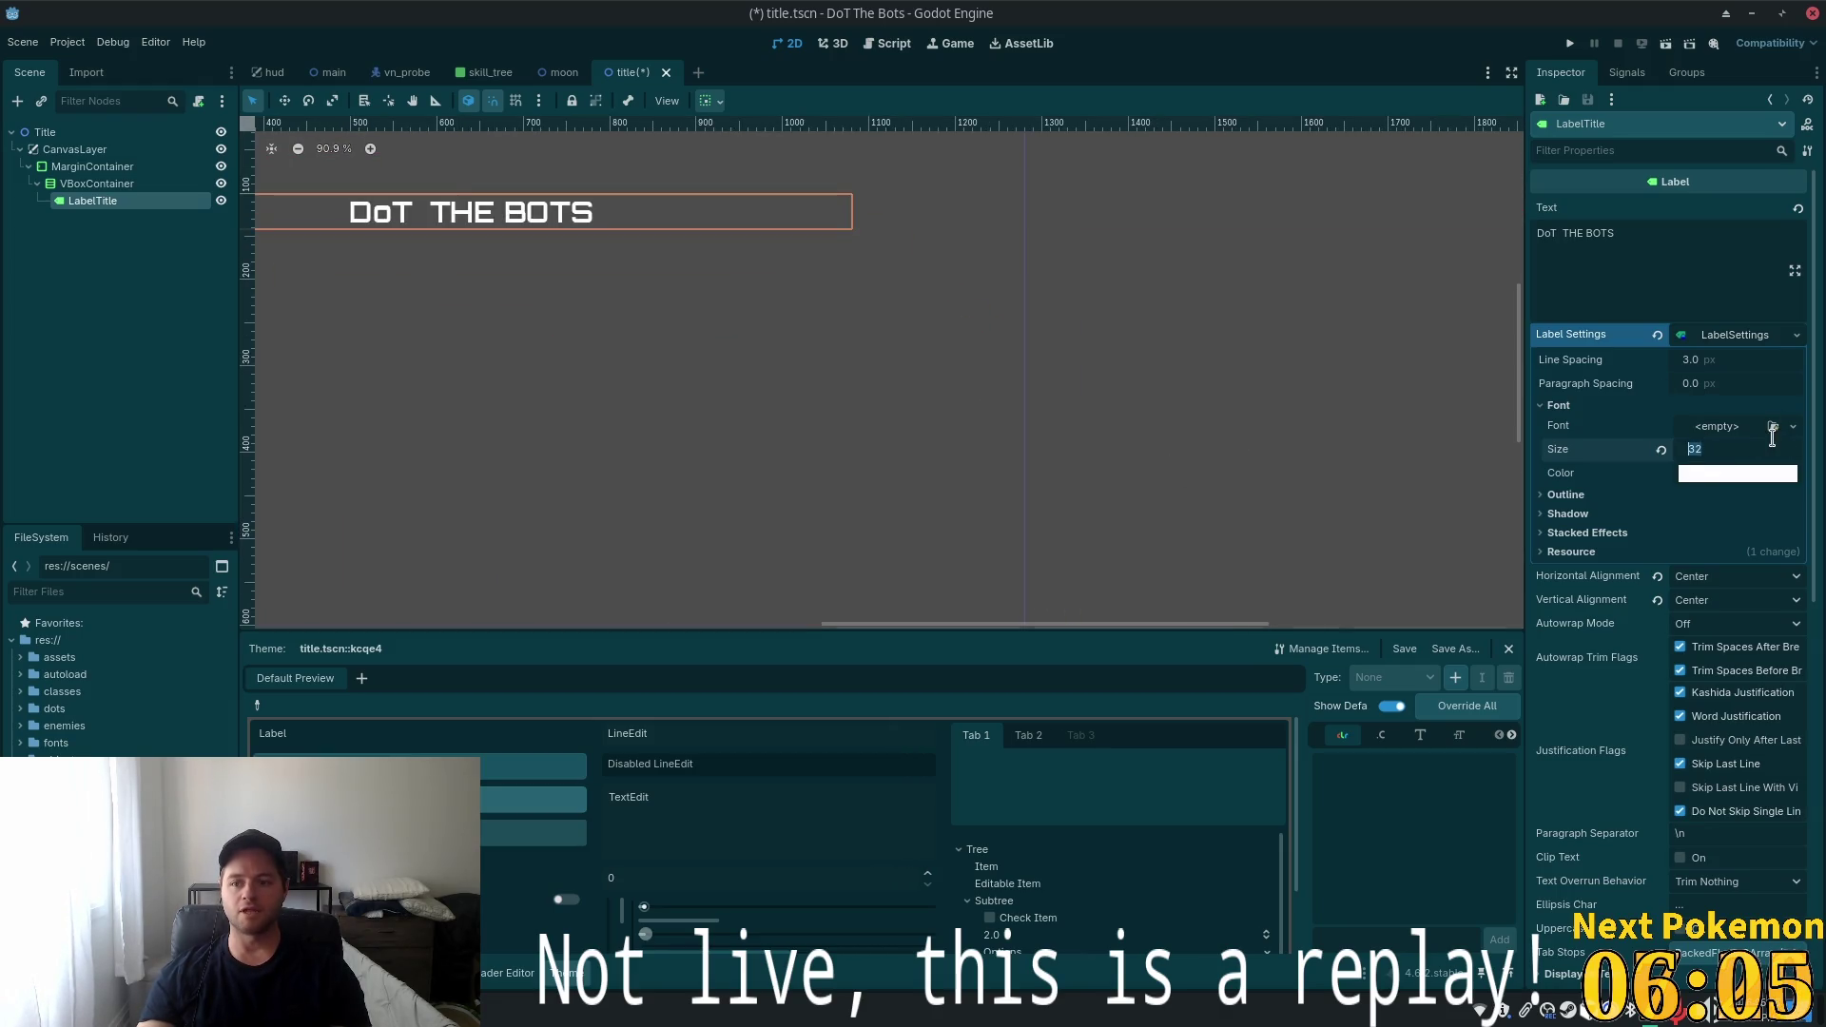
type("48")
key("Return")
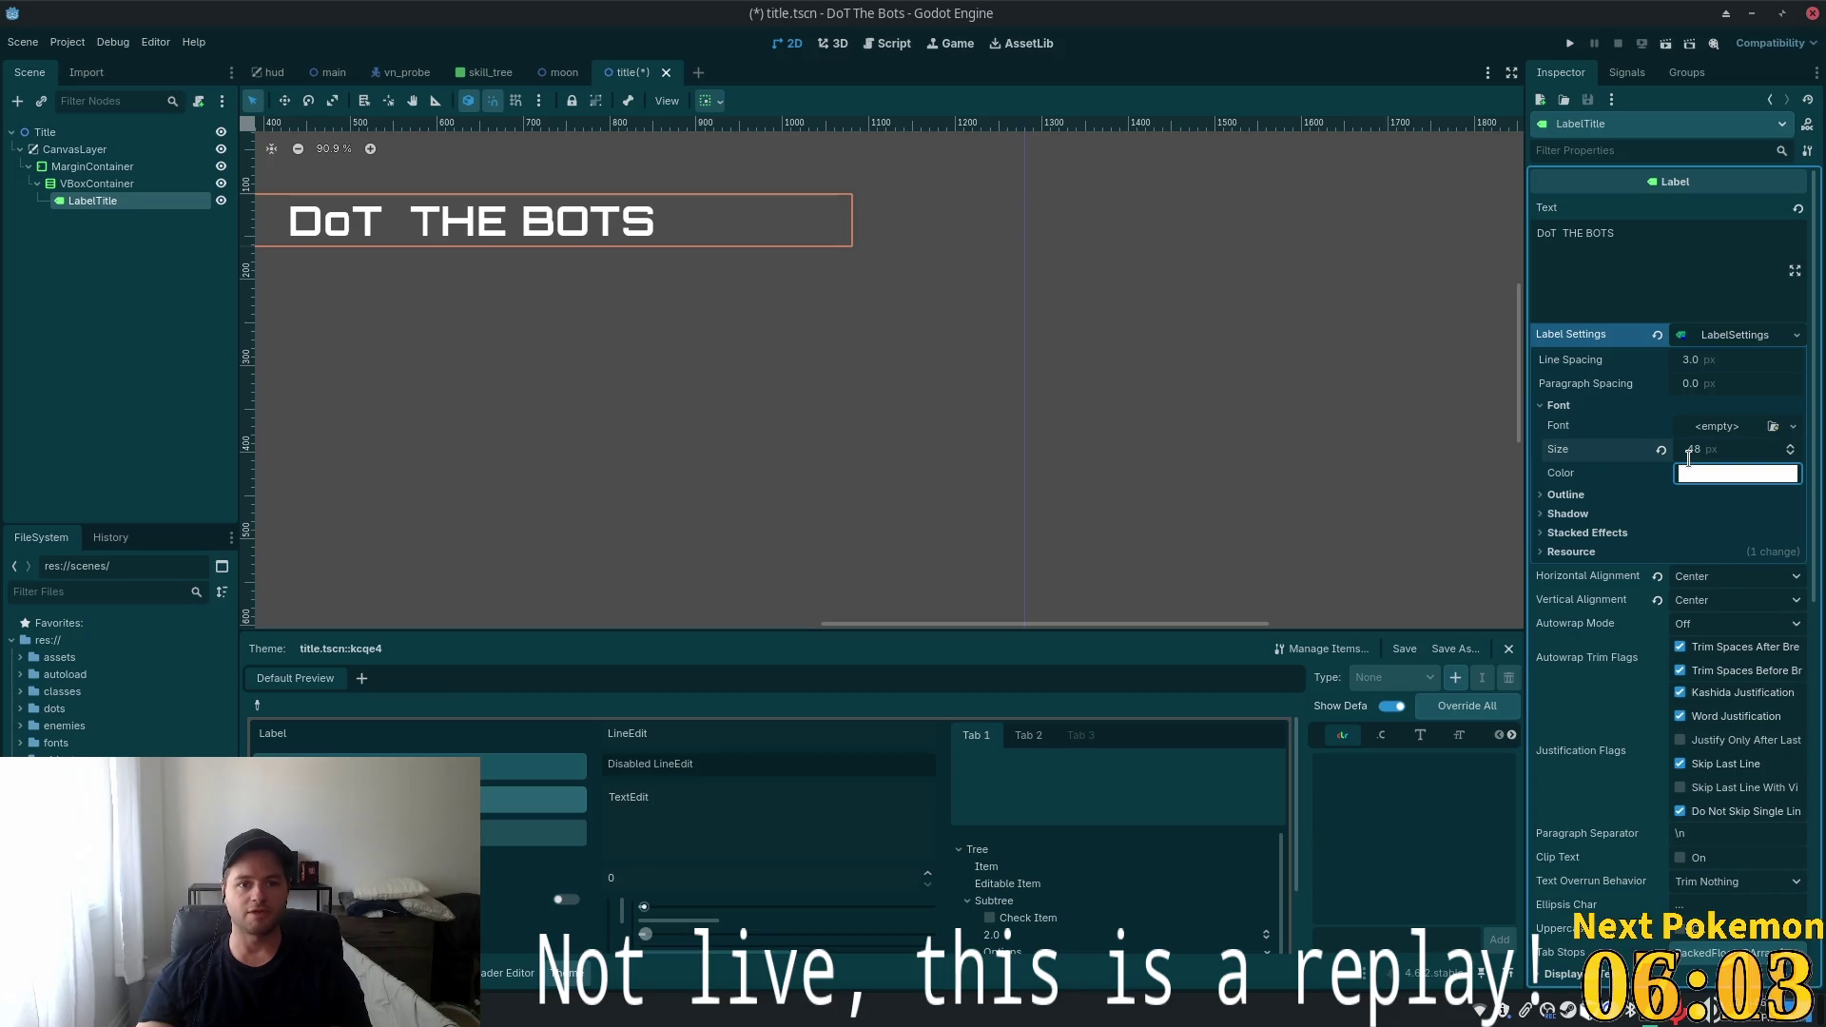
scroll(800, 420, "down", 5)
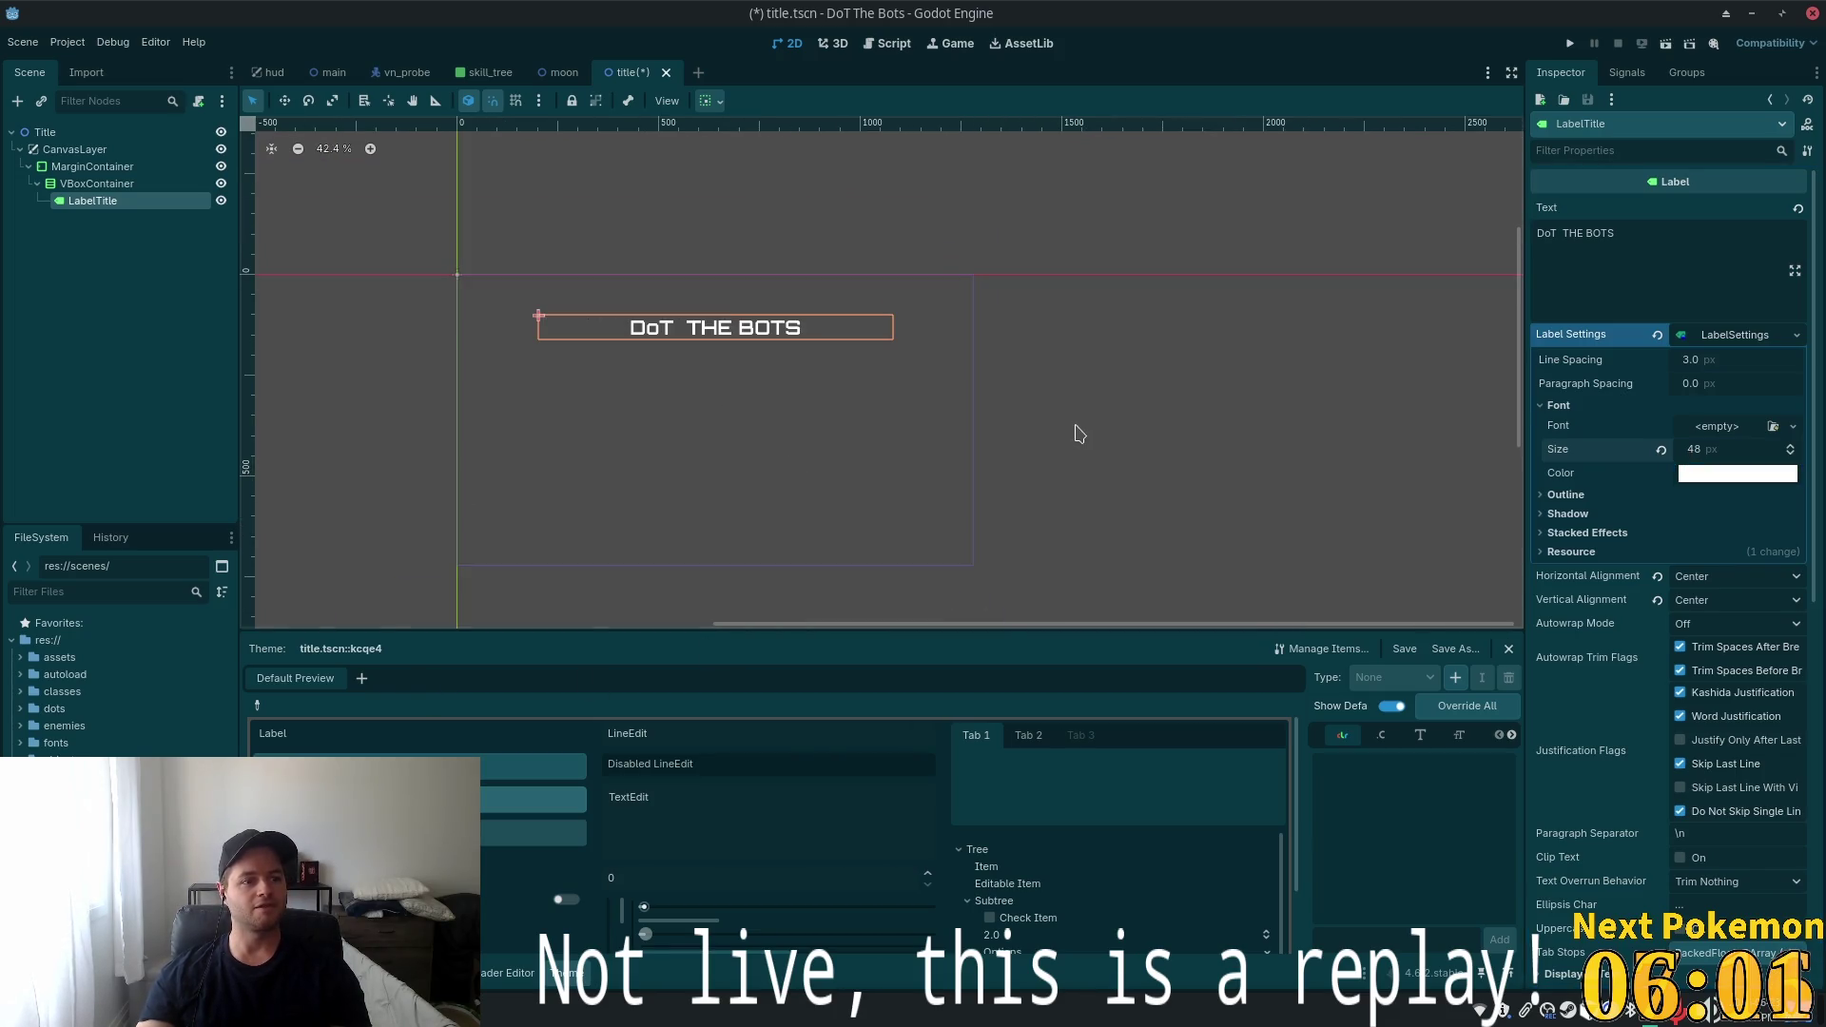
scroll(1141, 447, "up", 3)
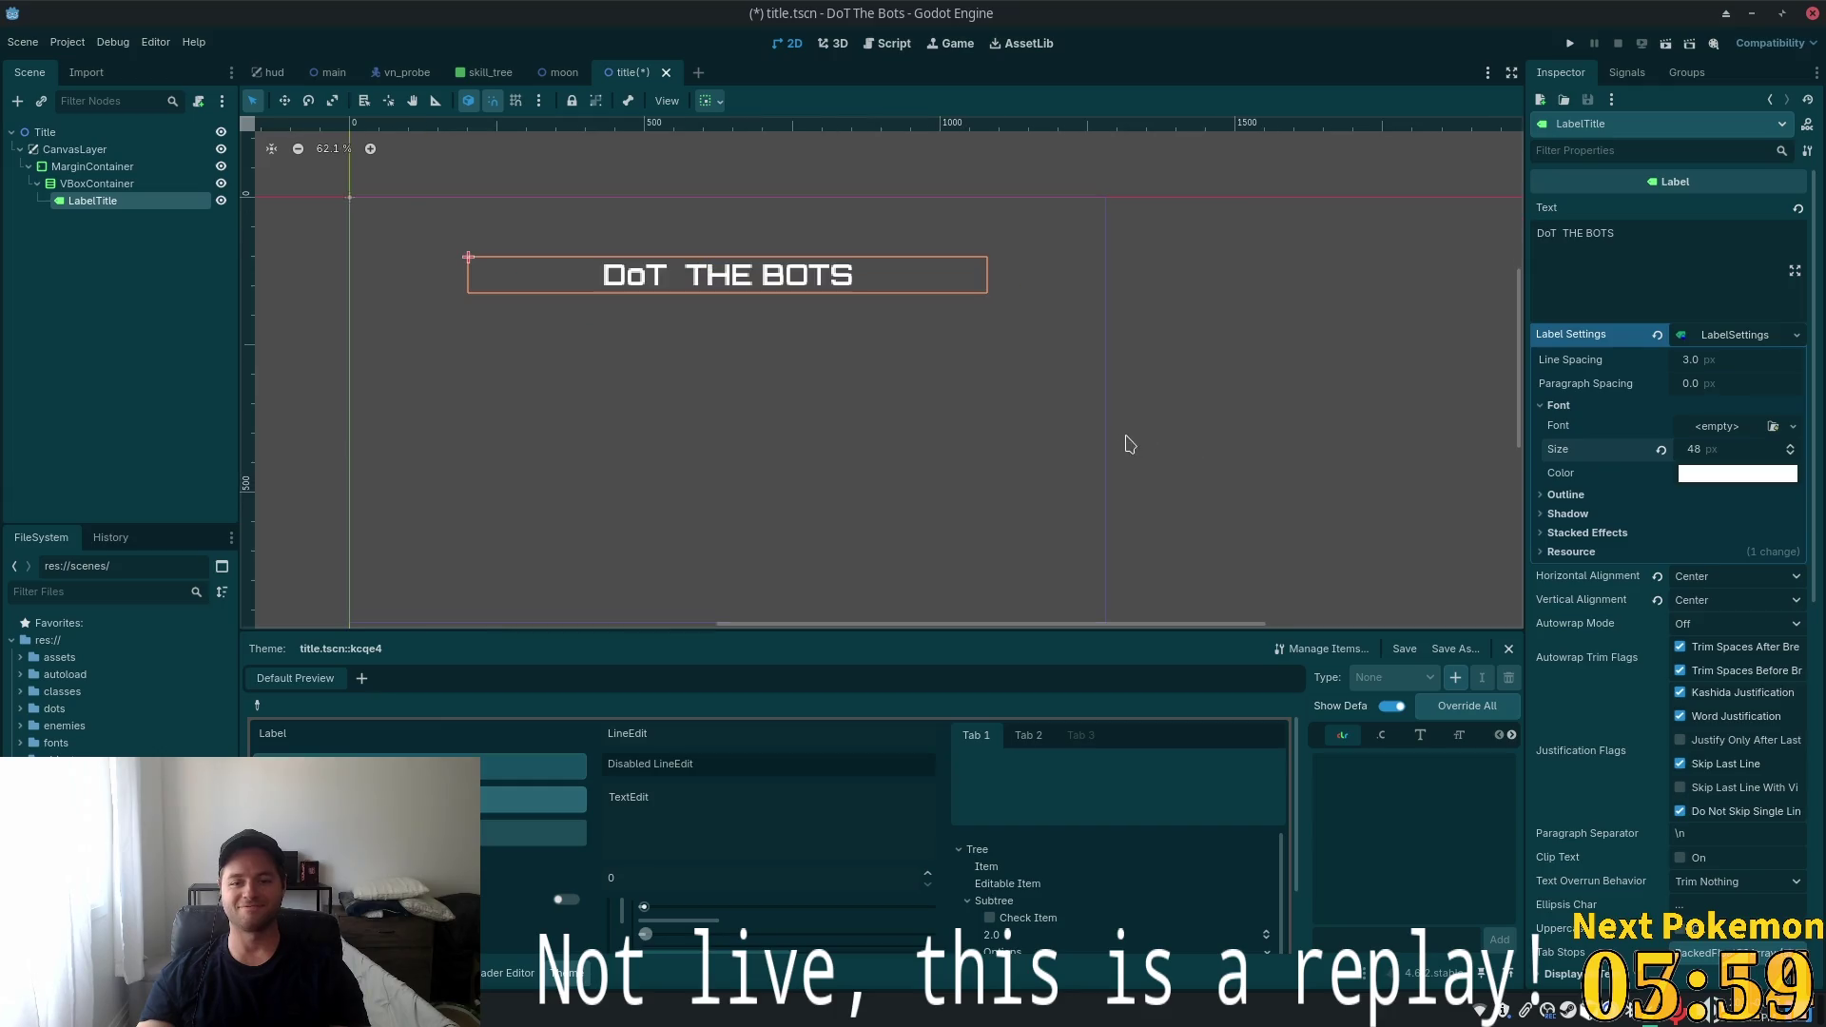
scroll(1144, 456, "up", 1)
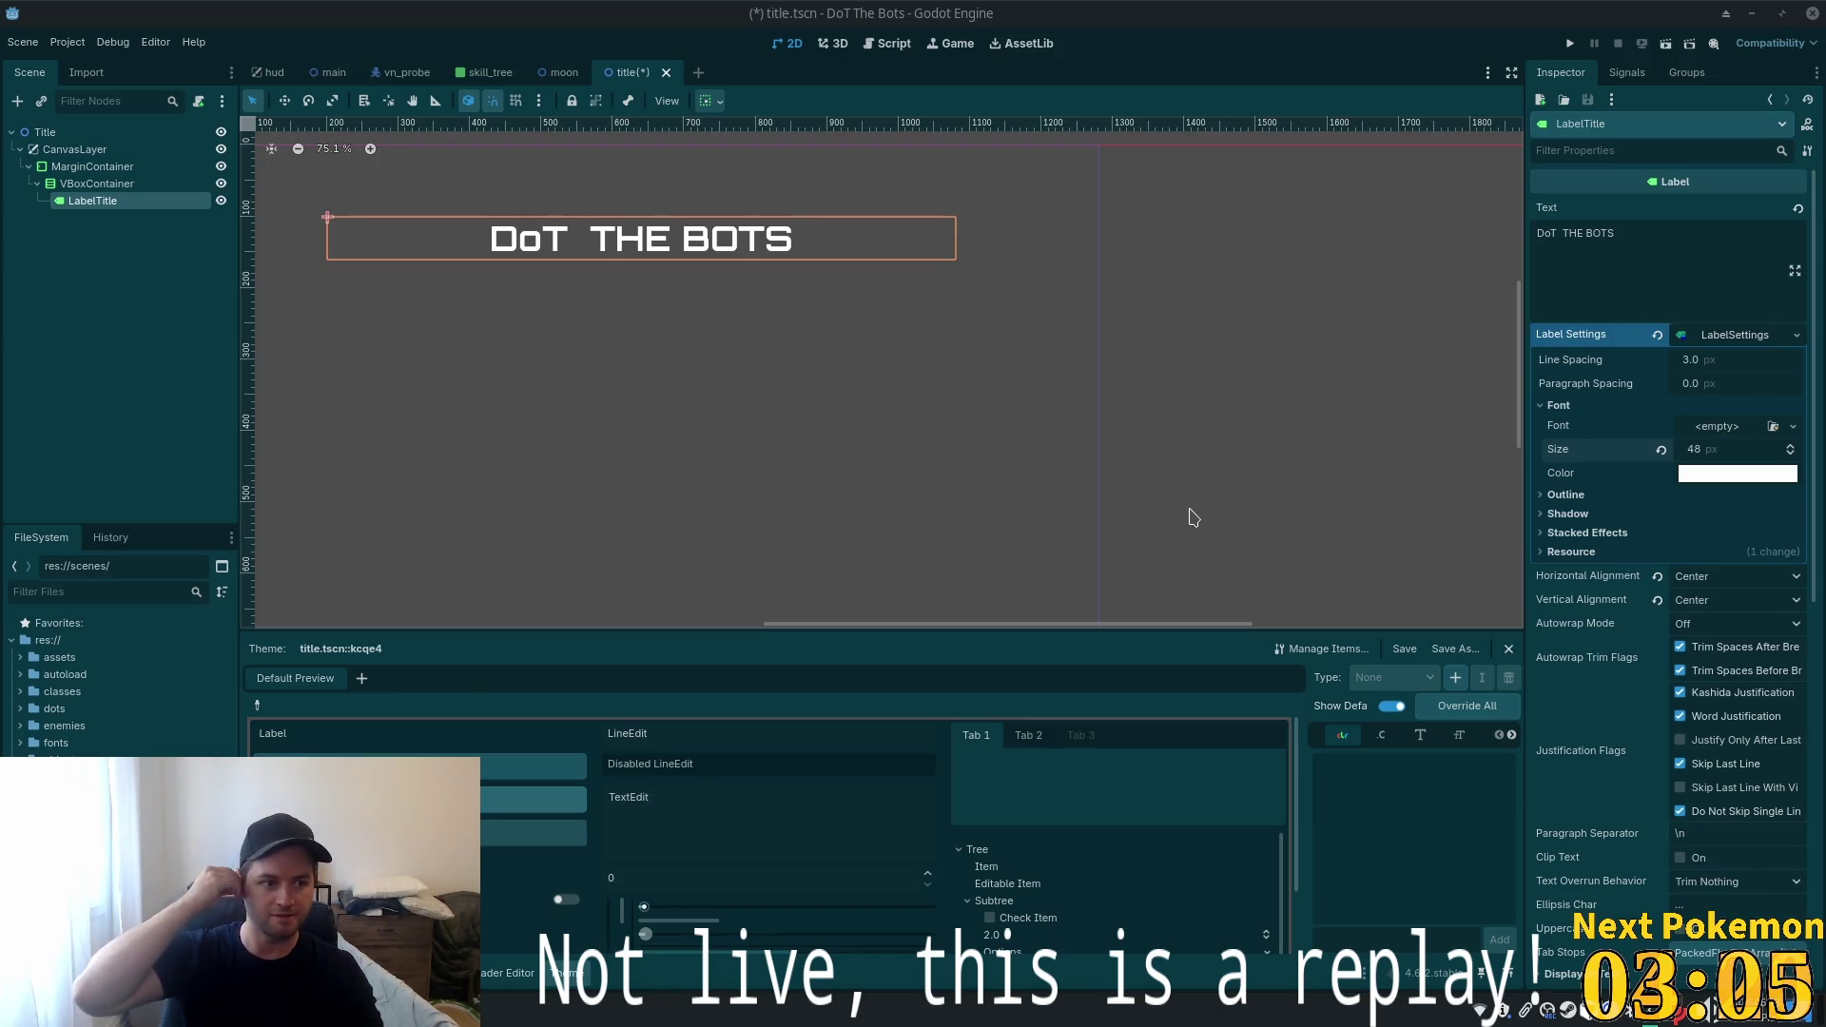
Add a child VBoxContainer to the VBoxContainer holding the title
scroll(1126, 264, "down", 1)
scroll(1195, 355, "up", 2)
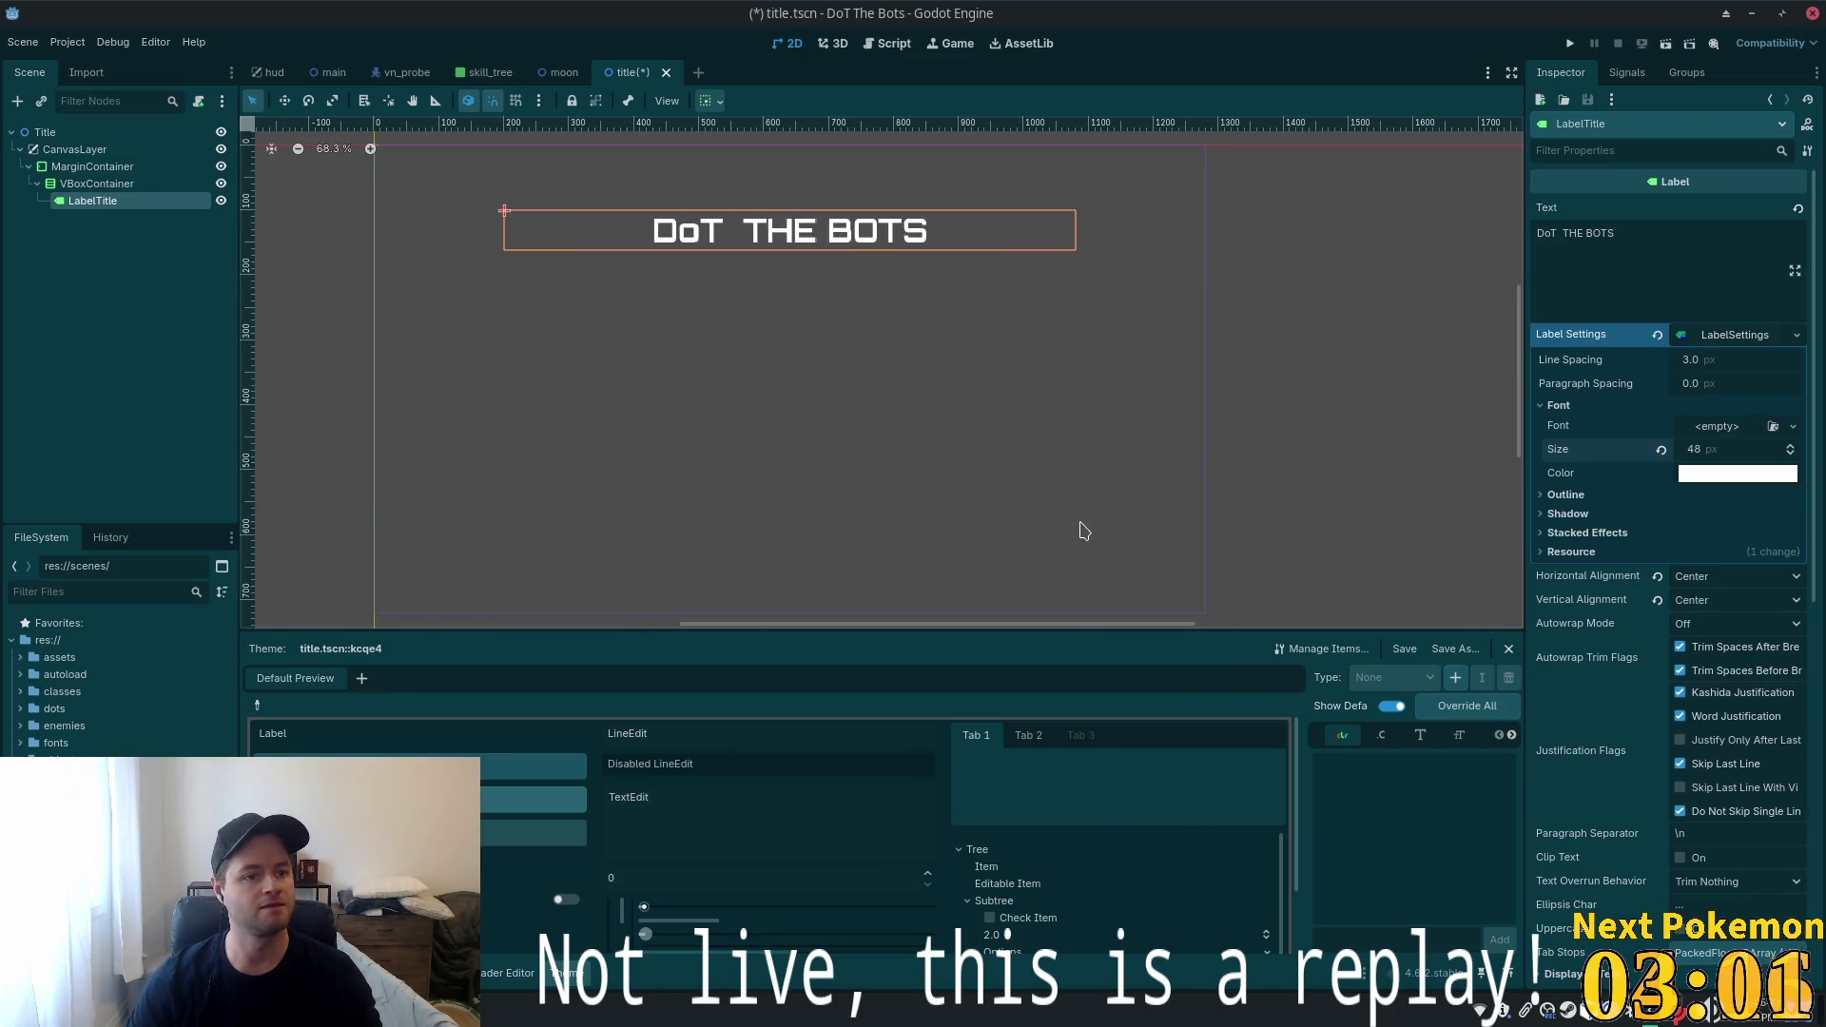
left_click(95, 184)
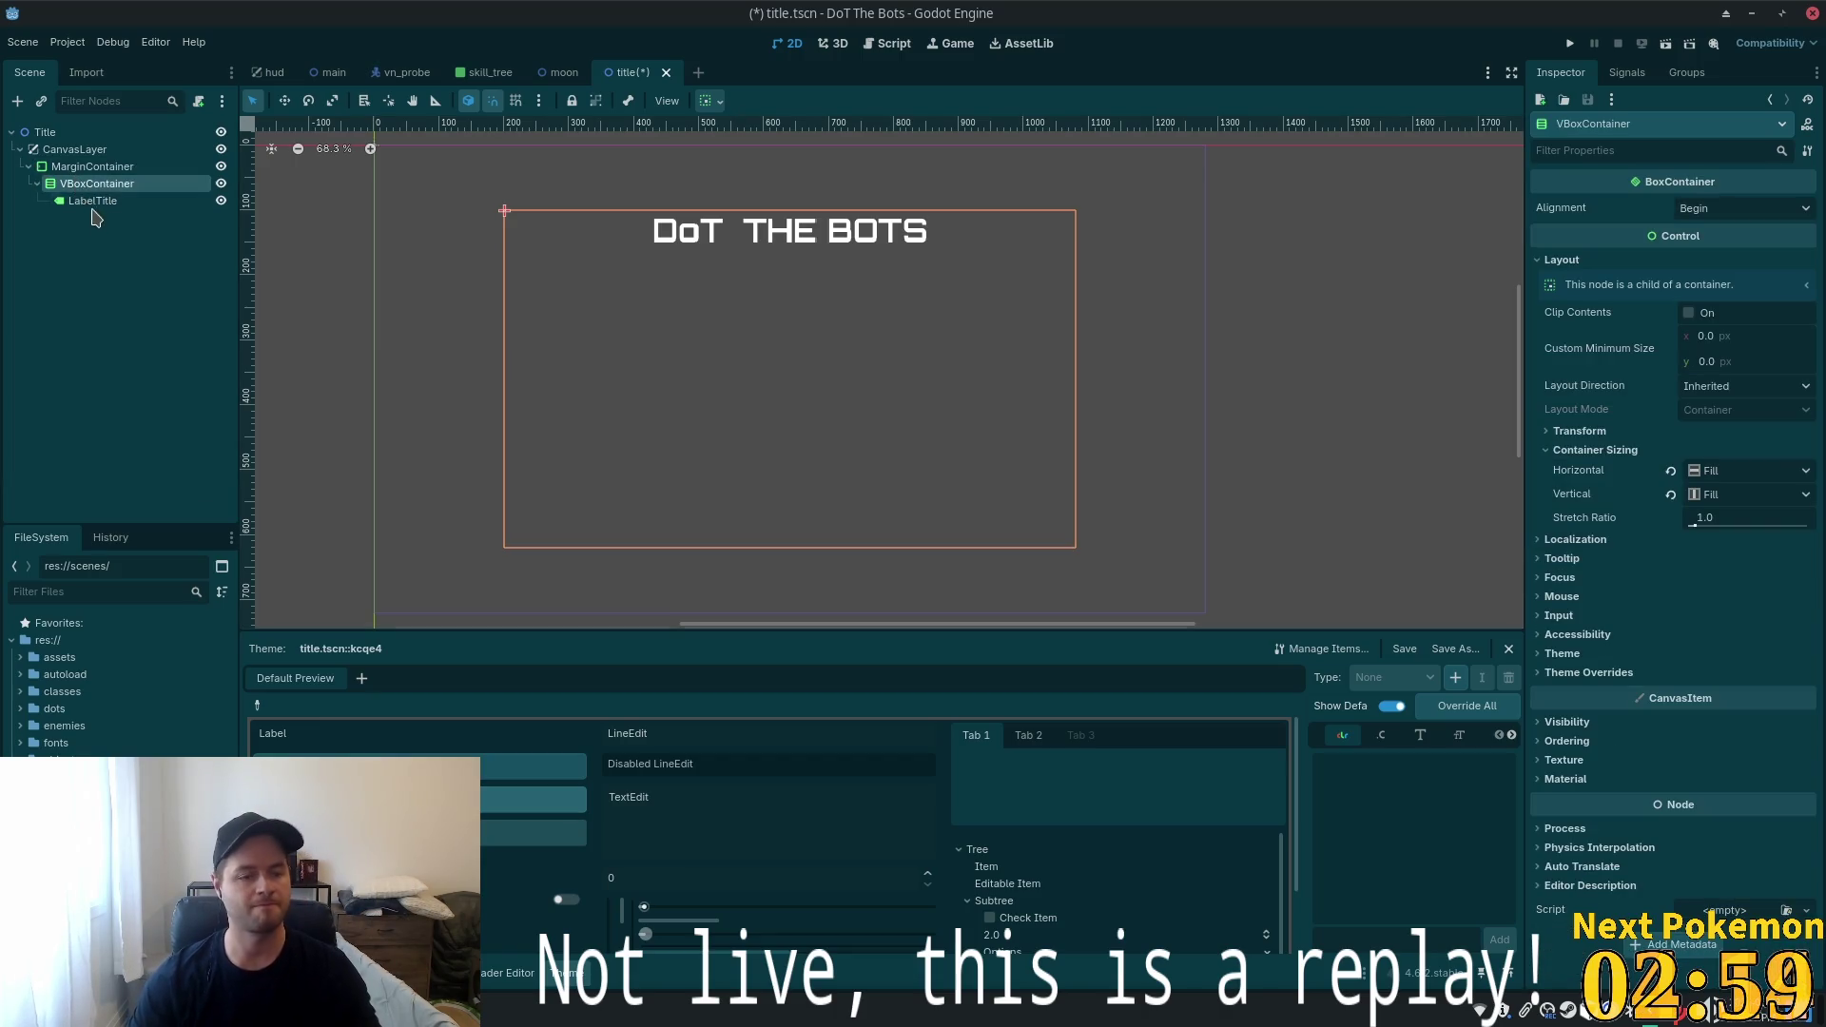
key("ctrl+a")
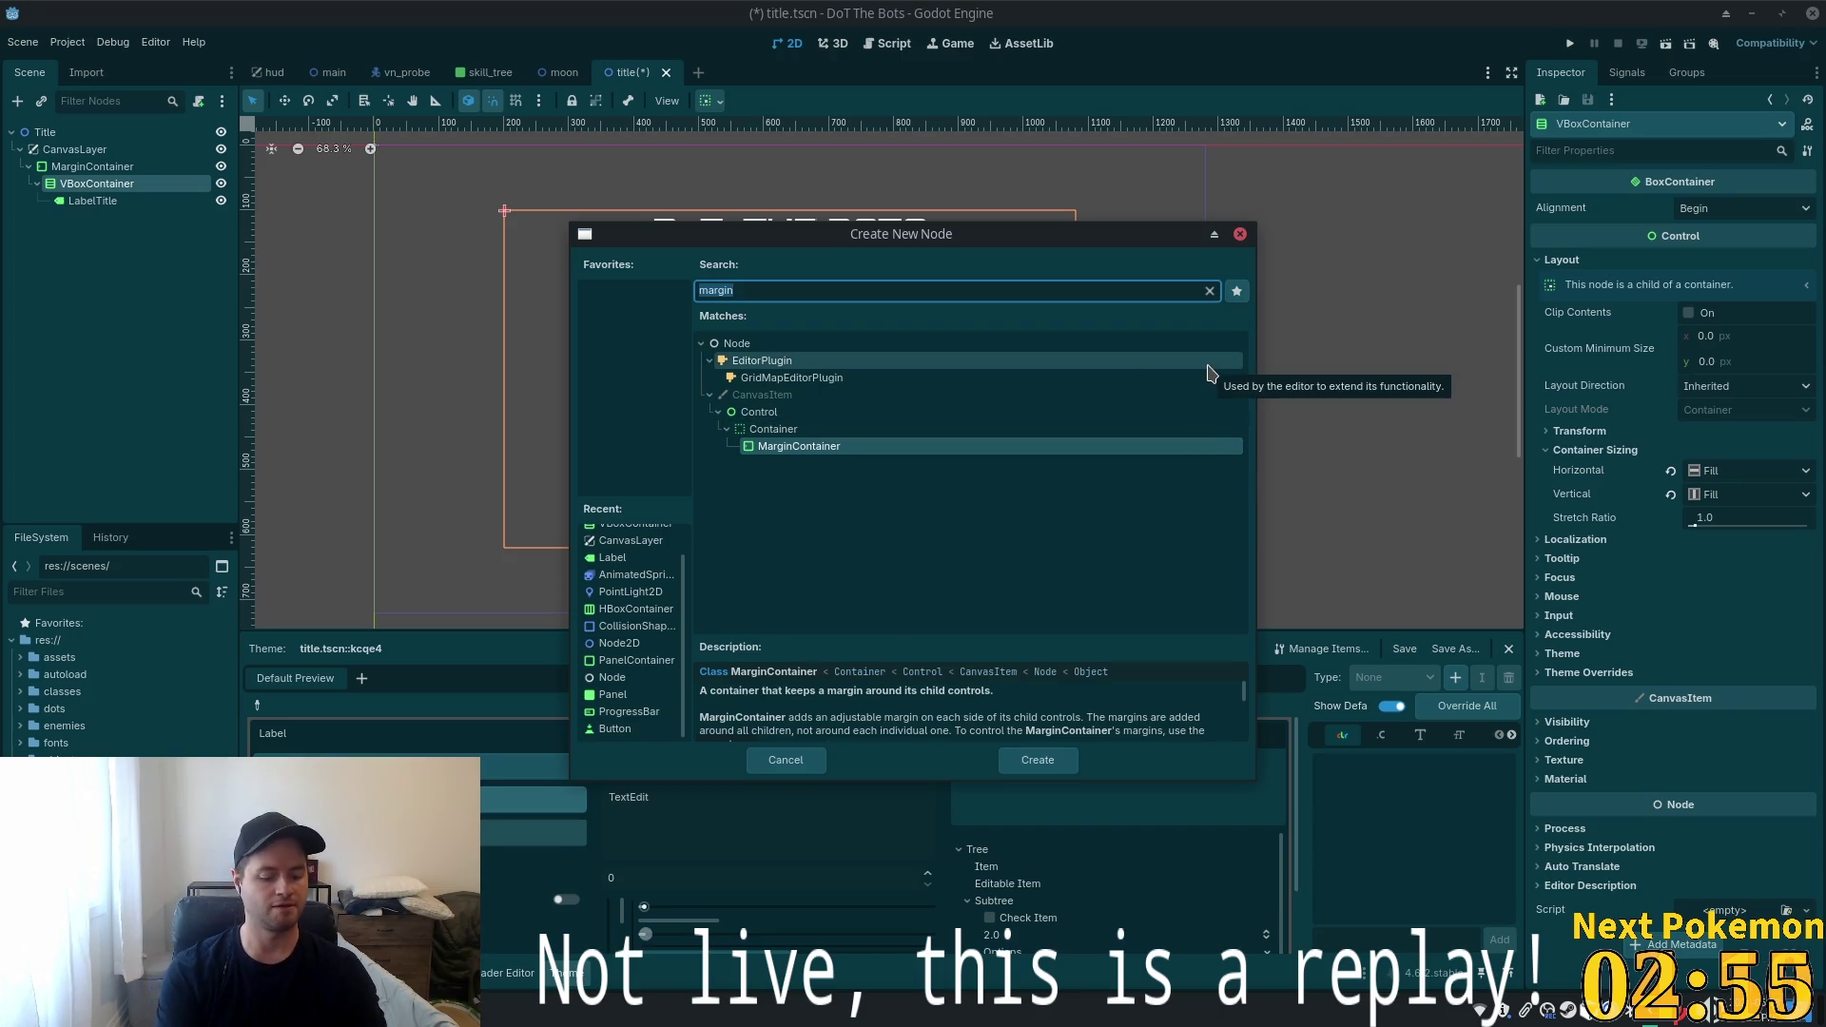
type("VBOC")
key("Return")
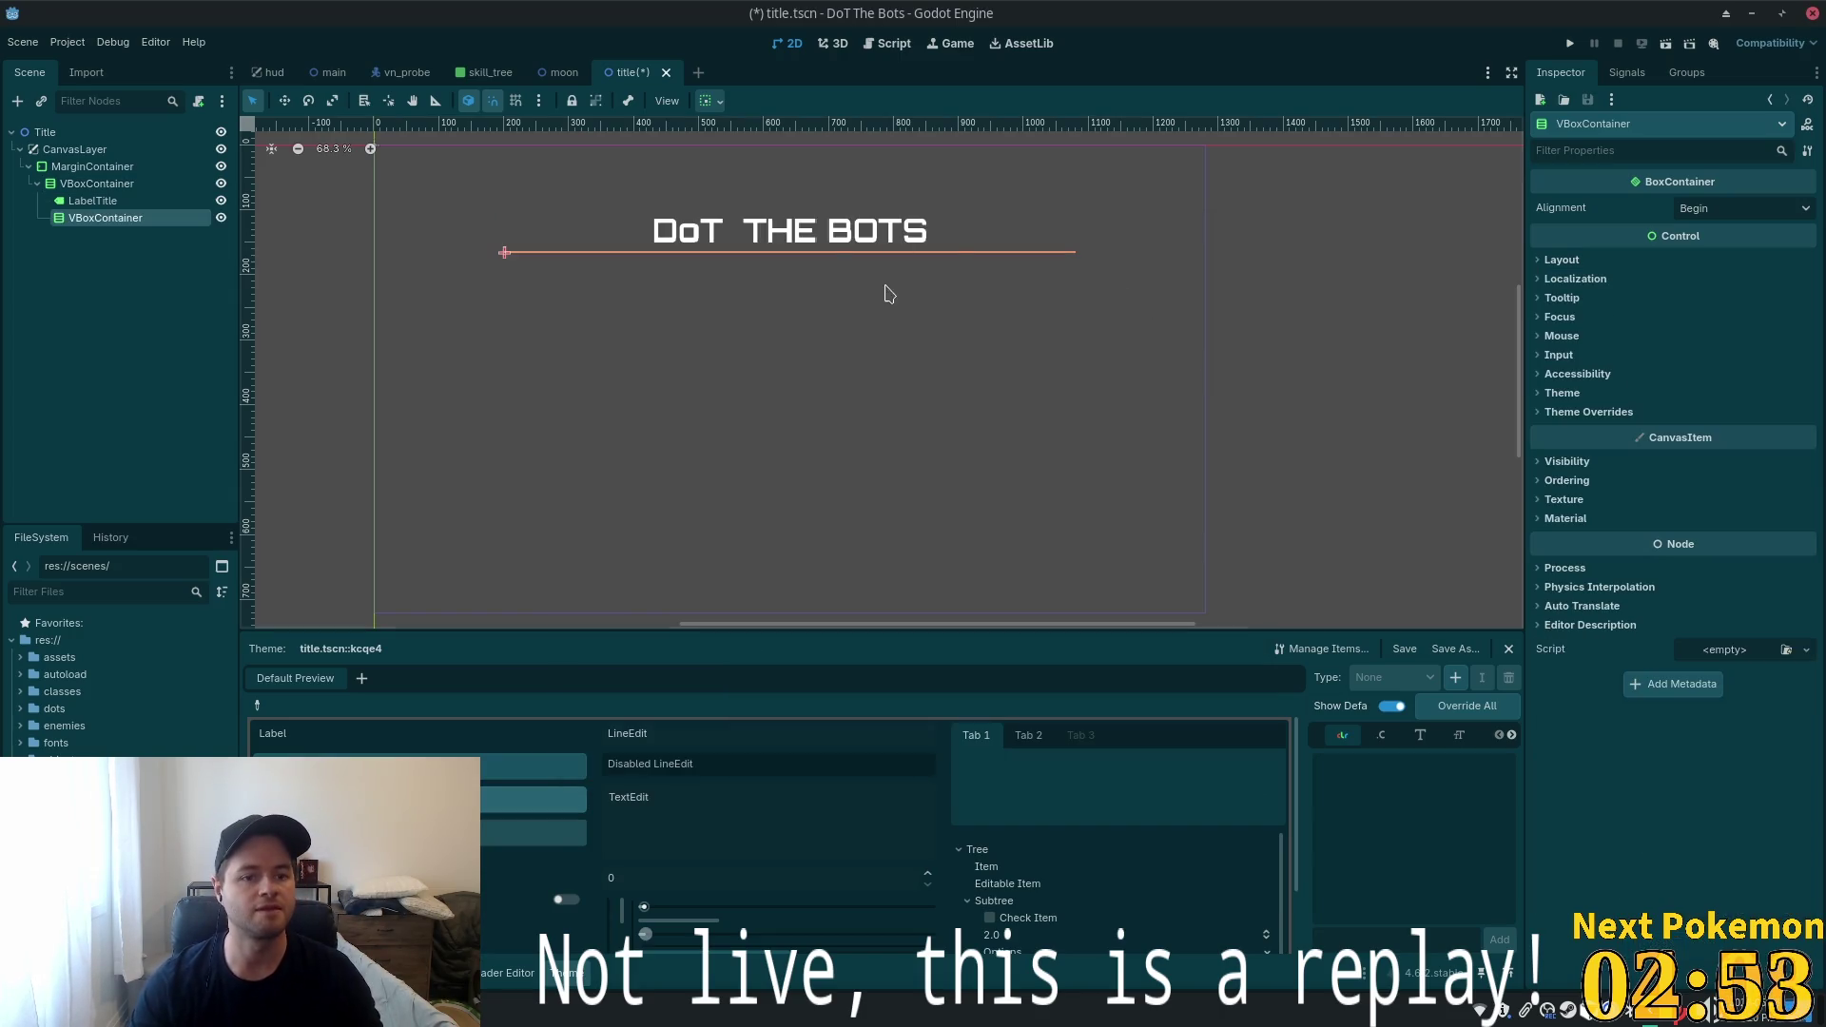
Set the inner container's alignment to Center, leaving the outer container at Begin
left_click(1720, 211)
left_click(1750, 257)
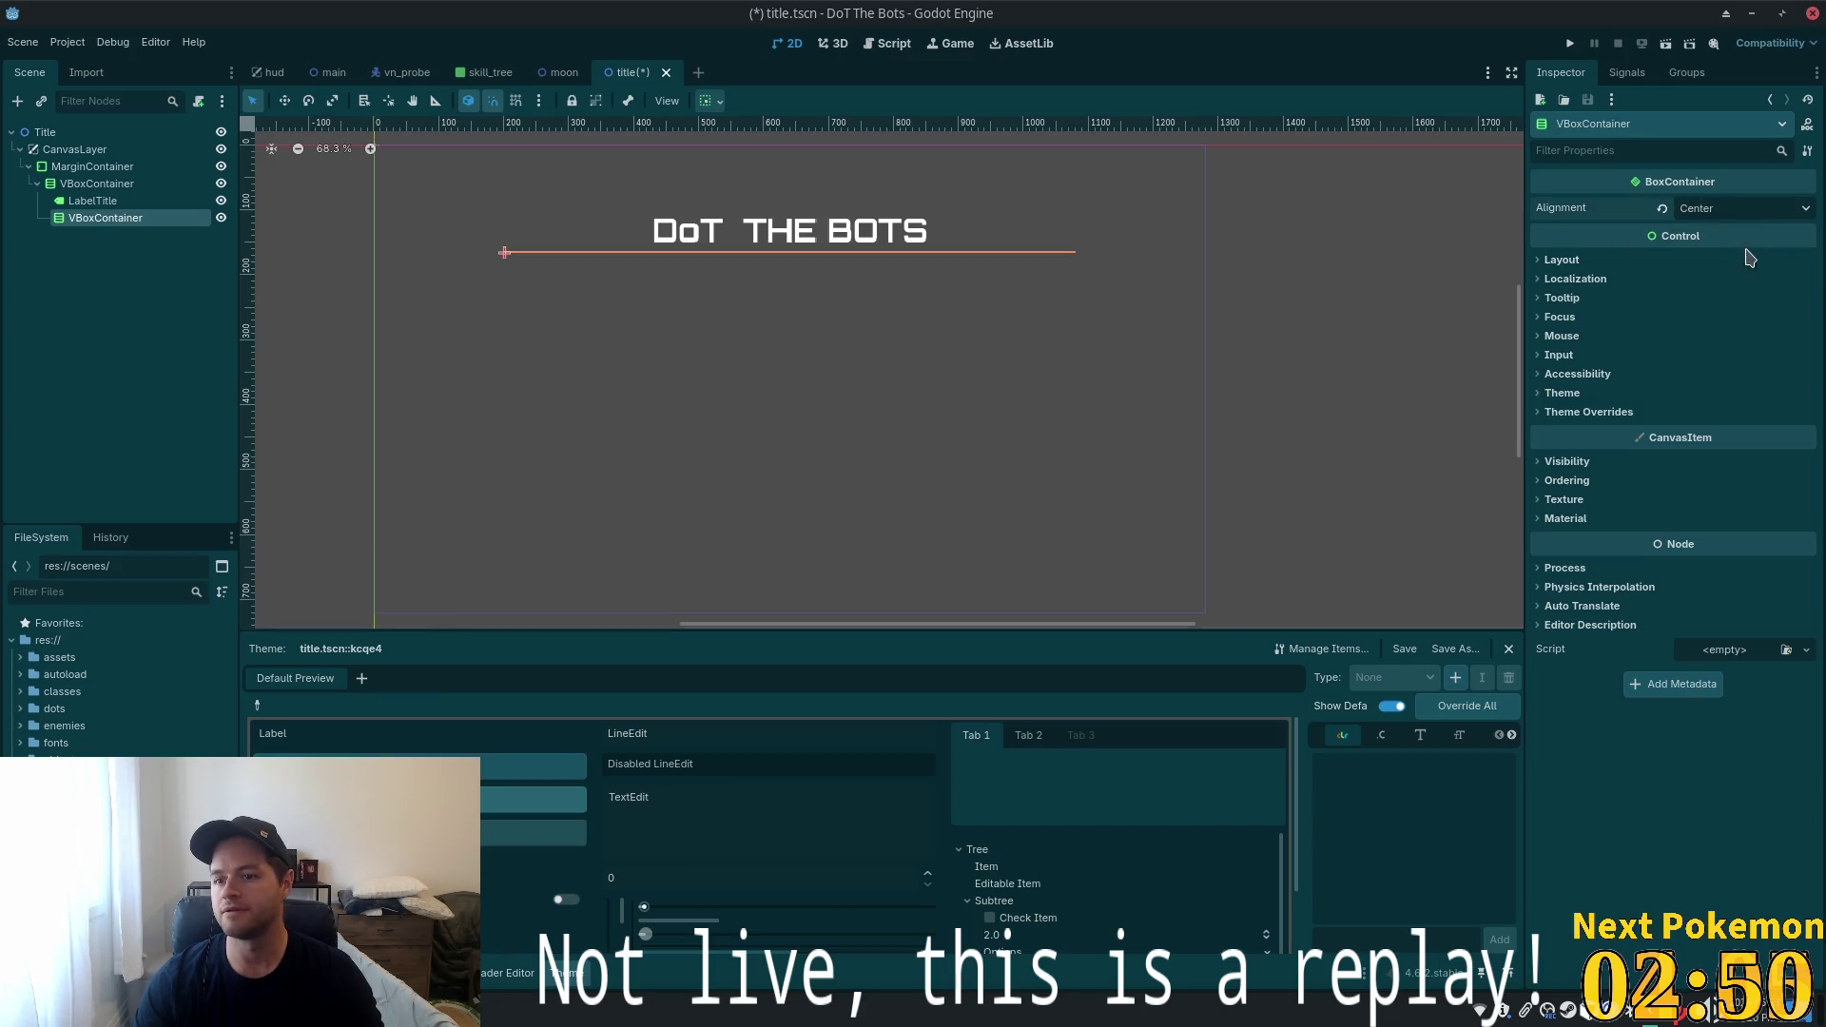
left_click(97, 183)
left_click(1746, 211)
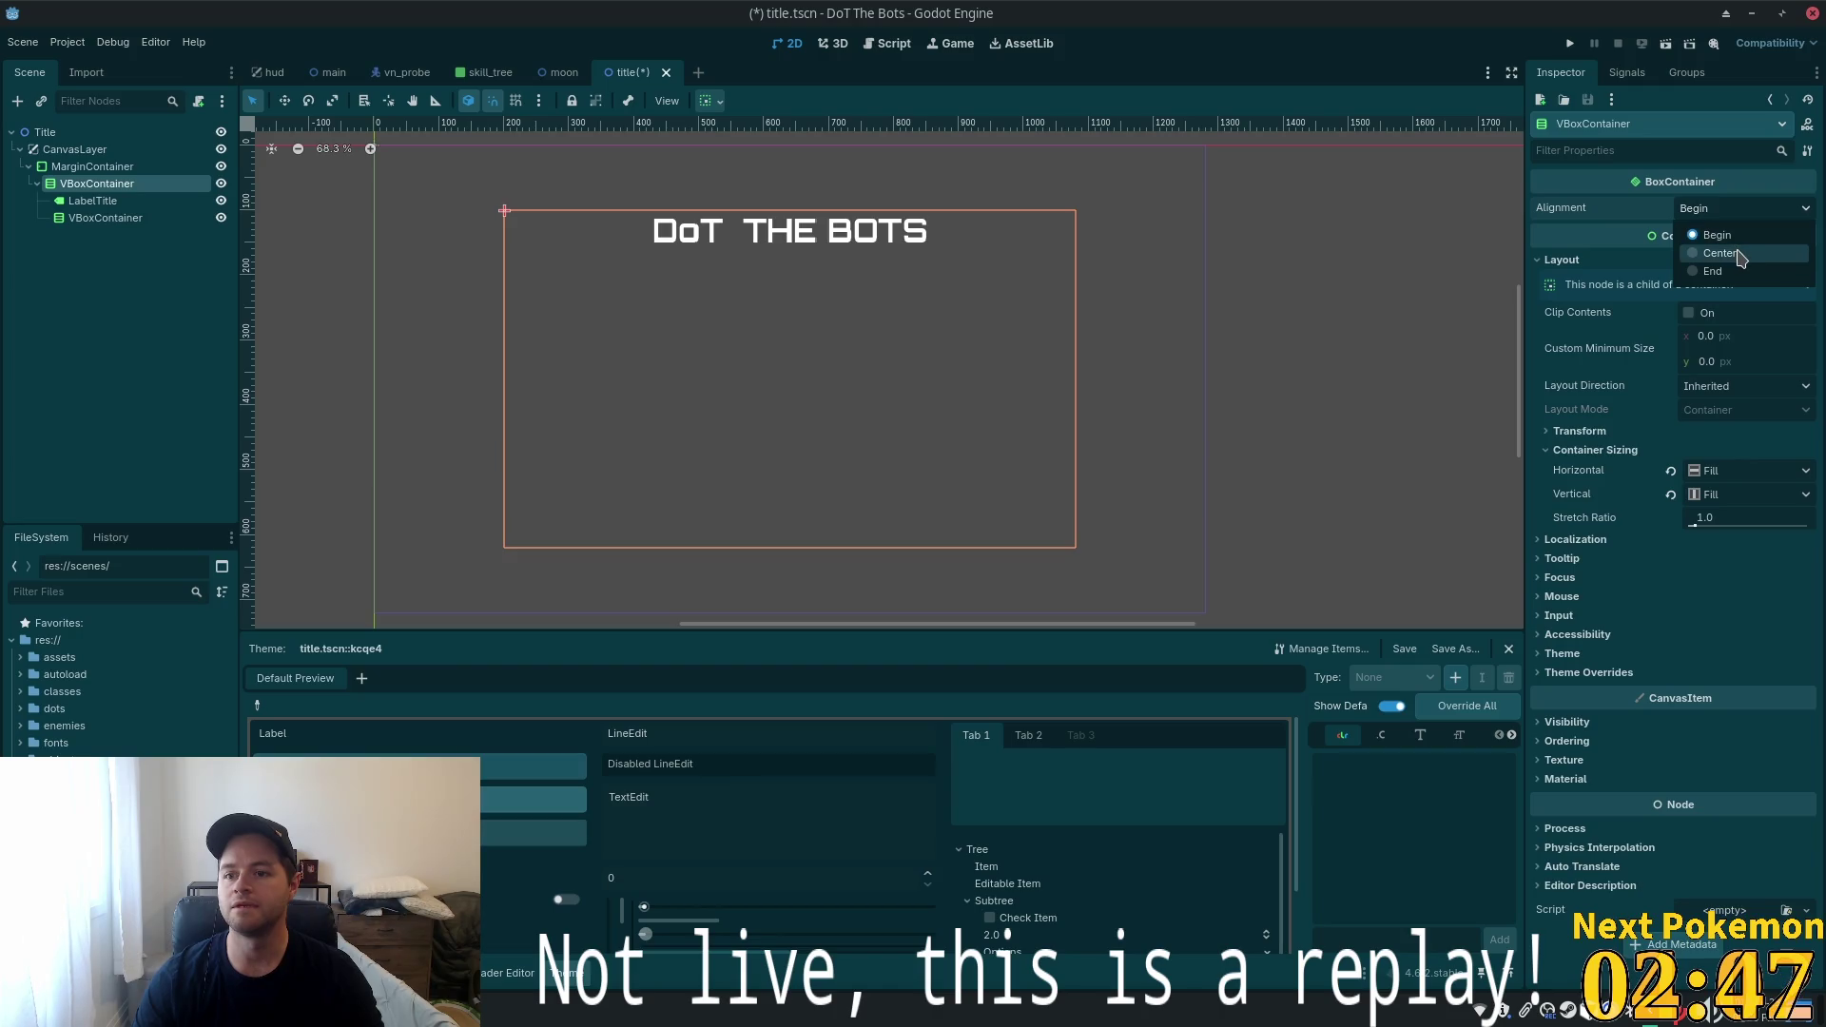
left_click(1741, 257)
left_click(1770, 209)
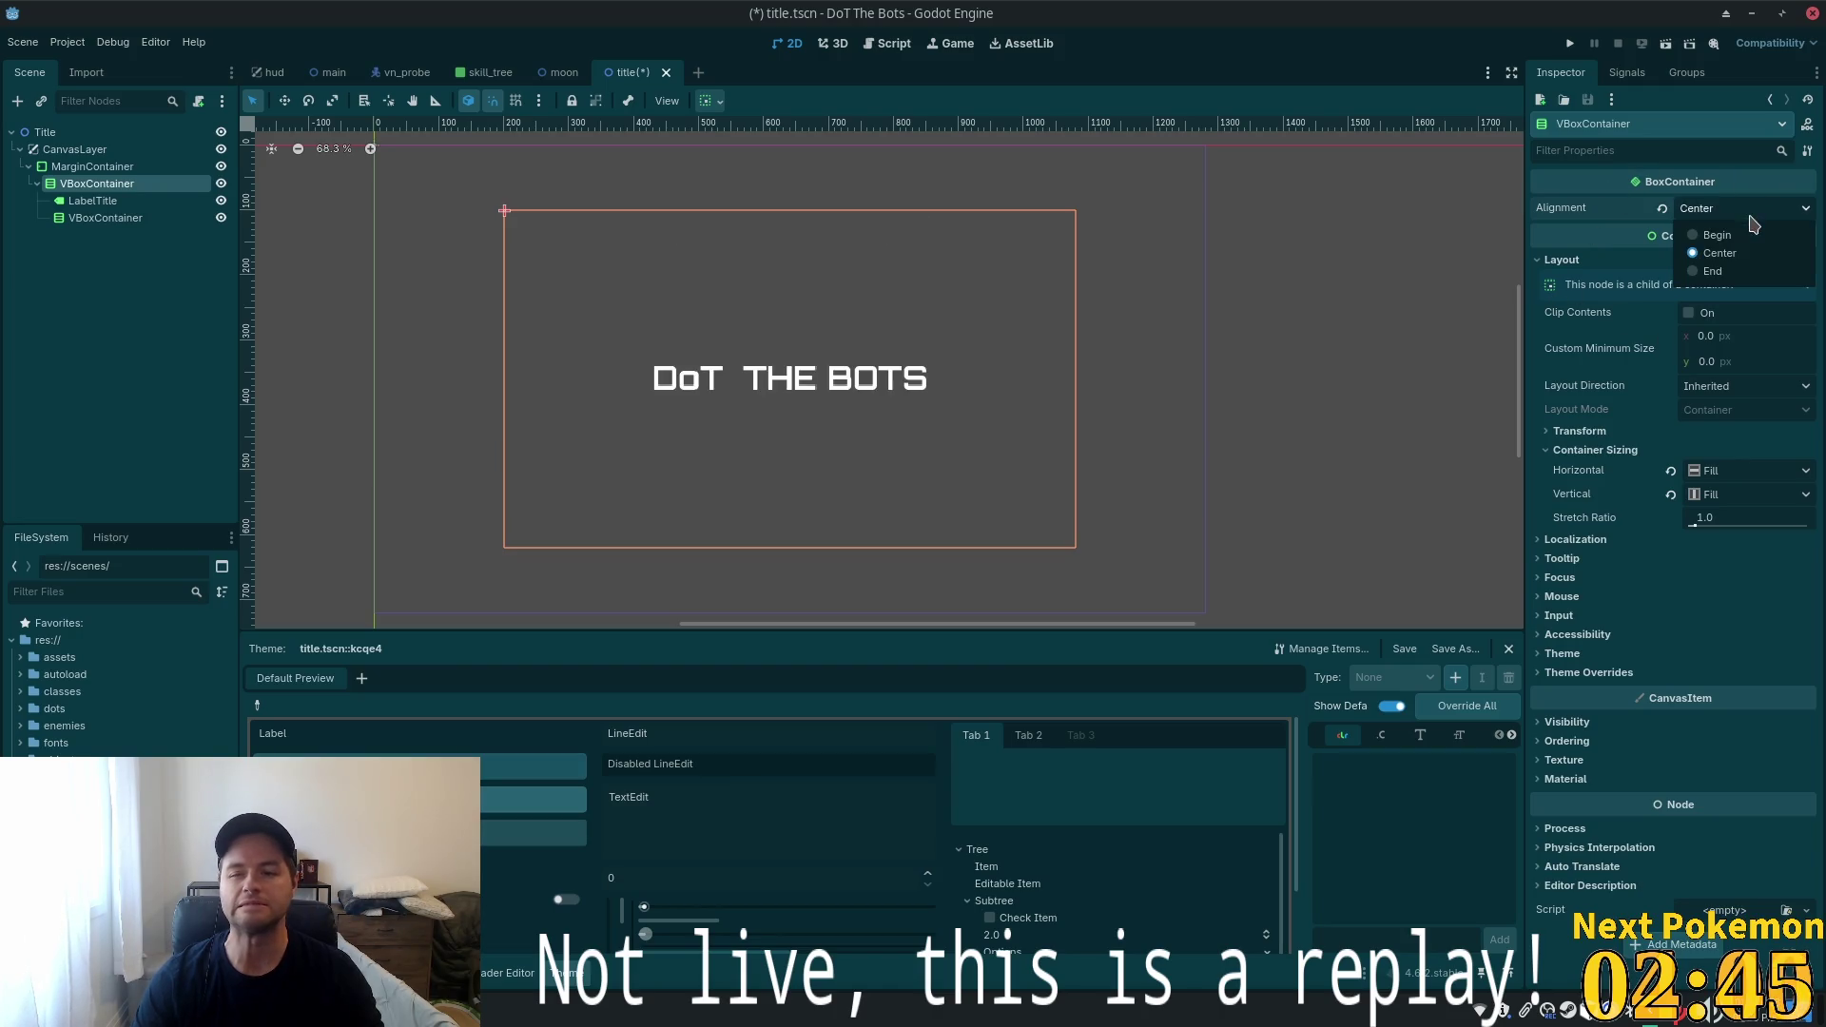
left_click(1725, 233)
Reselect the inner VBoxContainer and search 'BUTTO' for a new child node
left_click(143, 218)
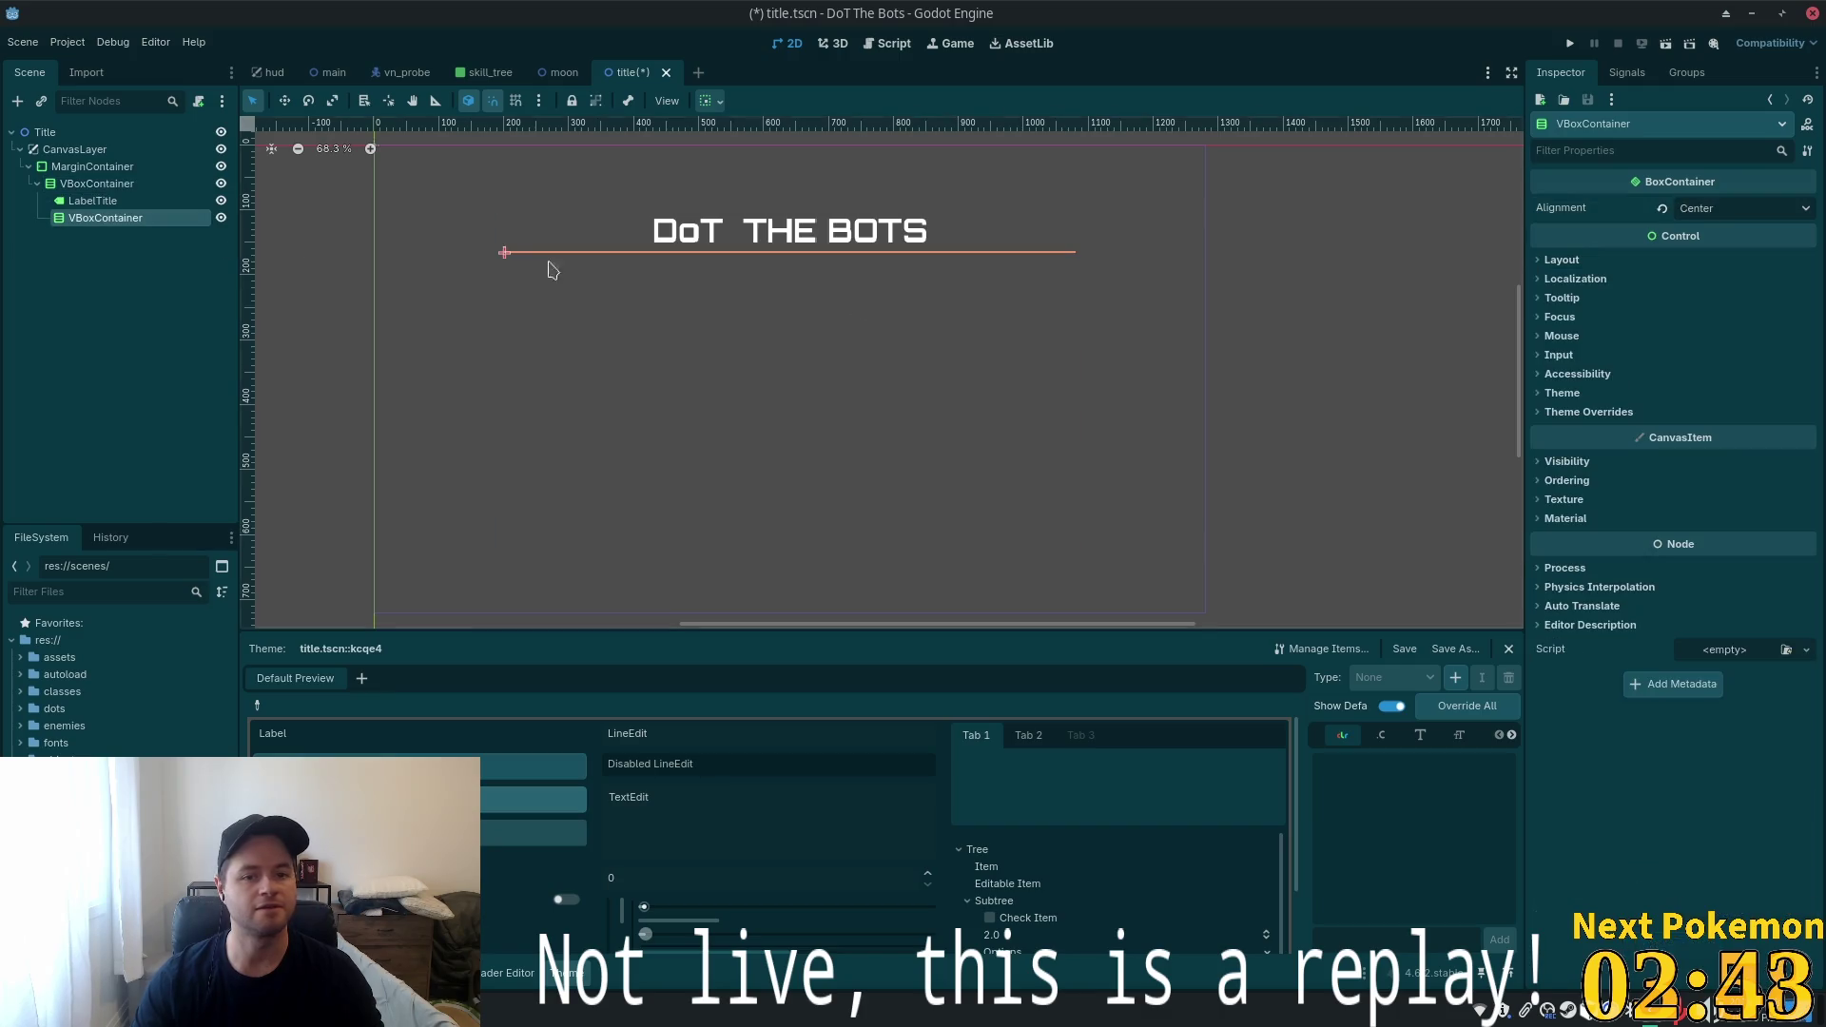
left_click(1710, 214)
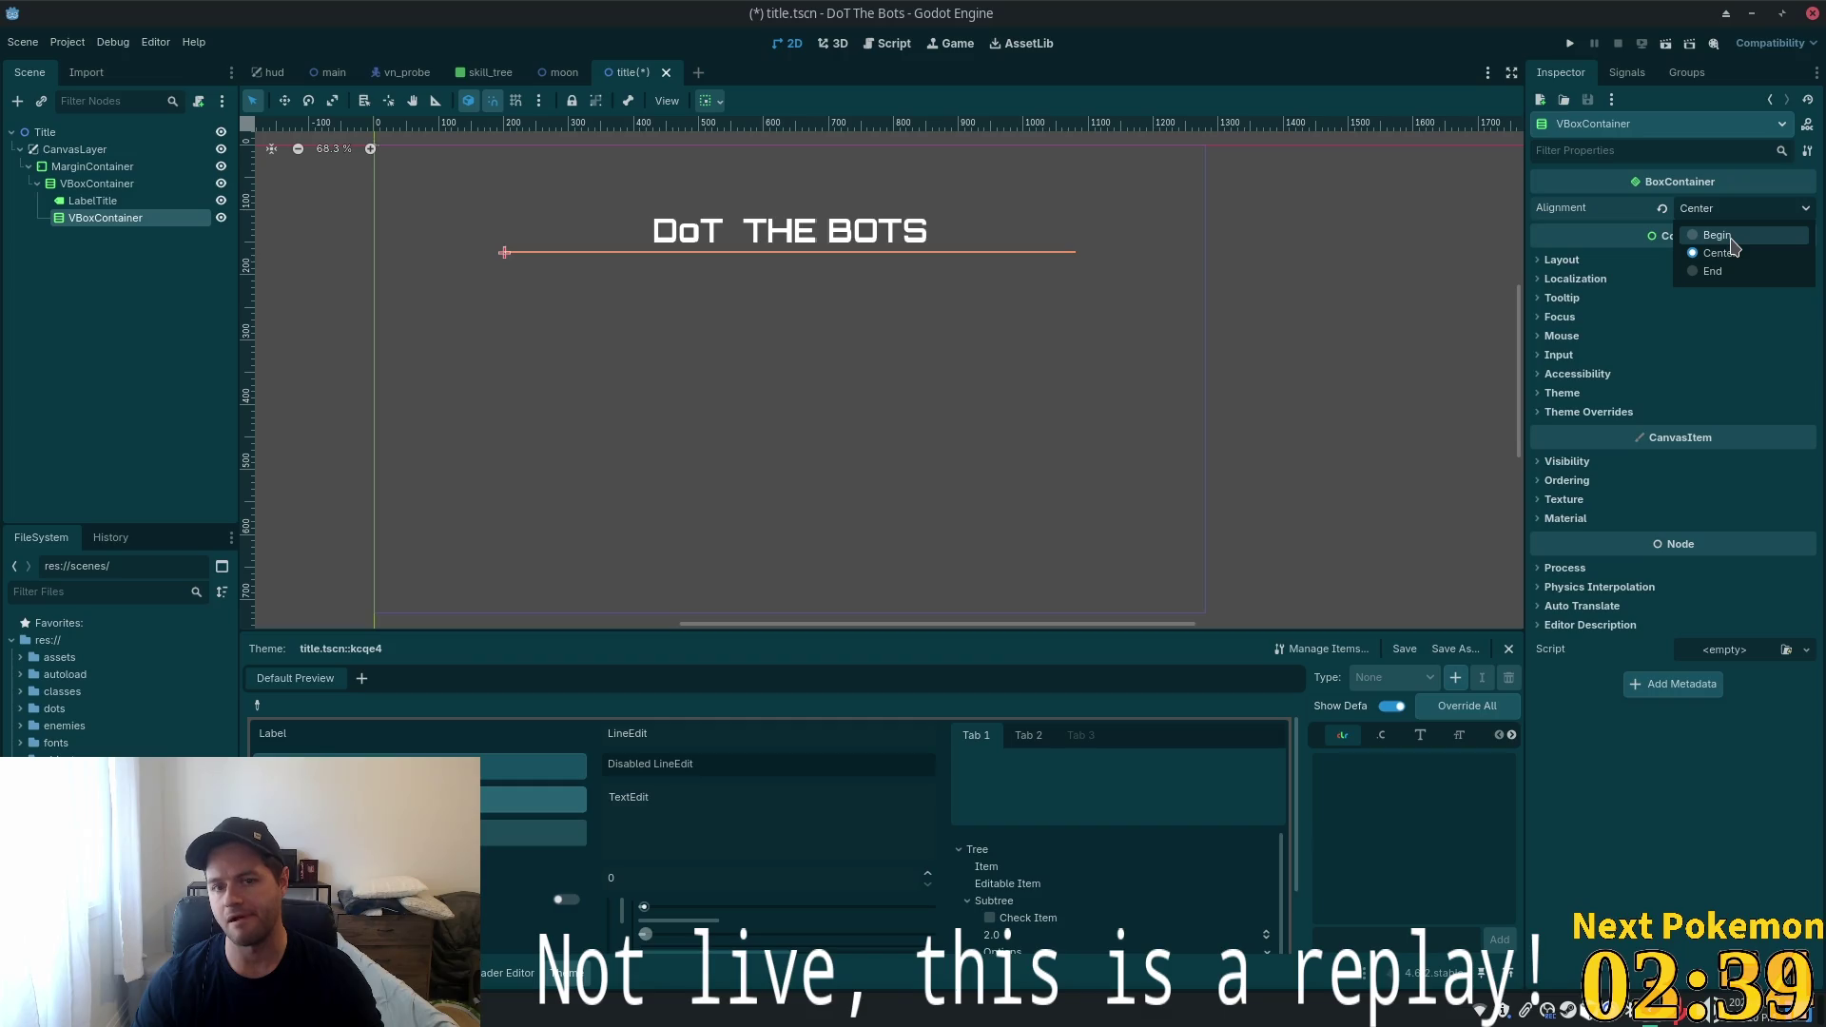
left_click(93, 201)
left_click(90, 222)
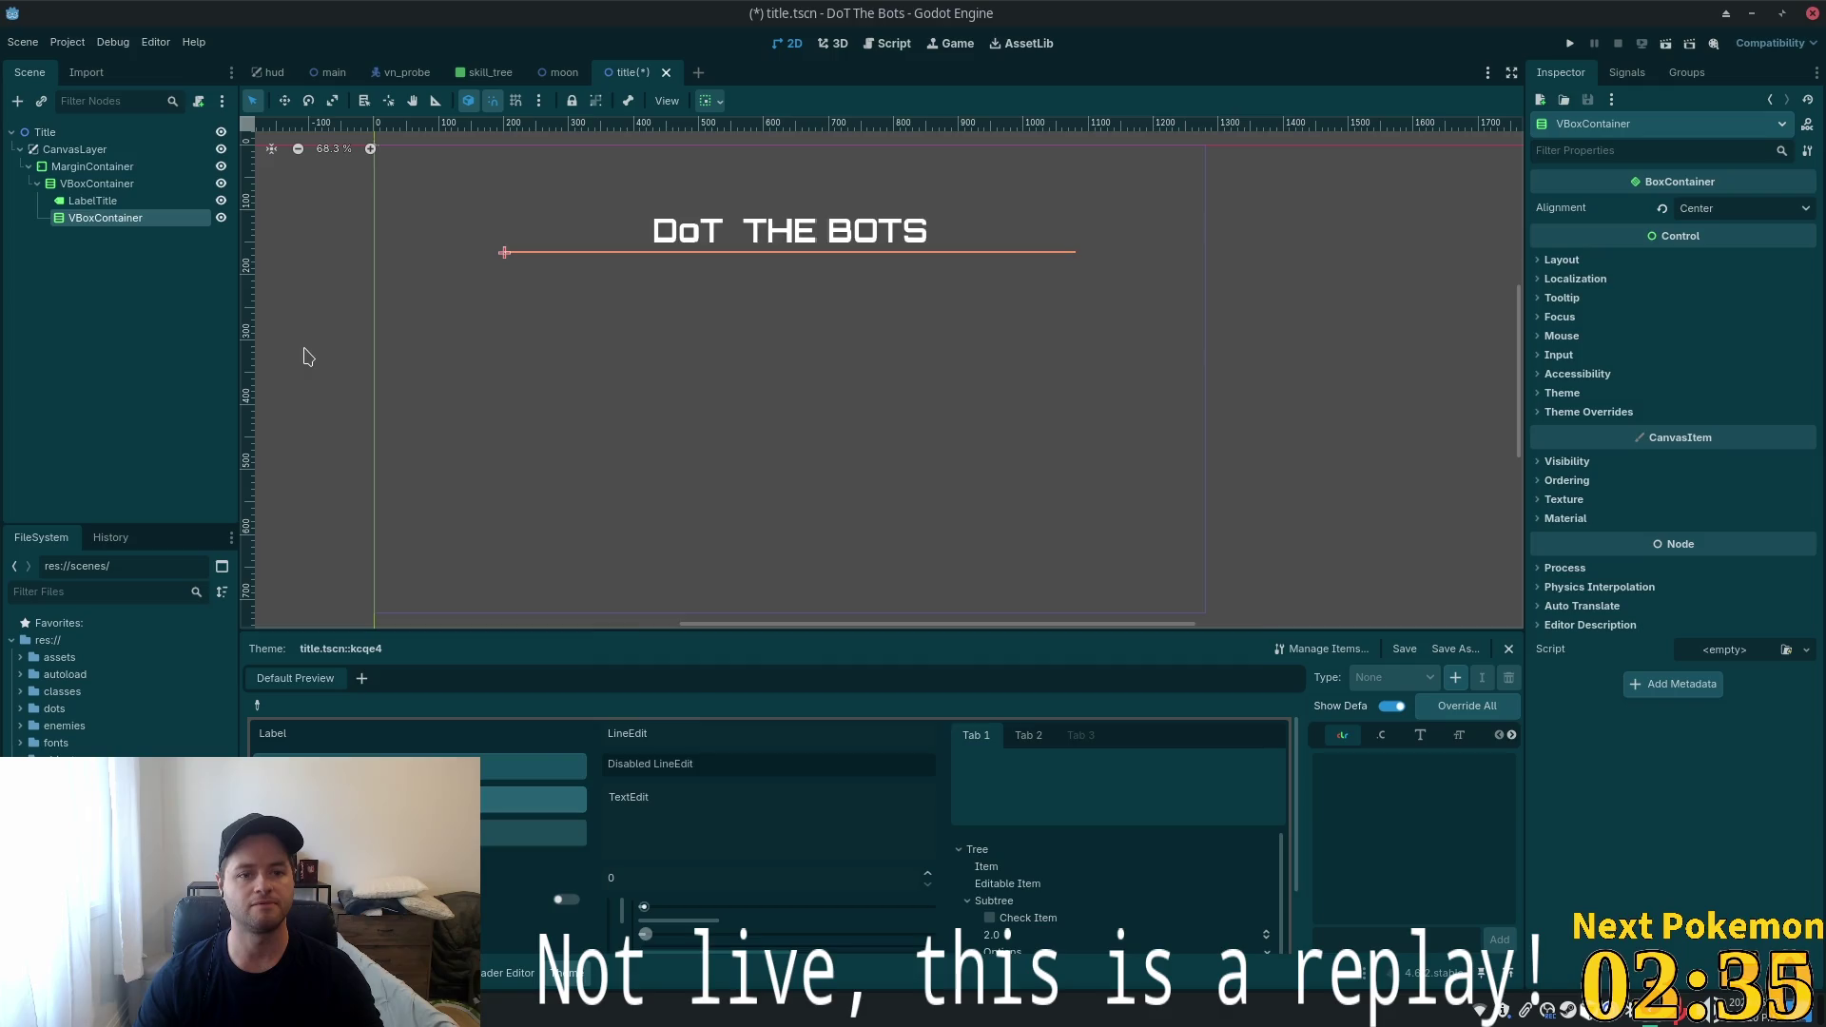
key("ctrl+a")
type("B")
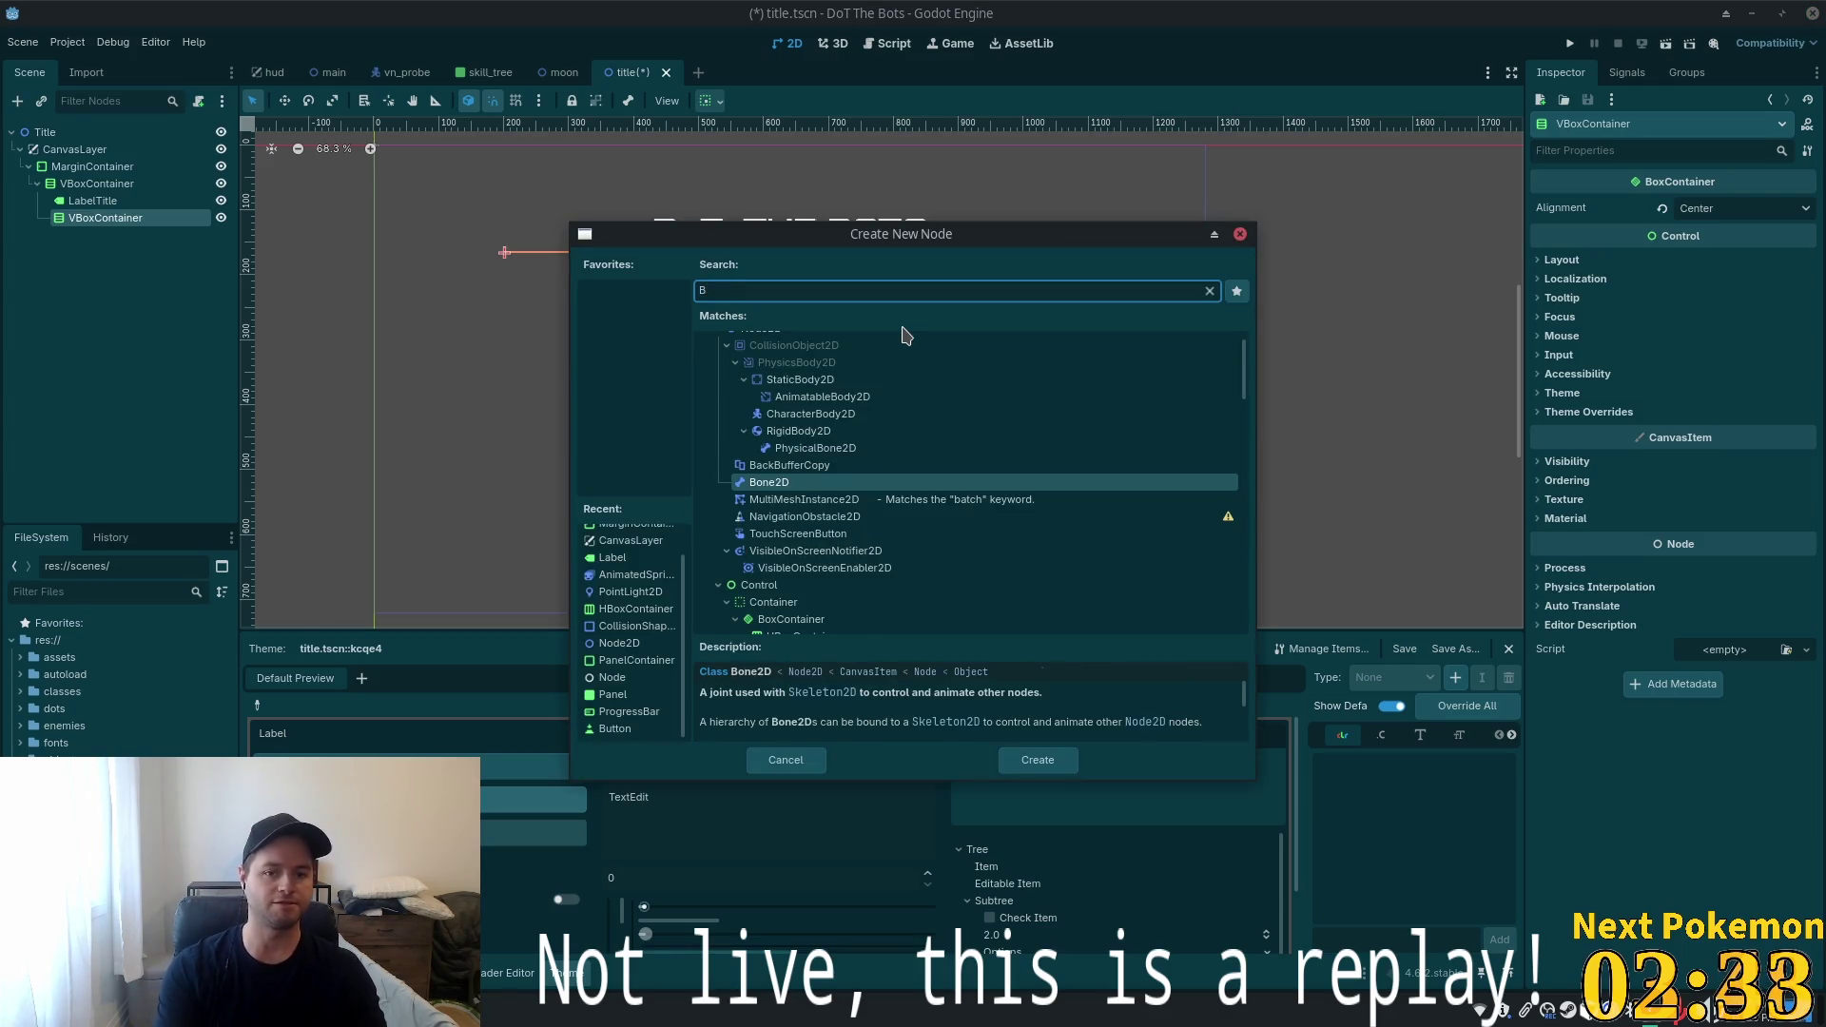
type("UTTO")
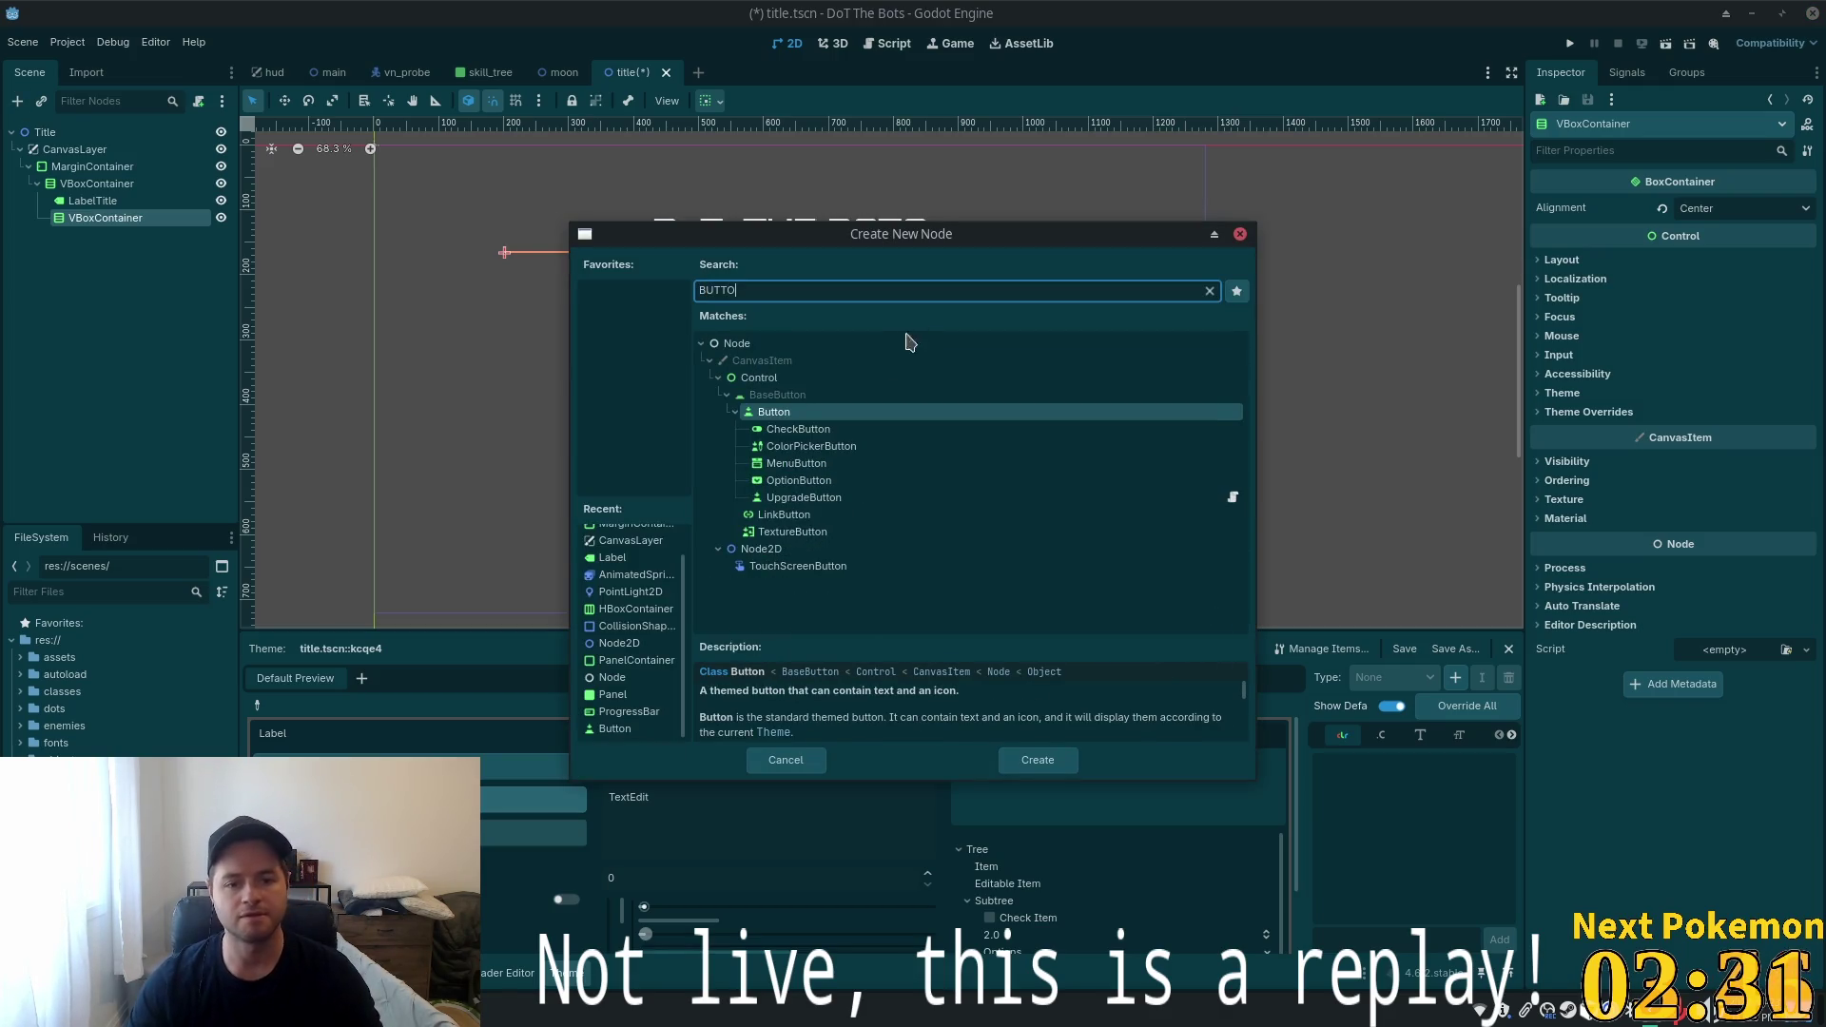
Add a Button under the inner VBoxContainer and open the main_menu scene
double_click(767, 416)
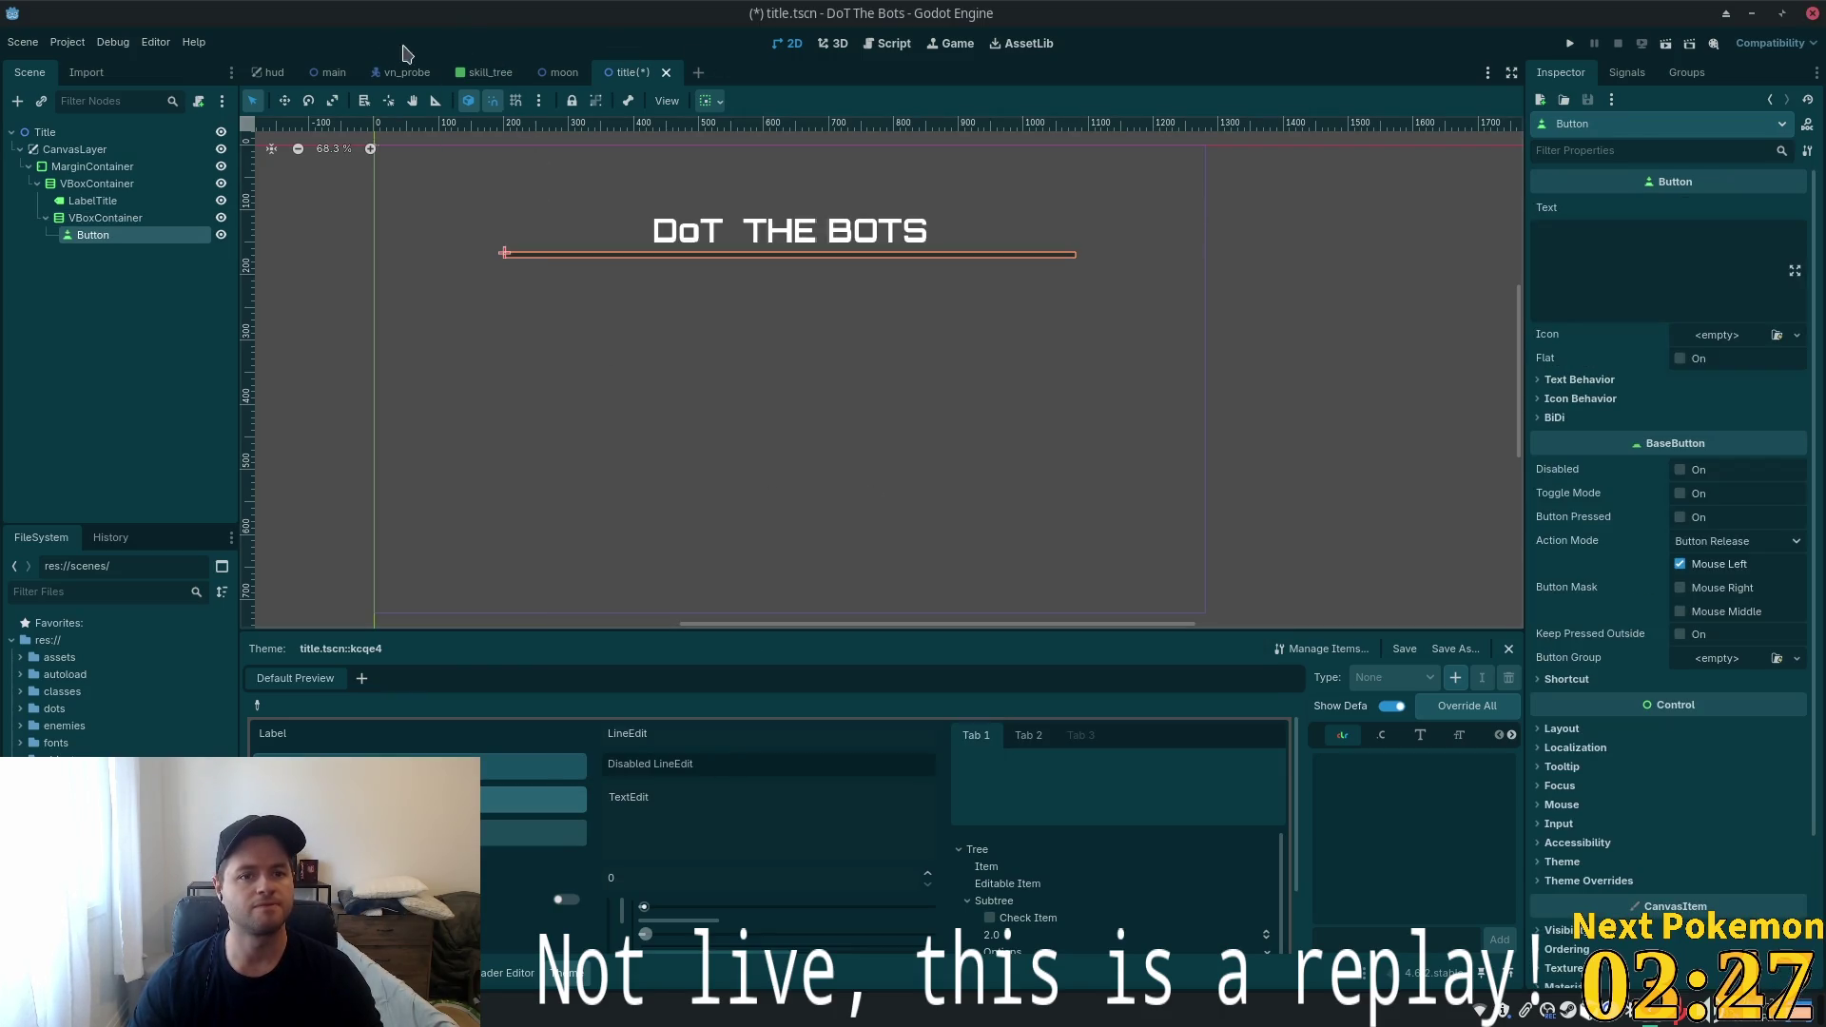
left_click(333, 72)
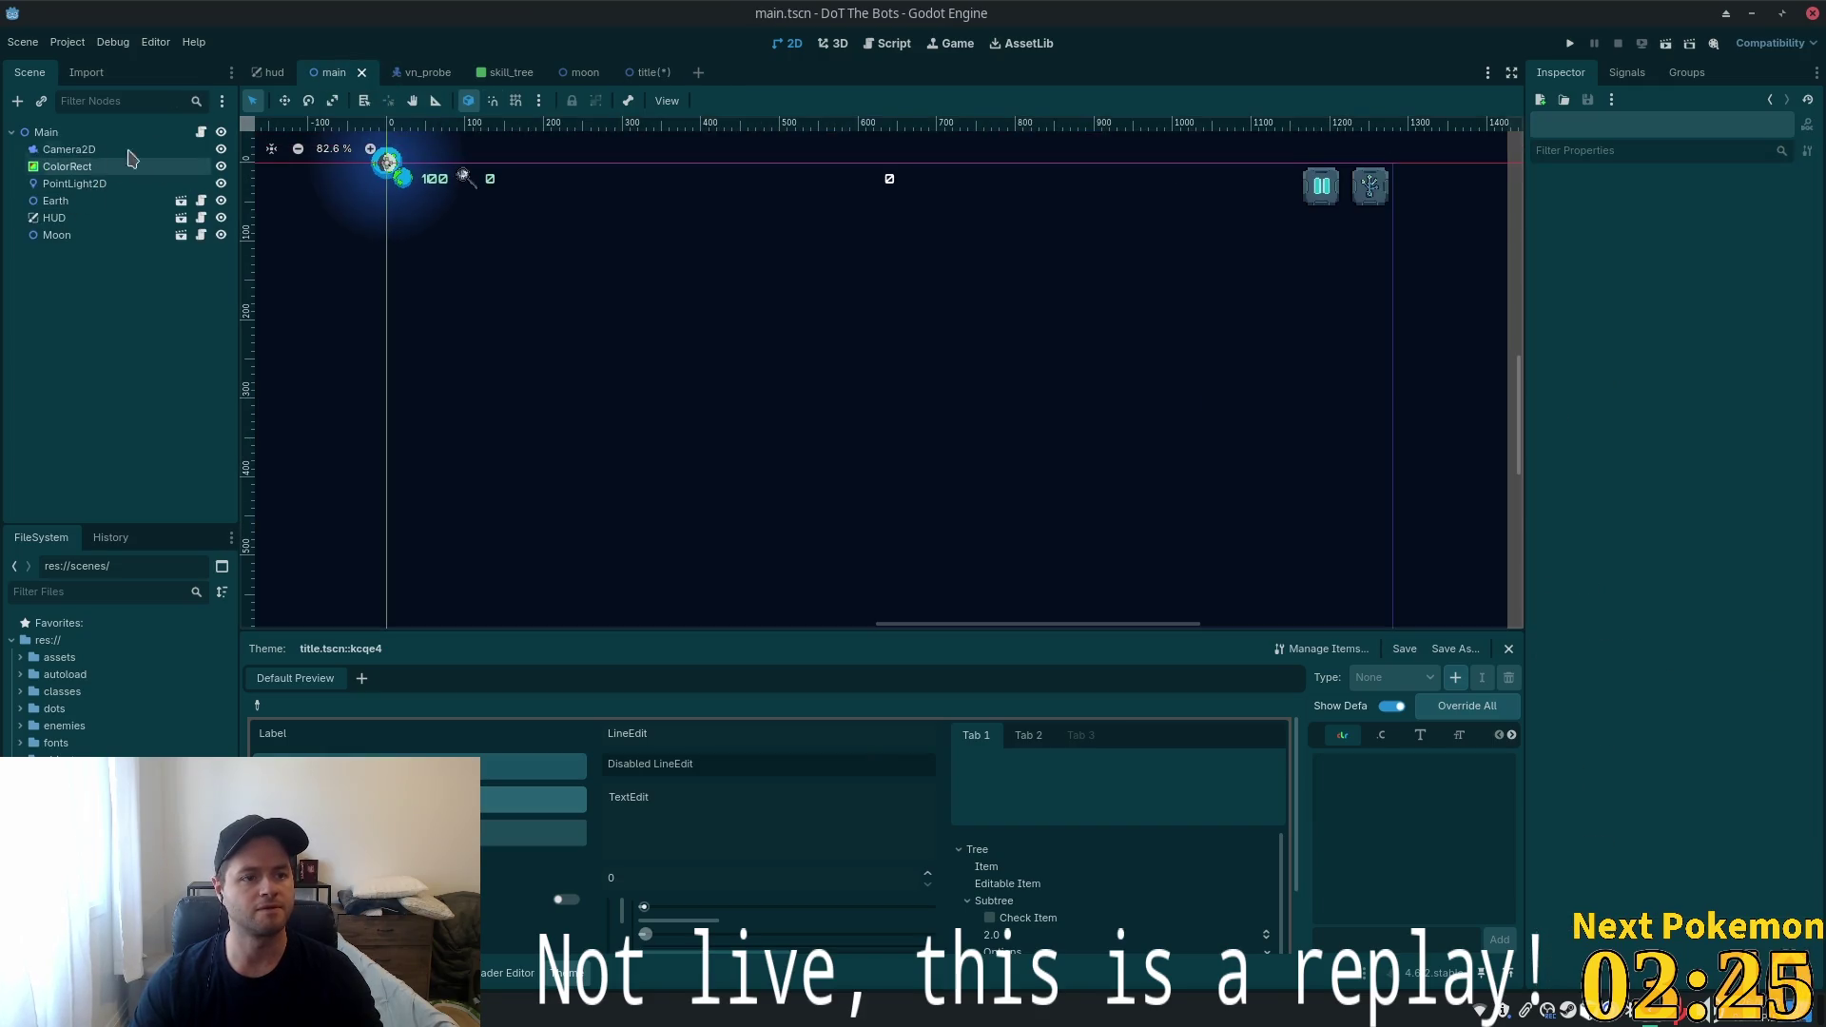
left_click(271, 72)
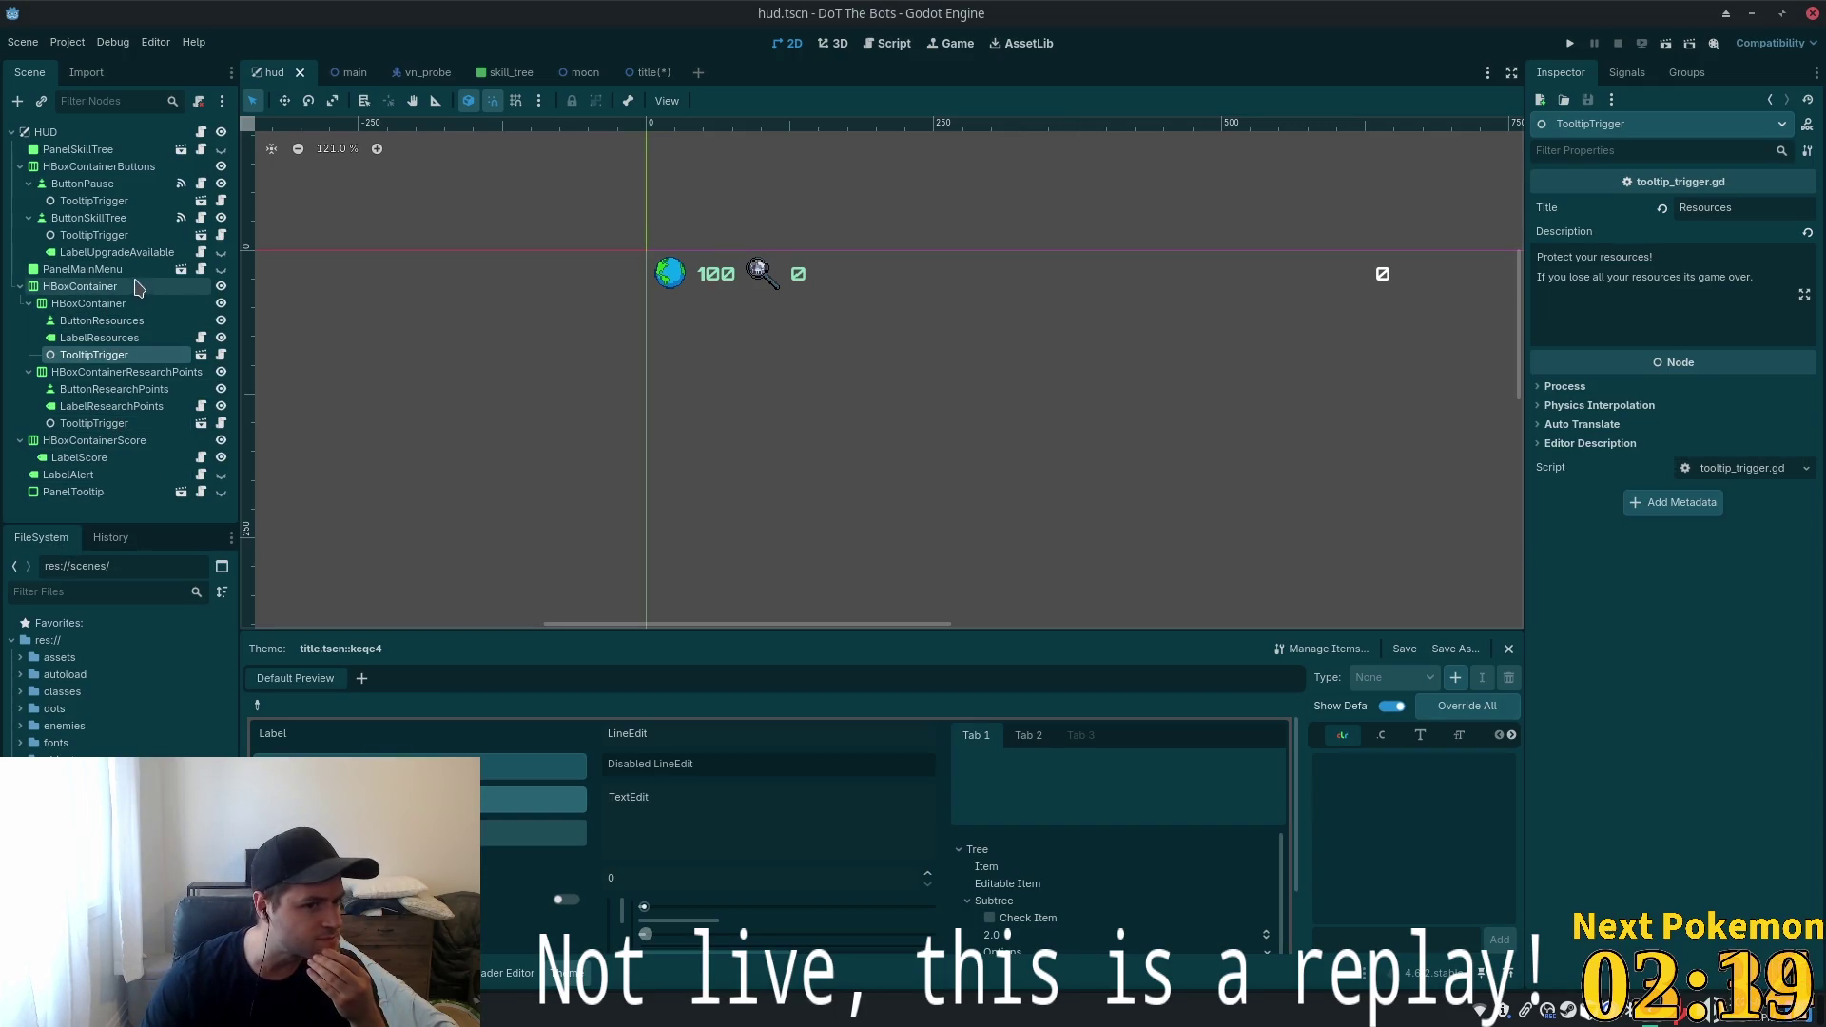
left_click(181, 269)
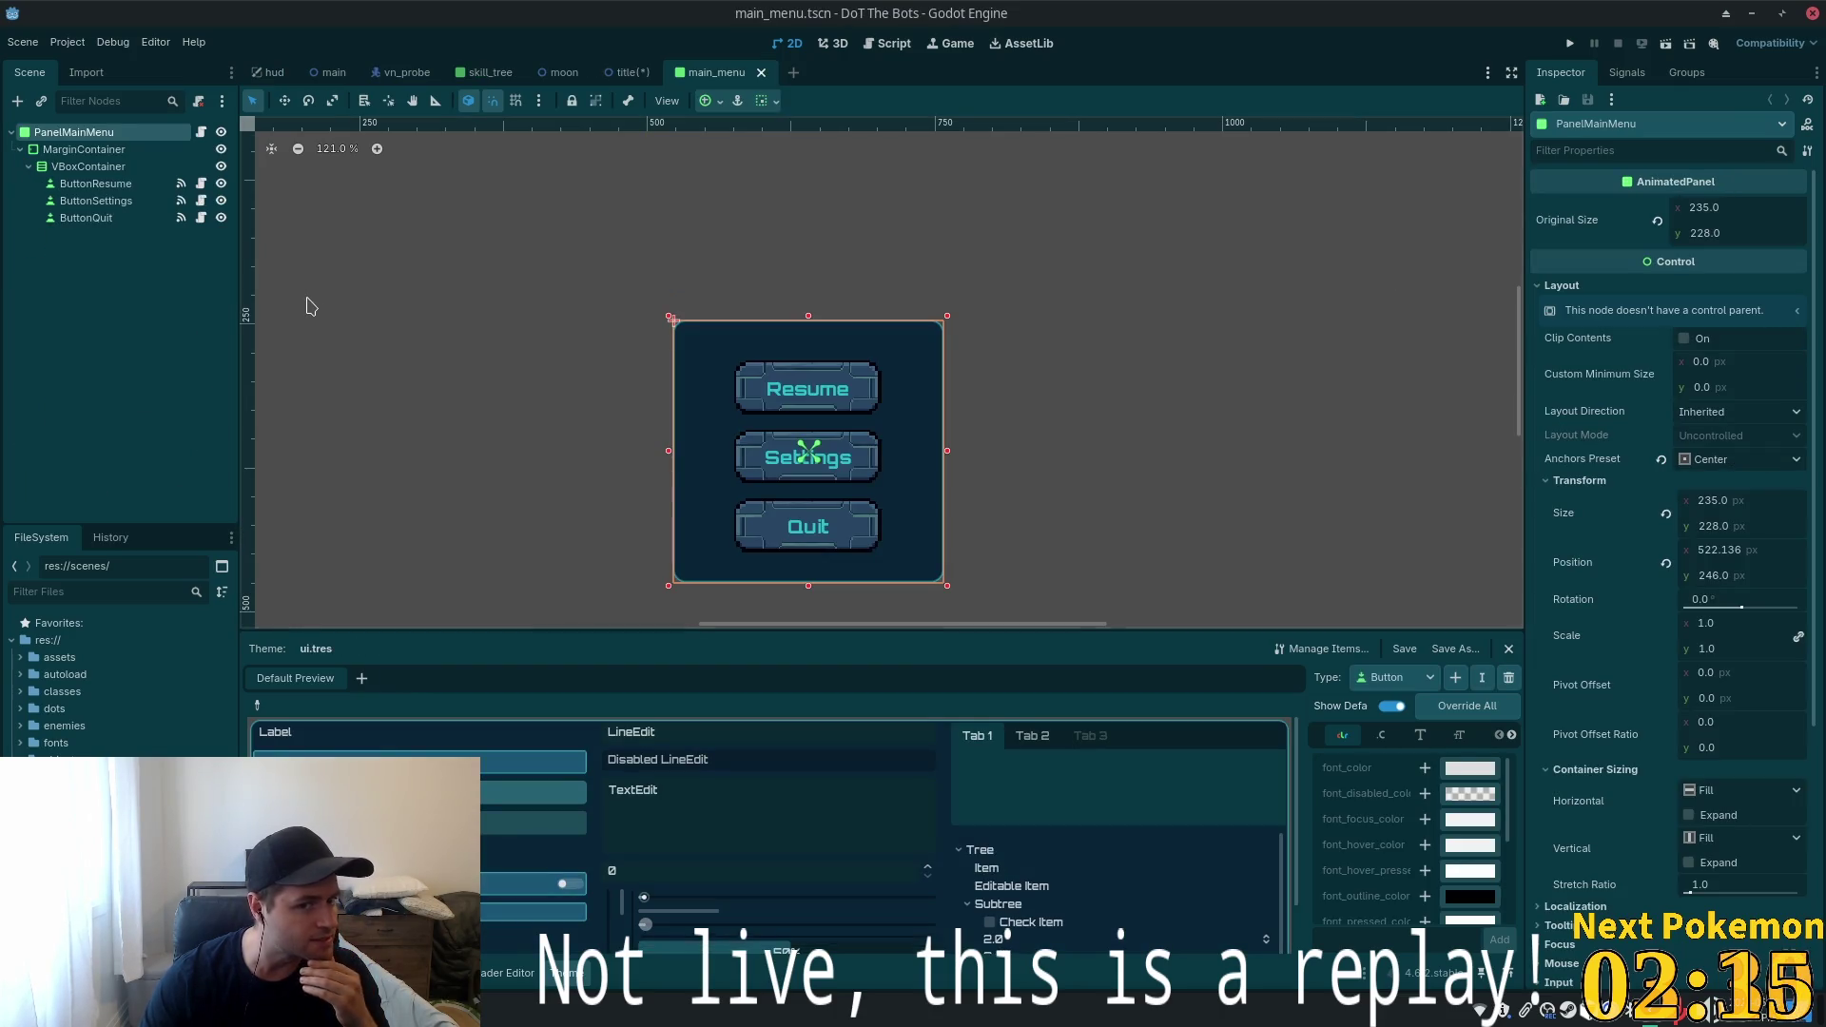
Copy main_menu's ButtonQuit node and return to the title scene
left_click(95, 184)
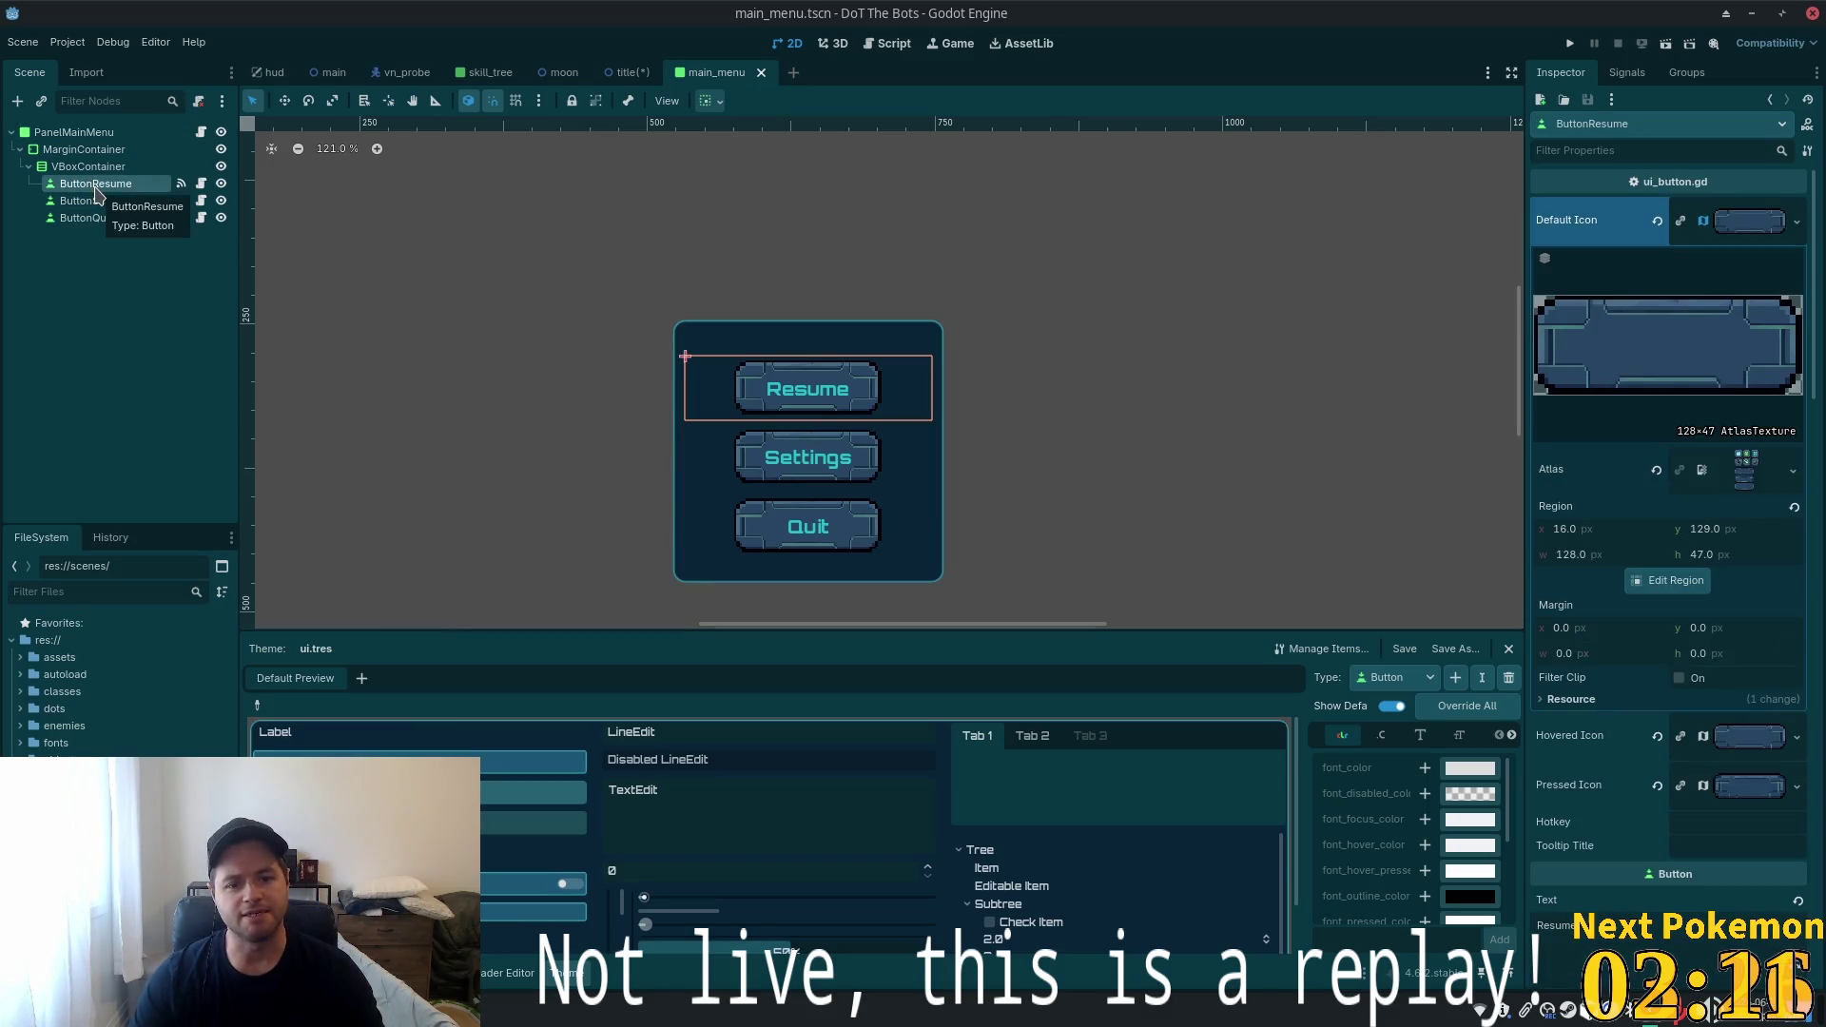
right_click(87, 219)
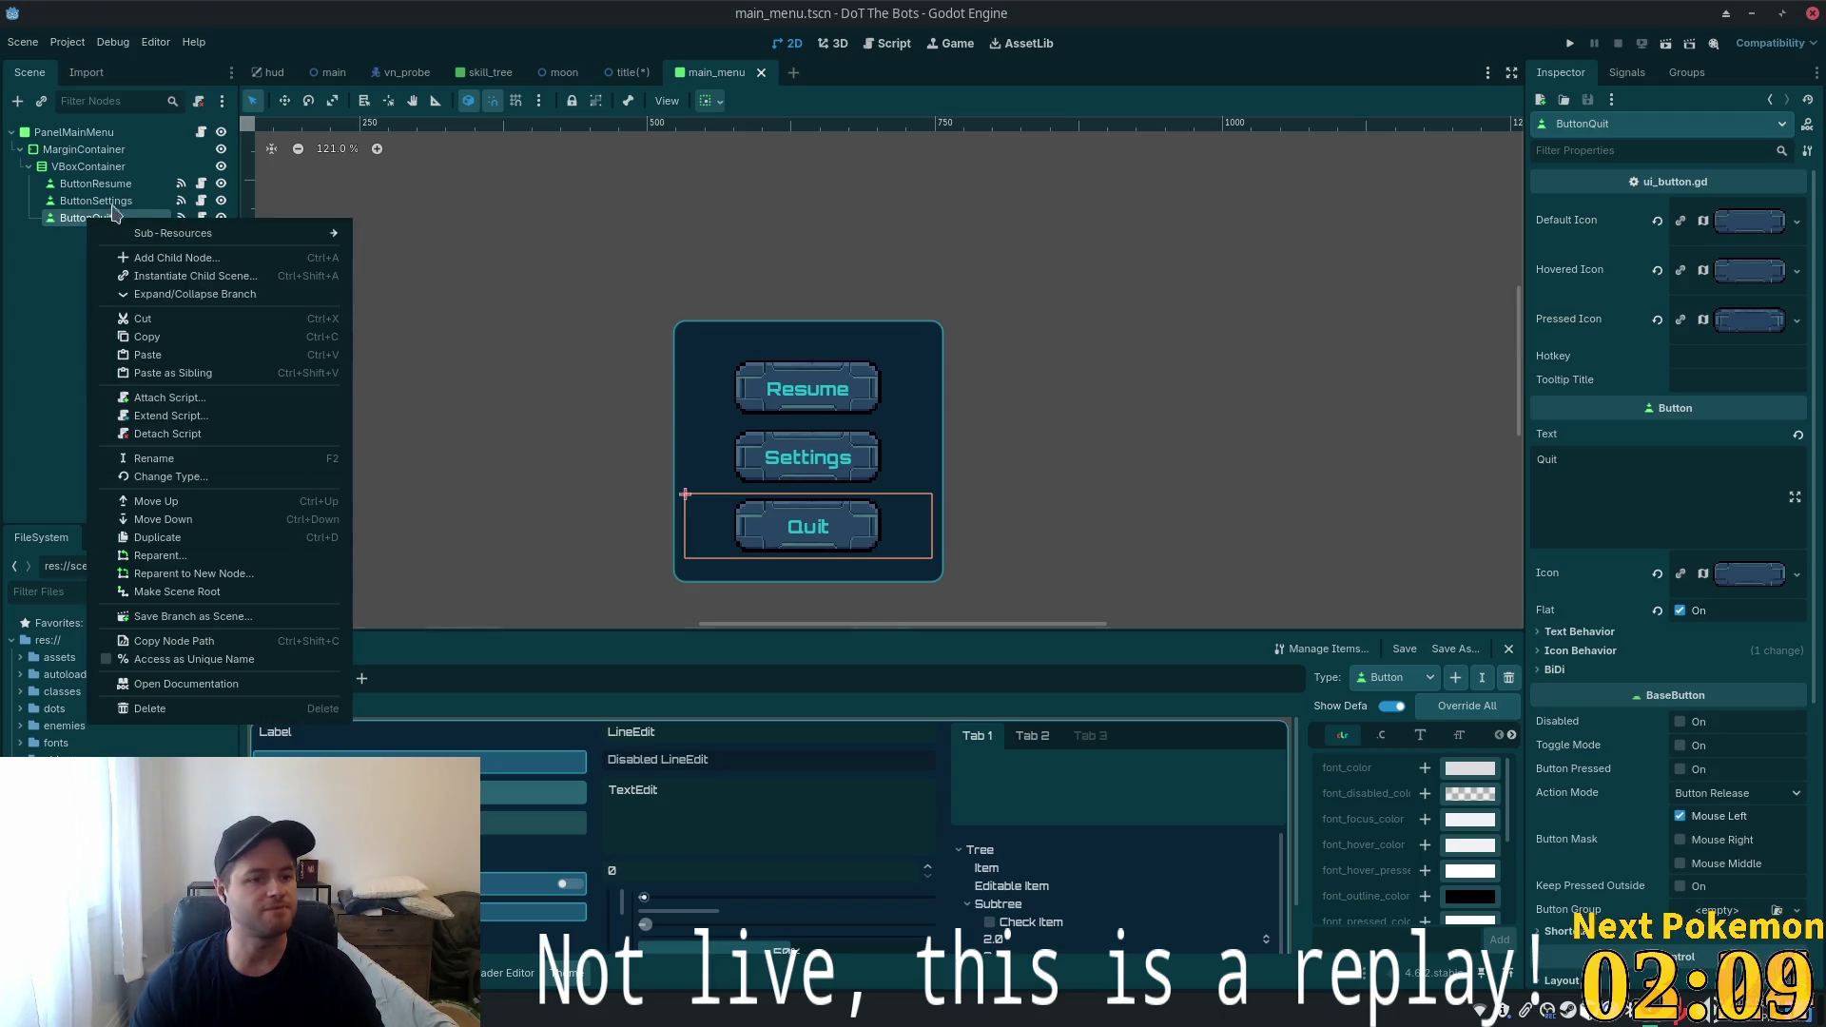
left_click(187, 340)
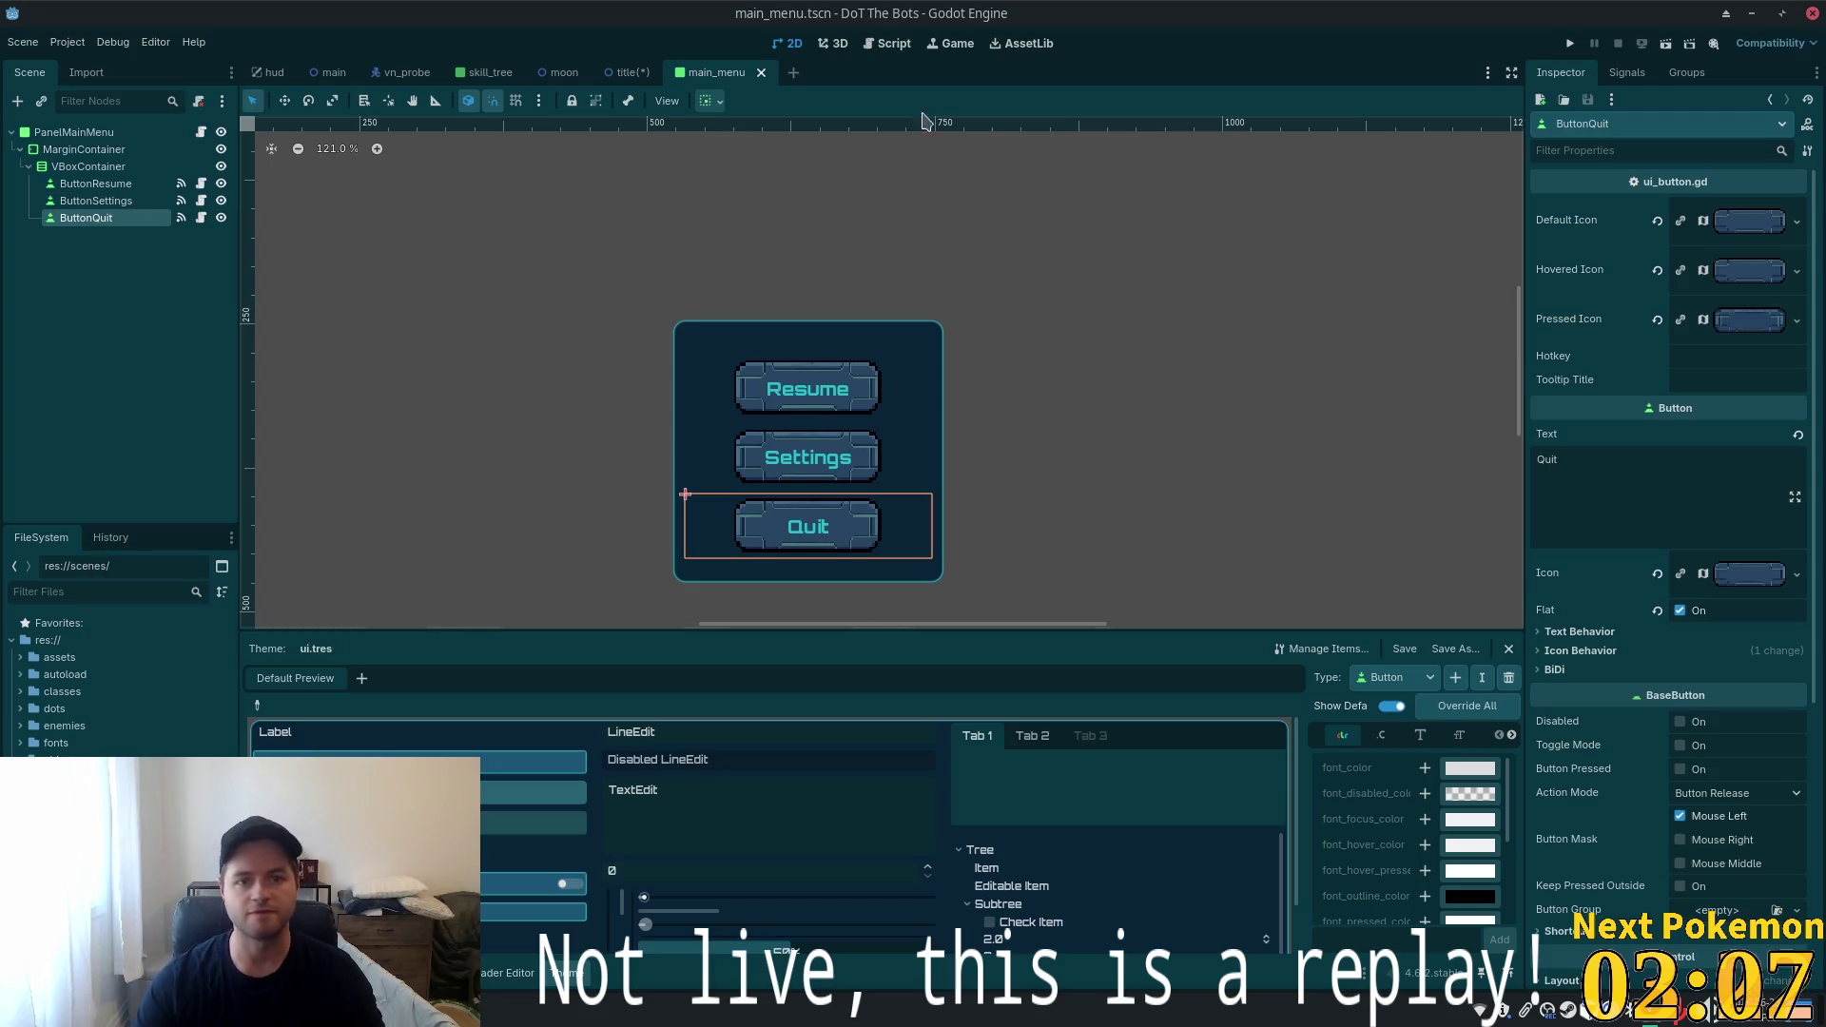
left_click(607, 75)
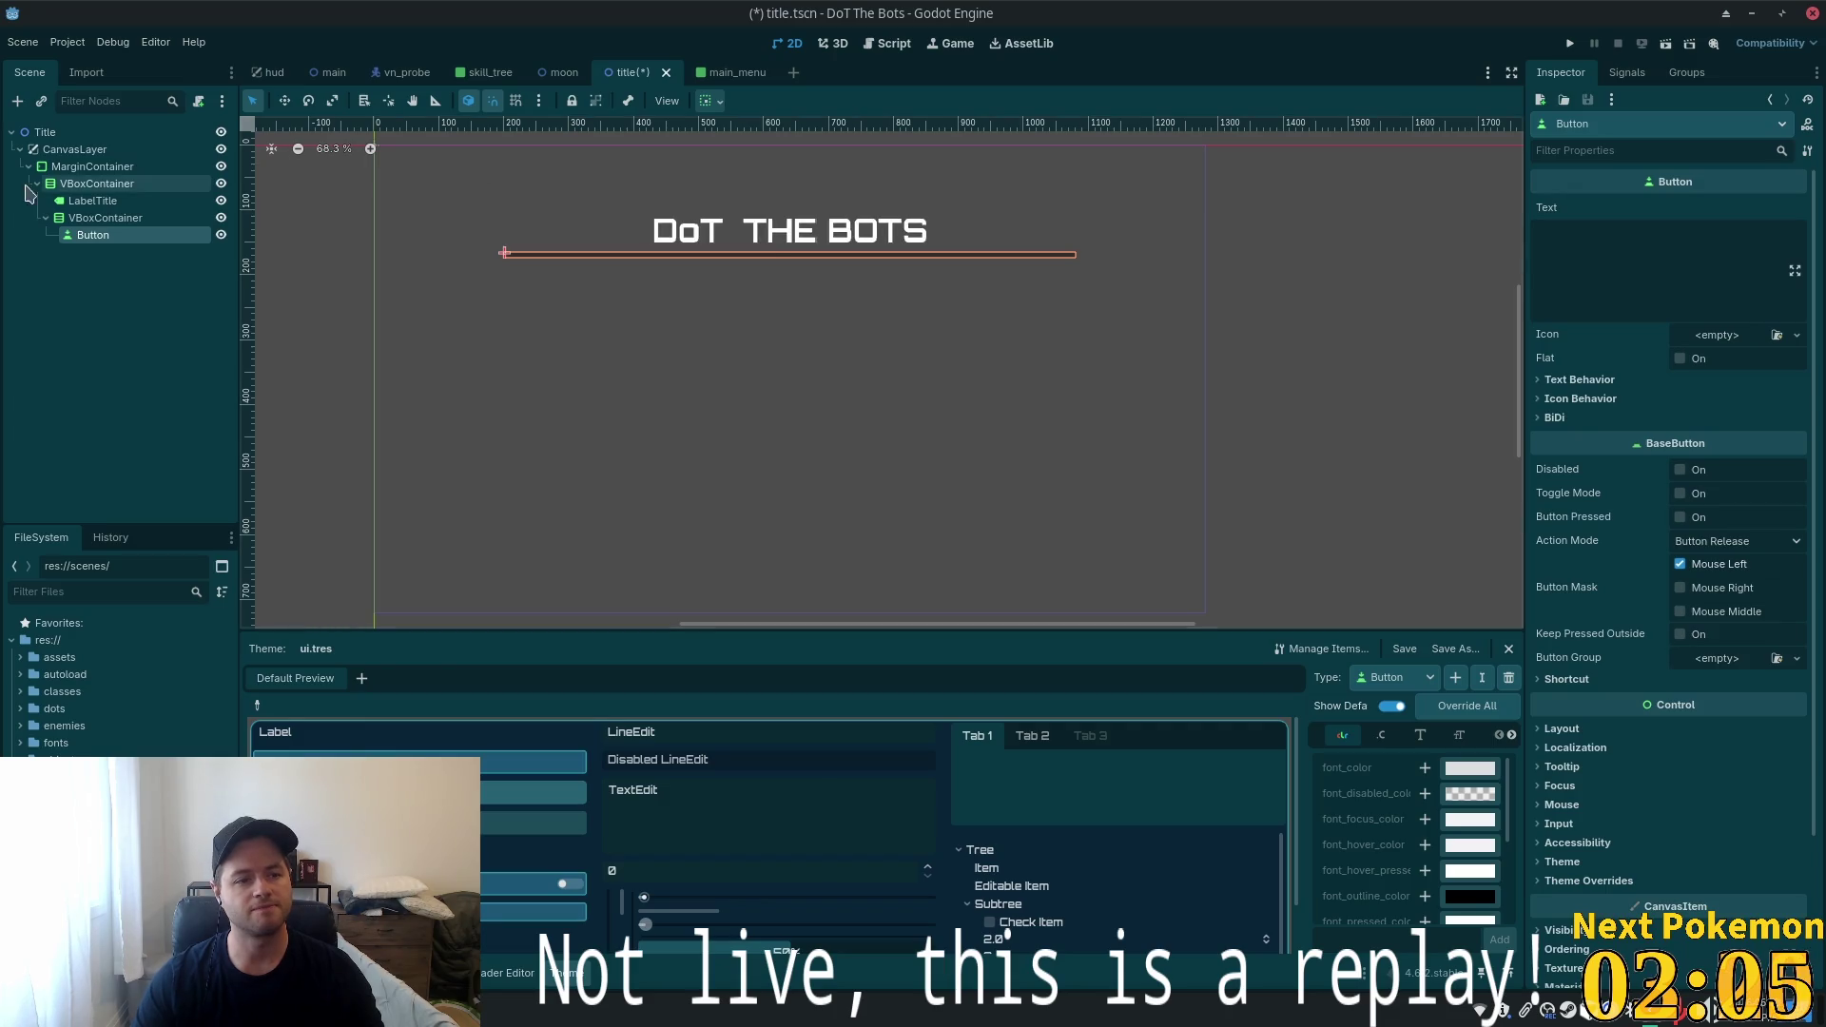
Delete the plain Button node from the inner VBoxContainer
left_click(105, 218)
left_click(100, 238)
key("Delete")
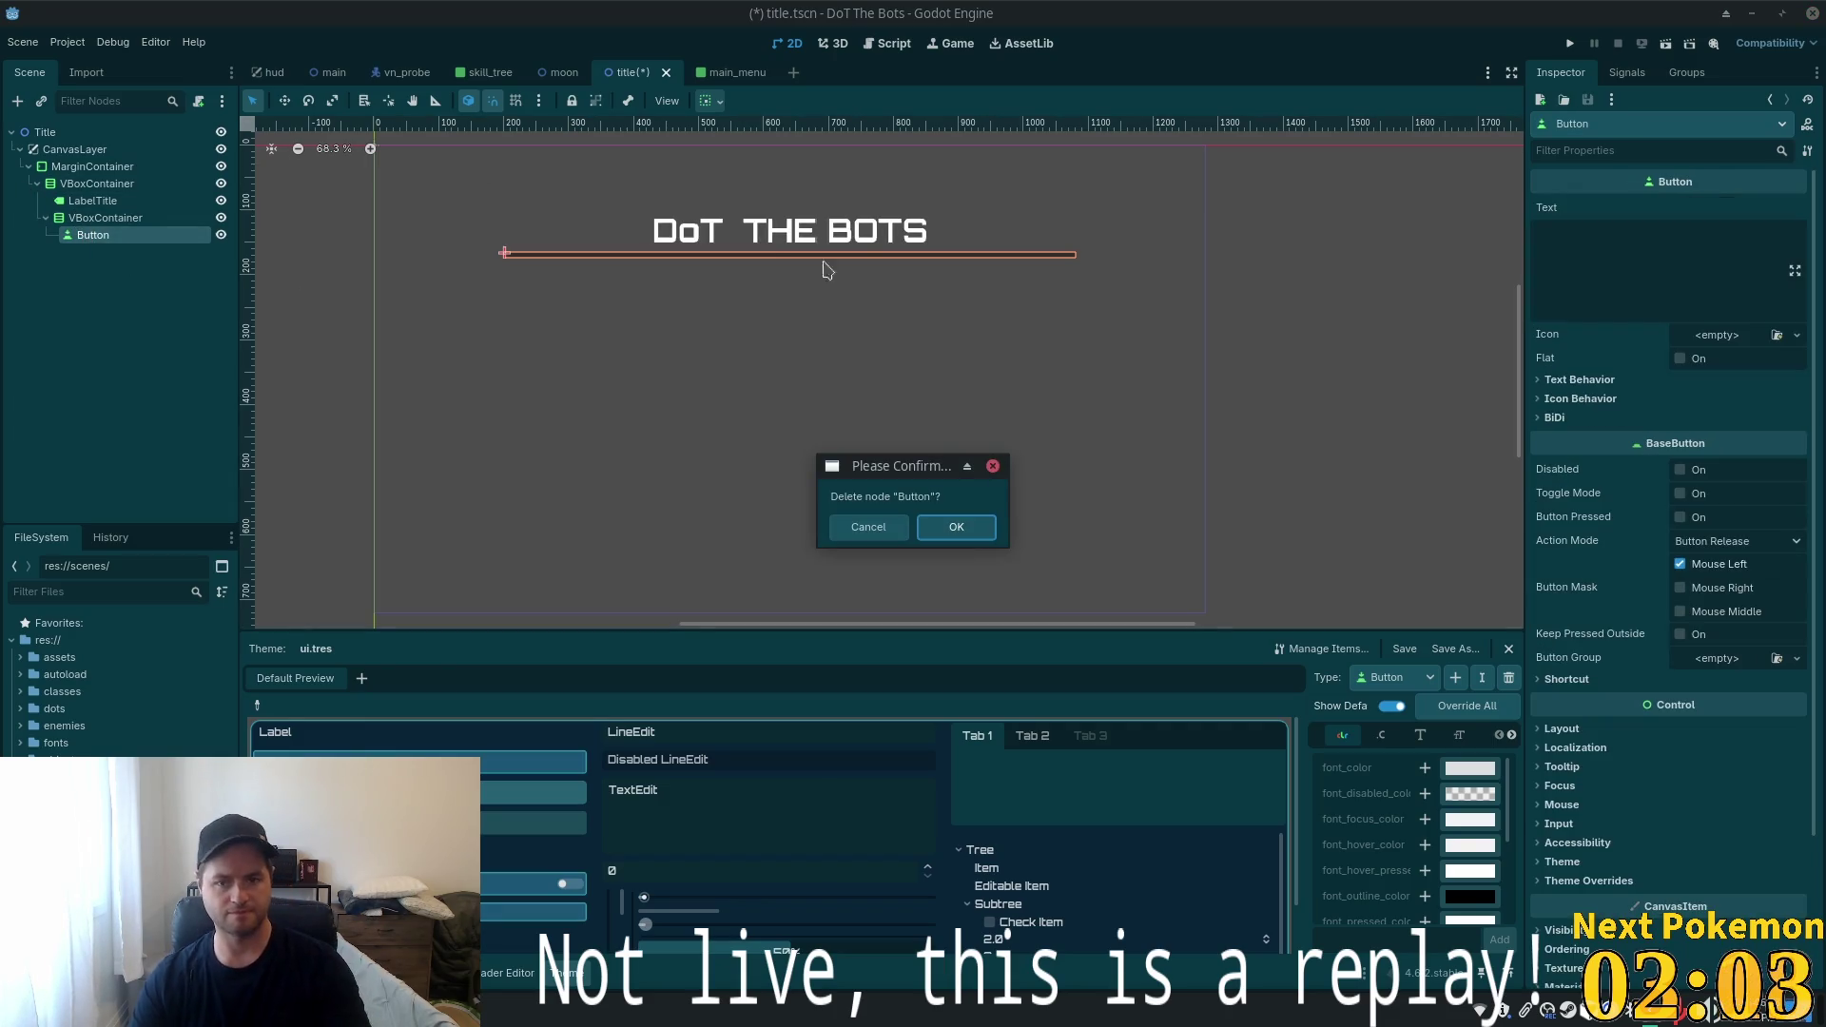
left_click(951, 528)
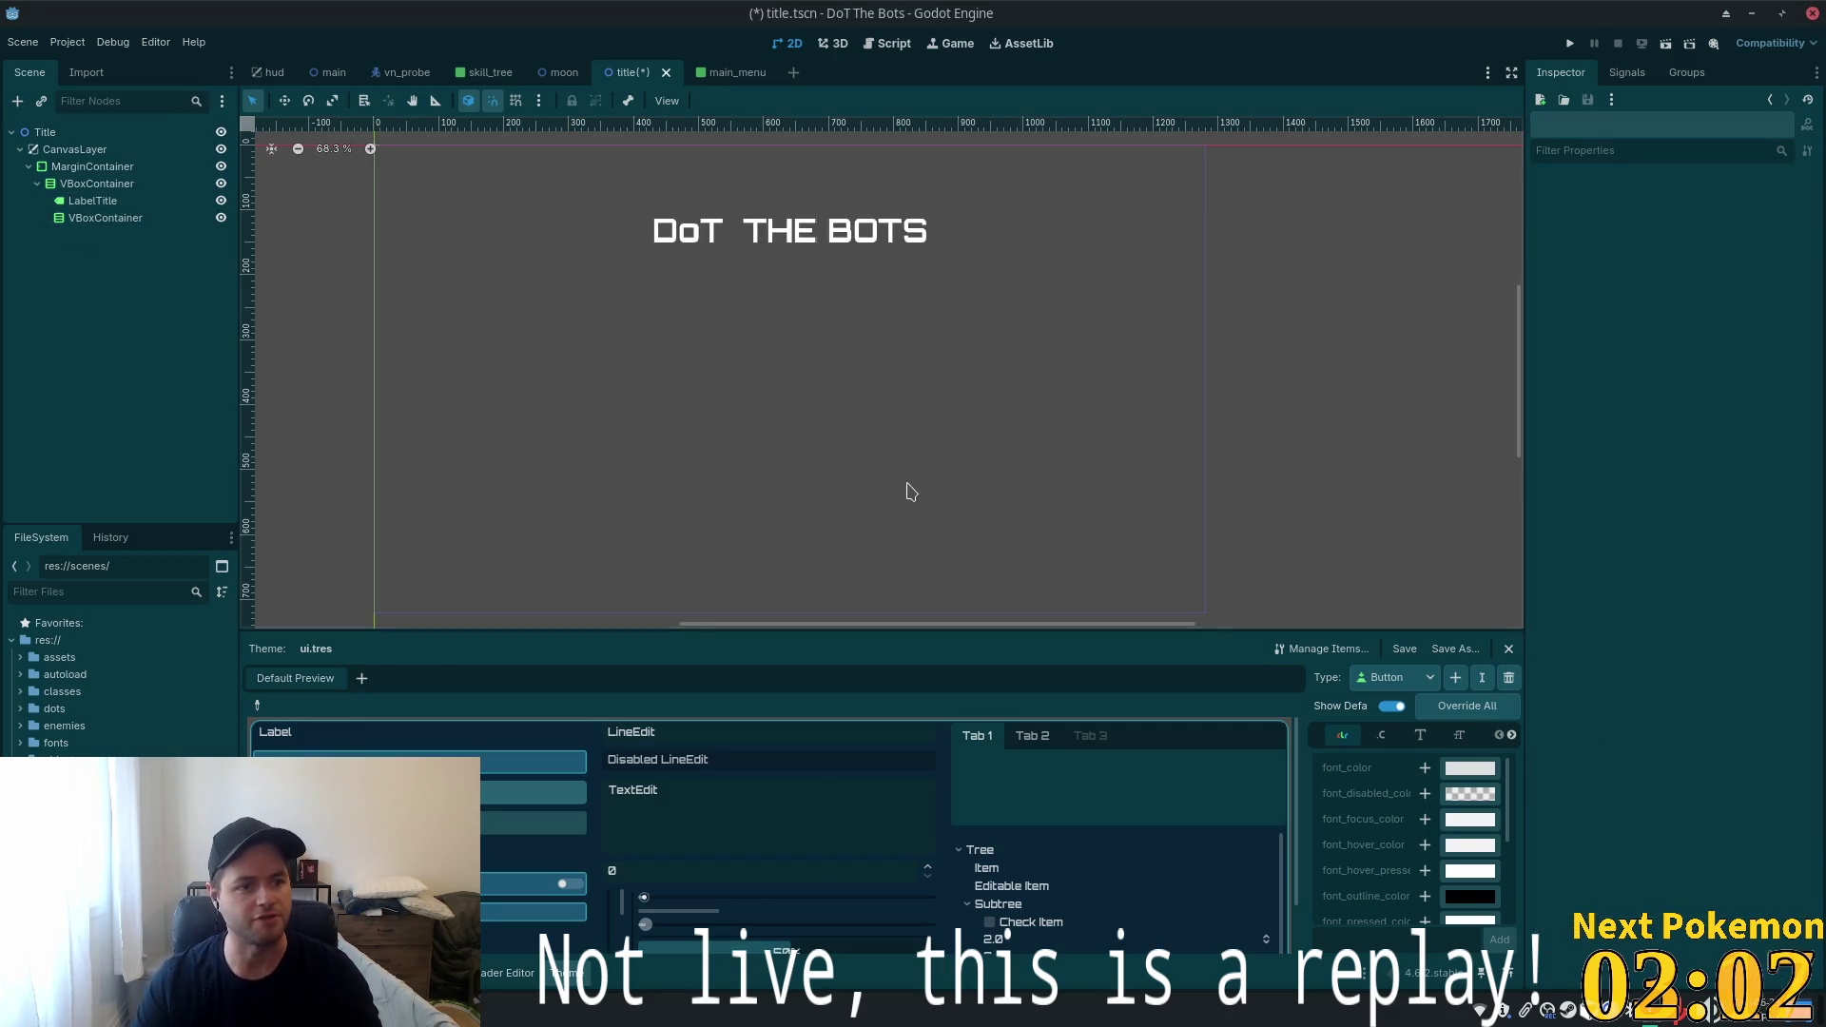
Paste ButtonQuit into the inner VBoxContainer and duplicate it into ButtonQuit2 and ButtonQuit3
right_click(92, 219)
left_click(234, 333)
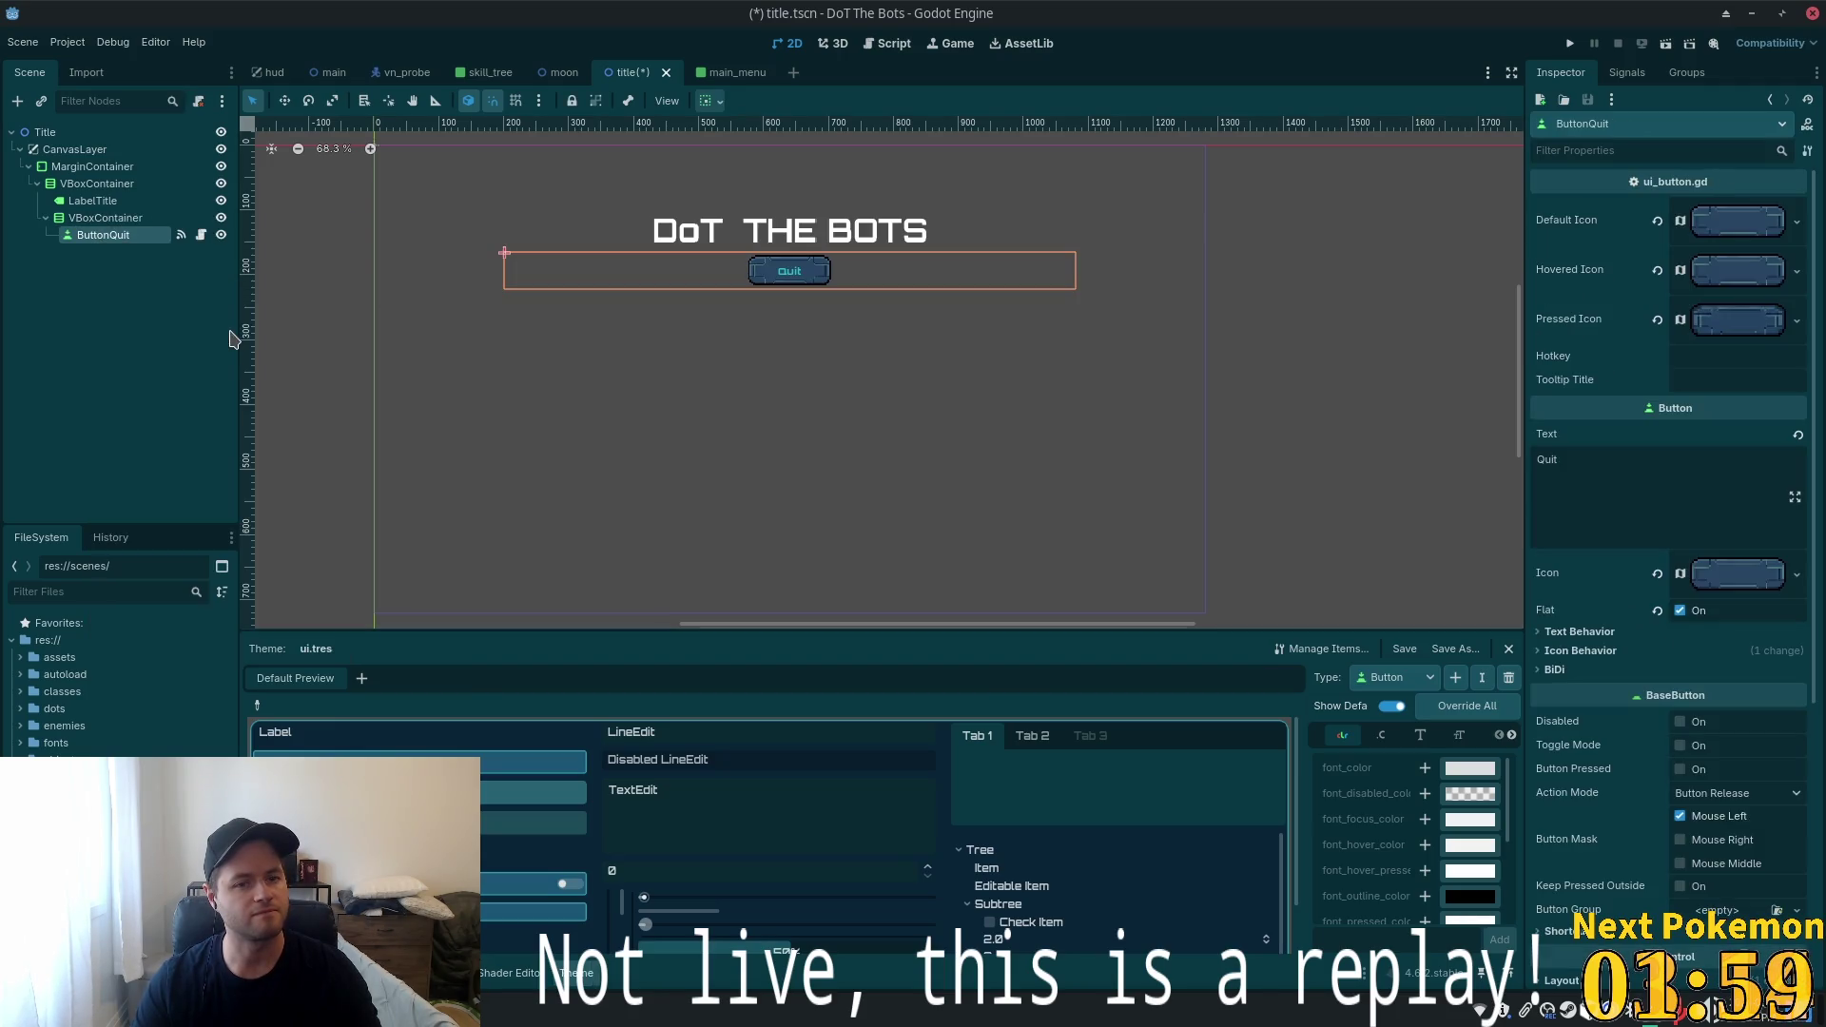
scroll(932, 335, "up", 3)
scroll(916, 390, "down", 2)
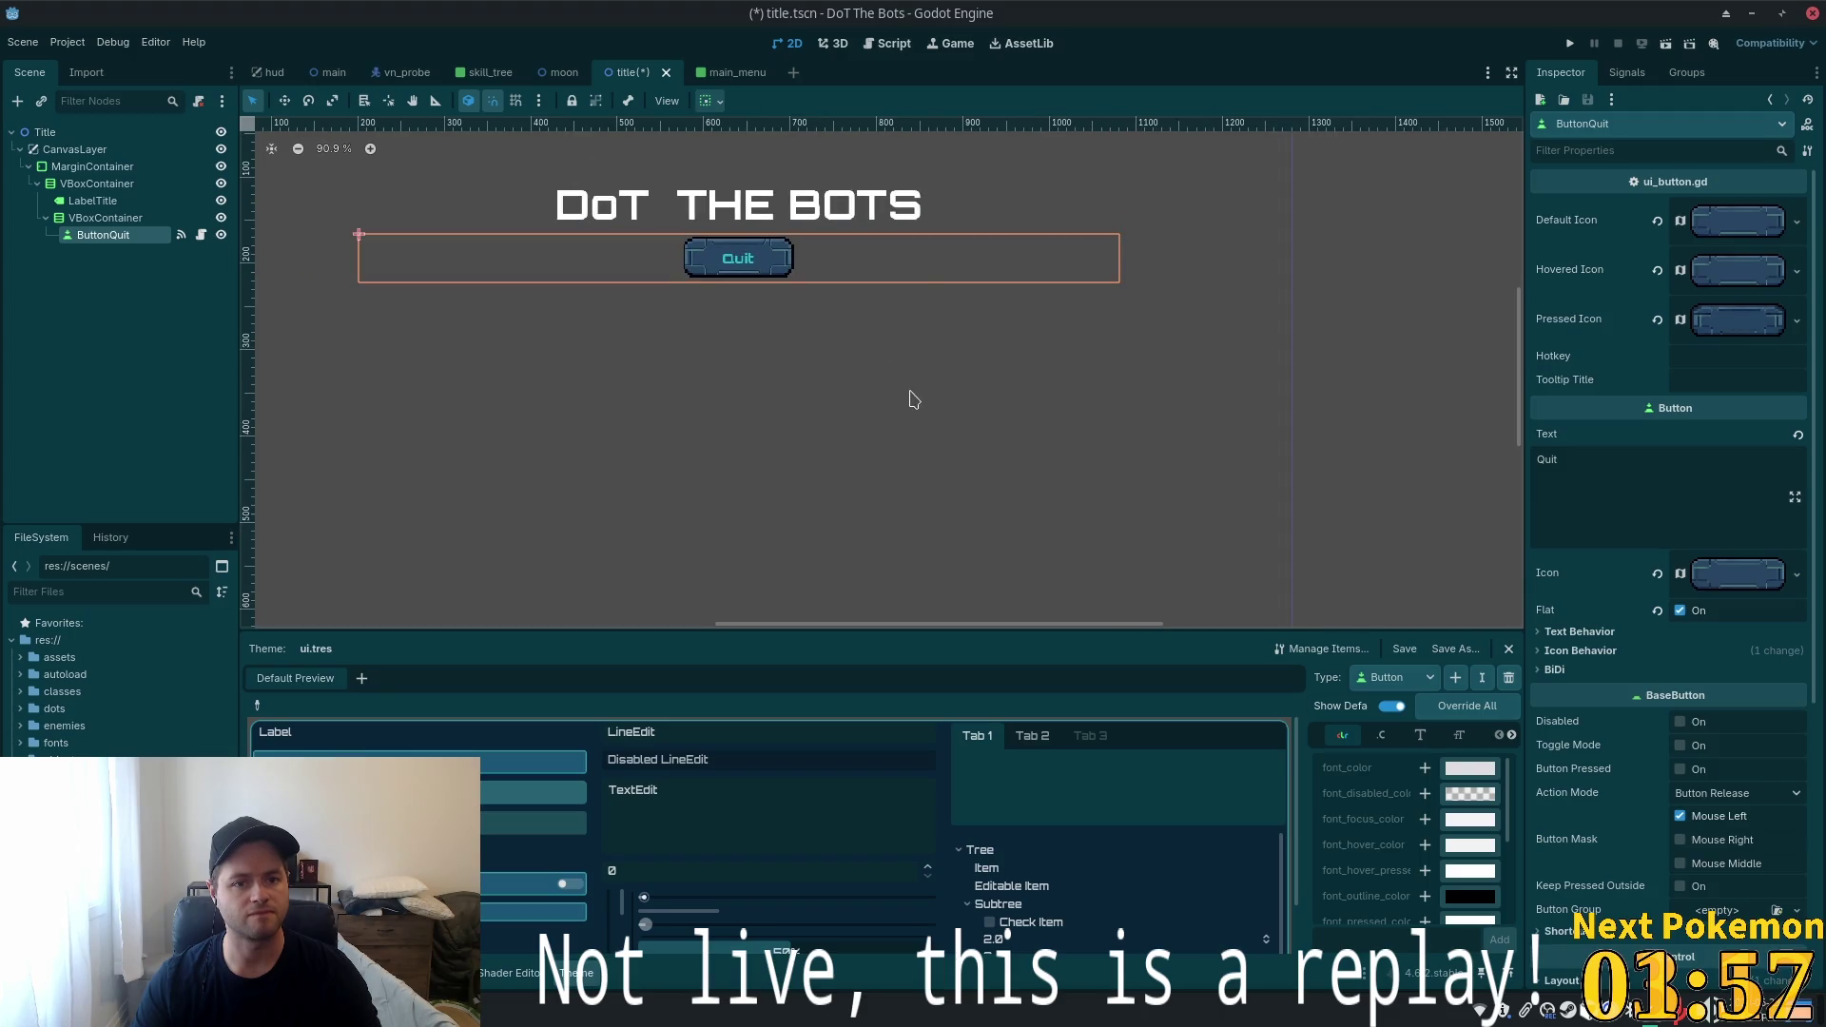
key("ctrl+d")
key("ctrl+d")
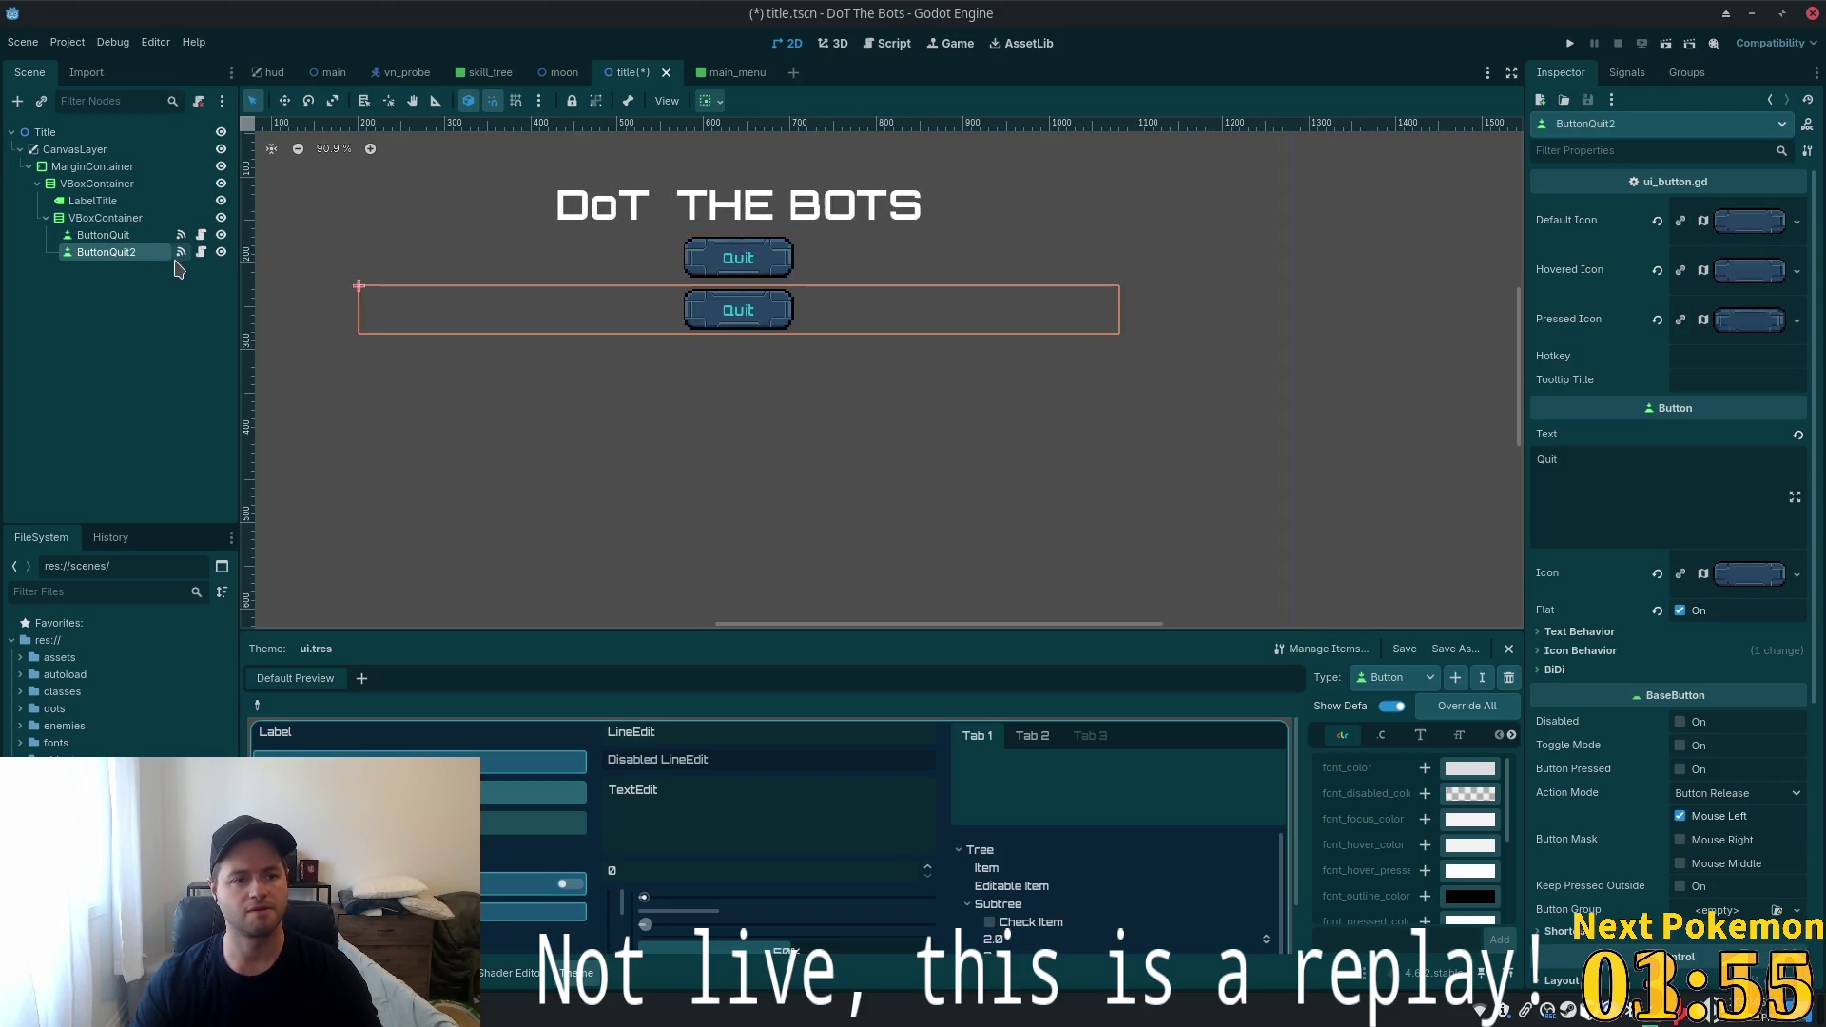
scroll(375, 256, "down", 2)
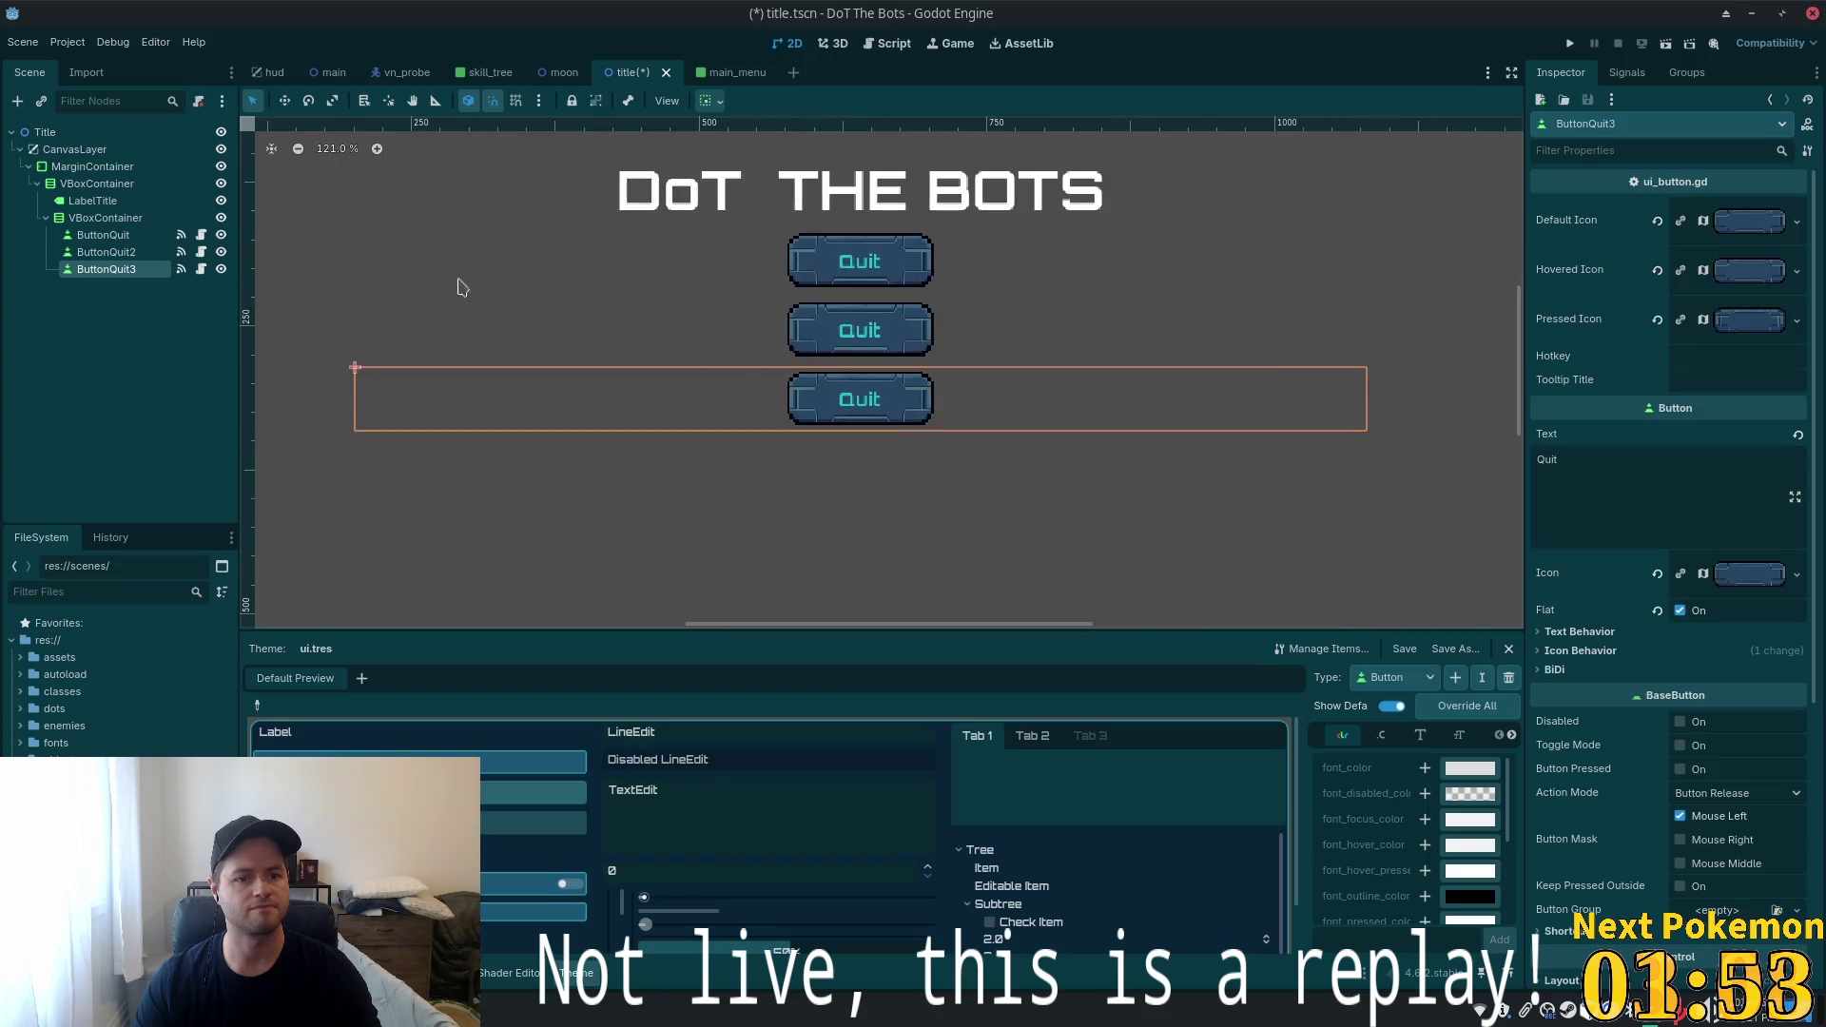
left_click(105, 218)
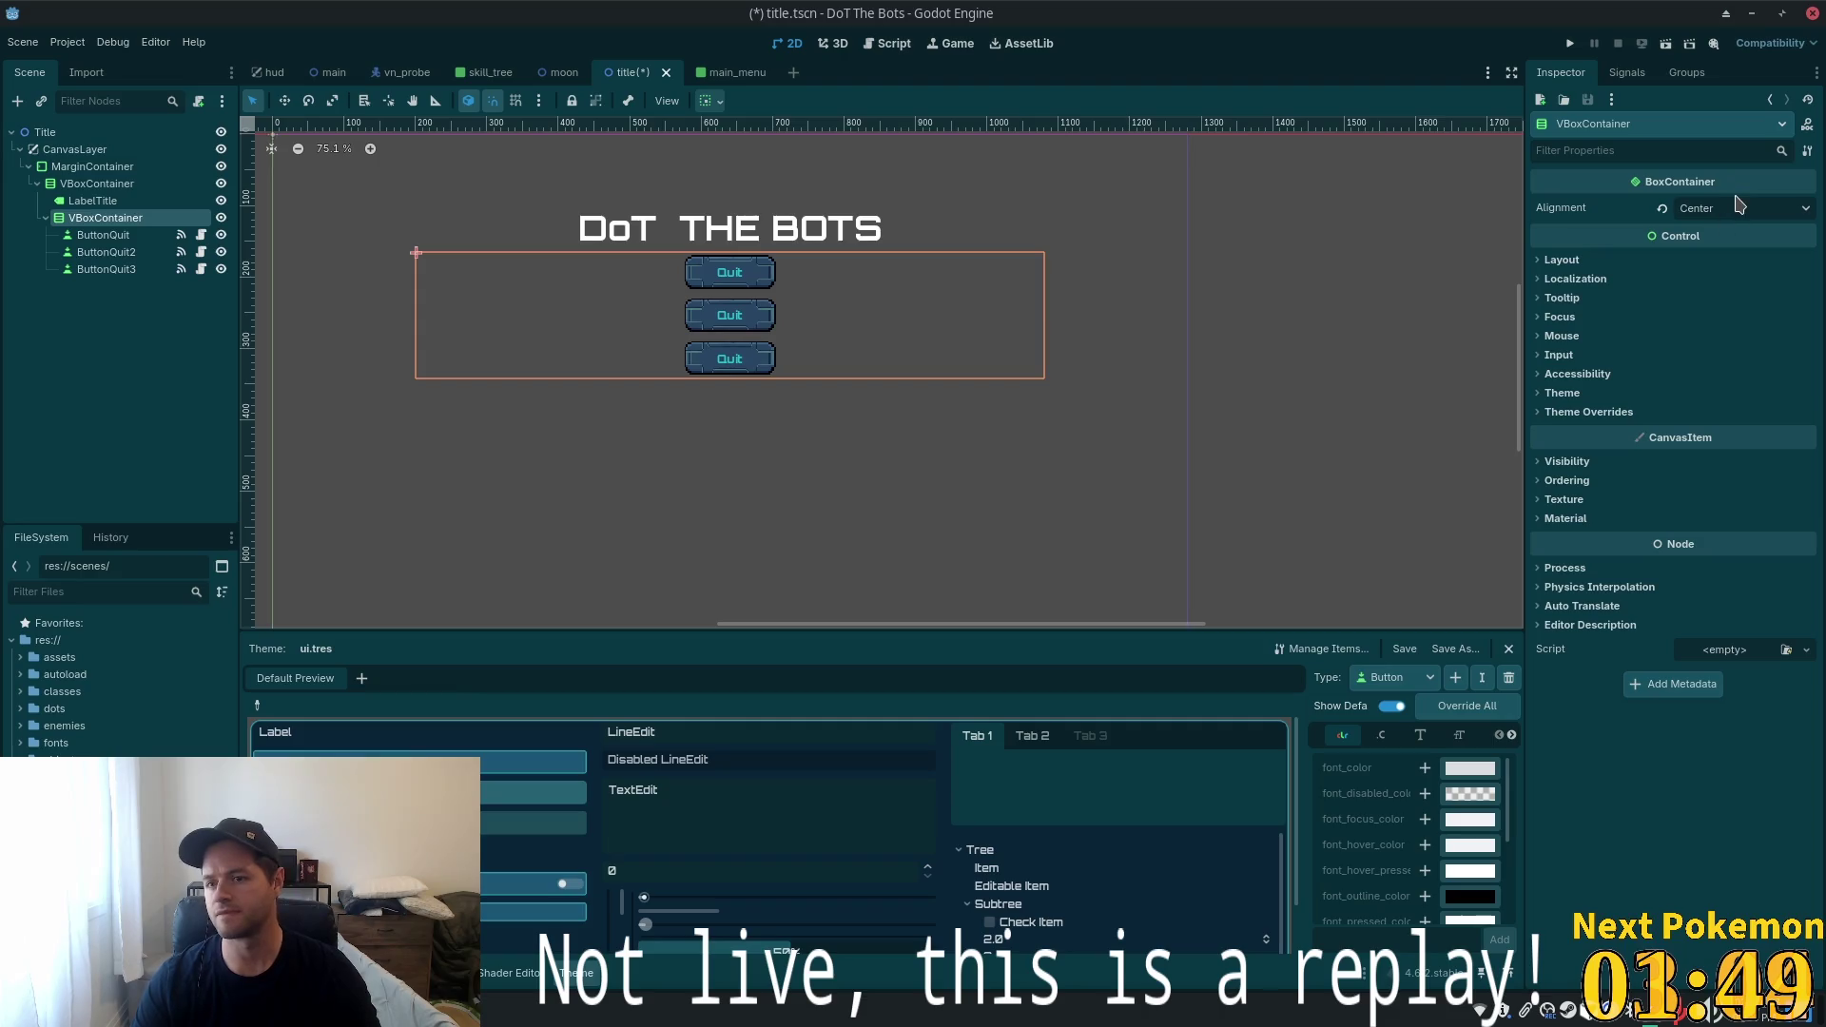
Turn on Vertical Expand in the VBoxContainer's Container Sizing
left_click(1564, 260)
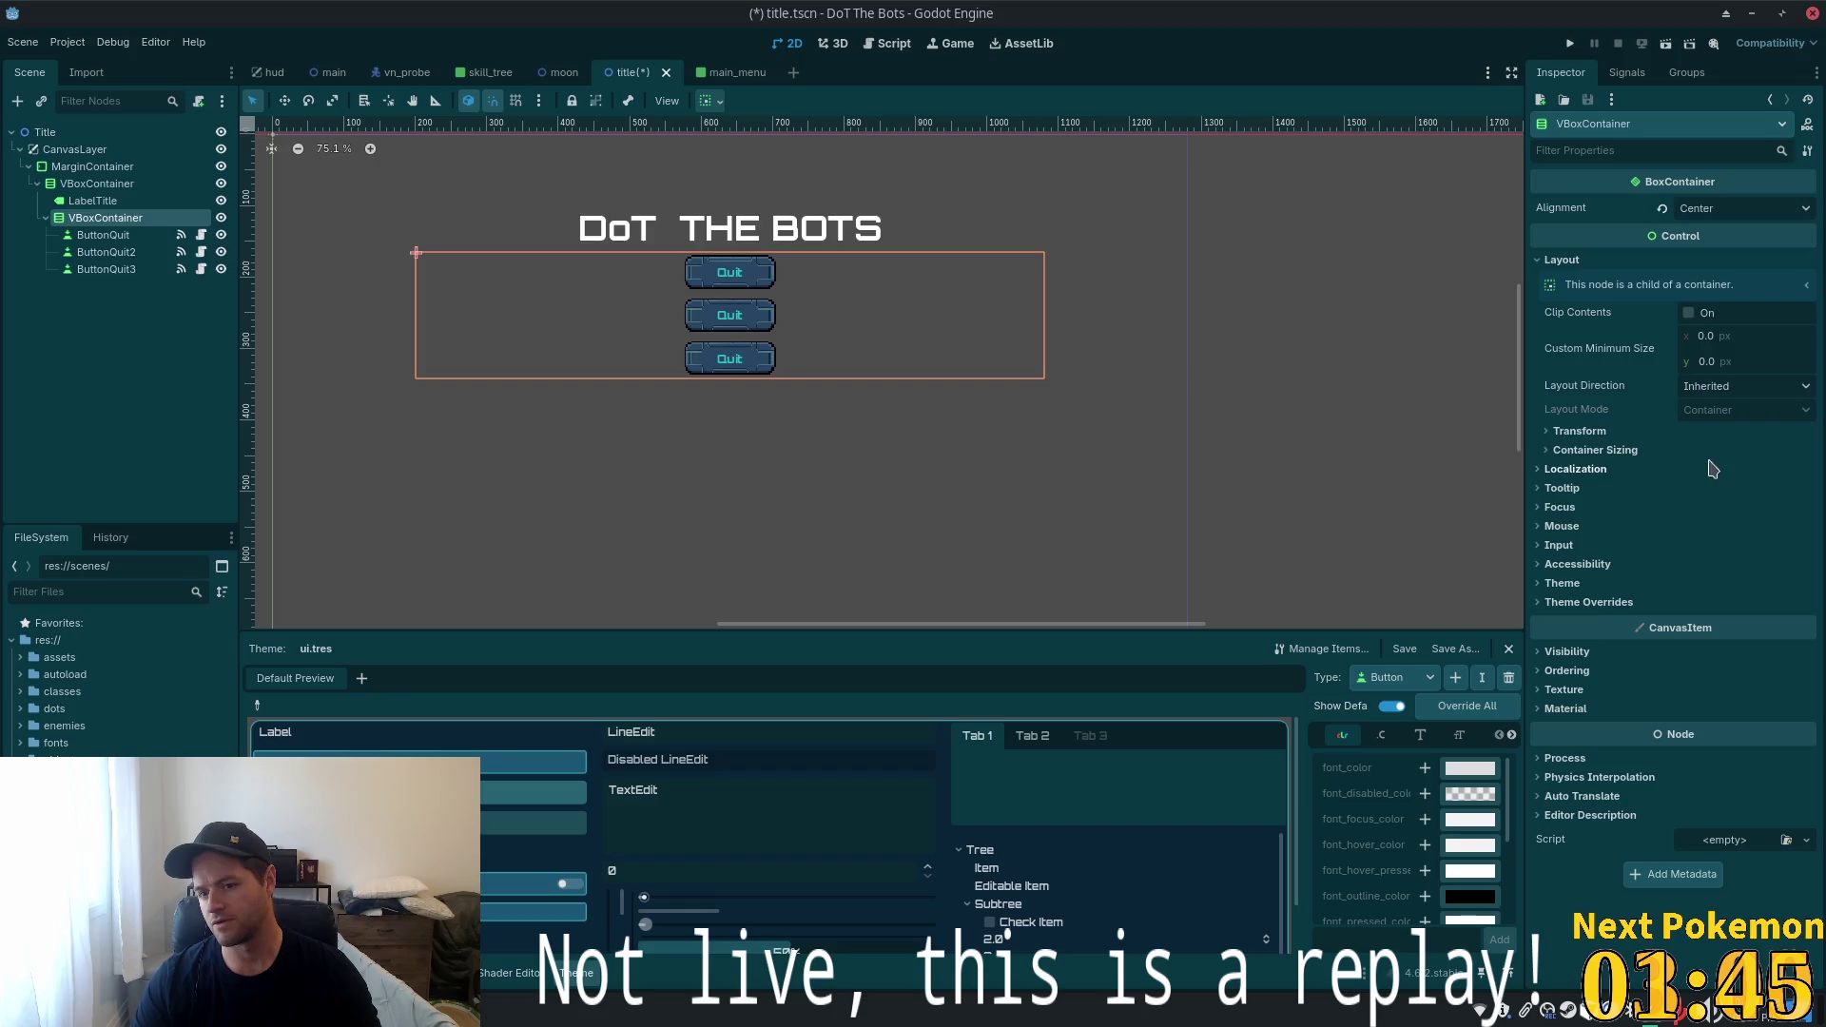
left_click(1585, 603)
left_click(1584, 606)
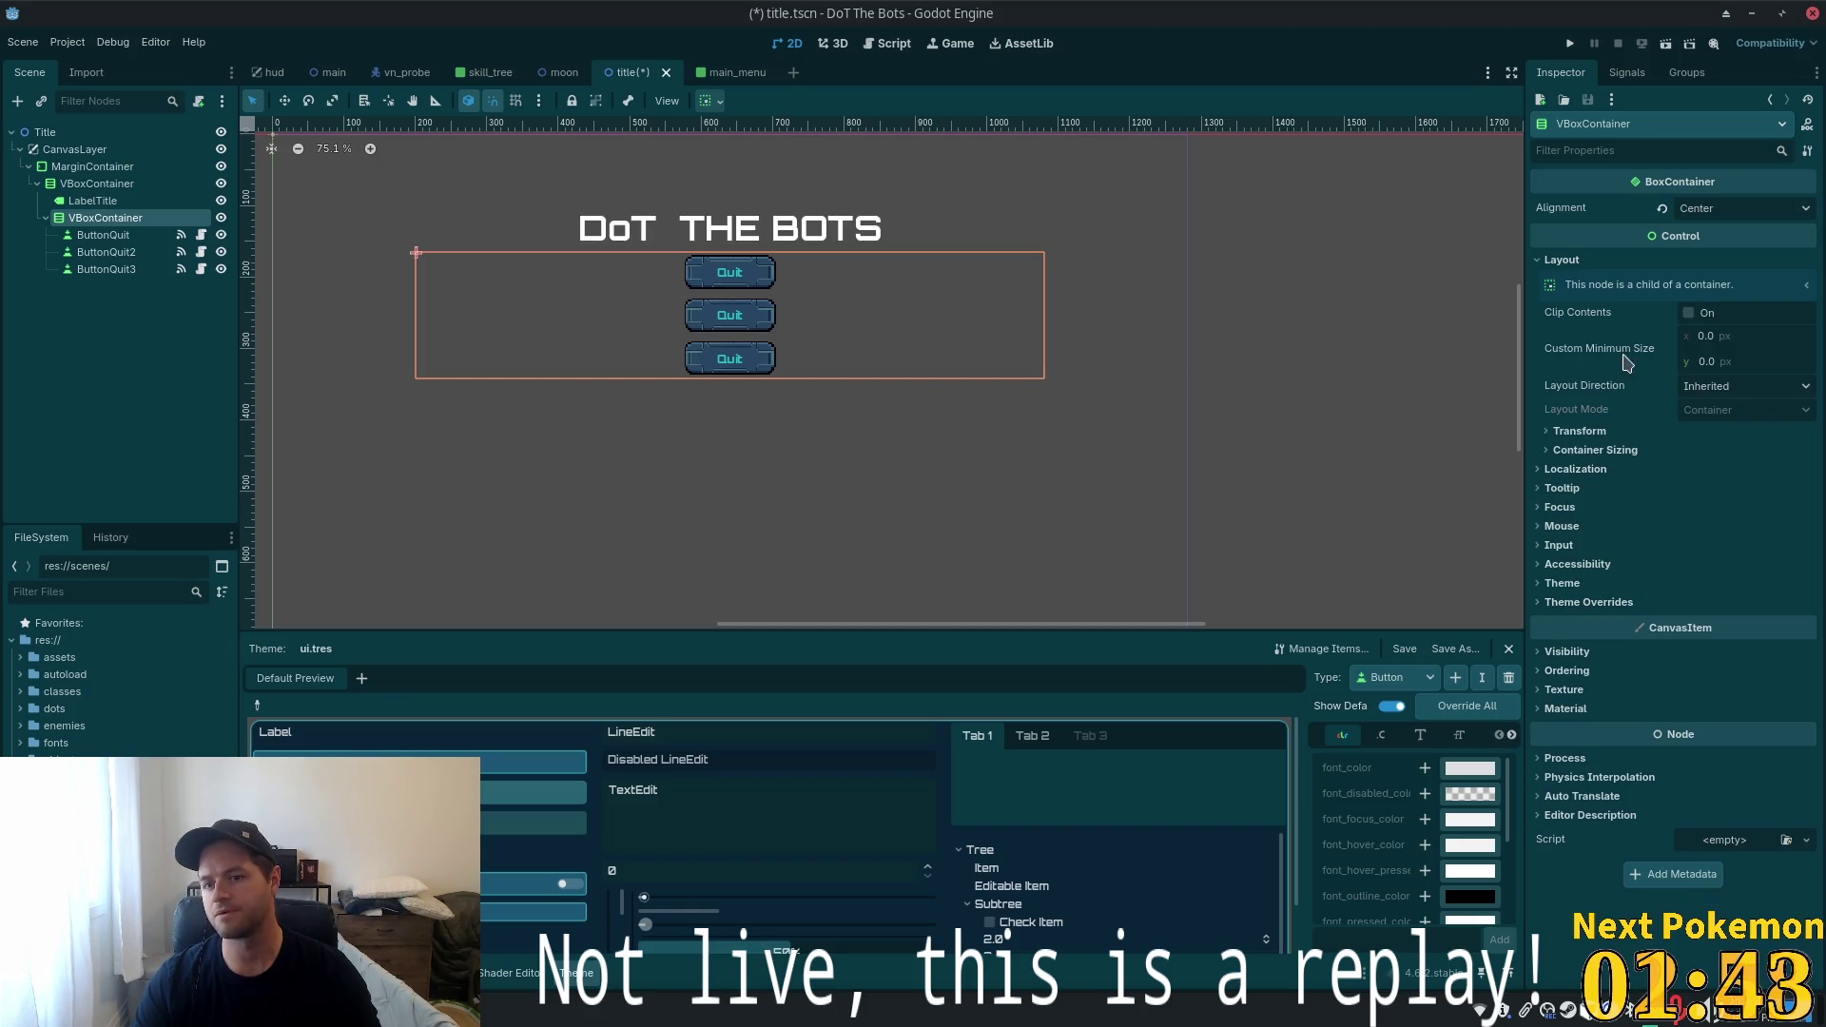
left_click(1581, 452)
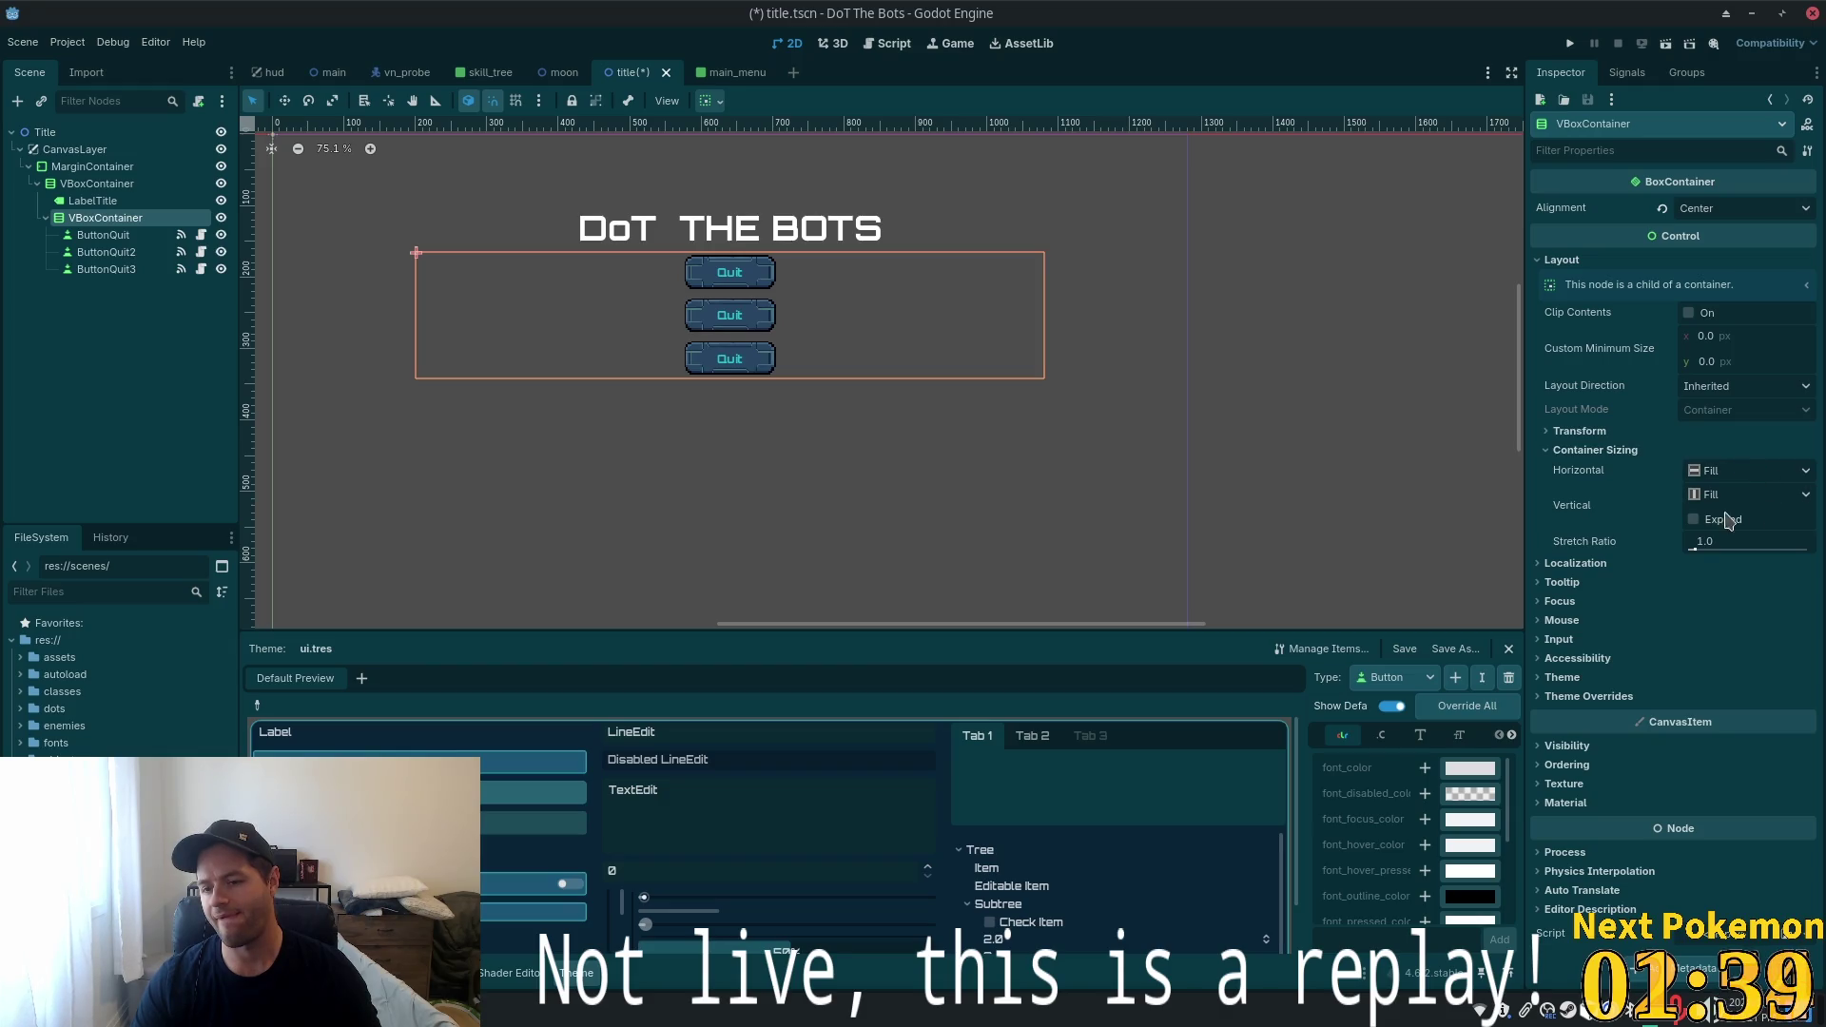
left_click(1694, 520)
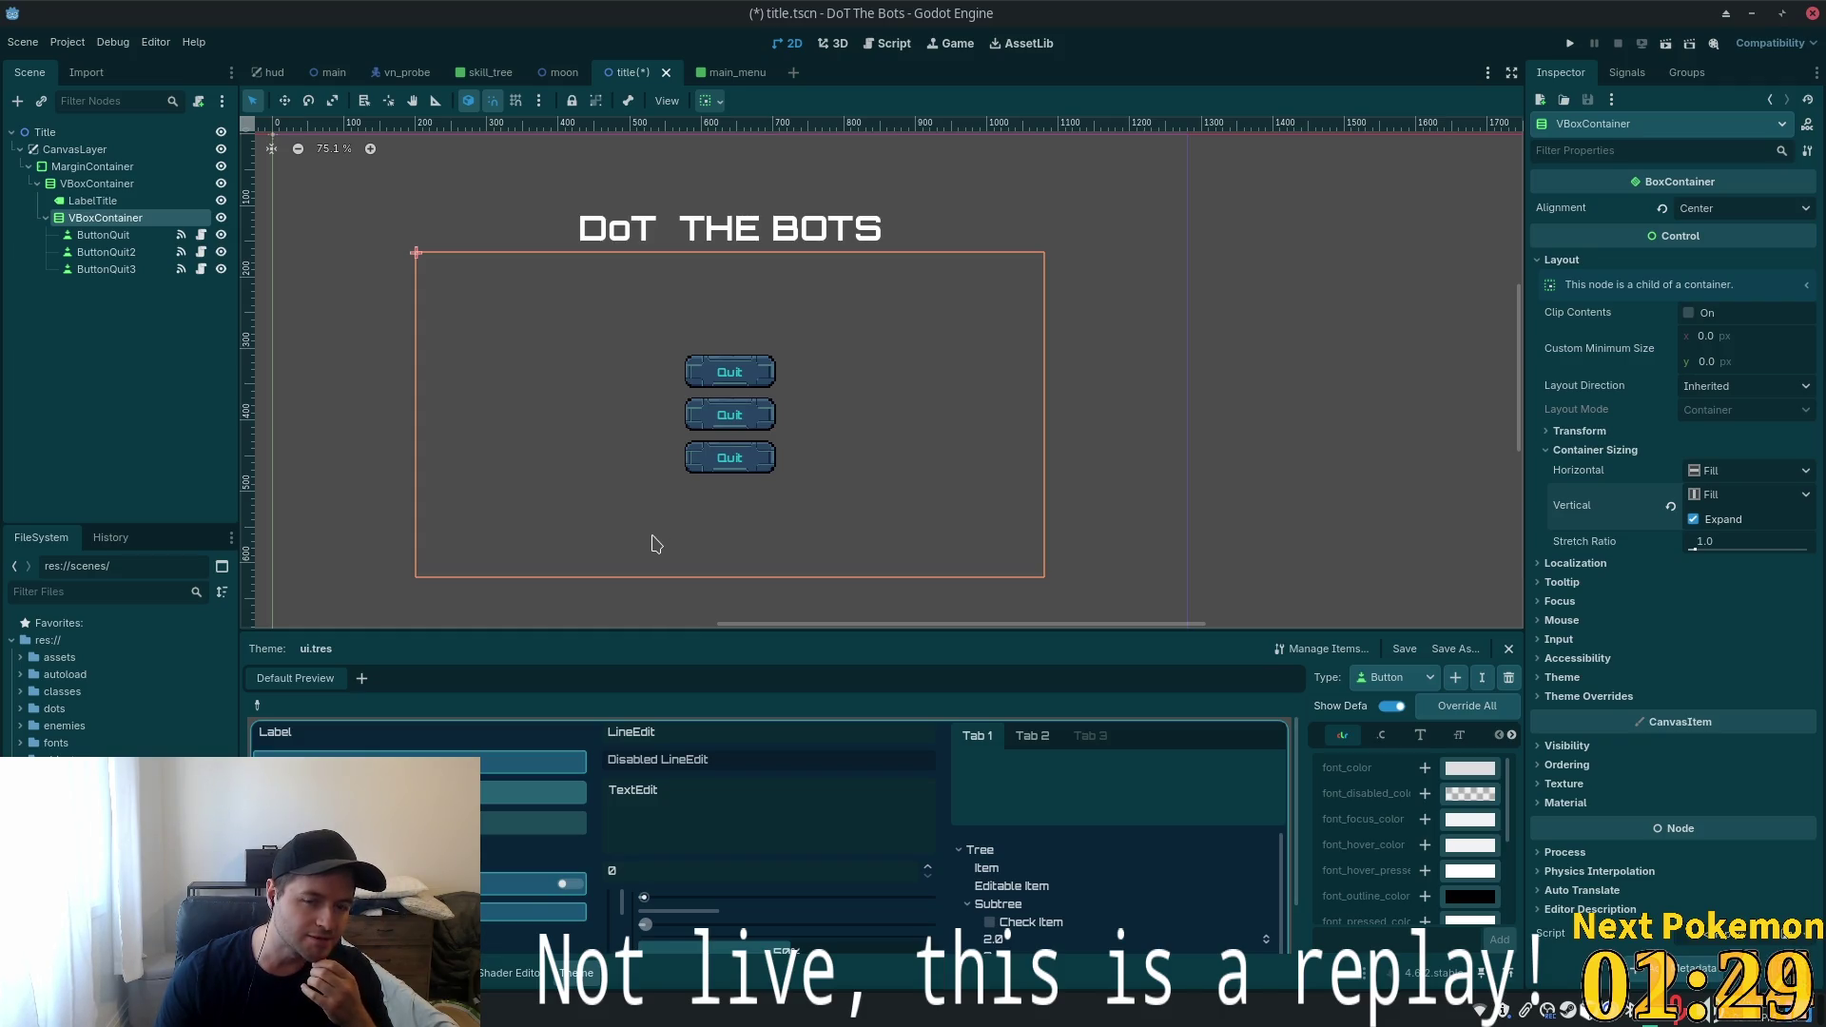
Set the MarginContainer's top and bottom margins to 150
left_click(105, 167)
left_click(1686, 680)
type("150")
key("Tab")
key("Tab")
type("0")
key("Return")
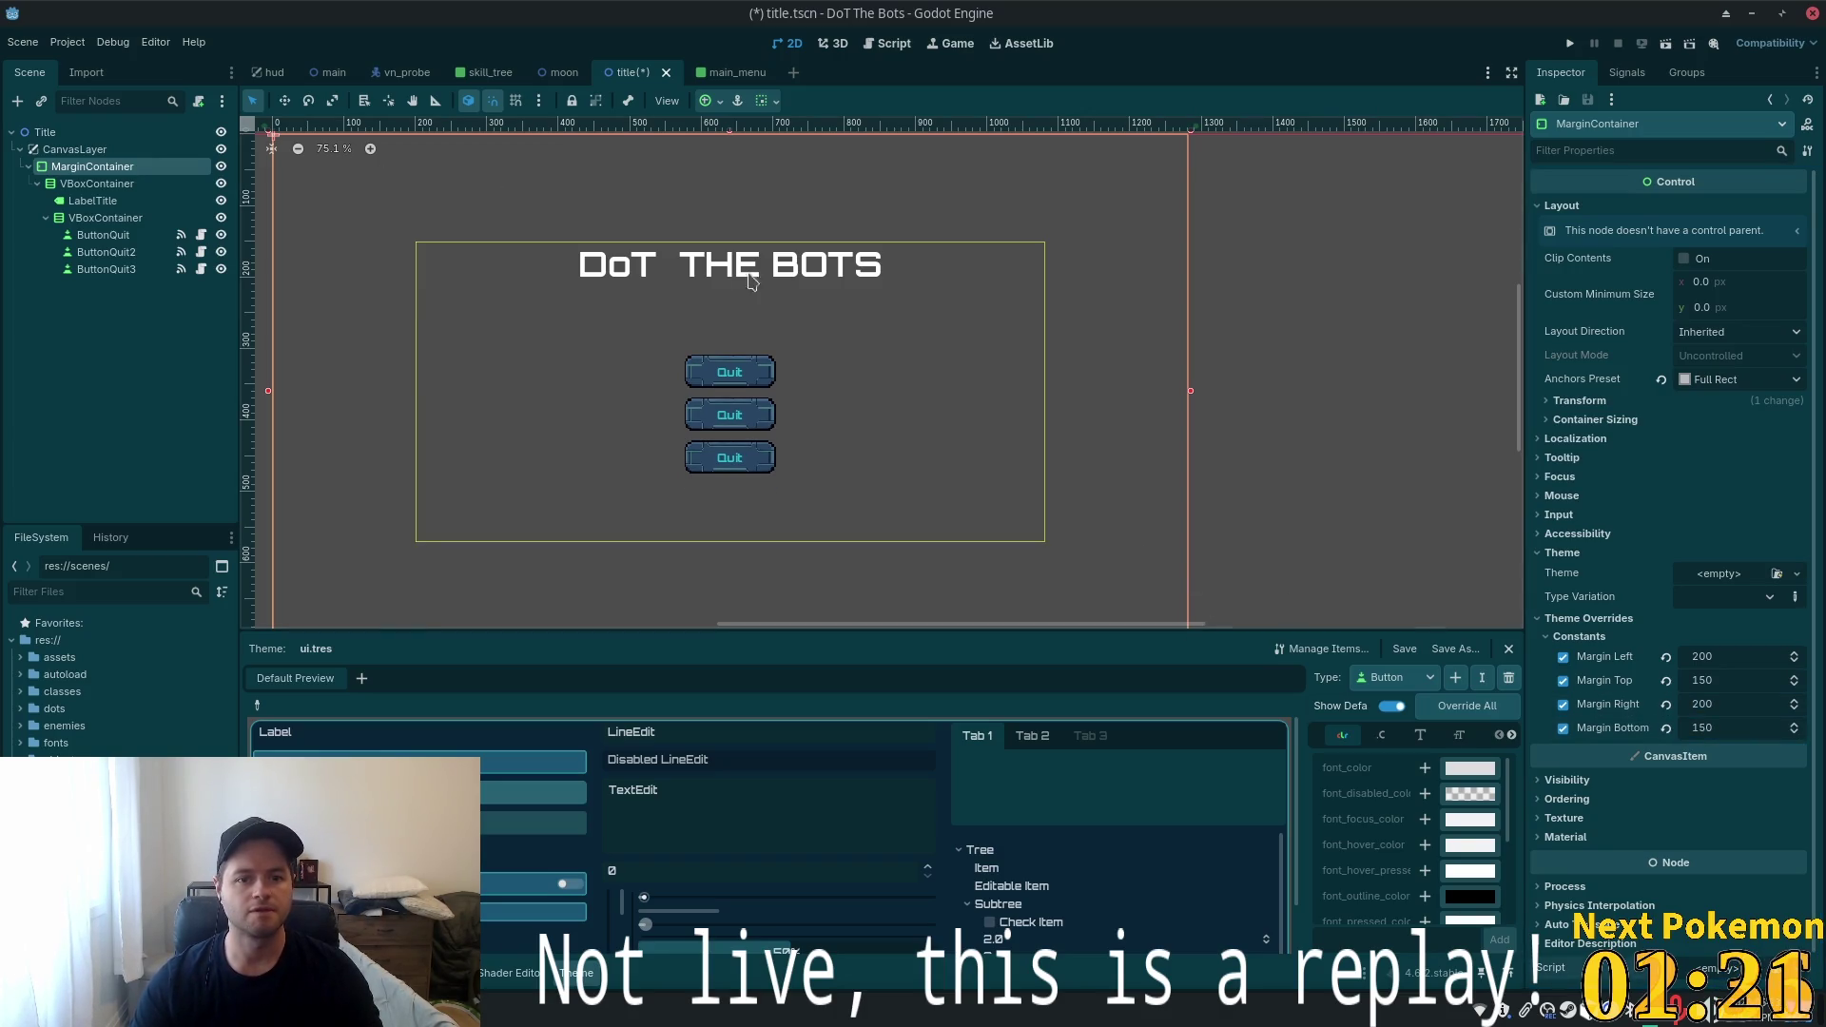
scroll(661, 312, "up", 3)
left_click(105, 235)
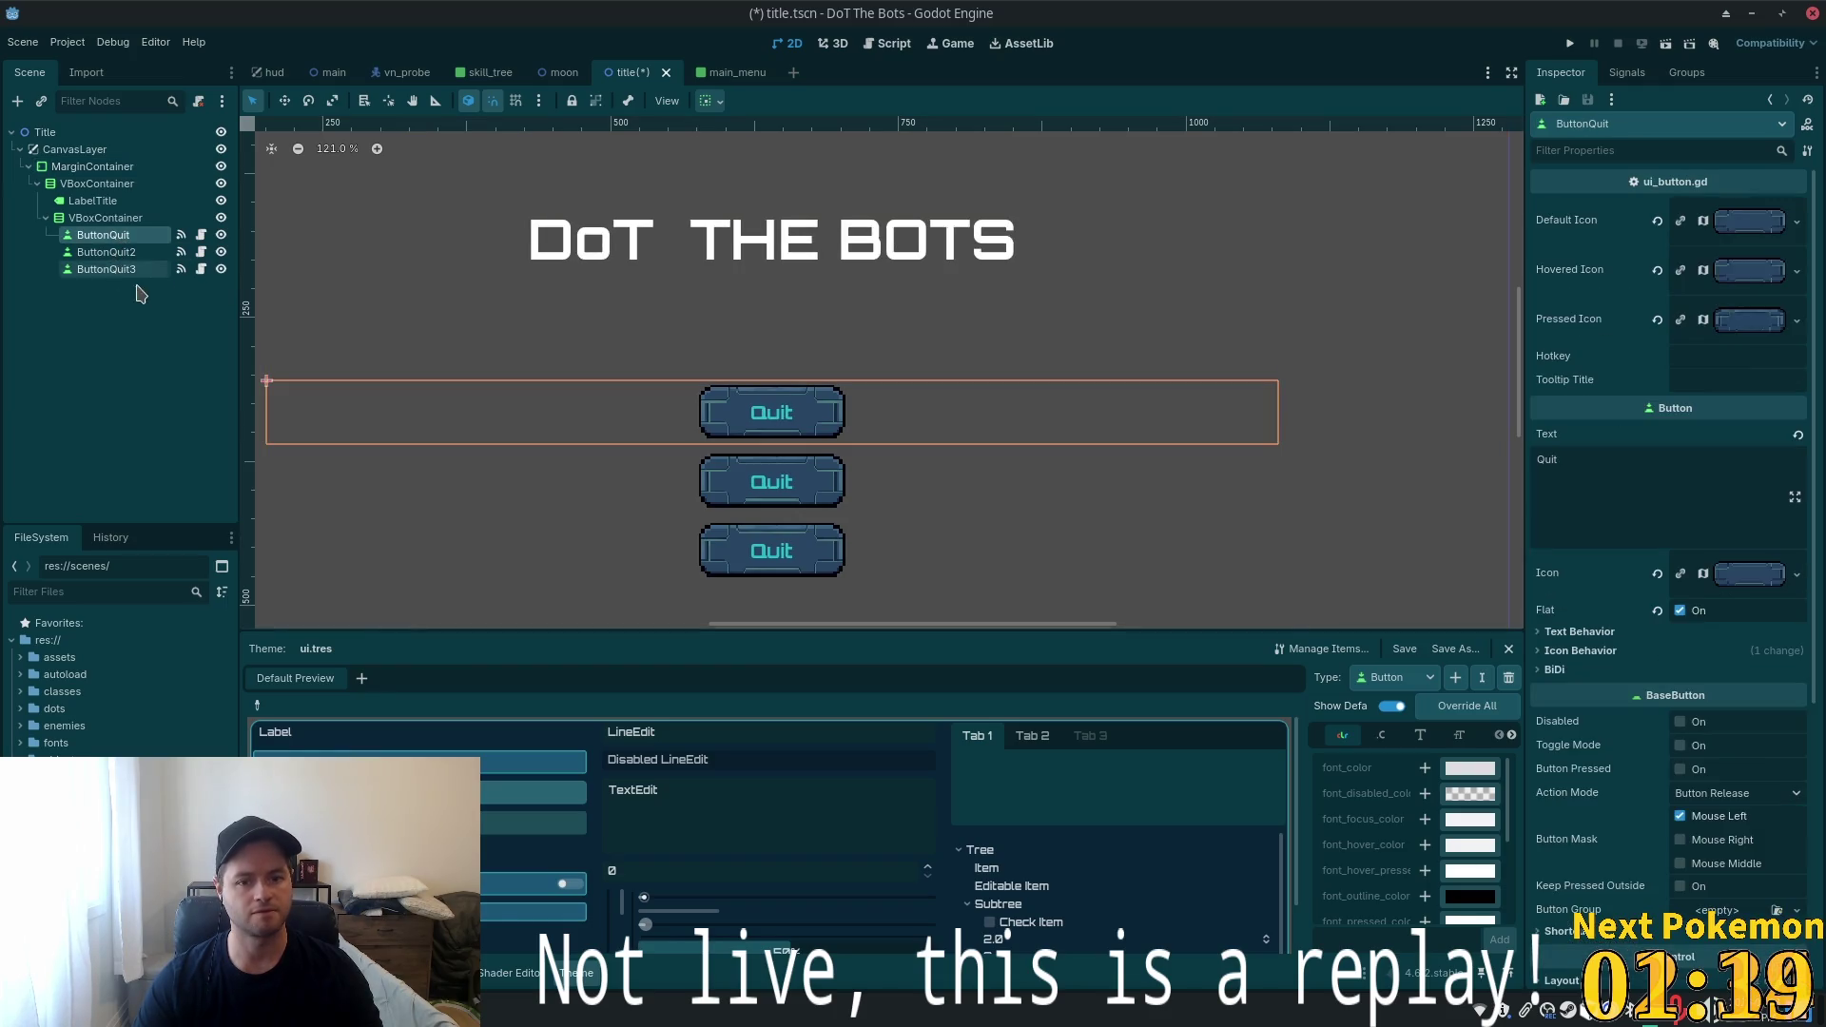
Rename the first ButtonQuit node to ButtonPlay
key("F2")
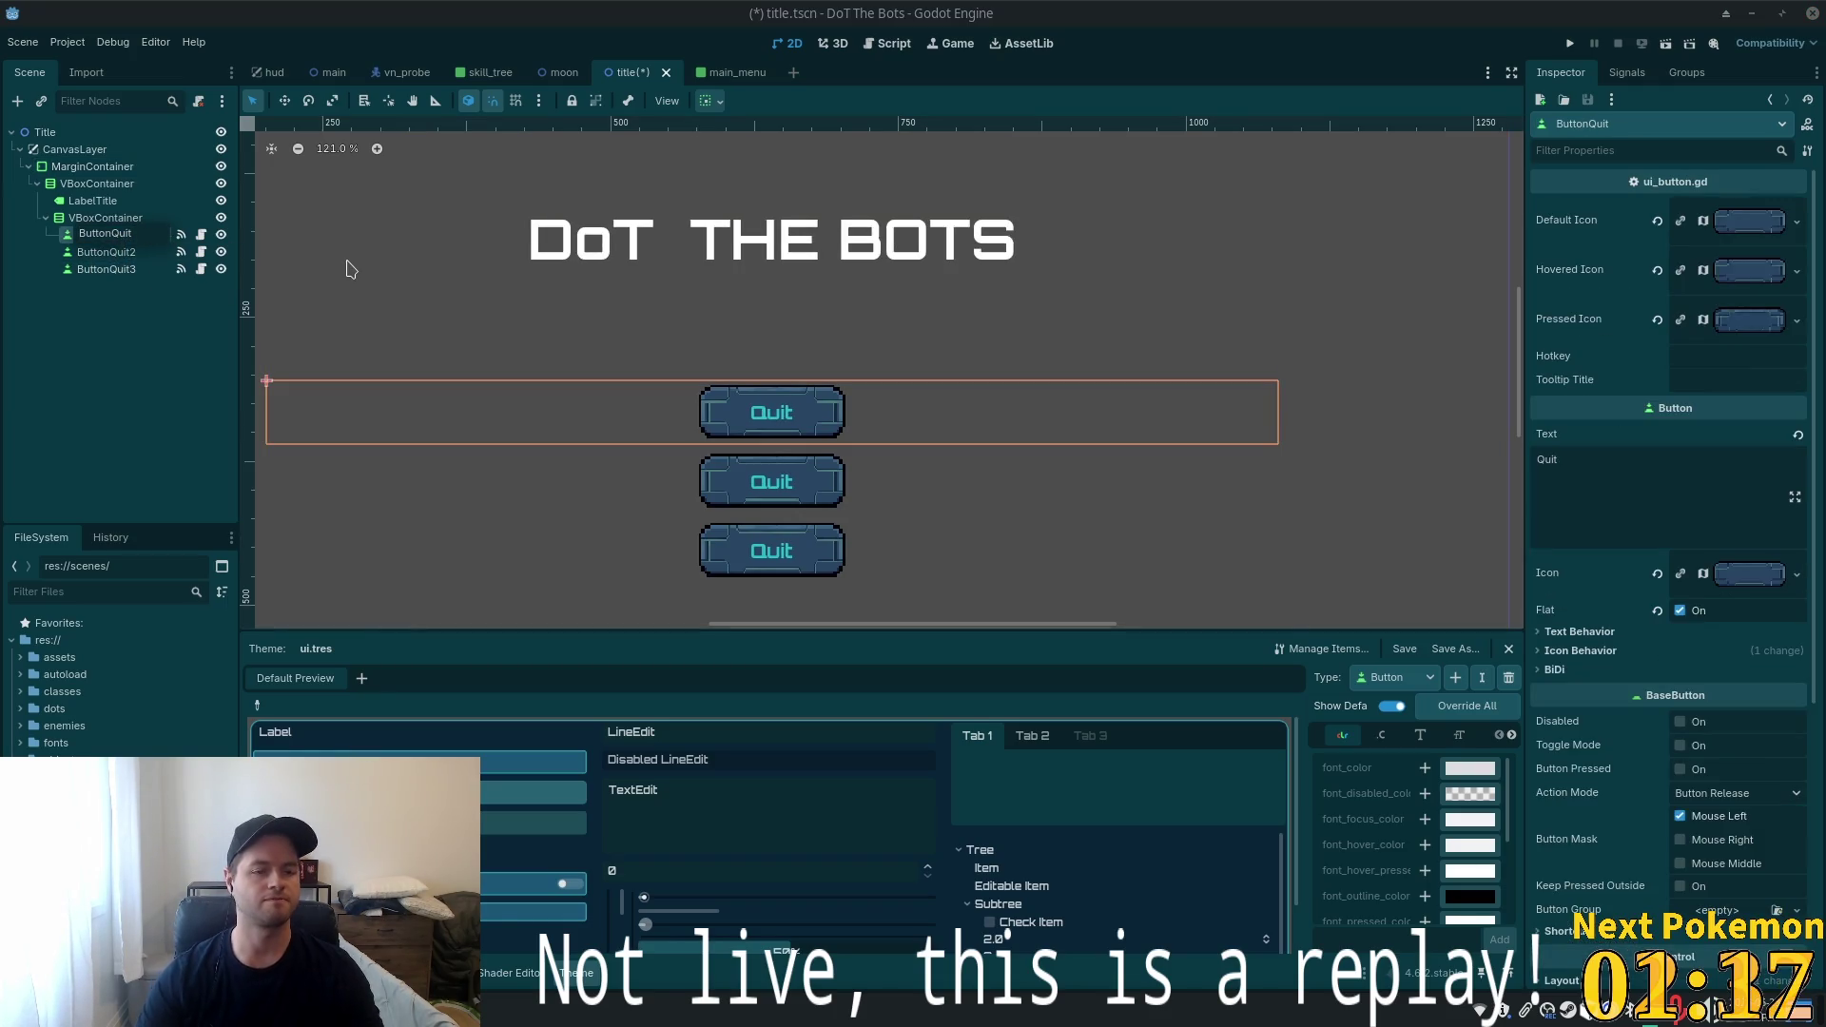
key("Left")
key("Left")
key("Left")
type("P")
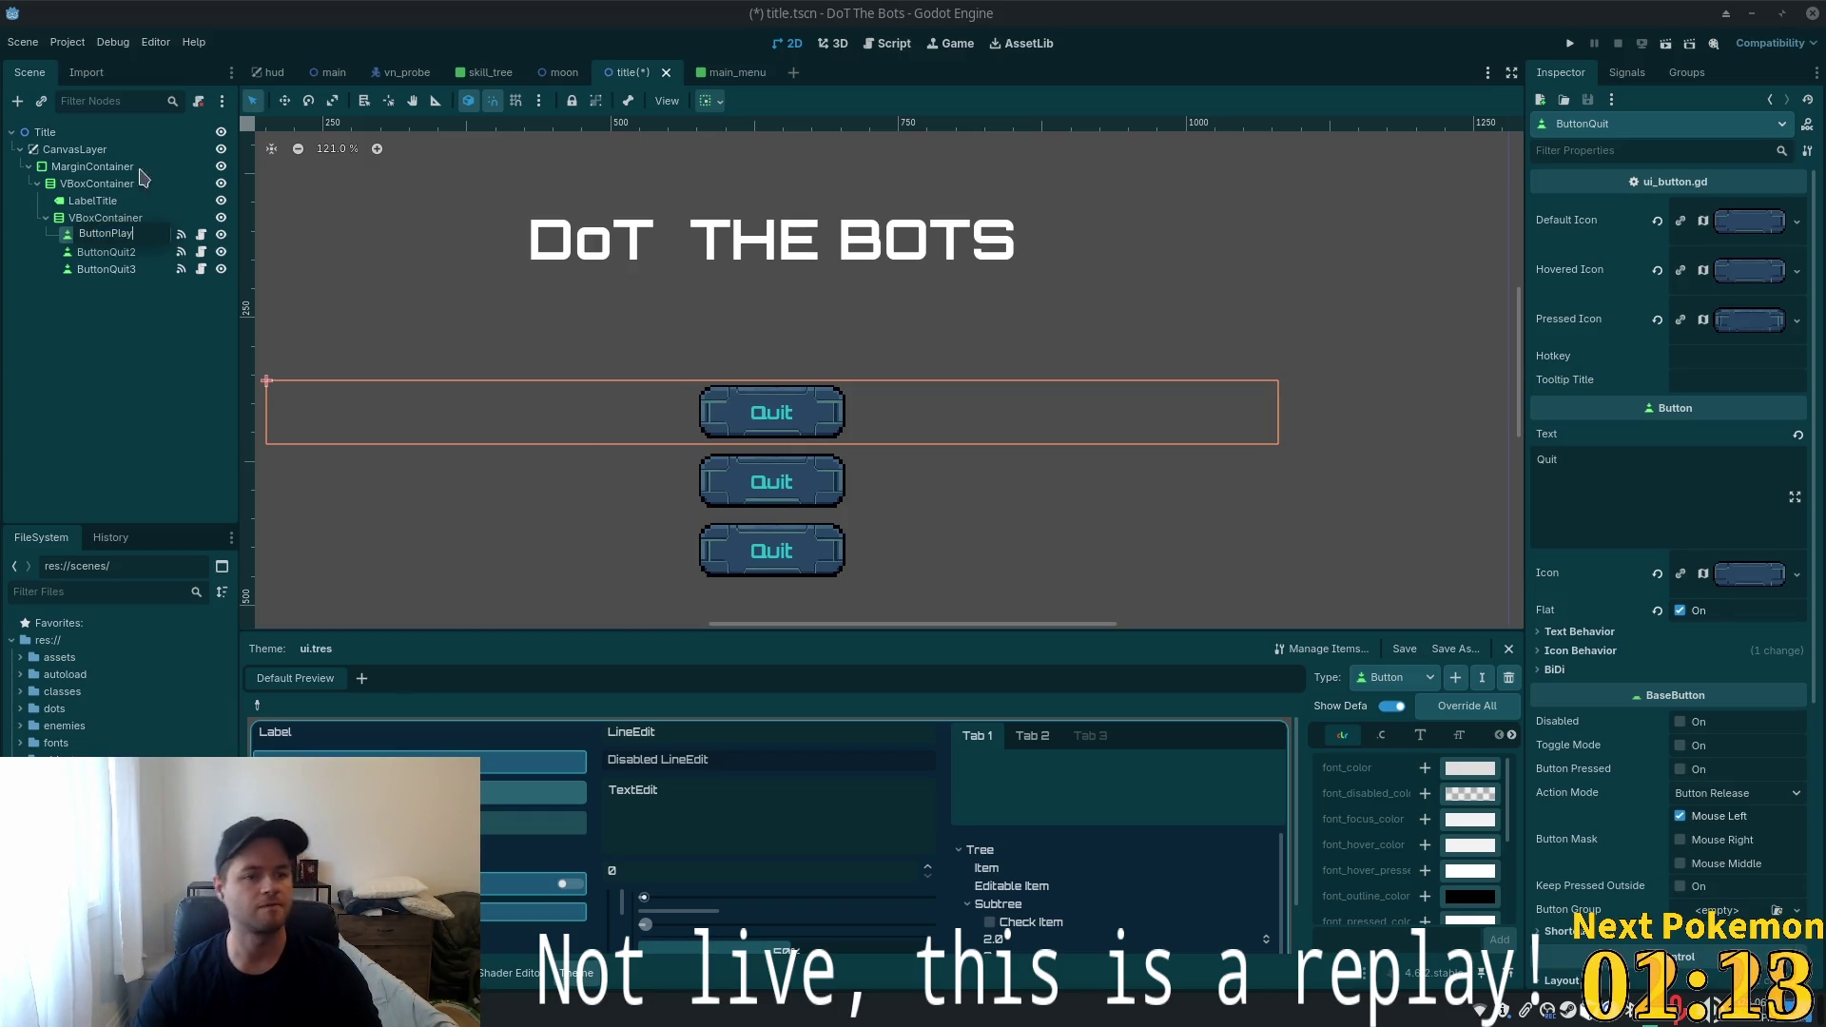
left_click(98, 255)
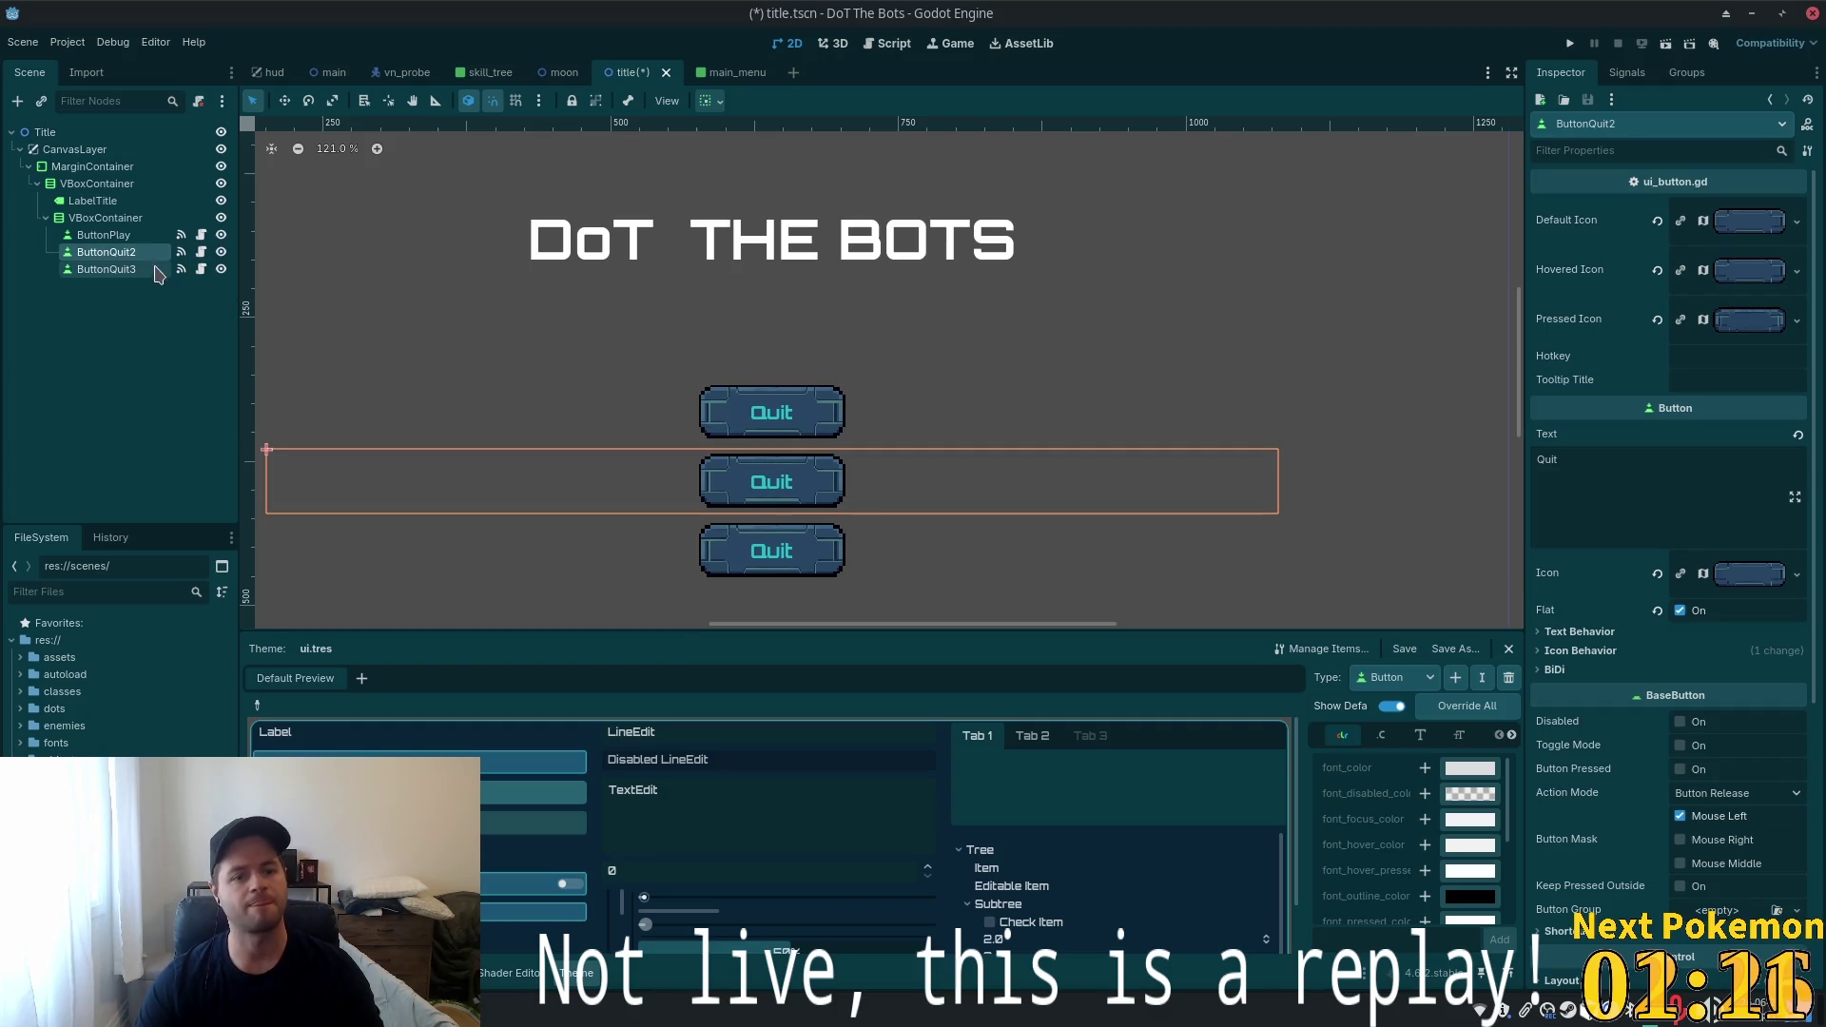
Set ButtonPlay's text to 'Play' and ButtonQuit2's text to 'Settings'
left_click(136, 238)
double_click(1548, 460)
type("Play")
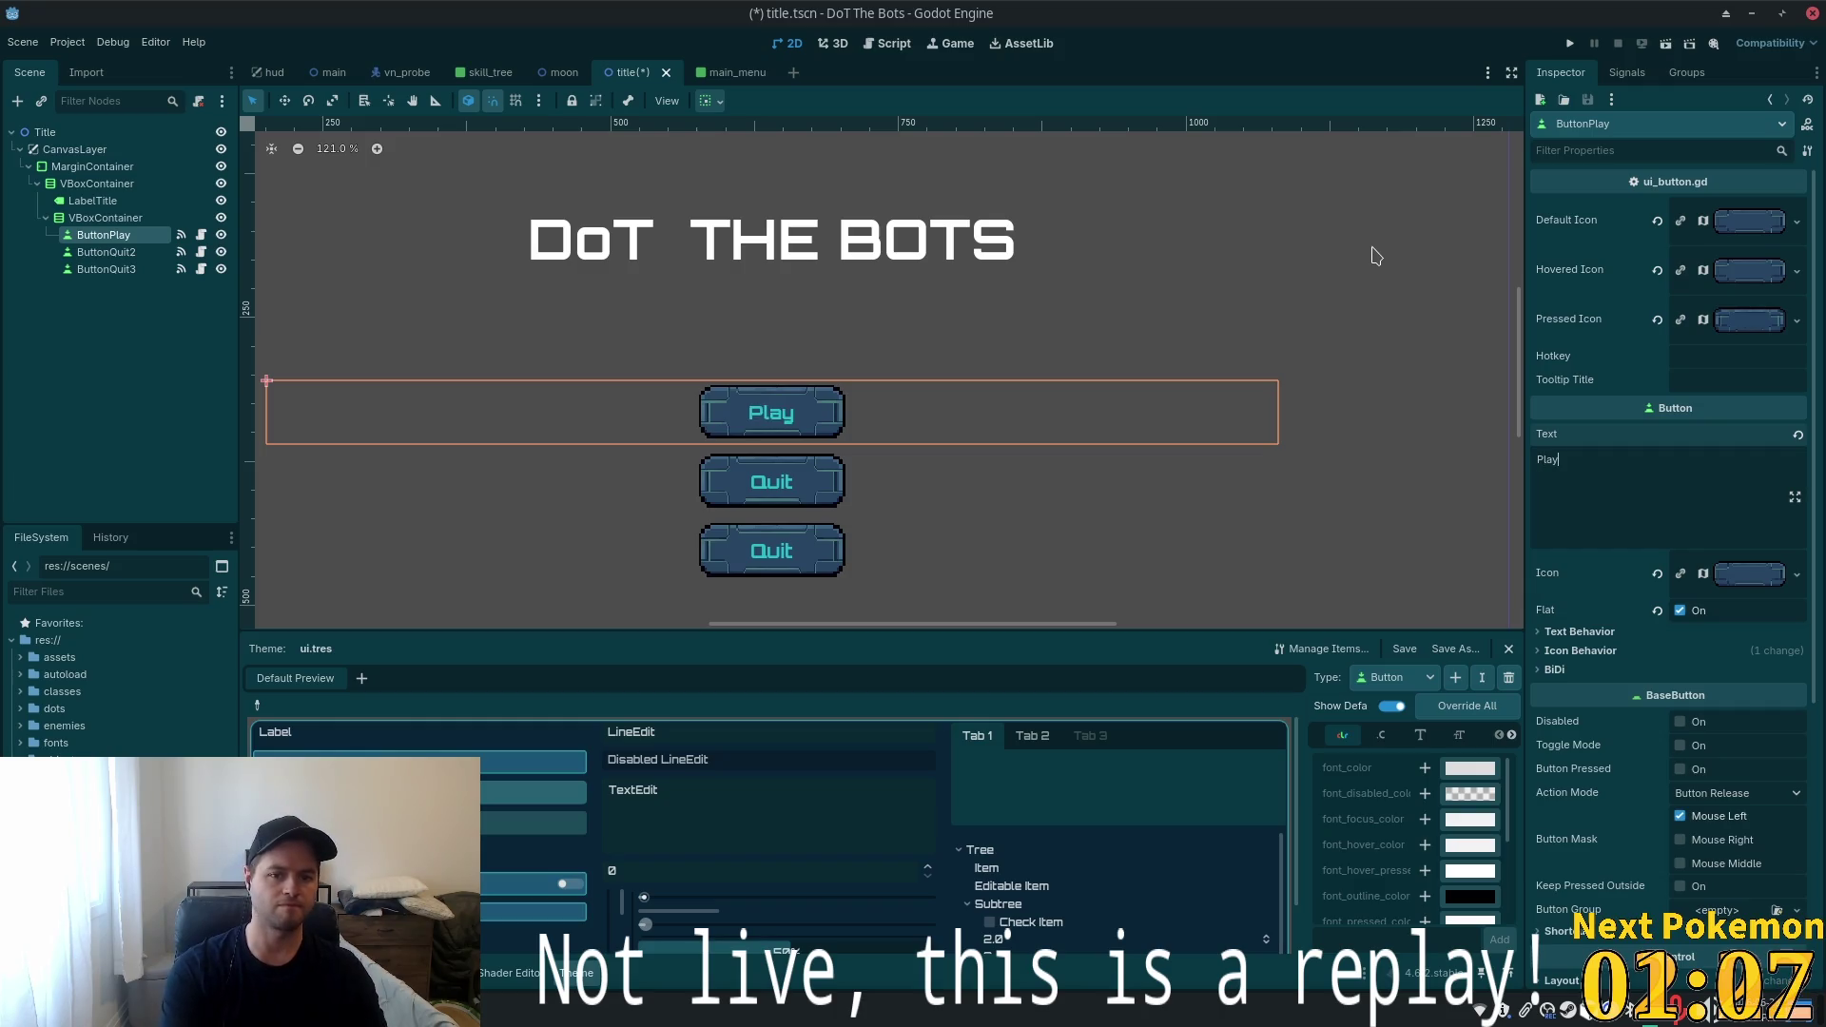
left_click(142, 252)
double_click(1548, 459)
type("Setting")
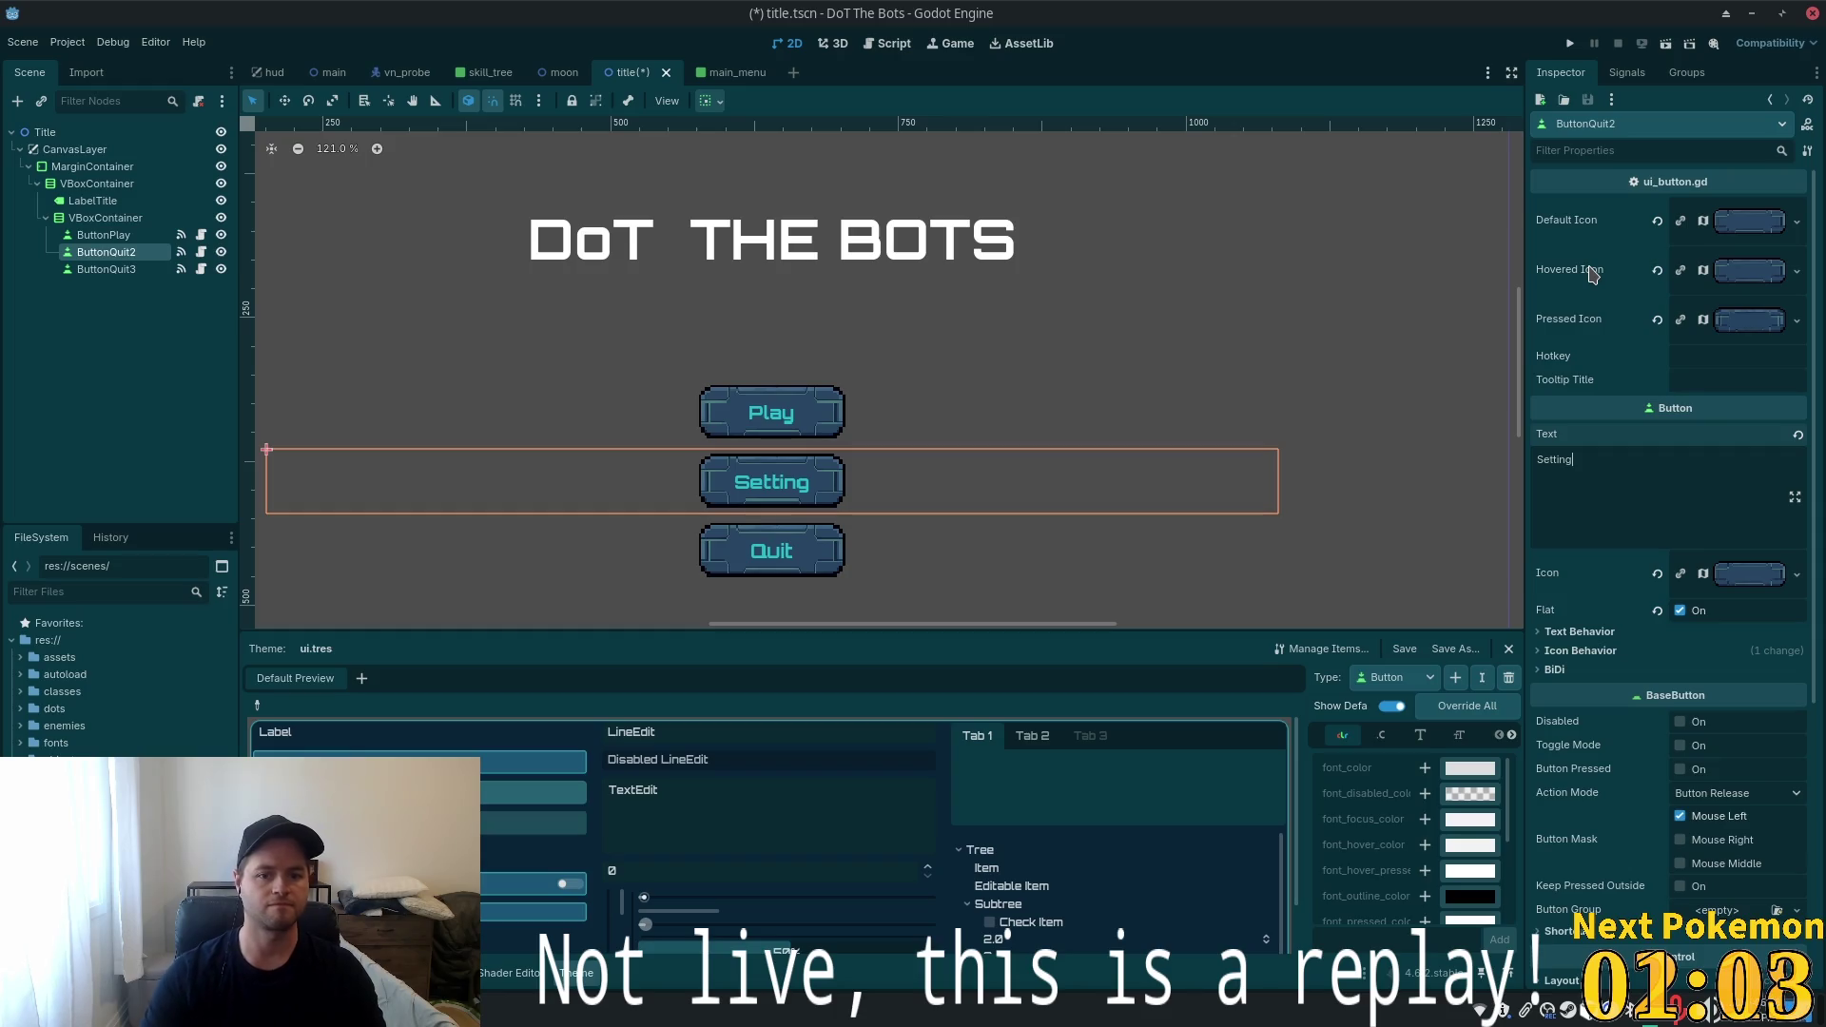
type("s")
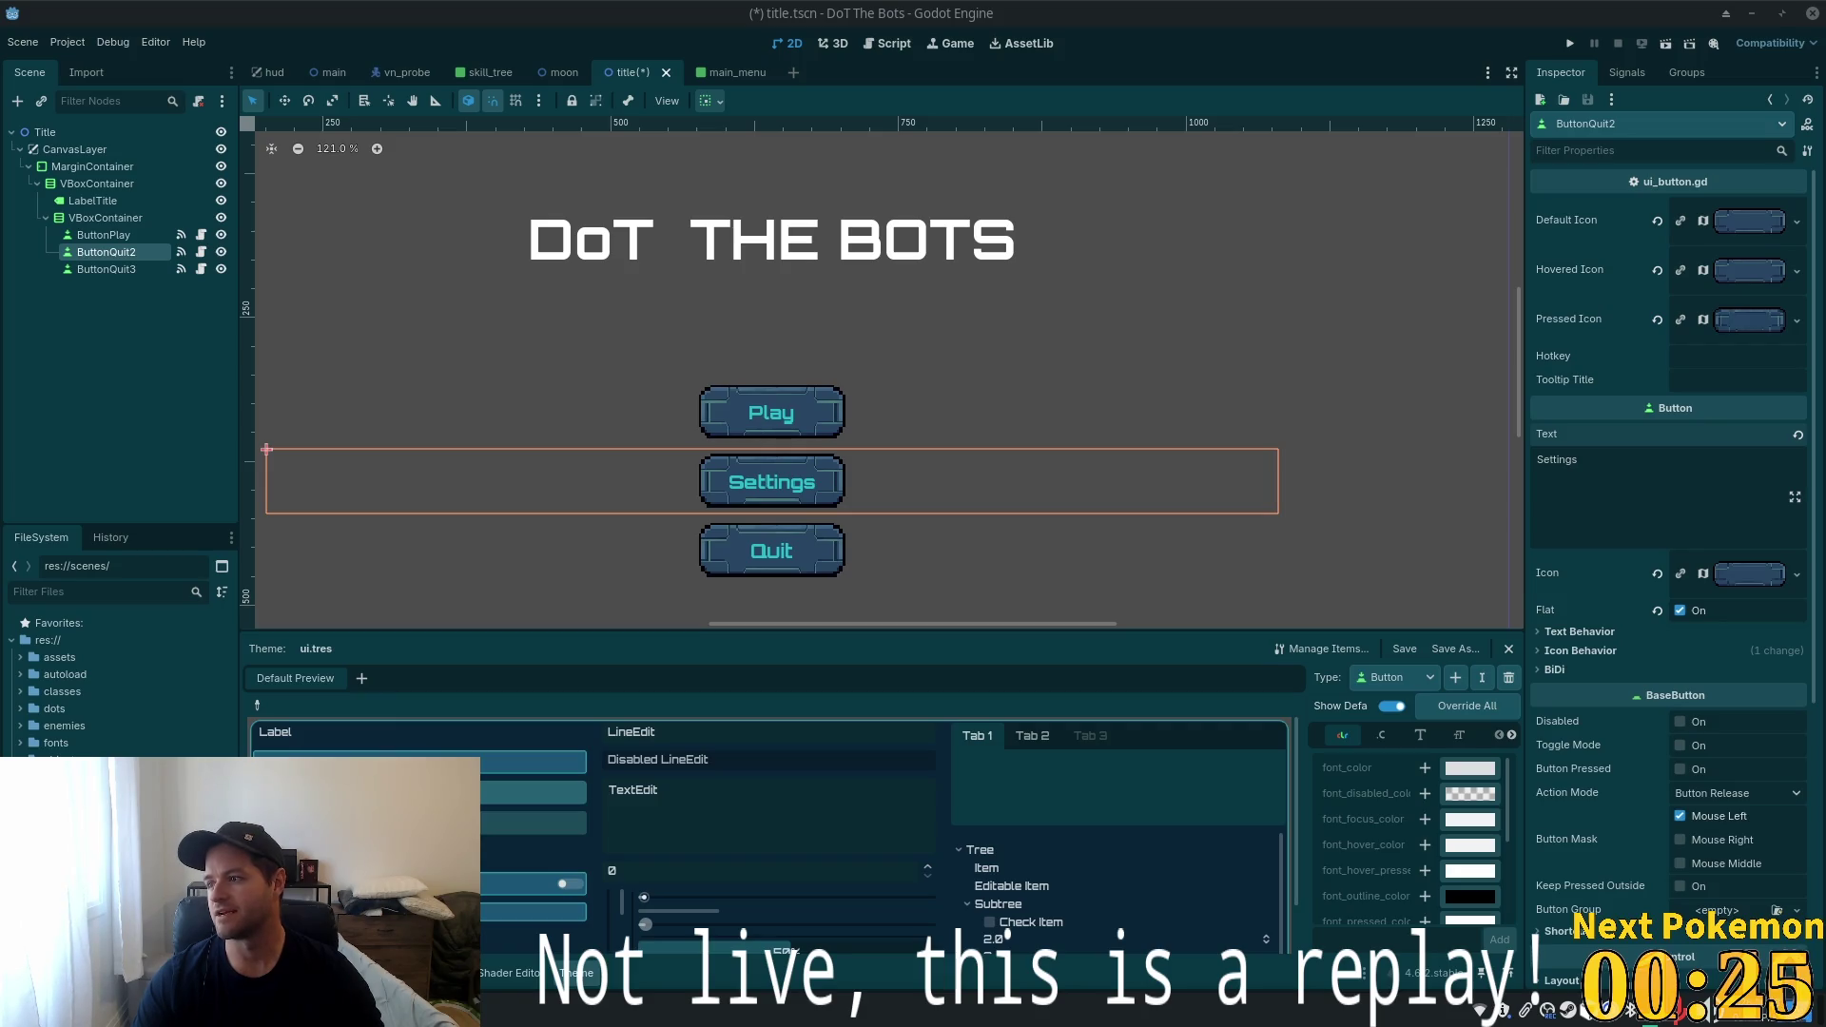
key("alt+Tab")
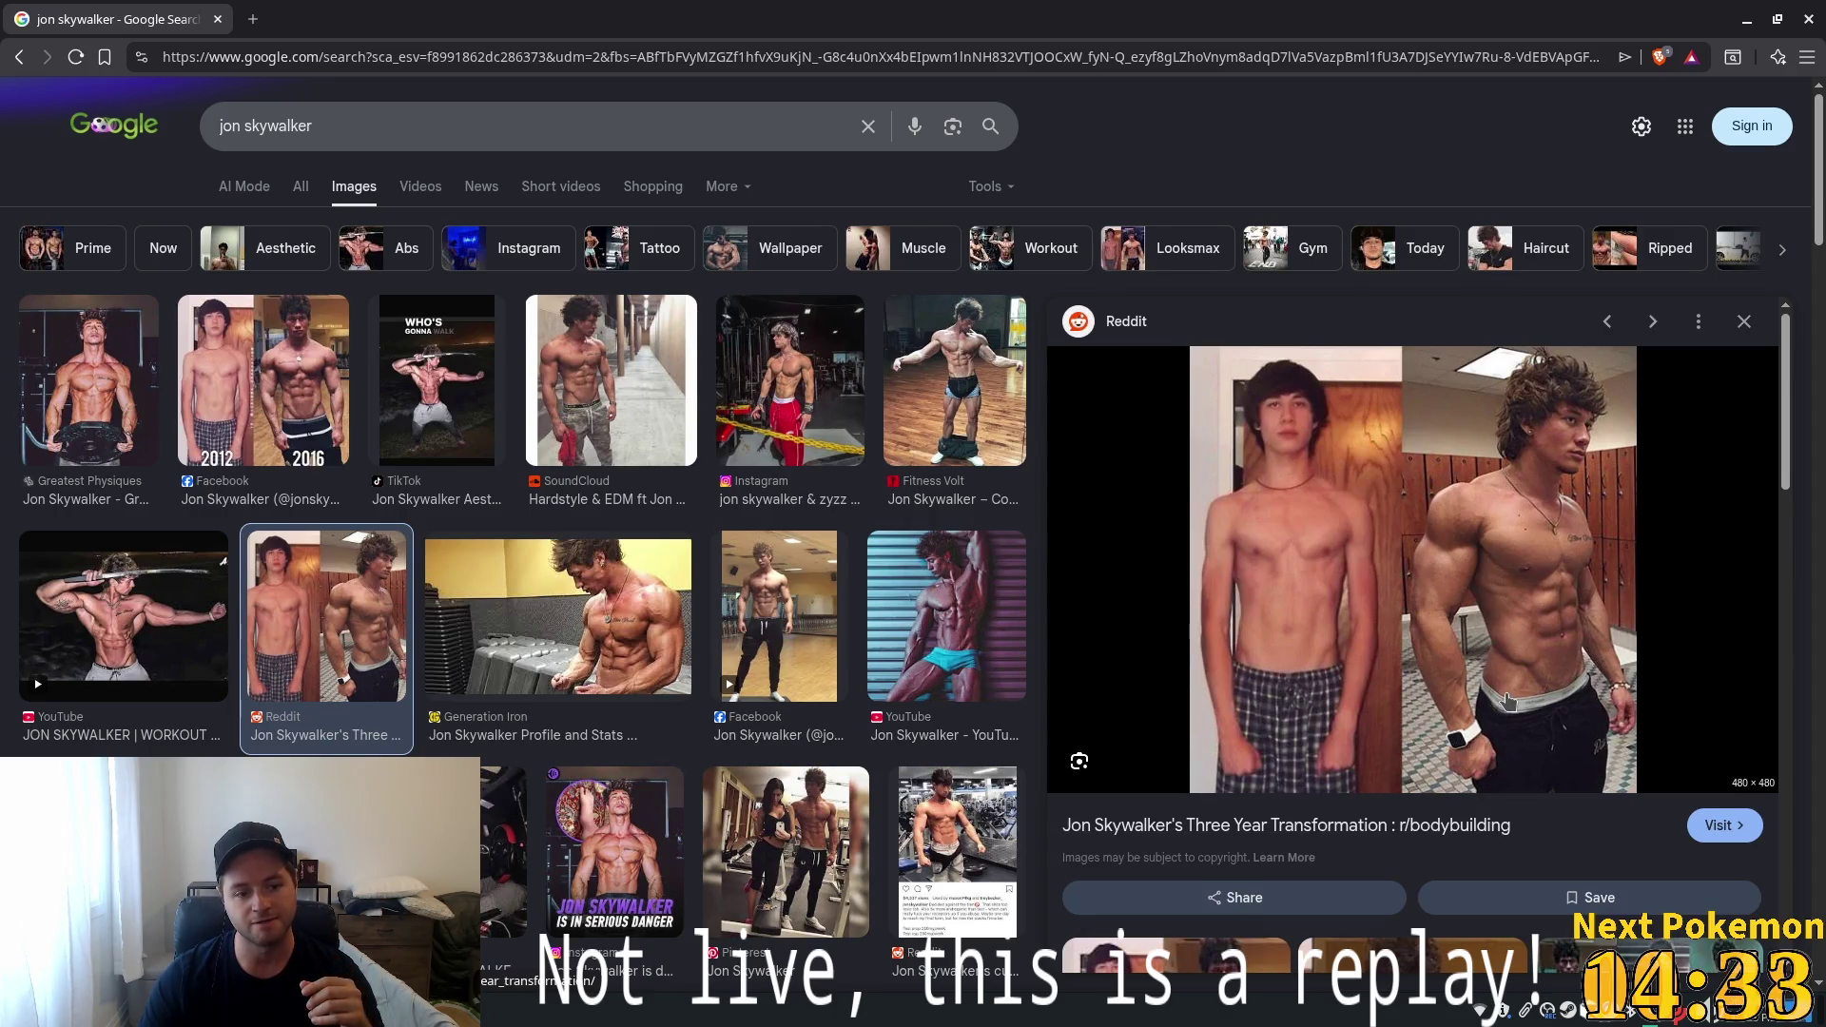
Close the browser tab showing the bodybuilder image results
scroll(1389, 666, "down", 5)
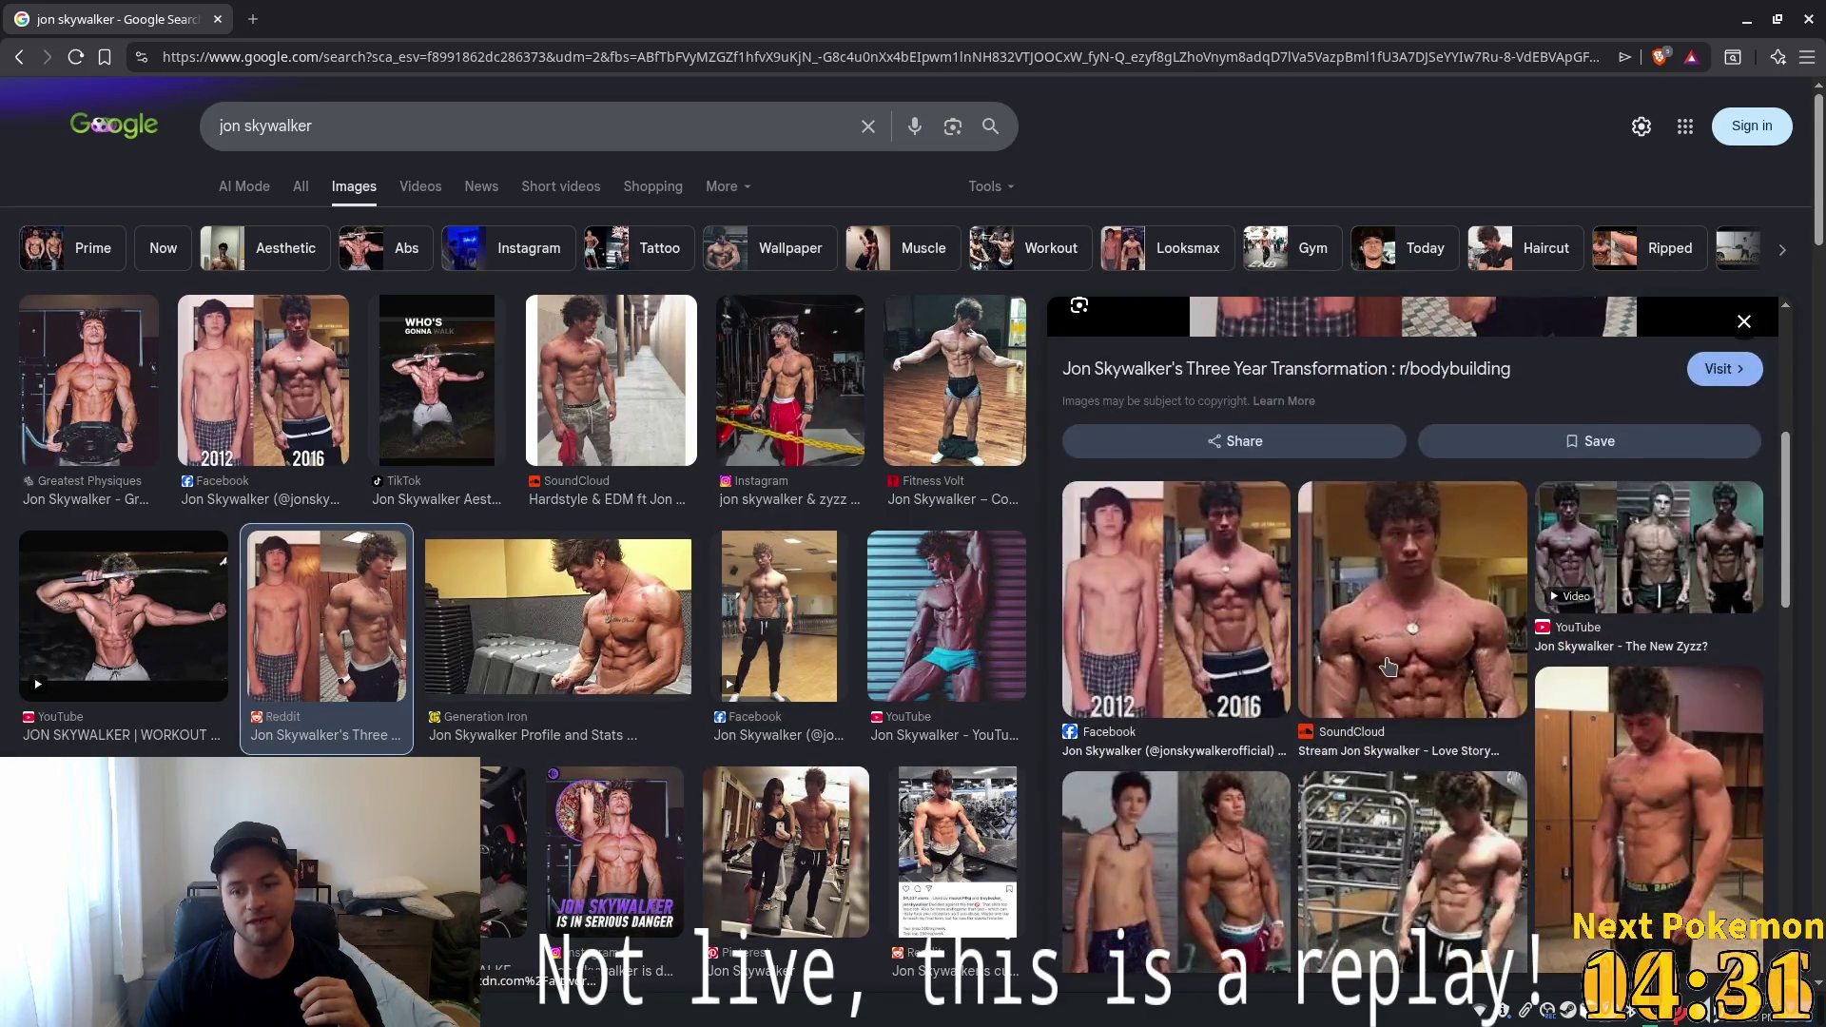
scroll(1427, 657, "up", 5)
scroll(1449, 650, "down", 3)
scroll(1450, 650, "up", 3)
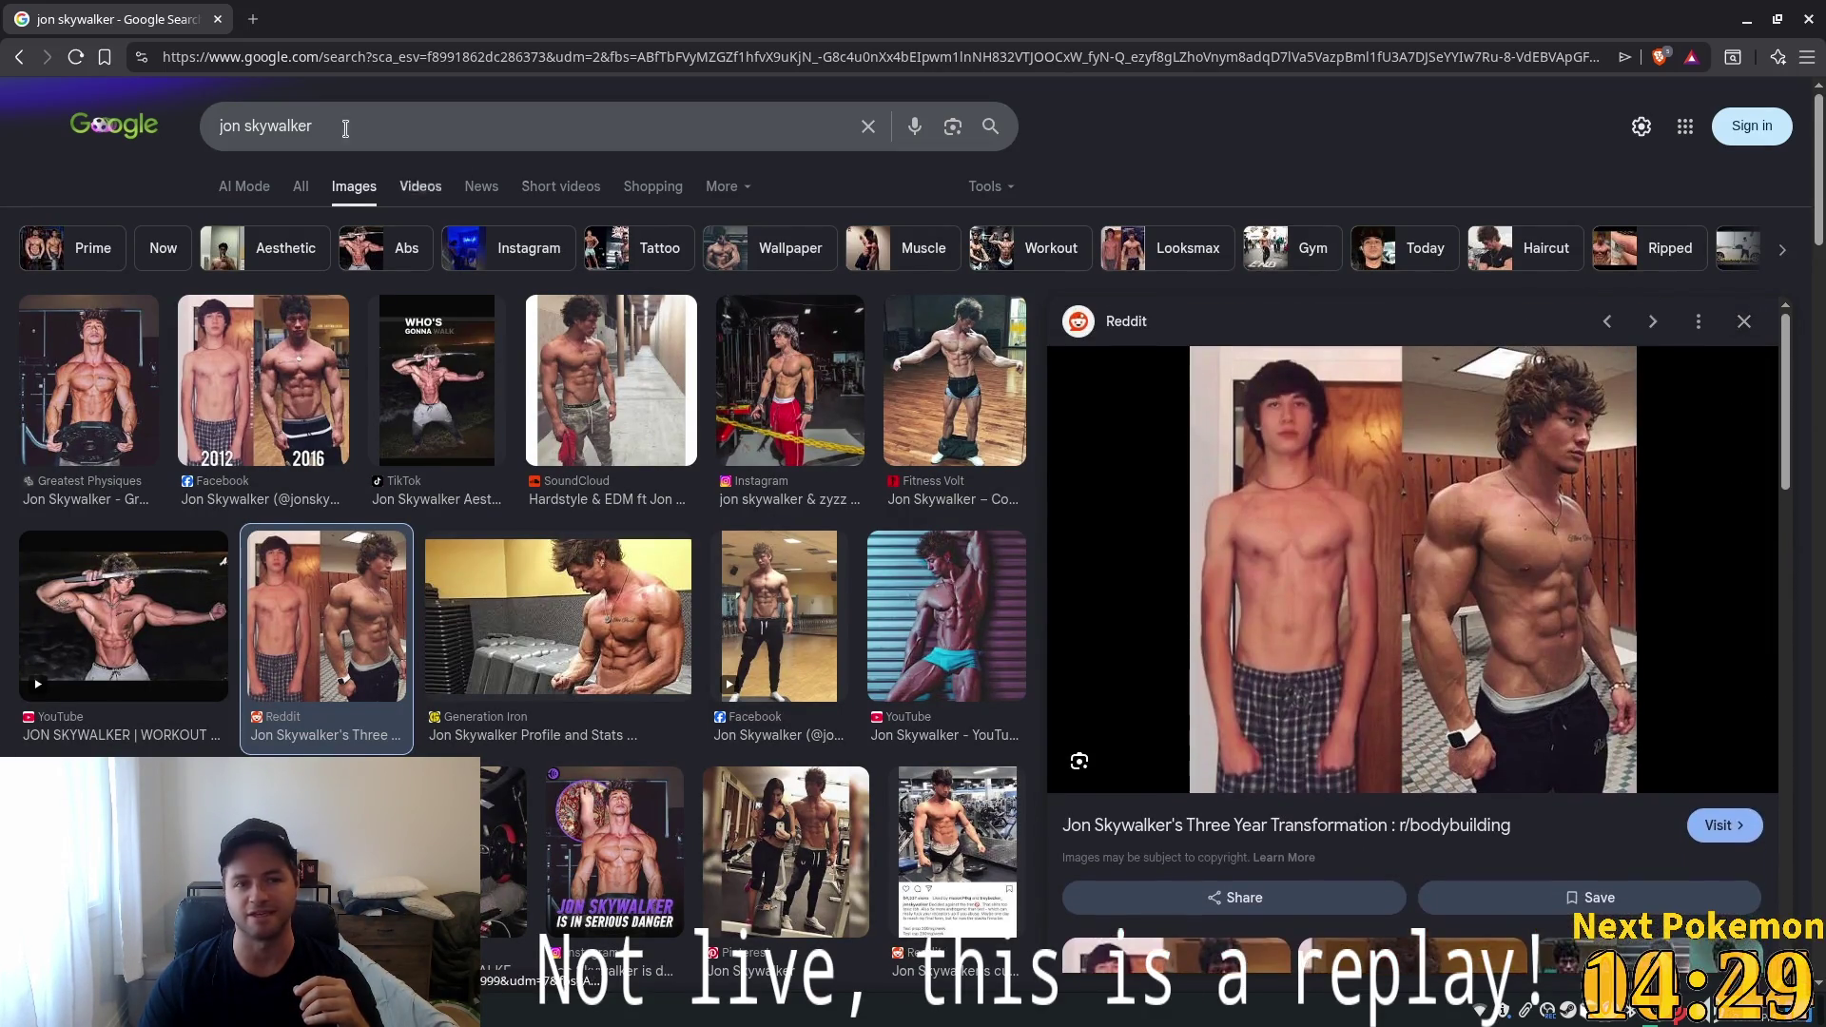
left_click(217, 19)
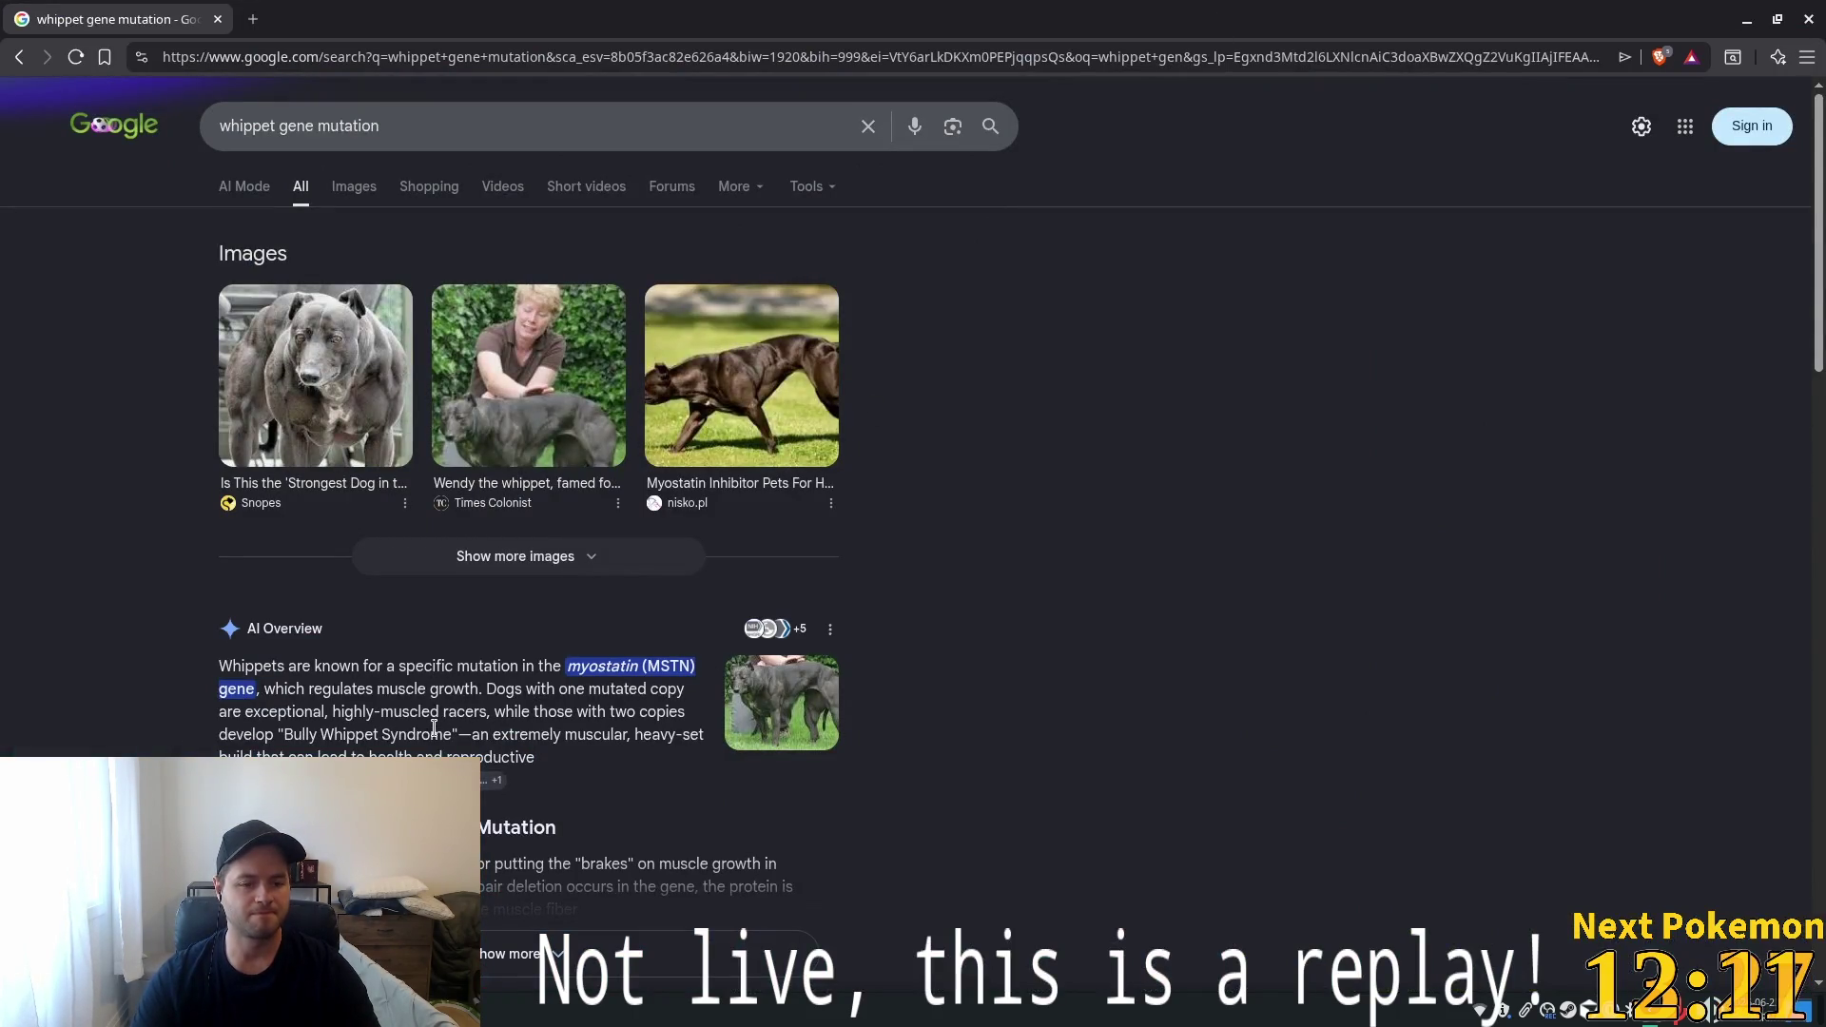
scroll(590, 715, "down", 1)
Expand the AI Overview, open the Snopes dog image preview, and highlight 'Whippet Syndrome'
left_click(519, 847)
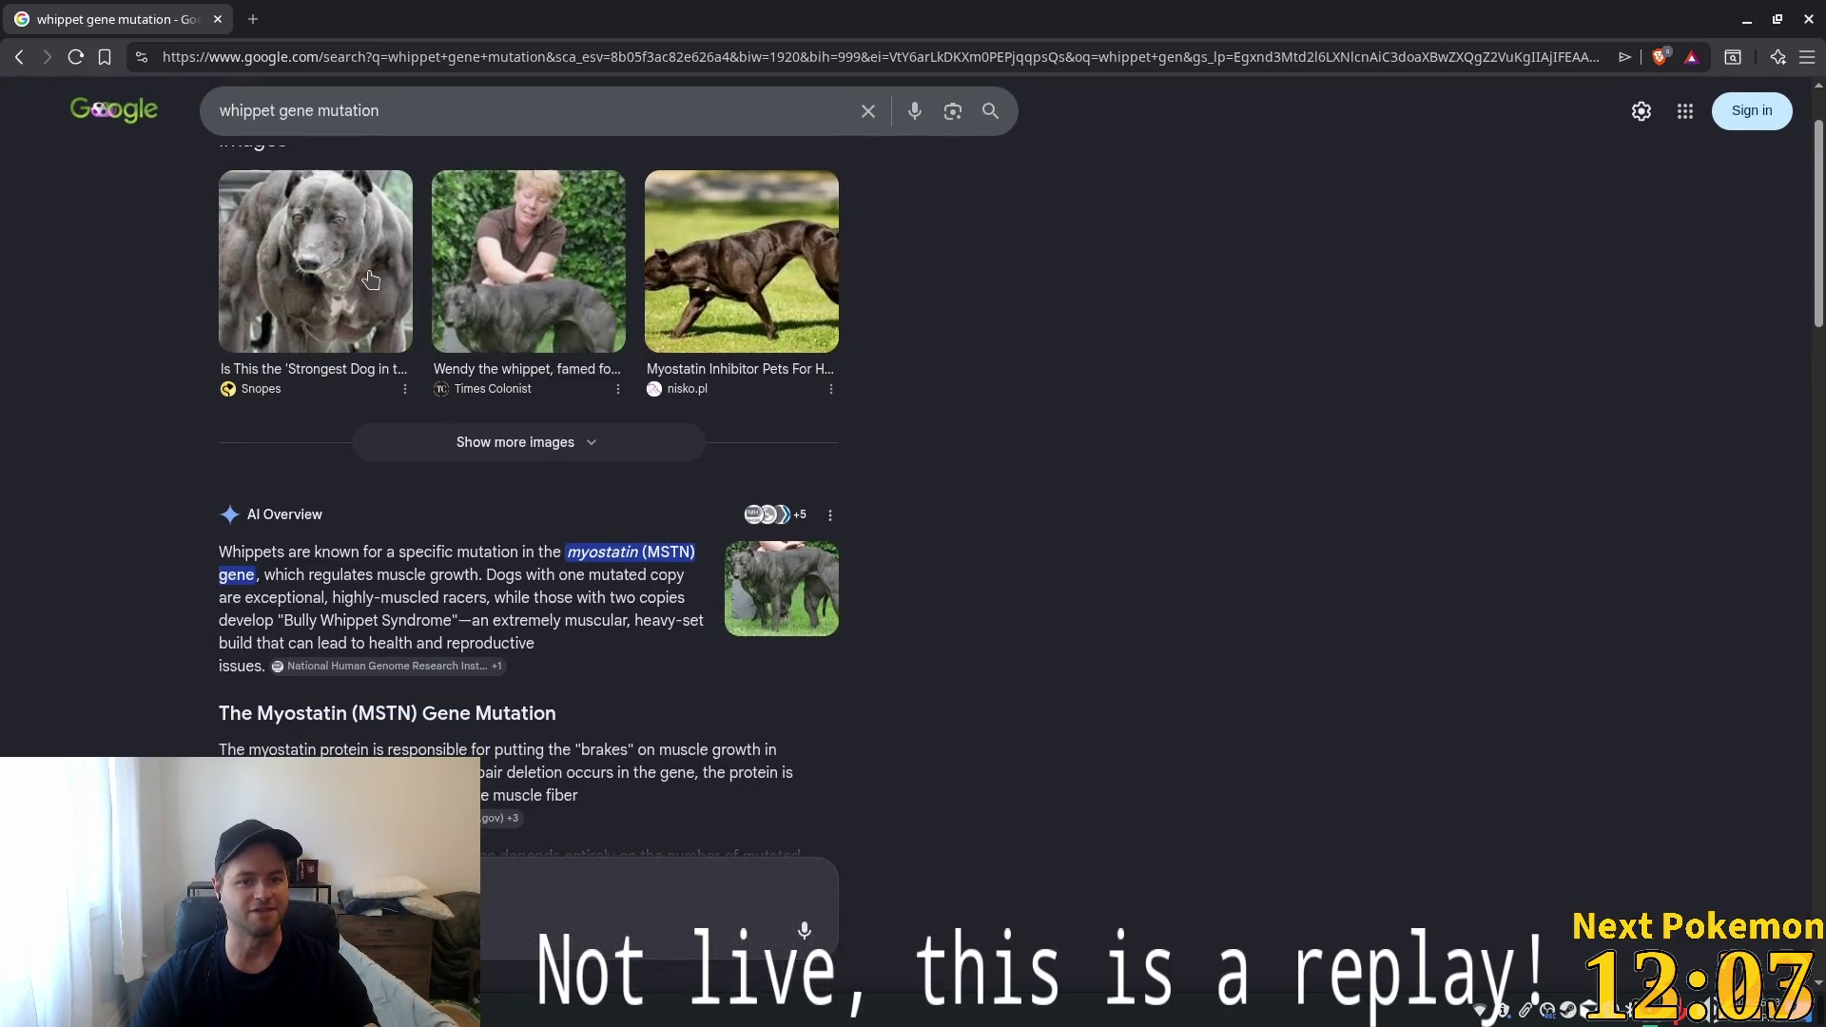
left_click(246, 253)
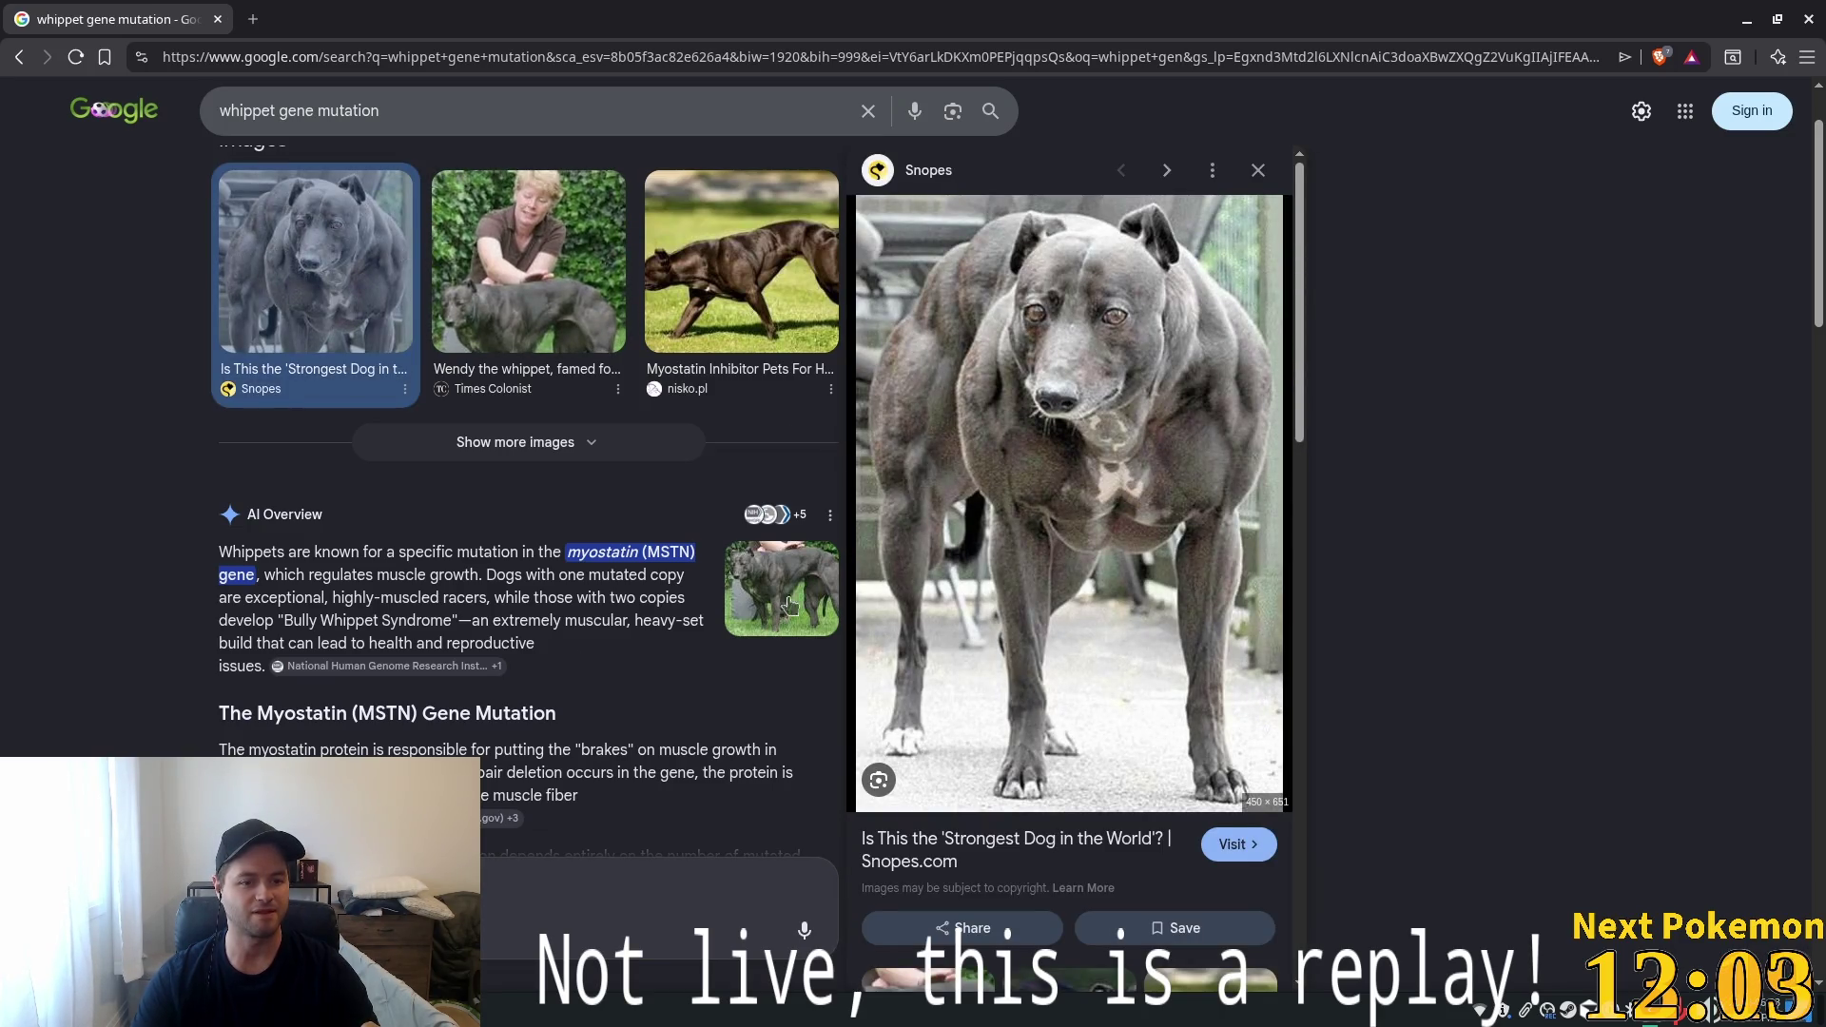
mouse_move(321, 620)
left_mouse_down()
mouse_move(533, 643)
mouse_move(464, 620)
left_mouse_up()
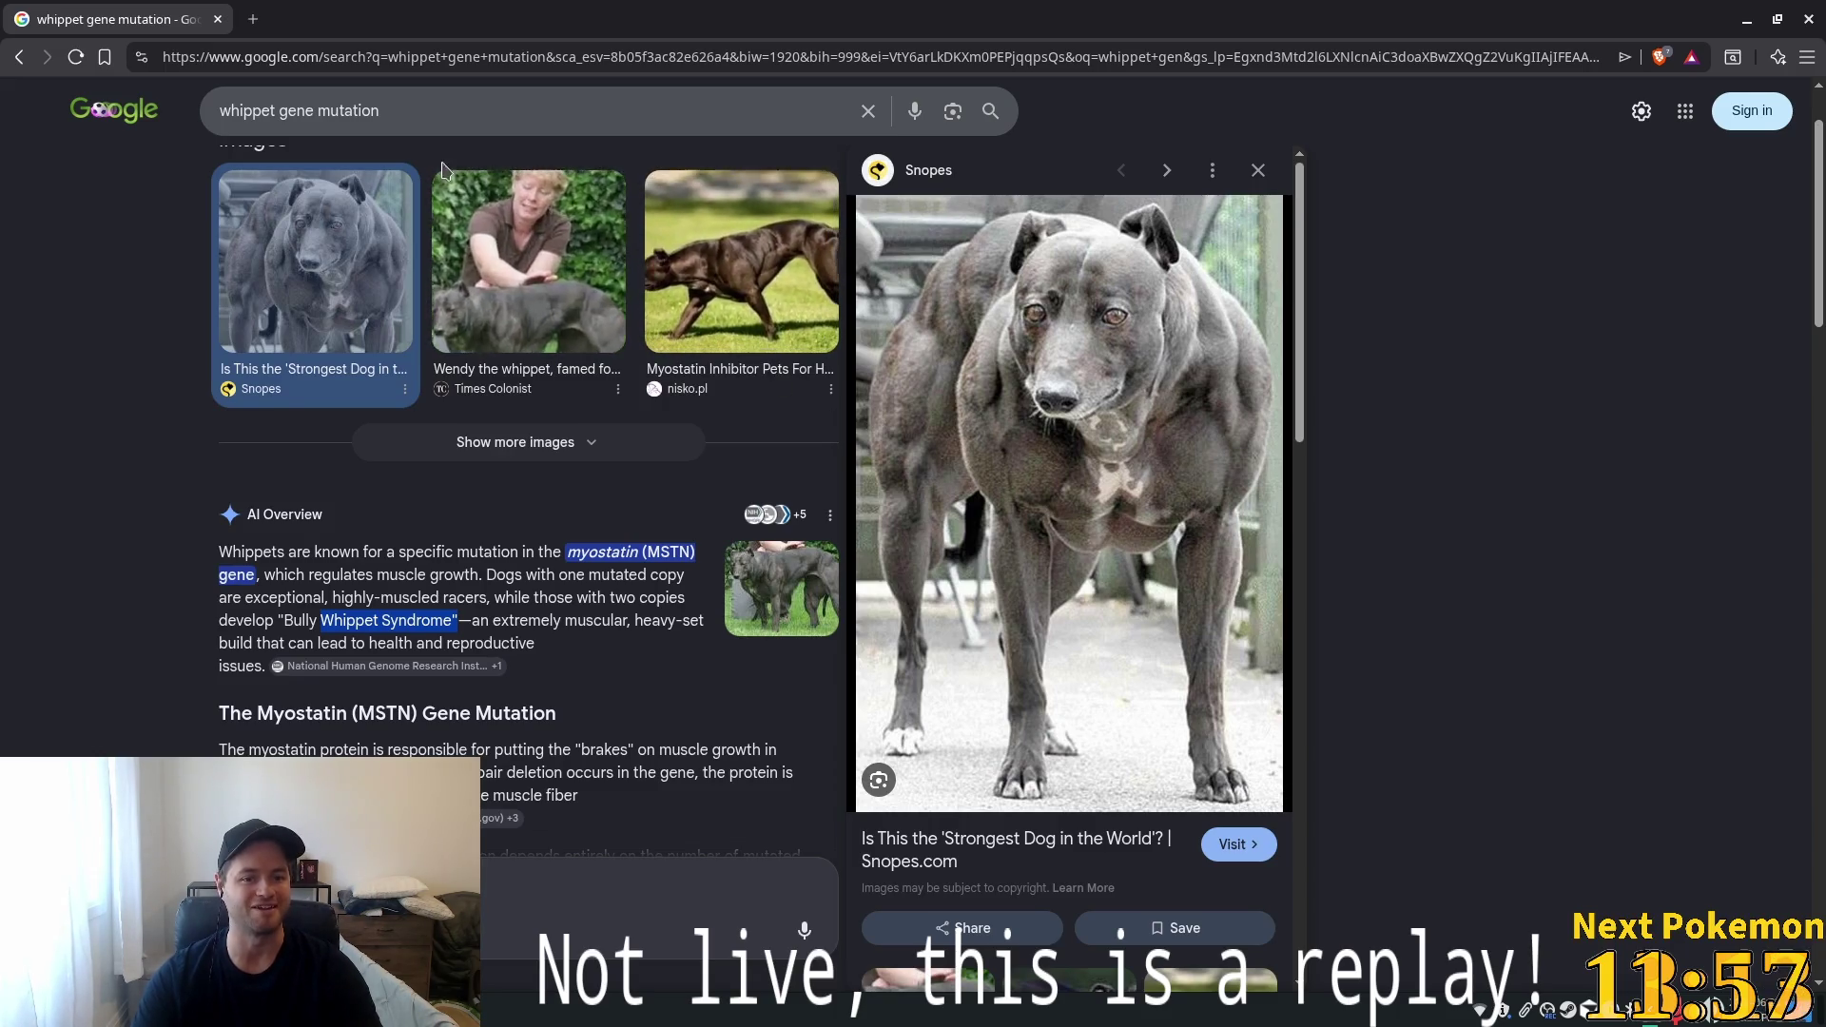
Highlight the whole myostatin paragraph in the AI Overview
scroll(390, 204, "up", 1)
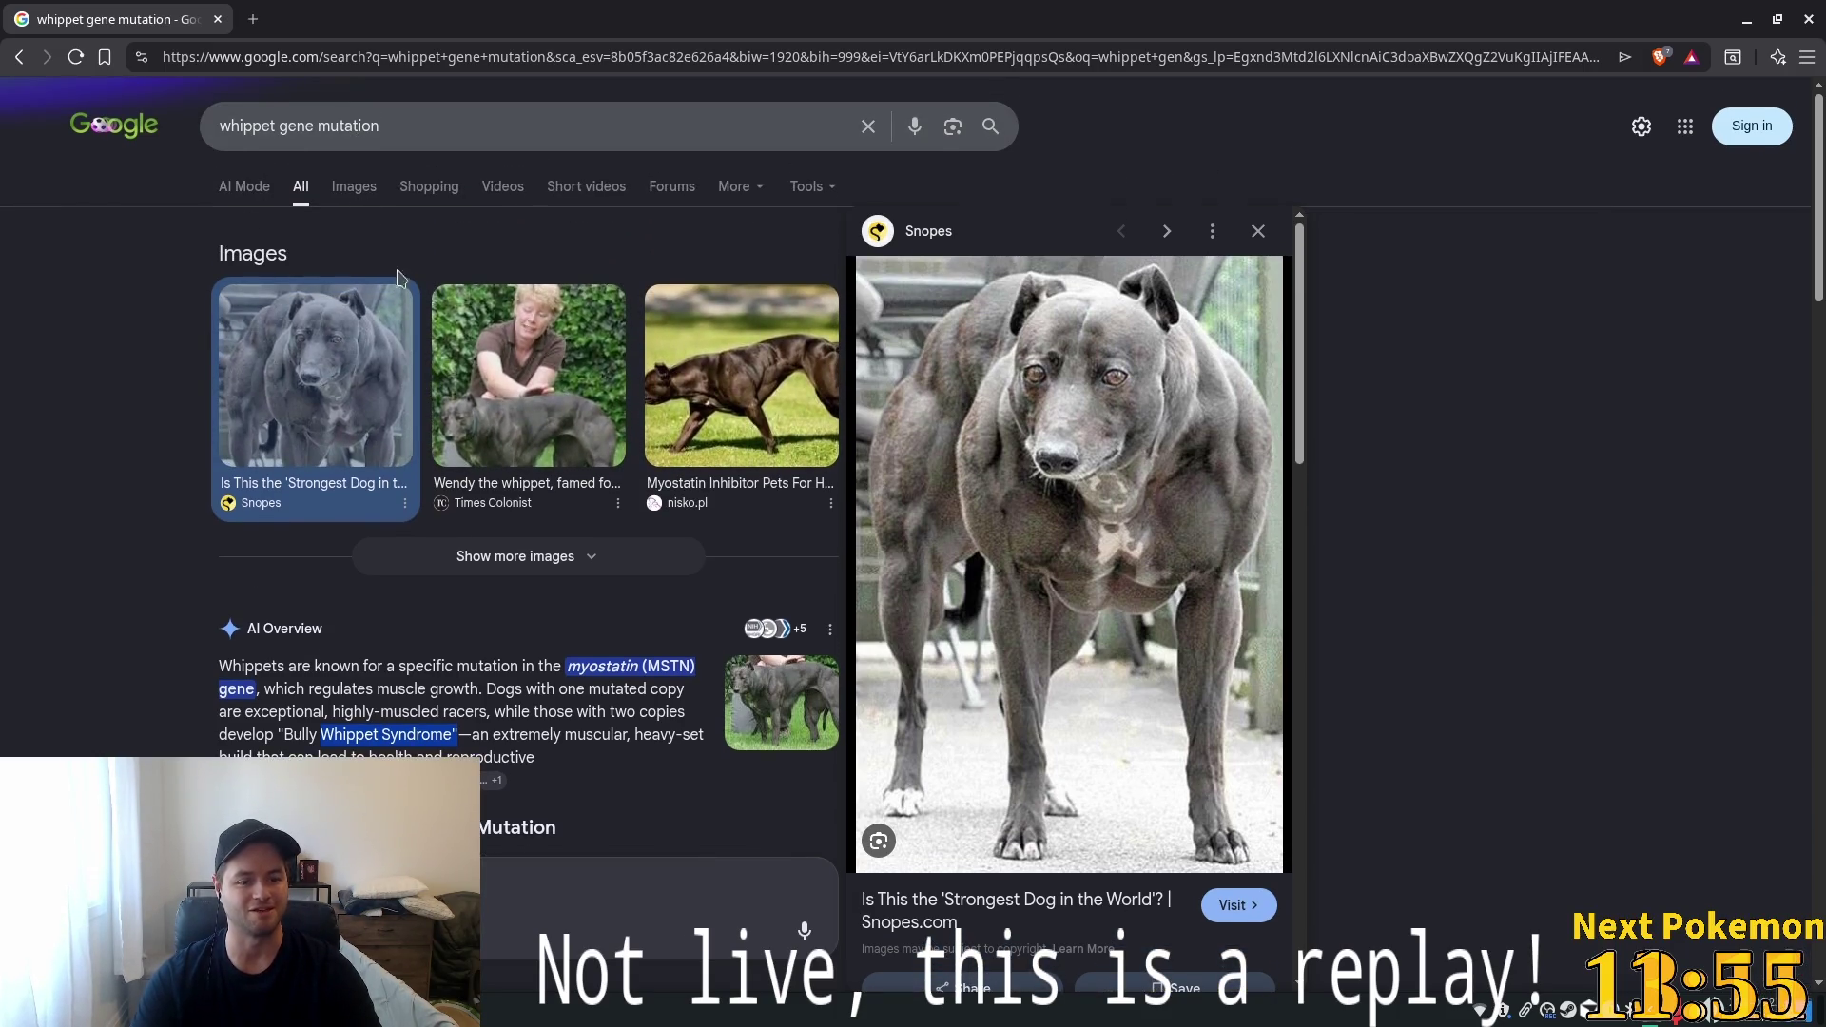
scroll(576, 652, "down", 4)
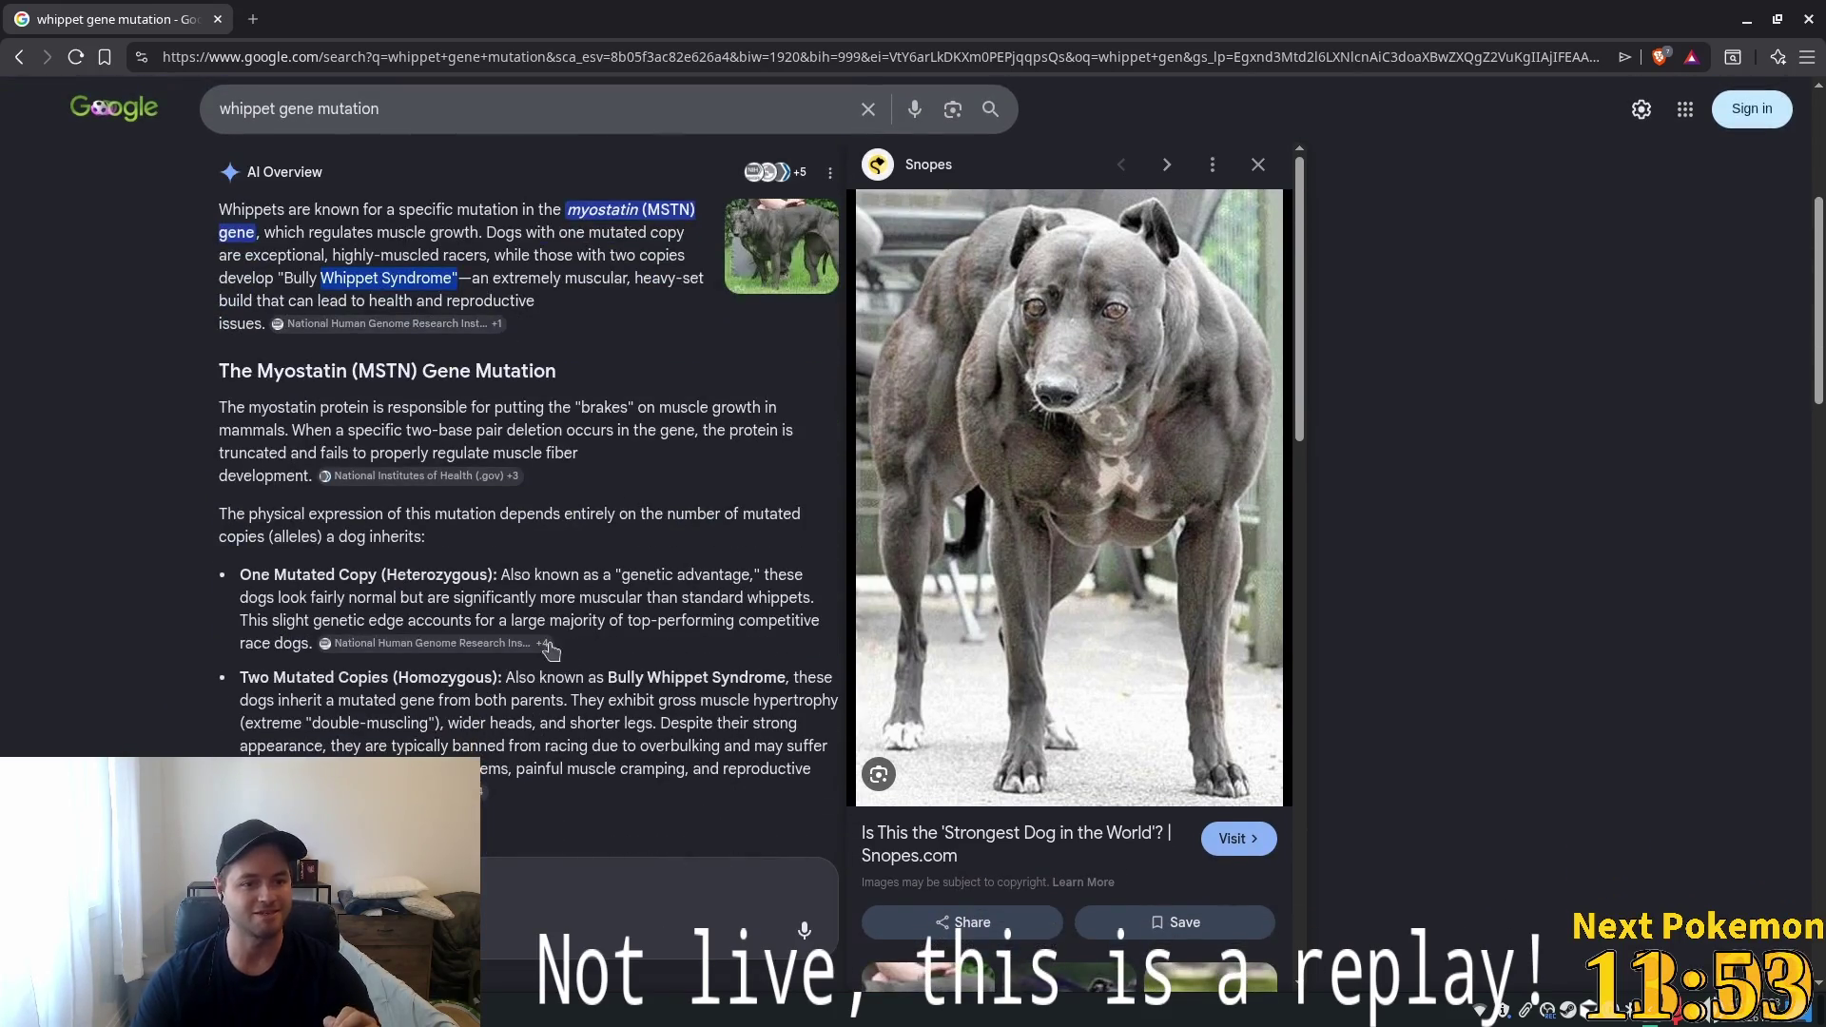
mouse_move(536, 407)
left_mouse_down()
mouse_move(692, 411)
mouse_move(716, 432)
mouse_move(285, 433)
mouse_move(704, 445)
mouse_move(323, 453)
mouse_move(556, 451)
mouse_move(285, 475)
mouse_move(524, 476)
left_mouse_up()
left_click(418, 476)
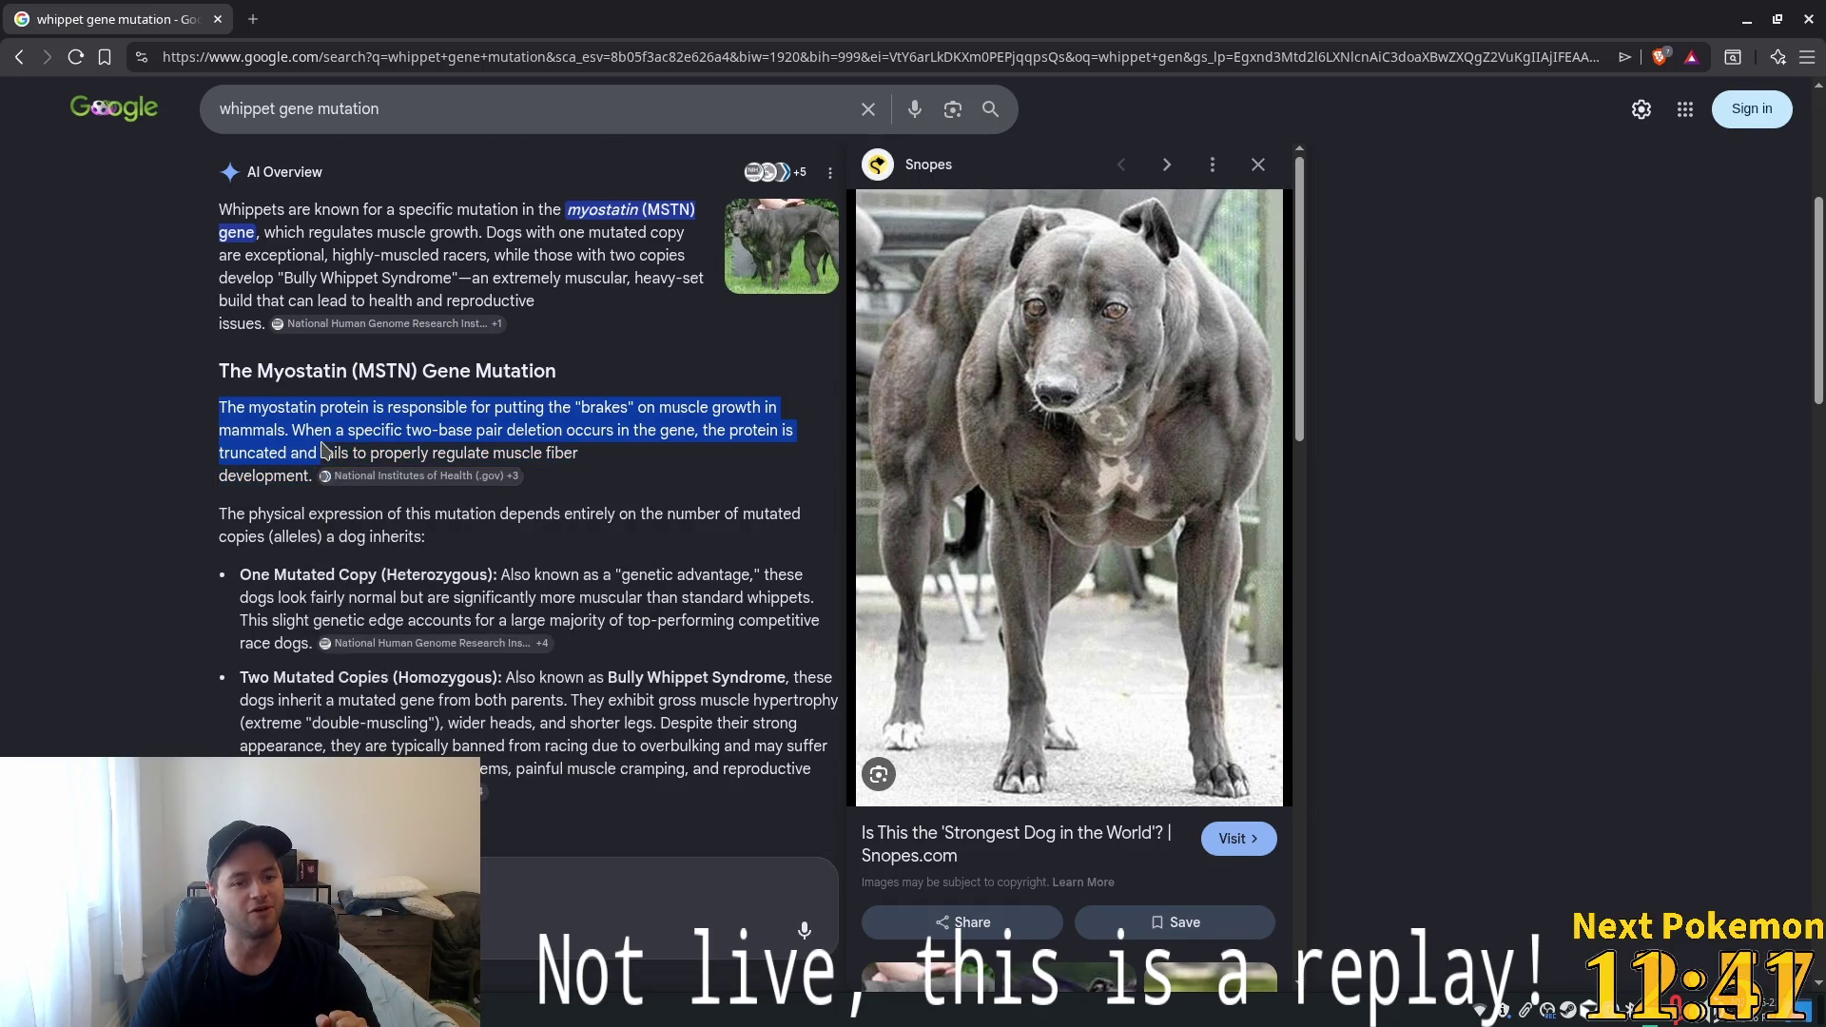